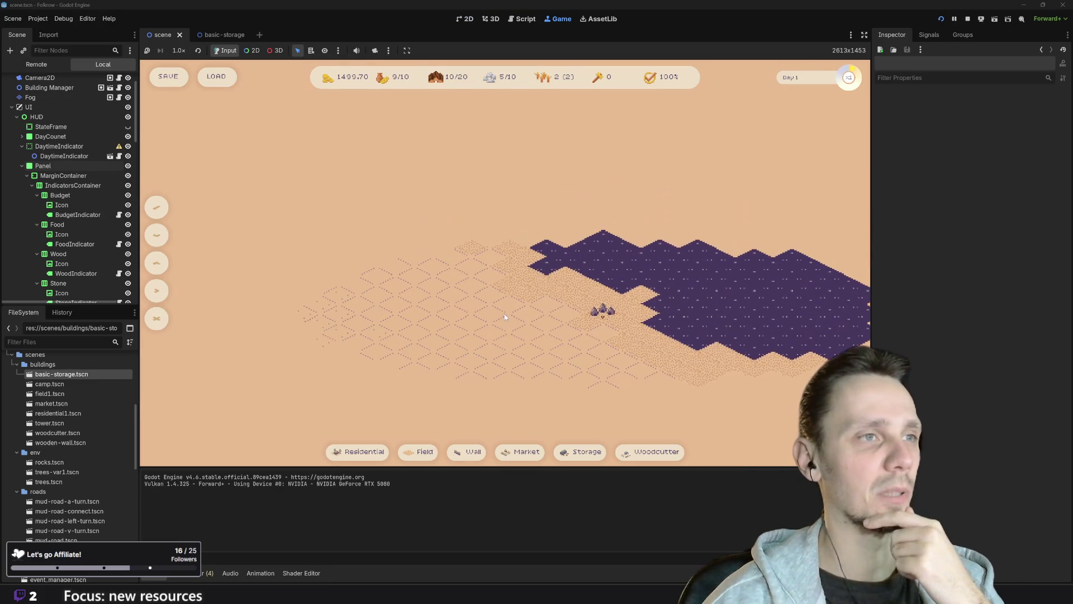
- Start the mud road tool twice, cancelling each time, then pan the map up and right
mouse_move(161, 210)
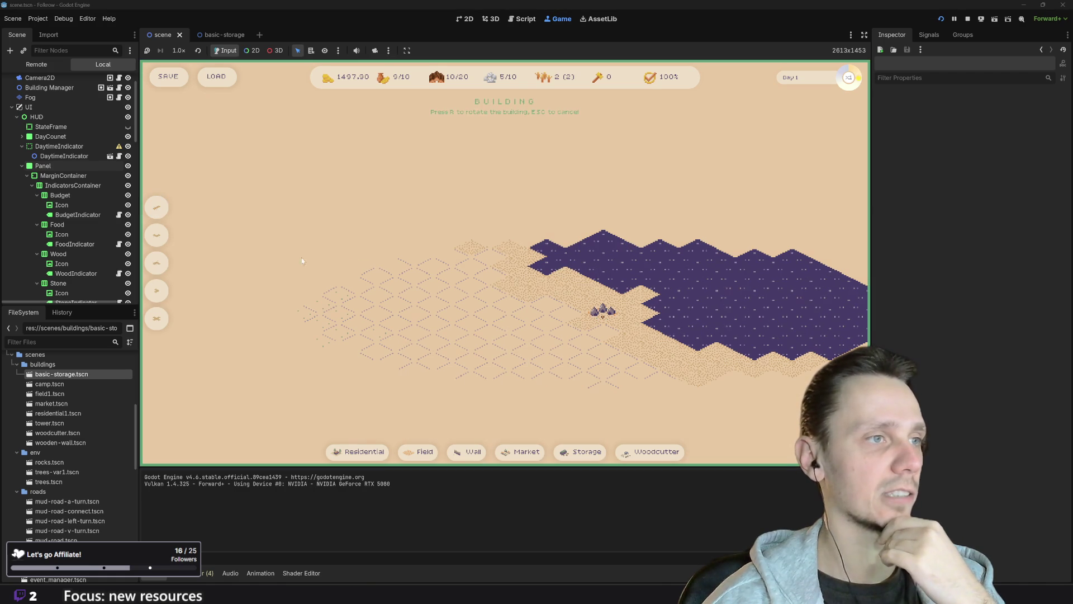
scroll(440, 290, down, 3)
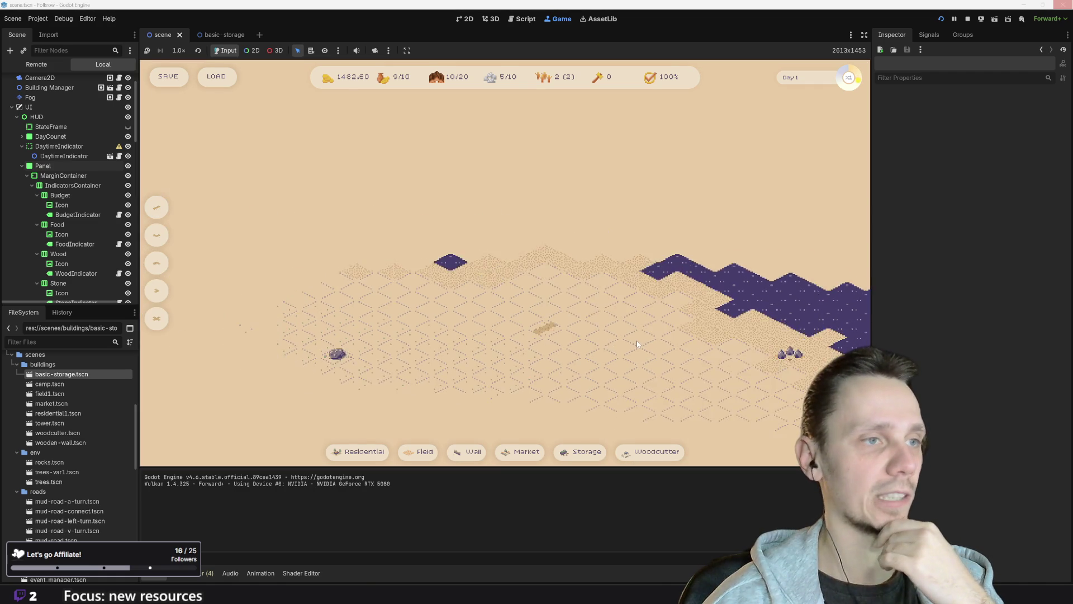
click(156, 207)
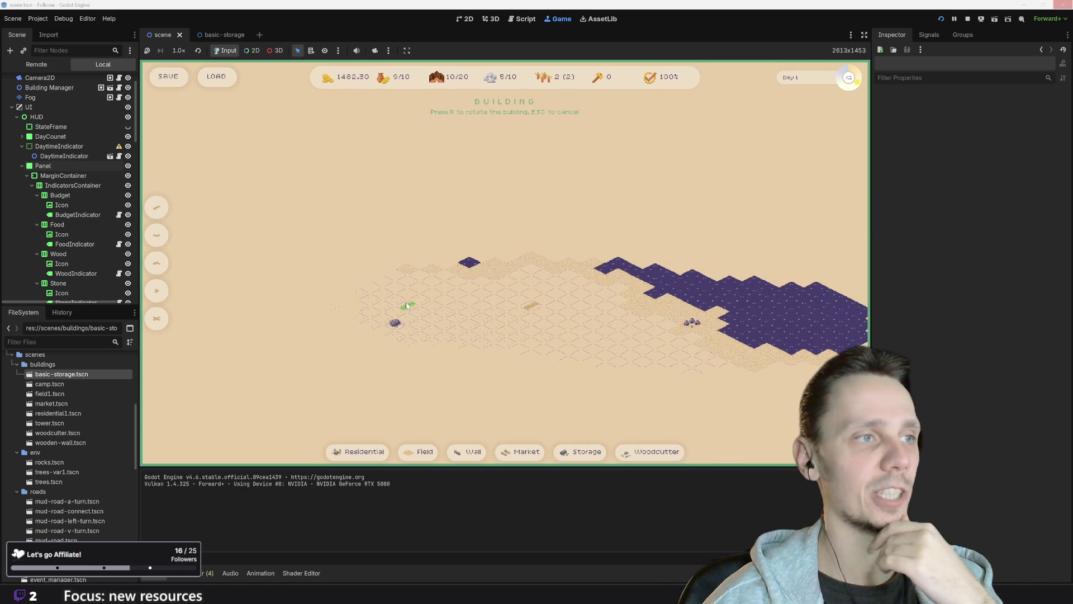
key(Escape)
click(156, 207)
key(Escape)
drag(316, 359, 359, 240)
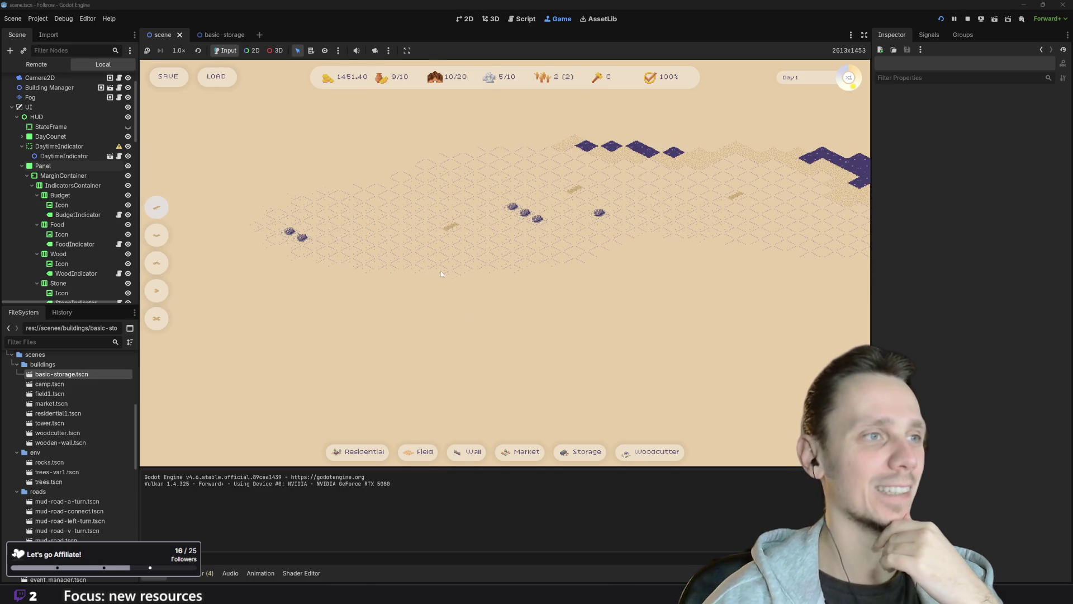
- Place three mud road tiles at different spots on the map
click(469, 451)
click(457, 271)
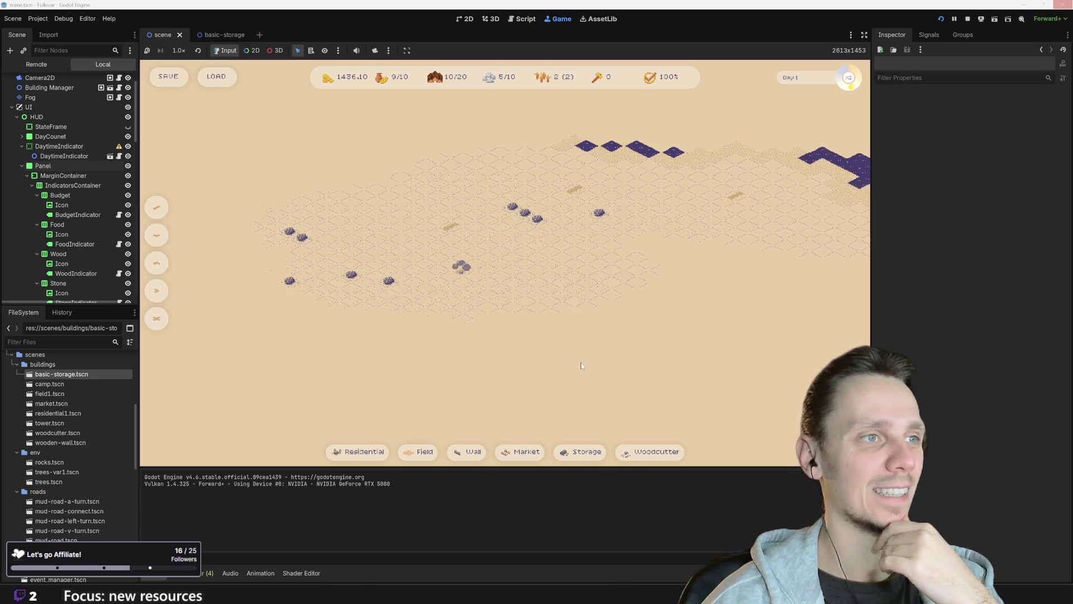
click(164, 238)
click(418, 323)
key(d)
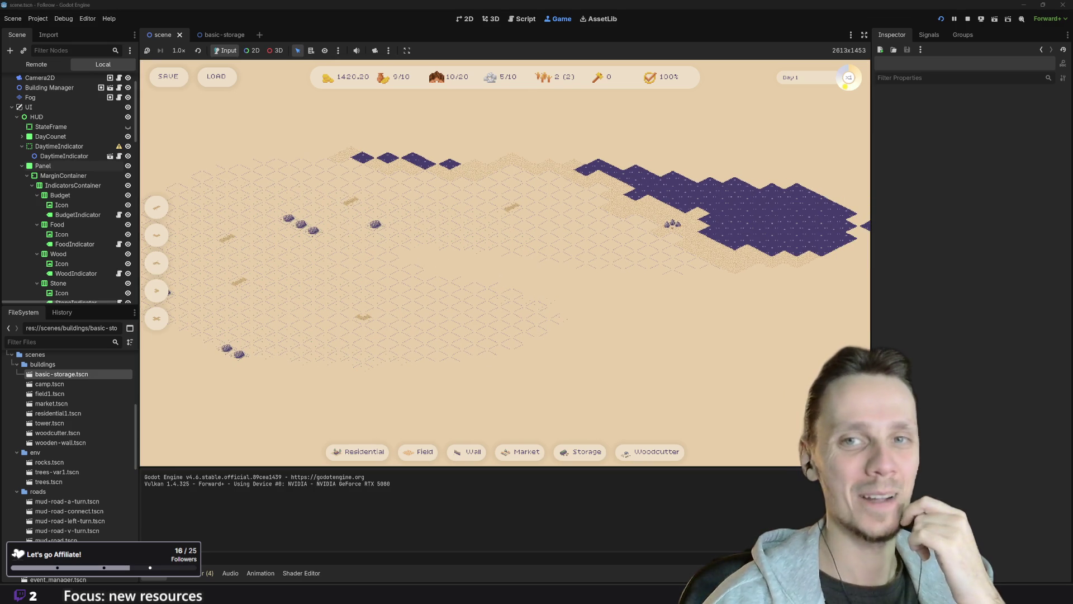
click(161, 207)
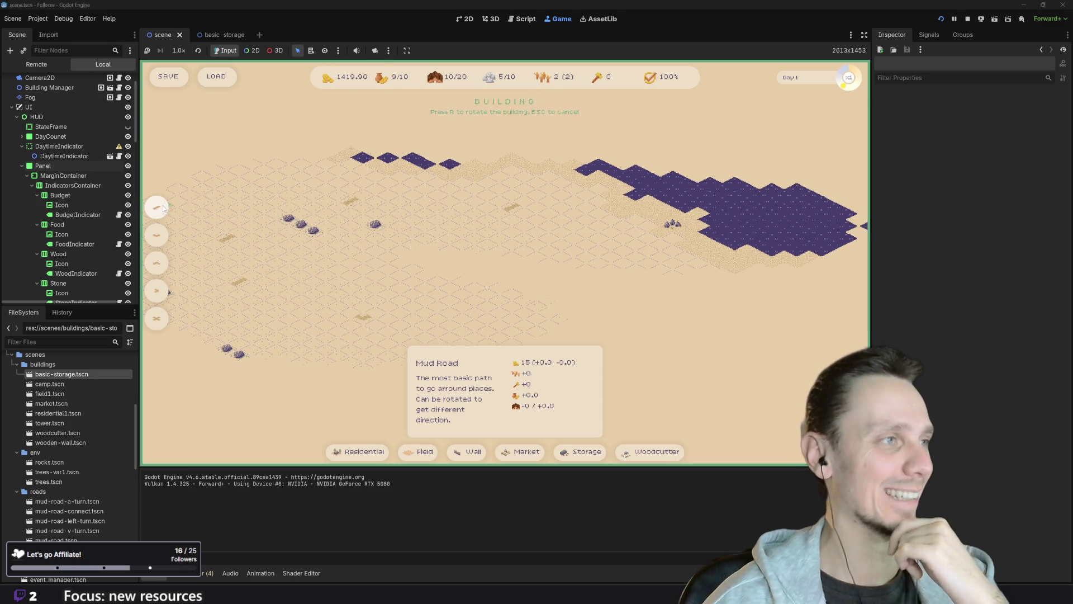
click(511, 302)
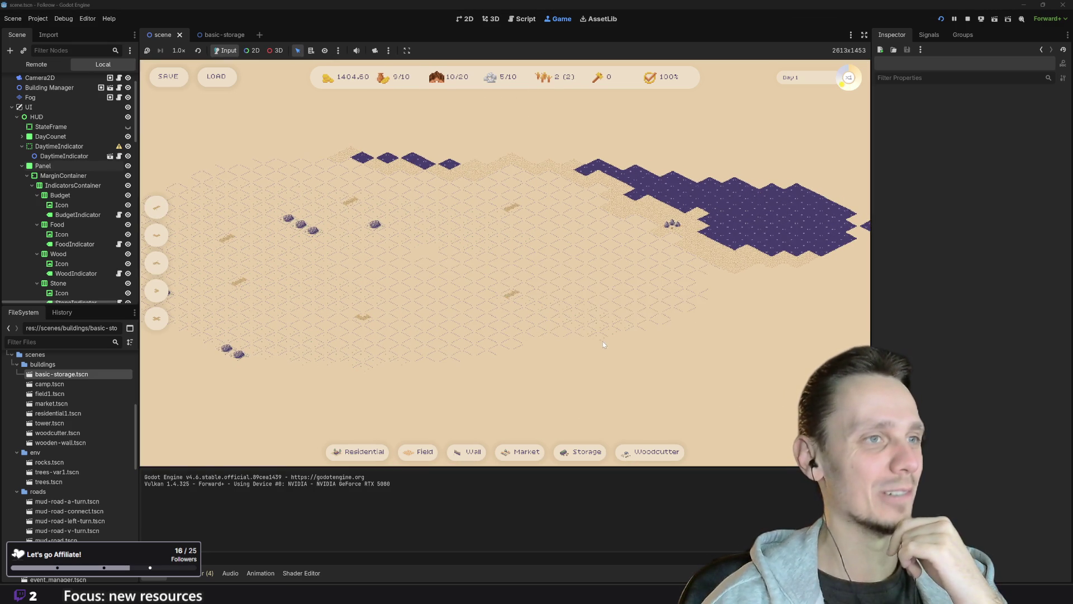
- Pan the map right, then left and down, to survey the new roads
scroll(602, 341, down, 3)
scroll(417, 251, up, 3)
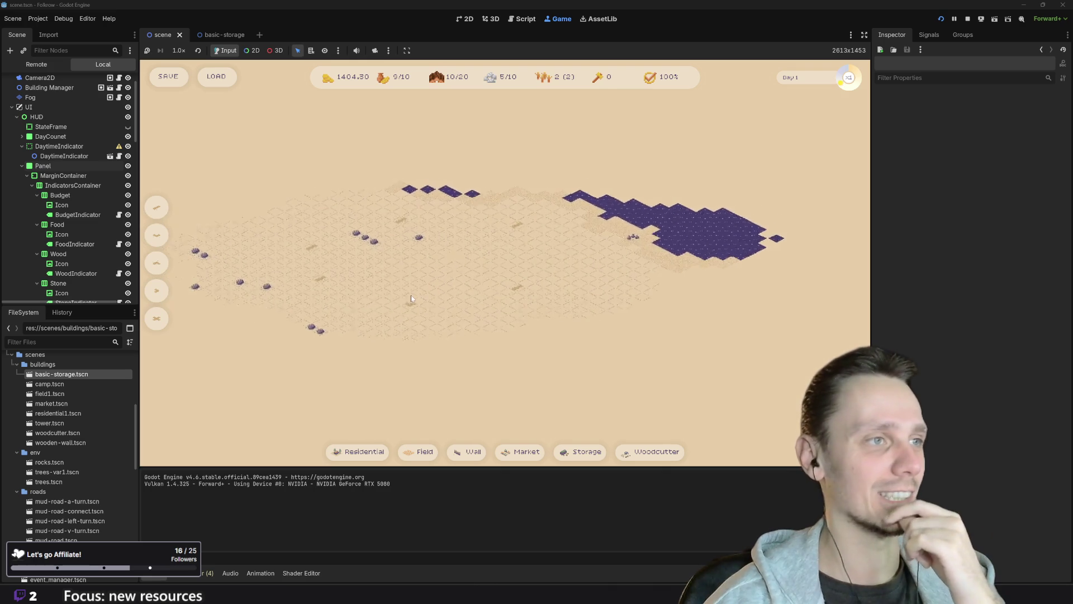
key(Left)
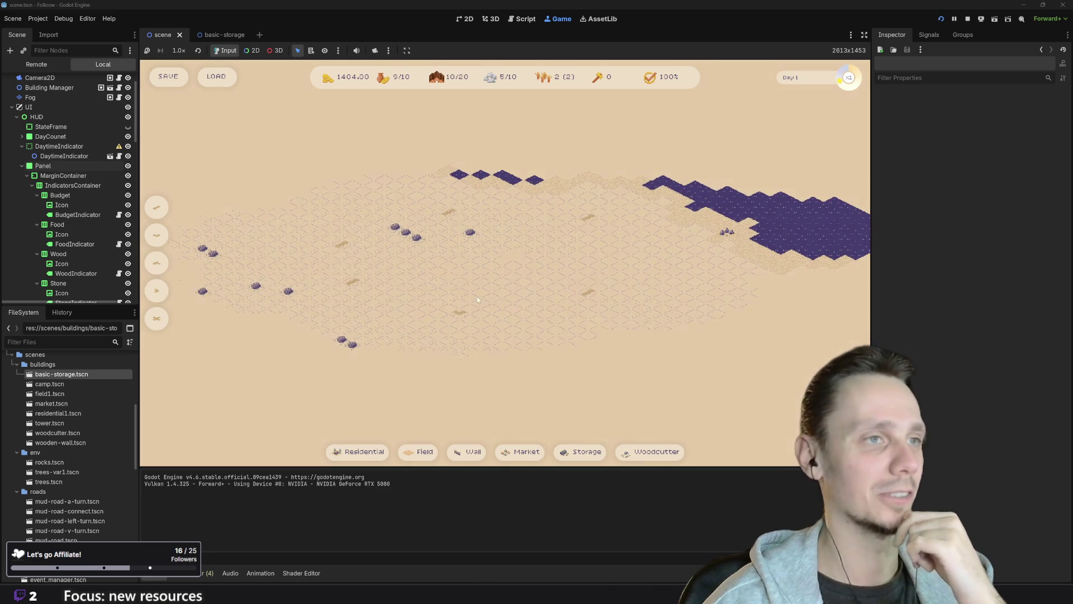
drag(679, 282, 554, 330)
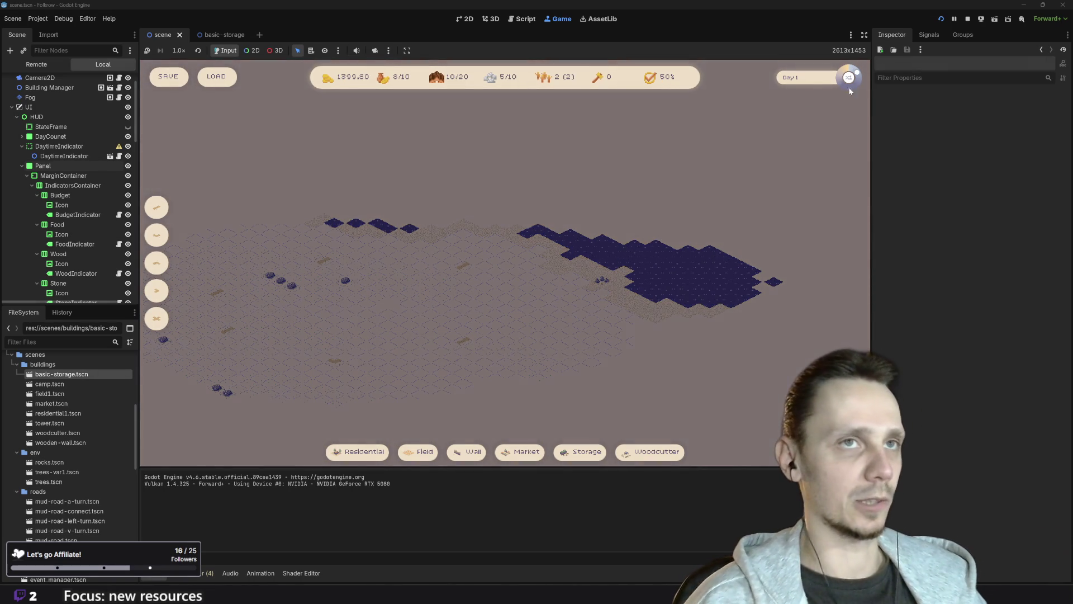
- Stop the game and open building_params.gd in the script editor
click(967, 20)
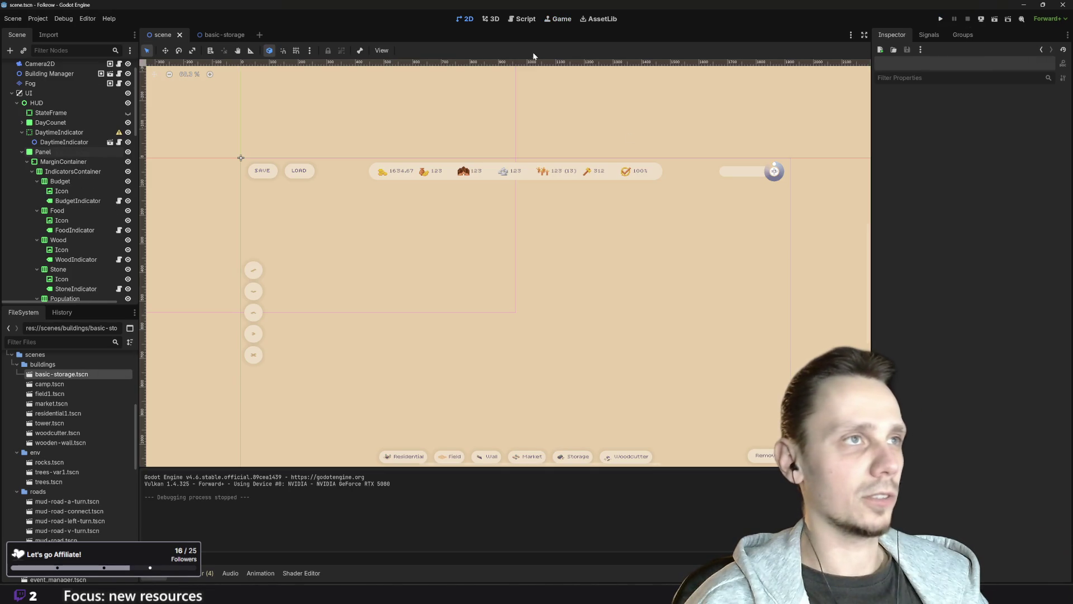
click(531, 22)
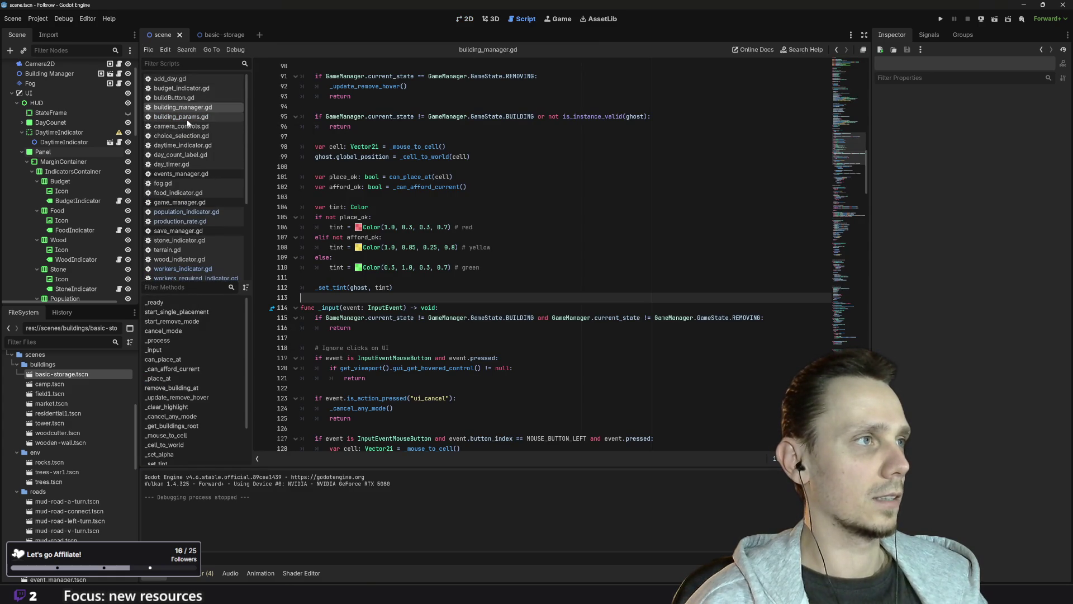
click(187, 118)
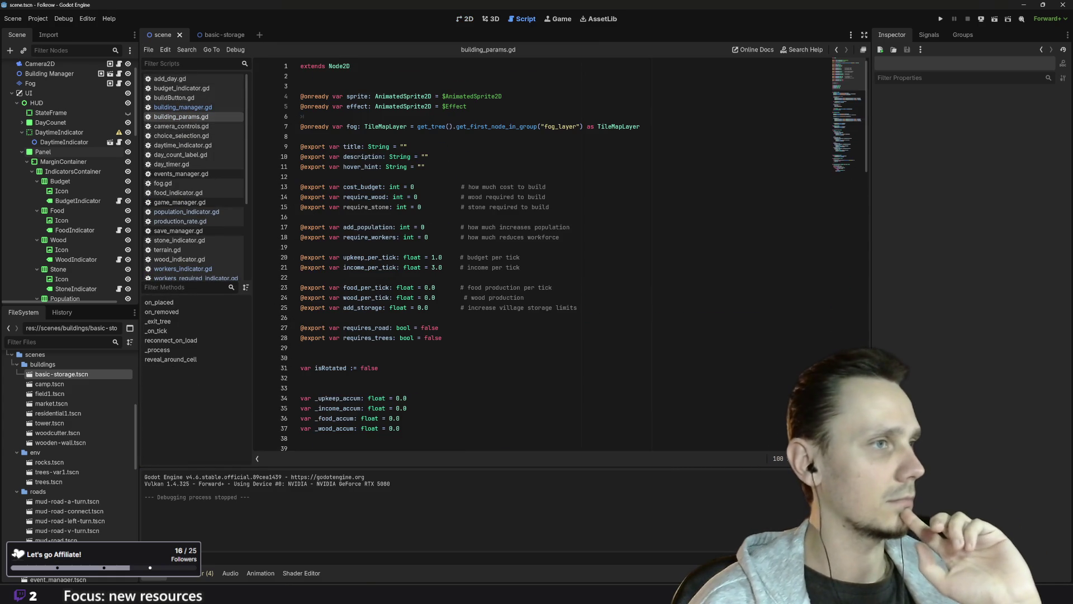
scroll(559, 257, down, 3)
scroll(437, 380, down, 11)
scroll(437, 380, down, 3)
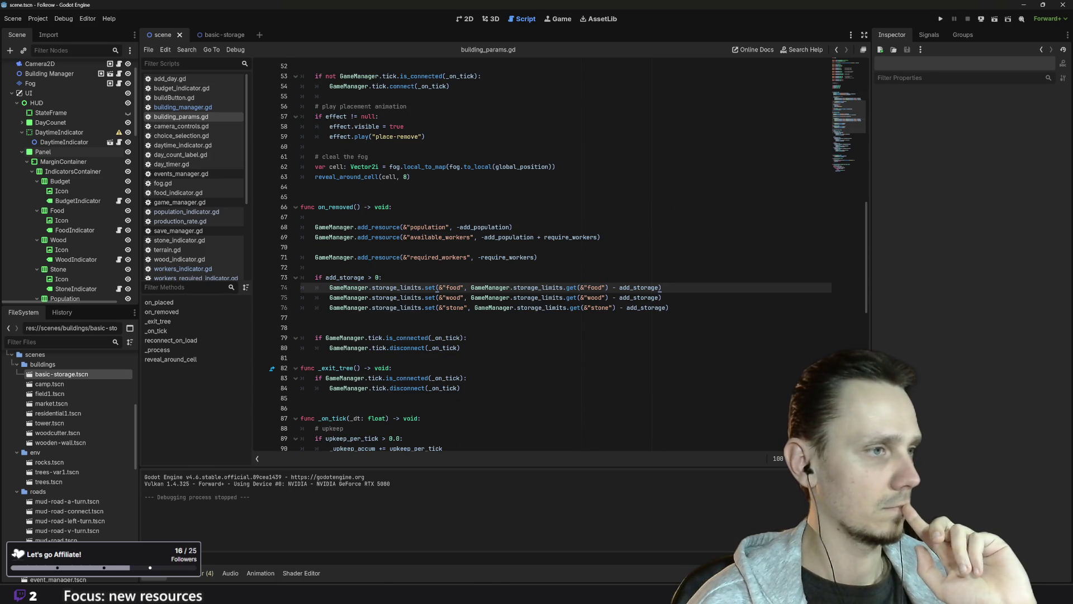
scroll(437, 379, up, 5)
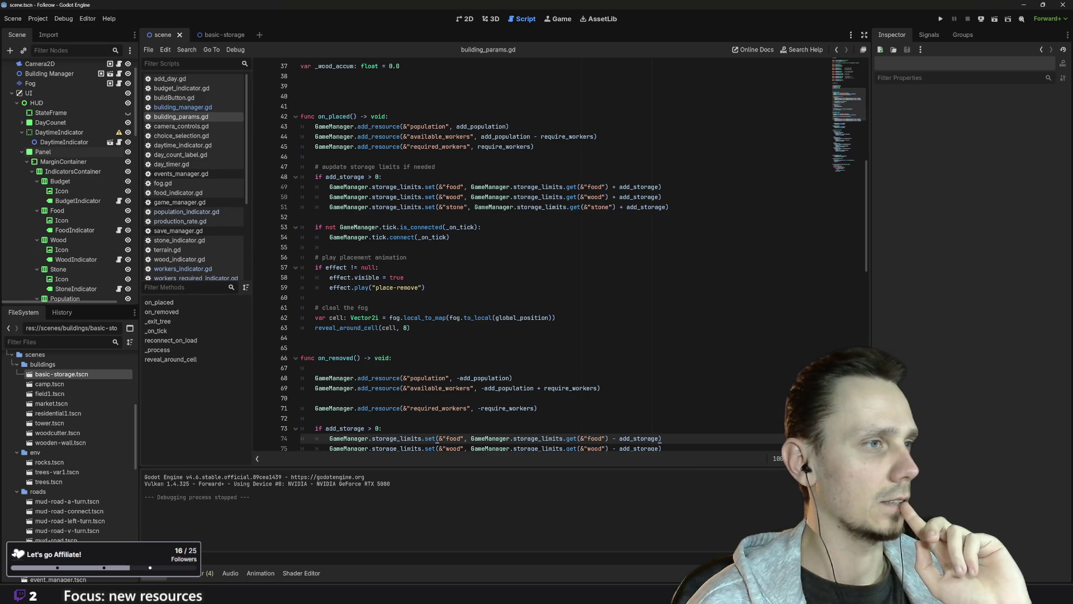
- Fix 'cleal' to 'clear' in the line 61 comment, then check the node groups panel
click(343, 308)
key(BackSpace)
text(r)
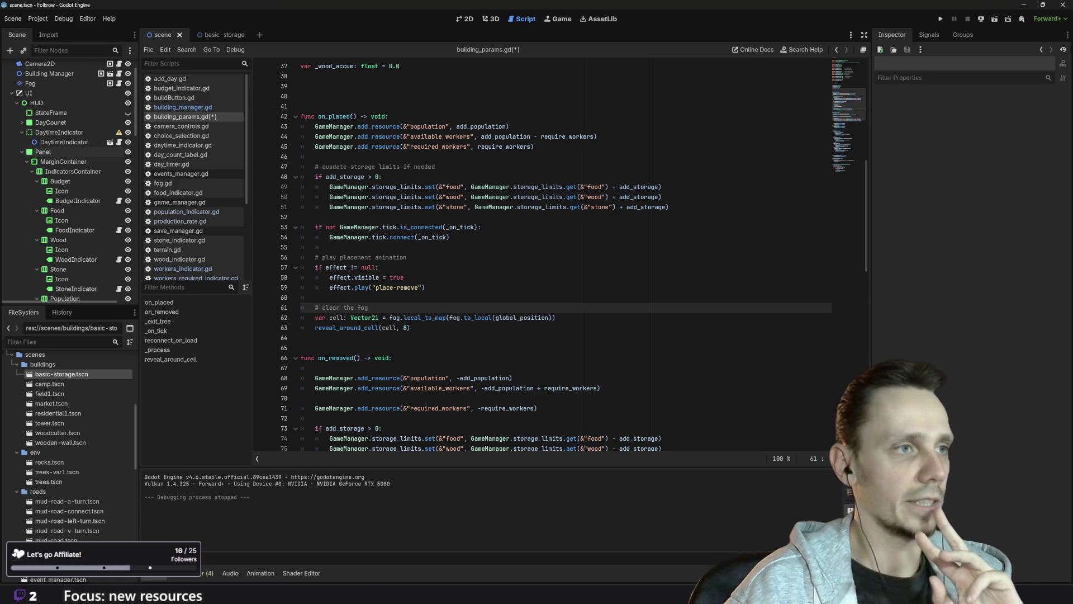
click(954, 36)
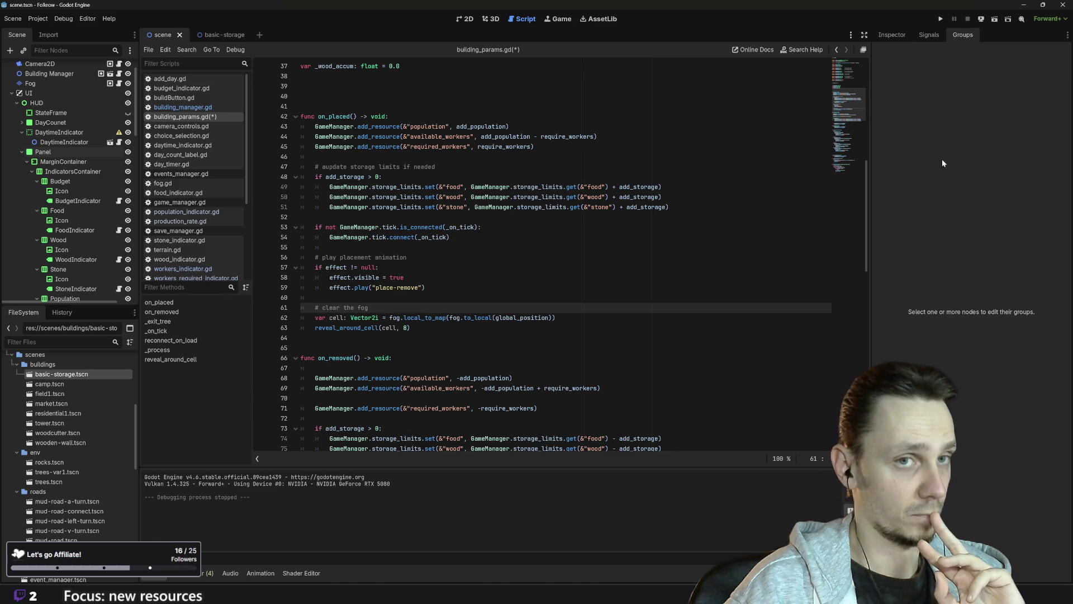
click(890, 36)
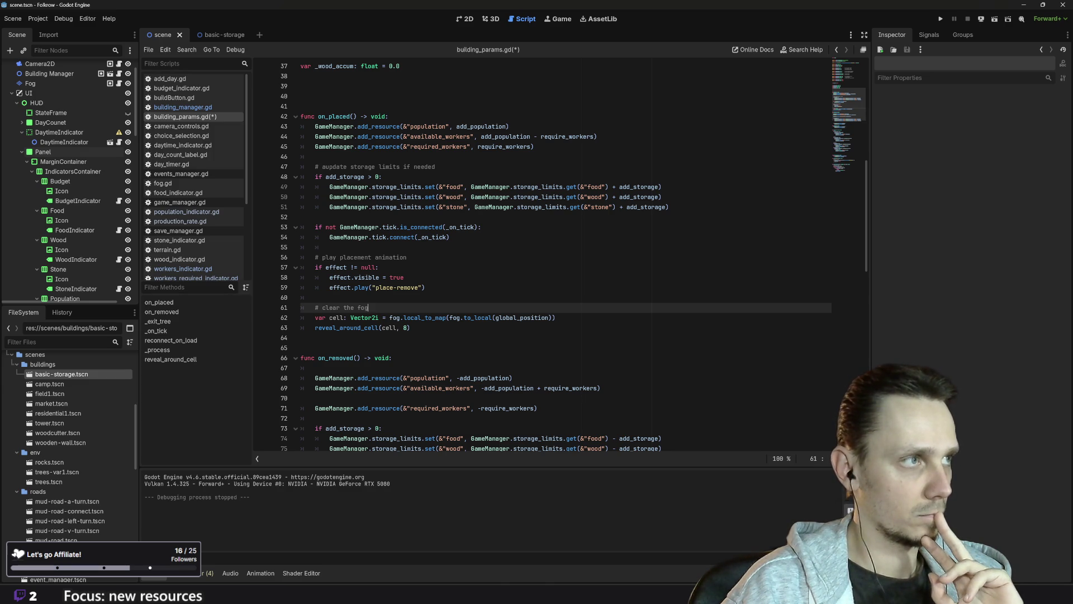
- Insert line 62 reading if not is_in_group("") using the is_in_group autocomplete
key(Return)
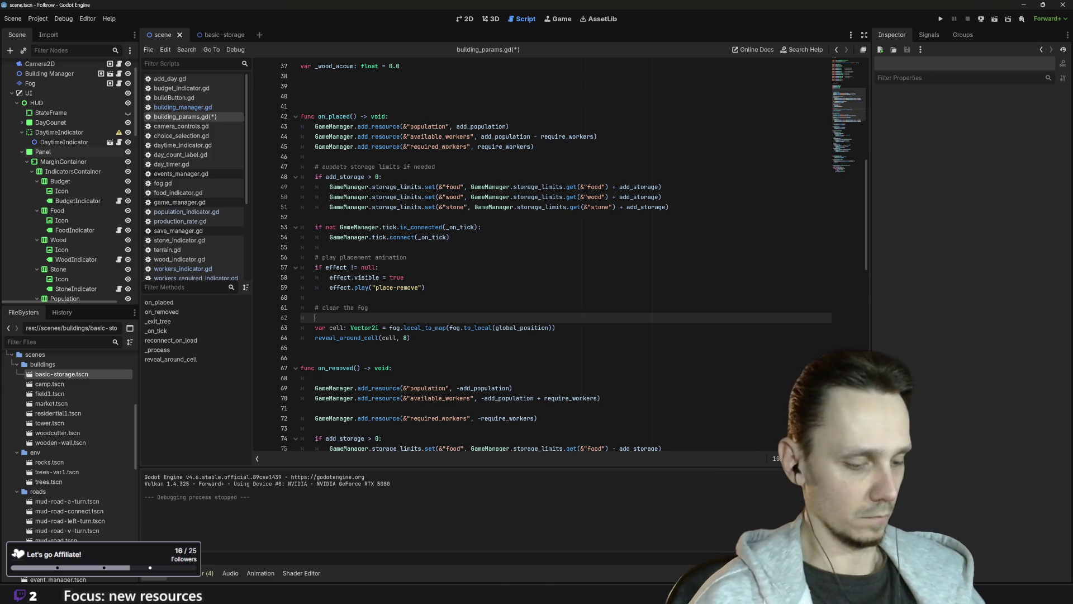
text(if grou)
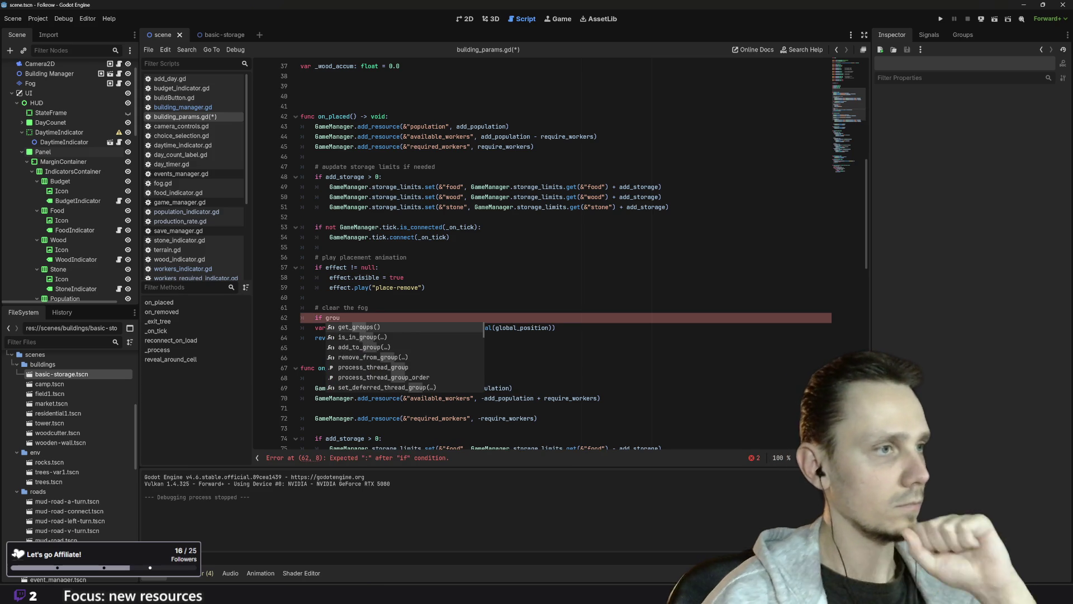
key(Down)
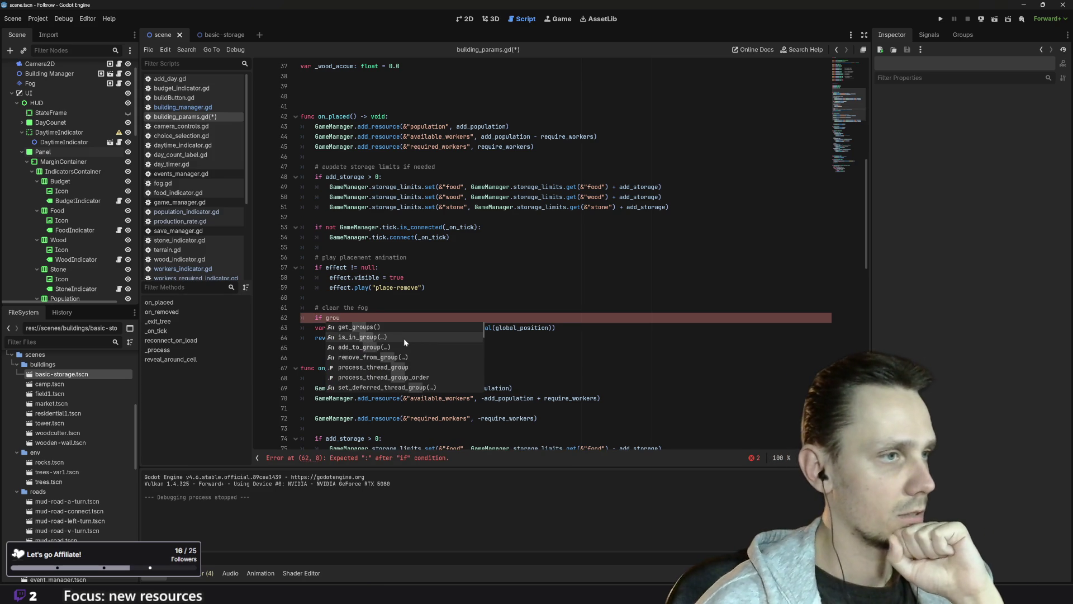
key(Return)
mouse_move(430, 323)
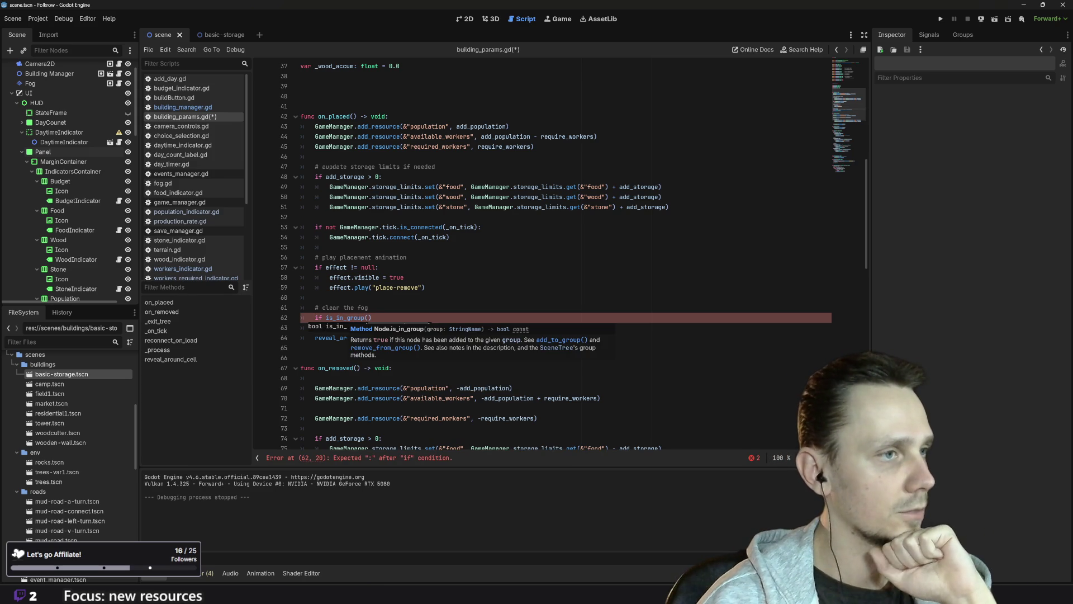
scroll(287, 237, up, 10)
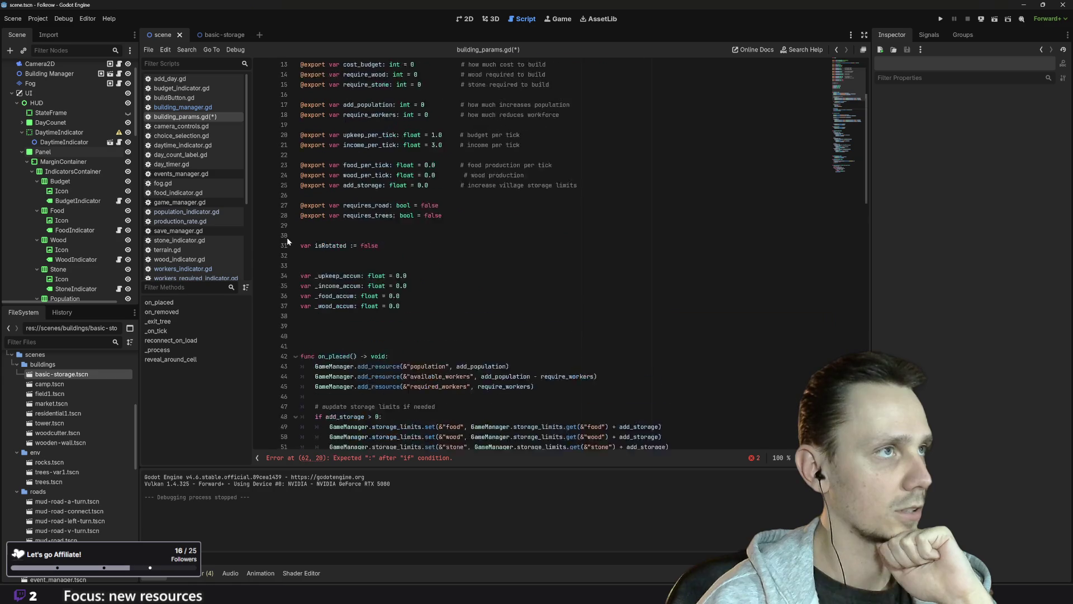
scroll(287, 237, down, 10)
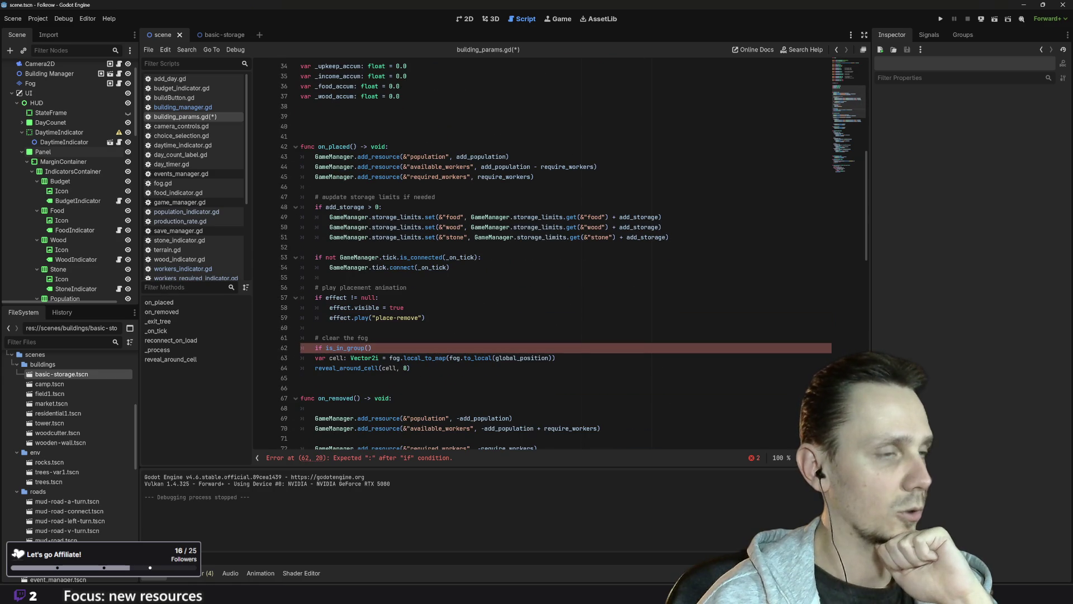
mouse_move(352, 349)
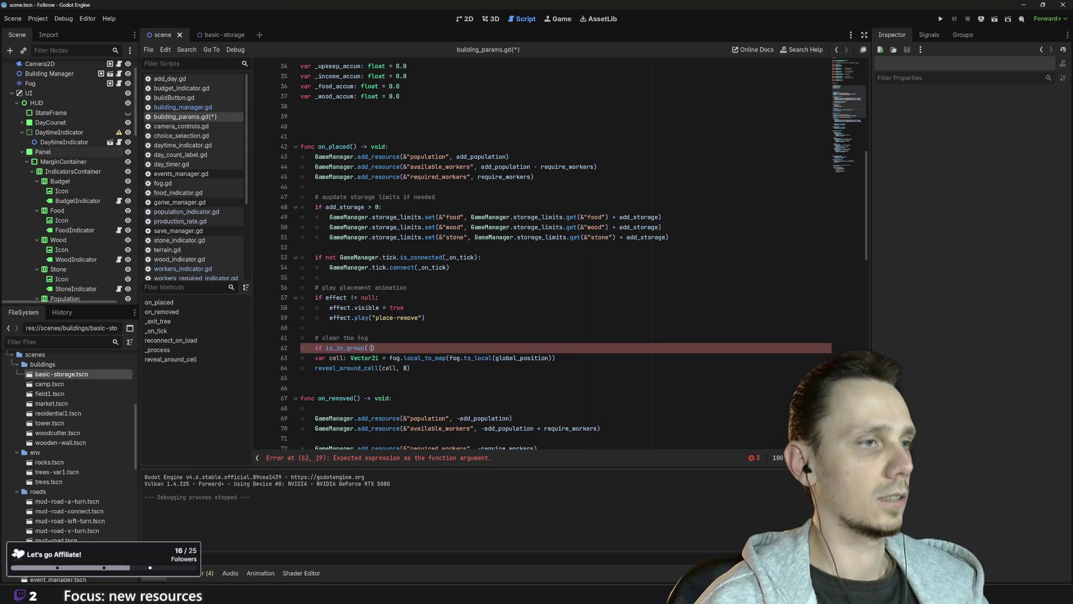
text(")
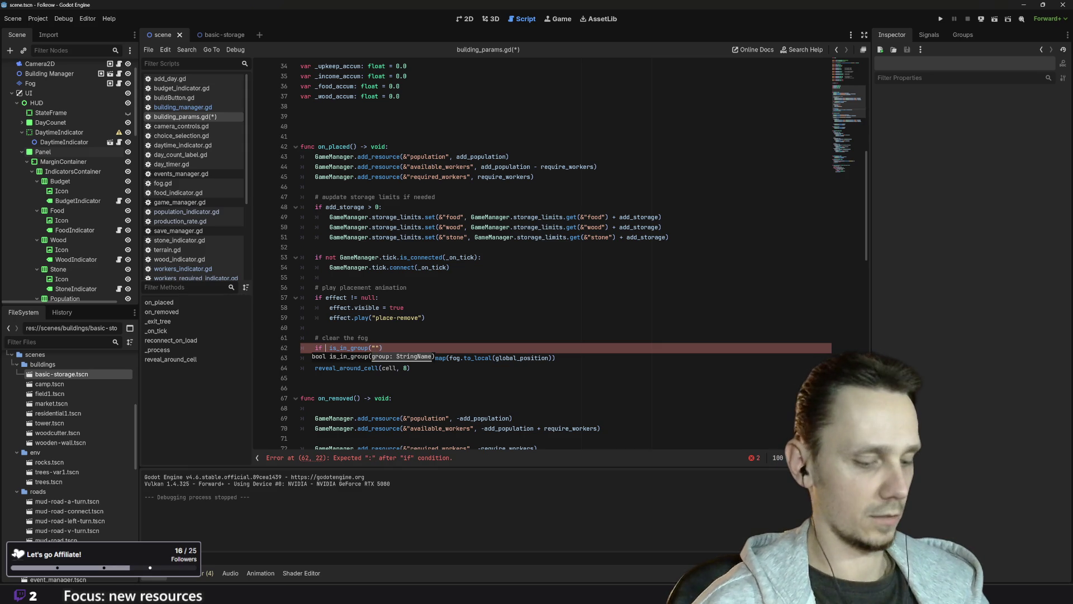
text( not)
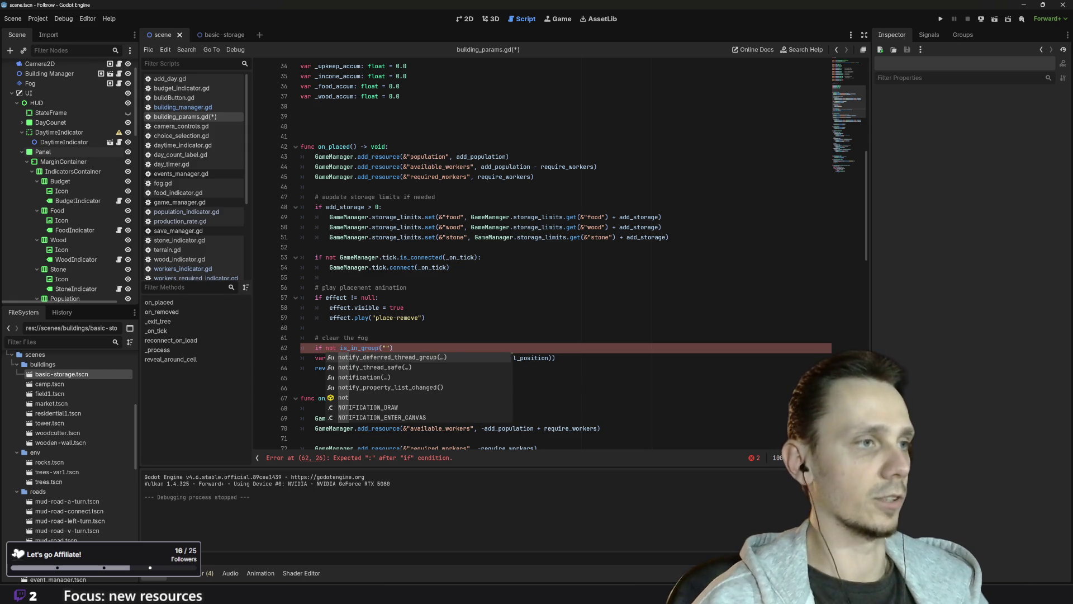
key(End)
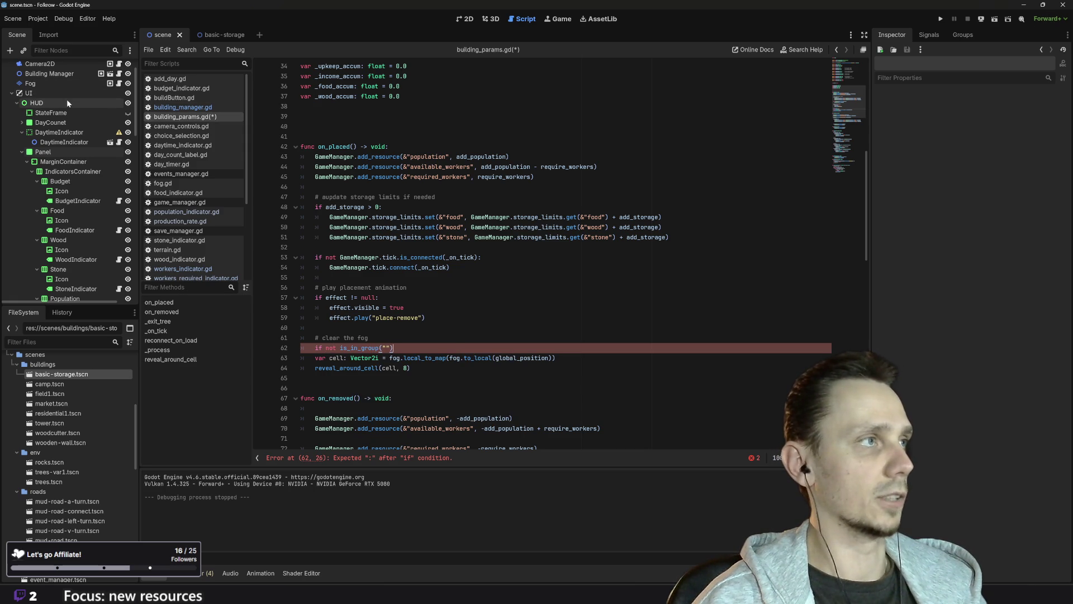
click(55, 85)
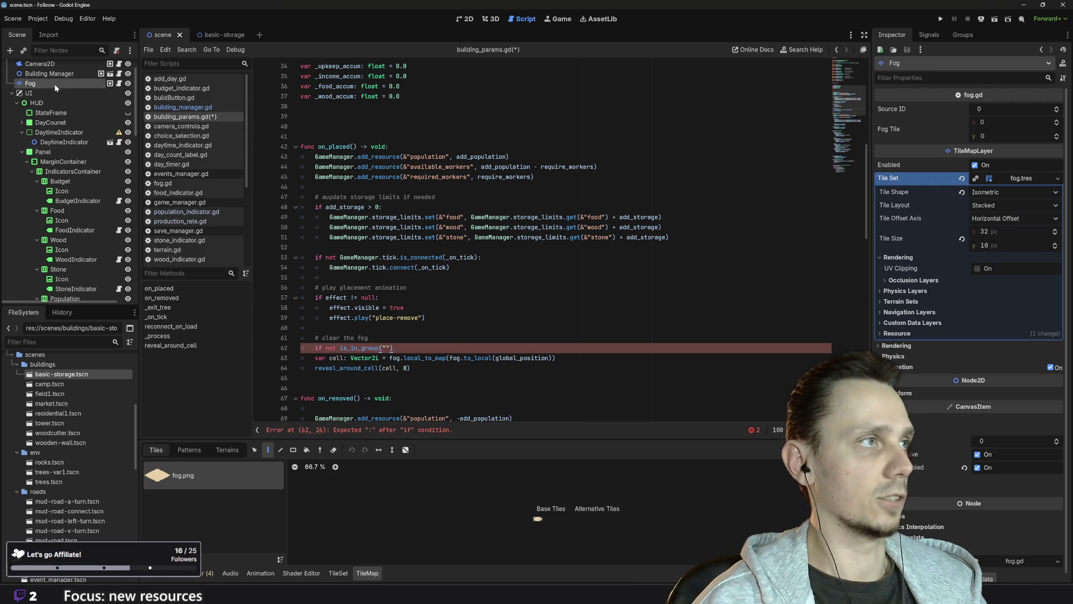
- Check the Fog layer's groups and complete line 62 as if not is_in_group(&"road"):
click(964, 36)
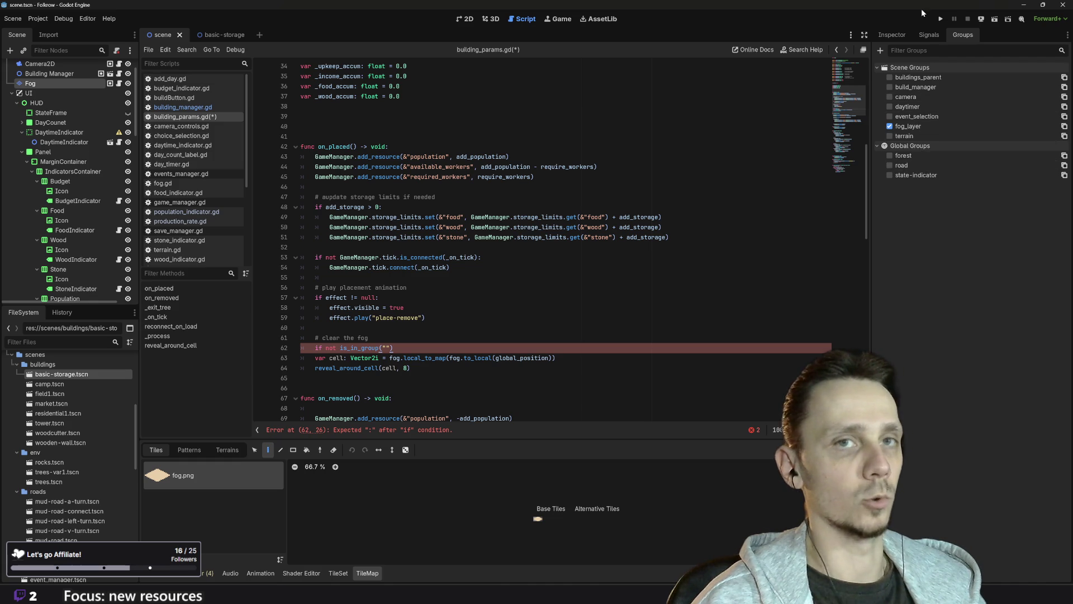
click(894, 36)
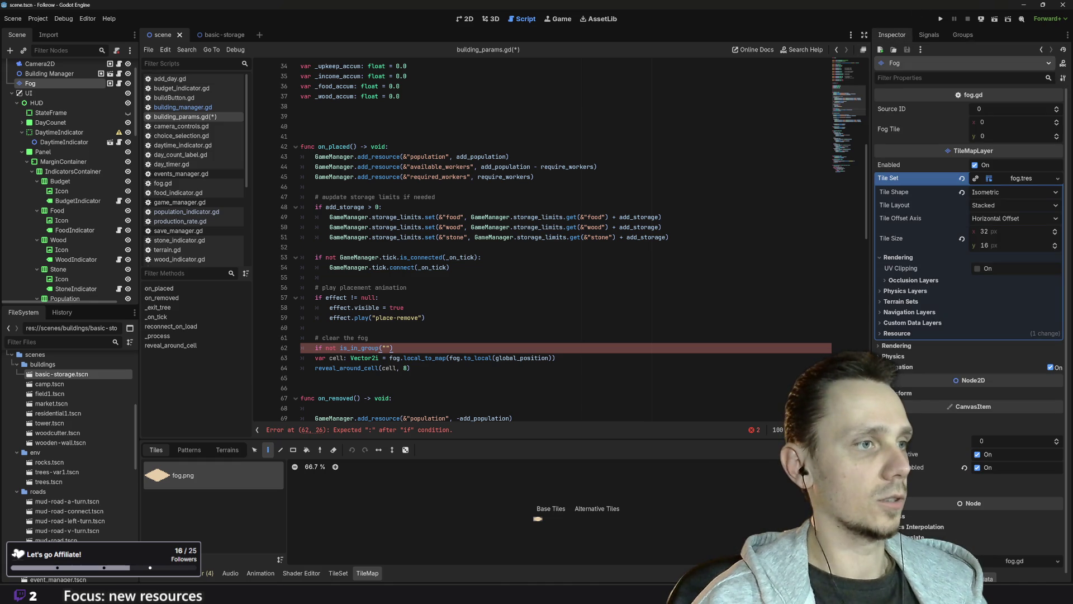
text(road)
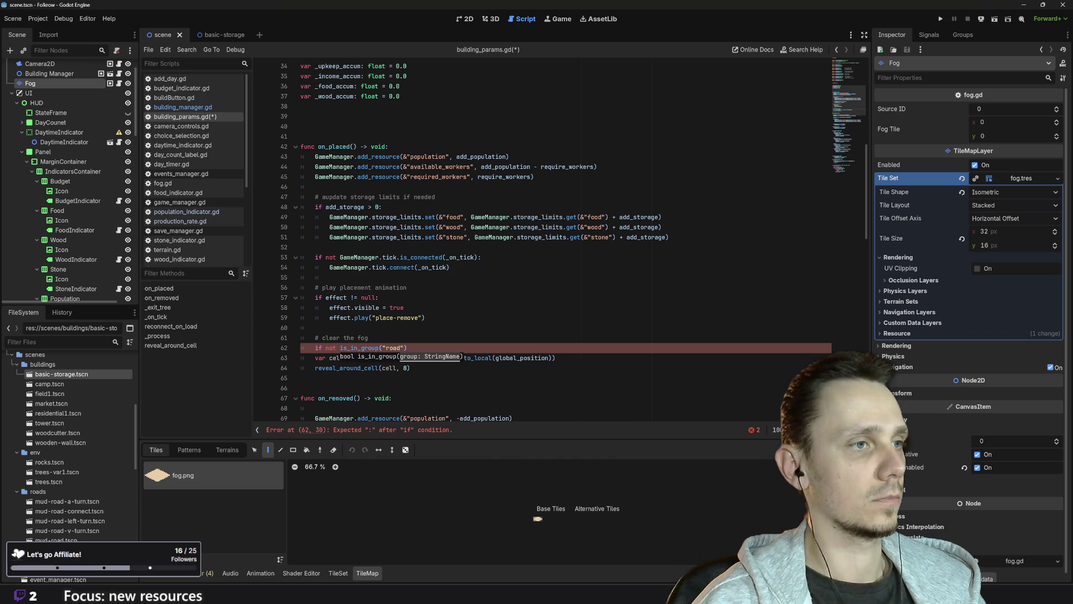
click(382, 348)
text(&)
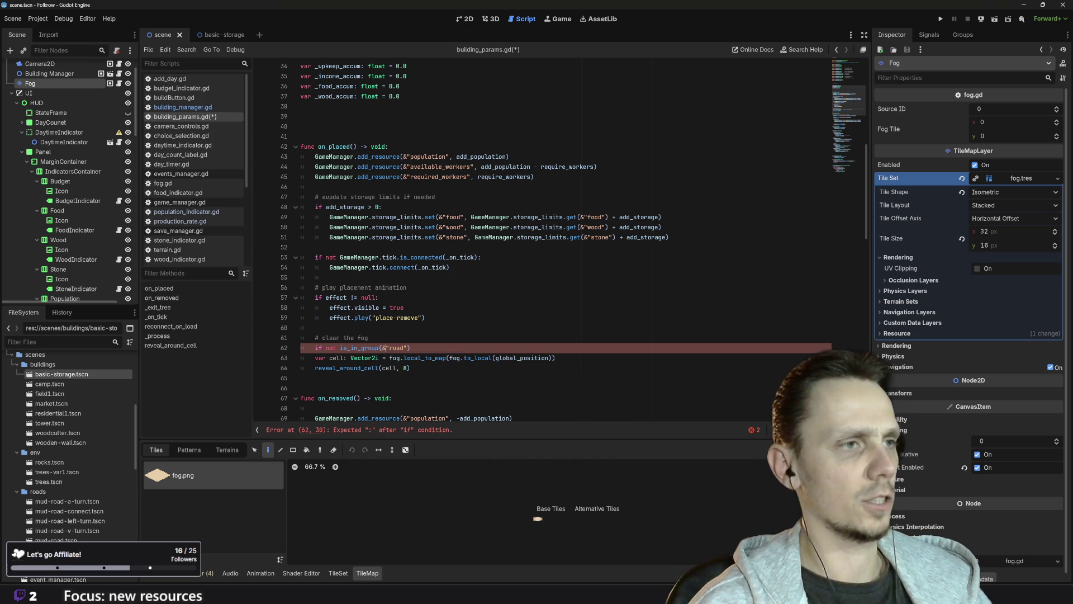
text(:)
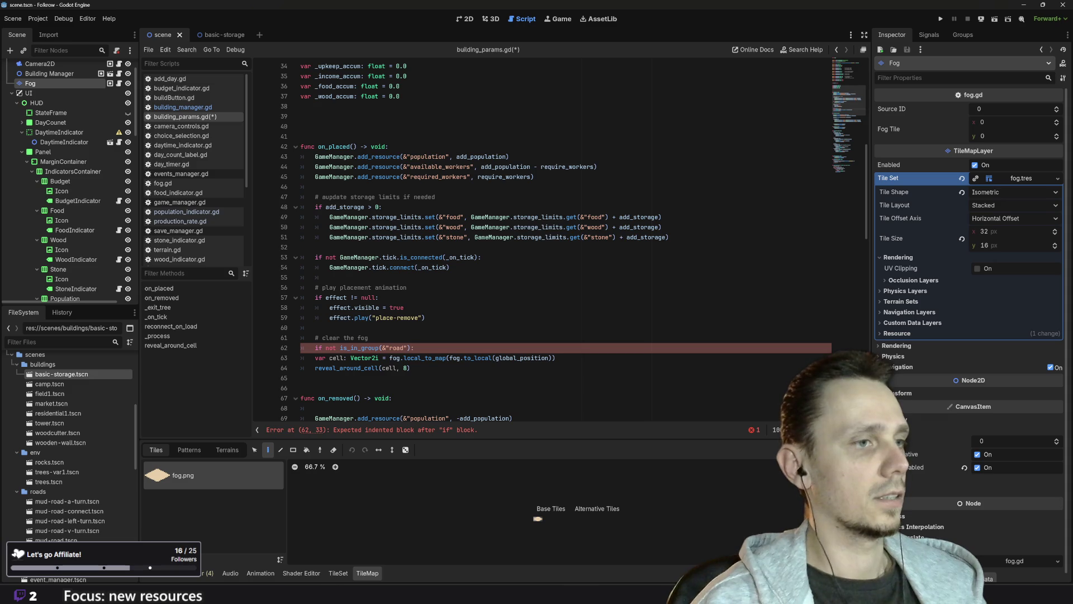
- Indent the two fog-clearing lines 63–64 under the road check
click(54, 152)
click(315, 358)
mouse_move(411, 368)
mouse_down()
mouse_move(313, 349)
mouse_move(241, 354)
mouse_up()
key(Tab)
click(394, 367)
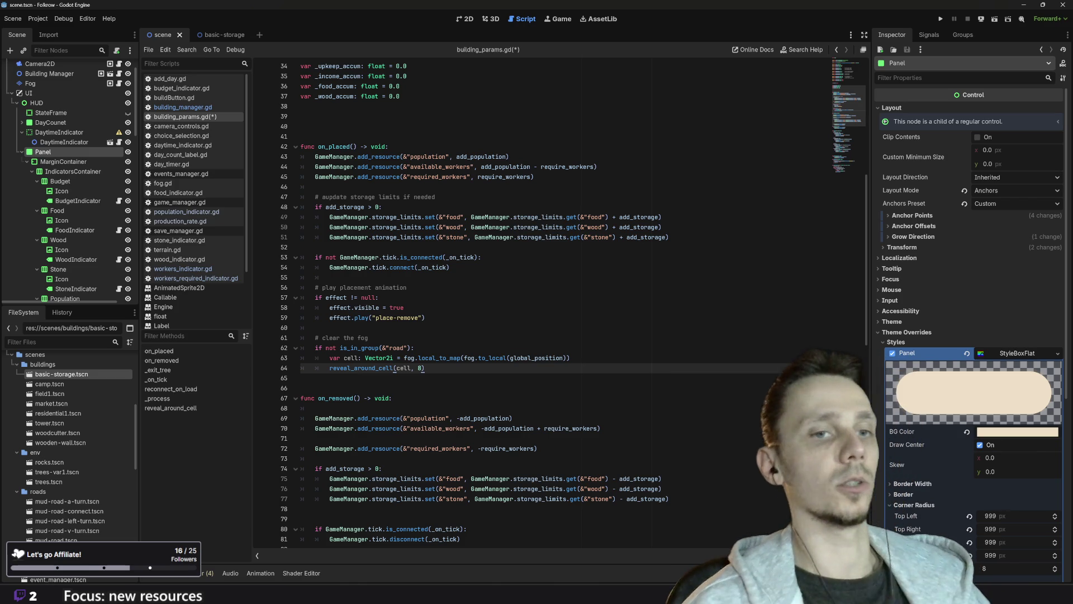
- Run the project and place two field patches beside rocks
click(942, 22)
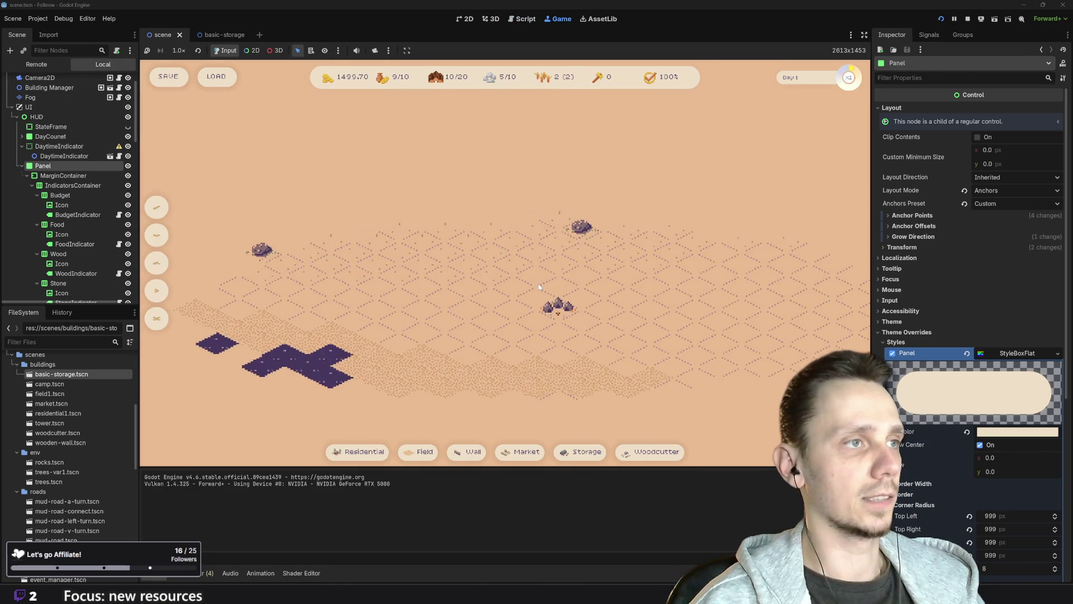
click(423, 452)
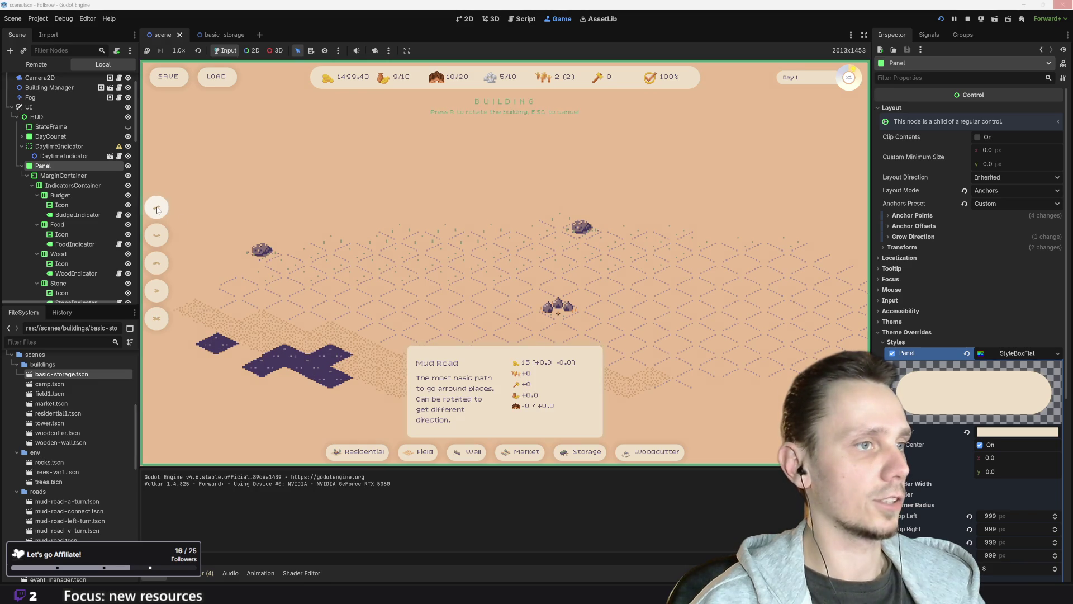
click(351, 255)
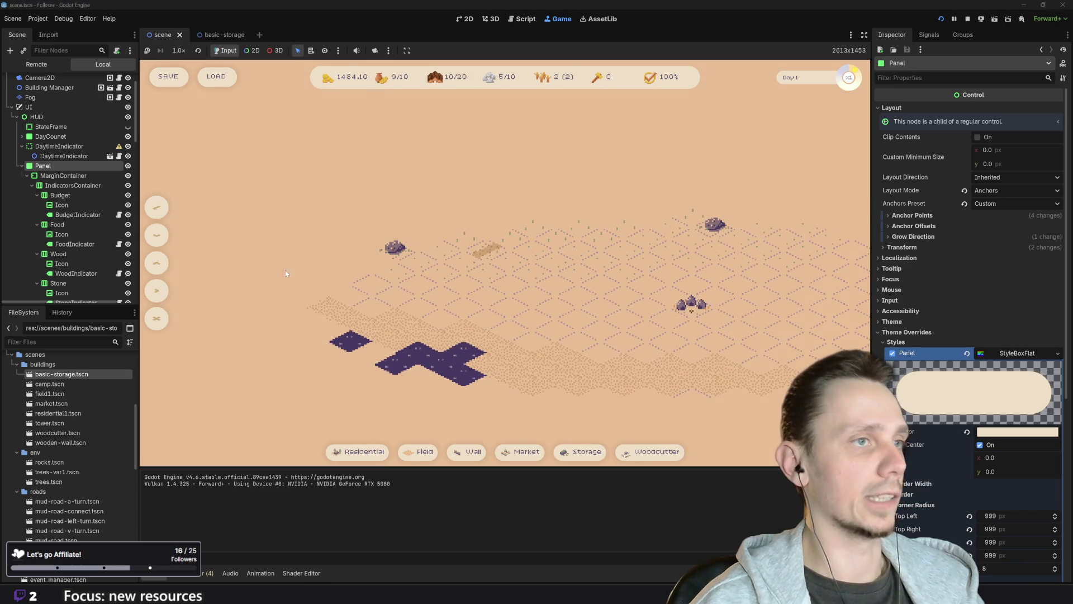
click(422, 451)
click(348, 317)
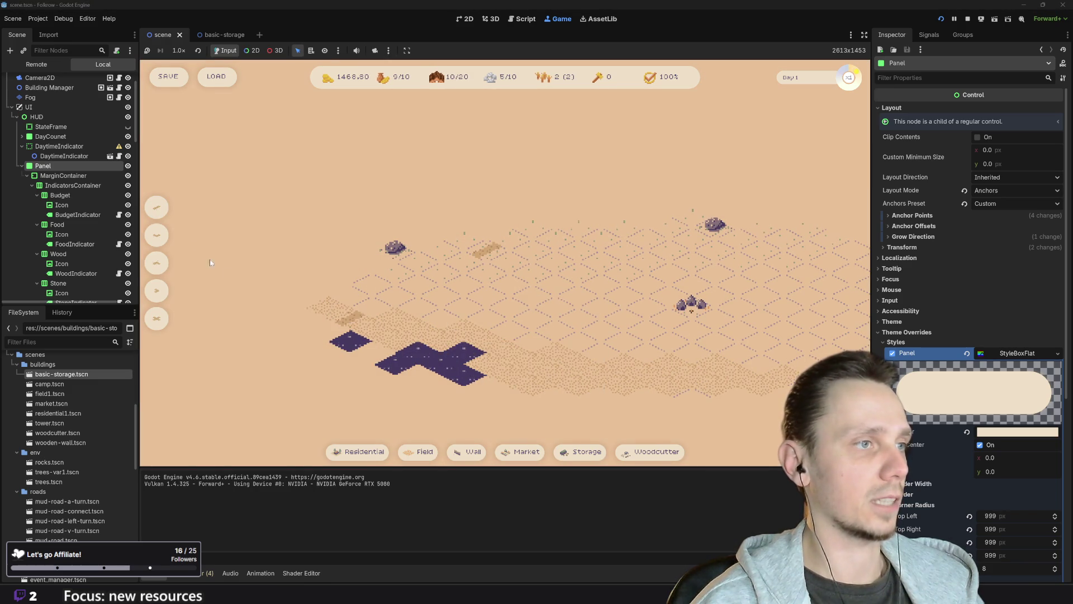
- Build two mud road tiles and a Residential house on the map
click(159, 270)
click(555, 375)
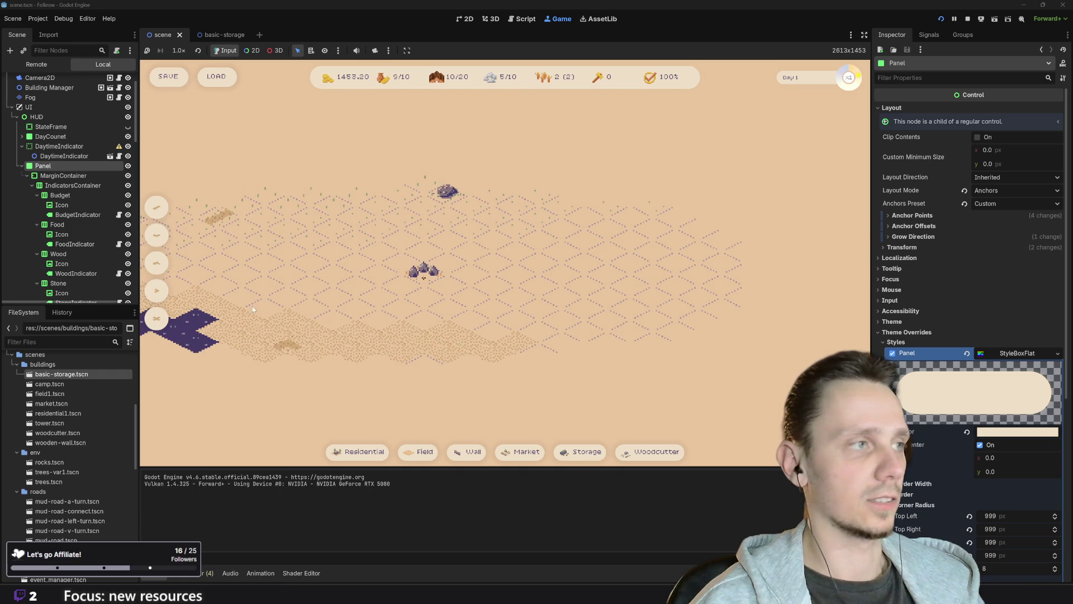
click(157, 290)
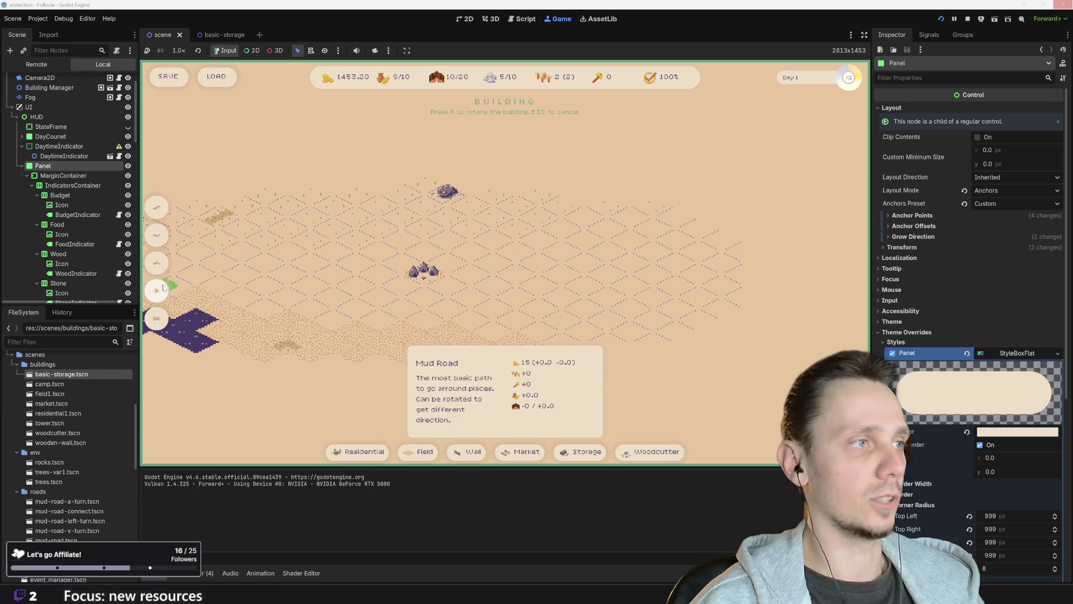
click(671, 330)
mouse_move(362, 453)
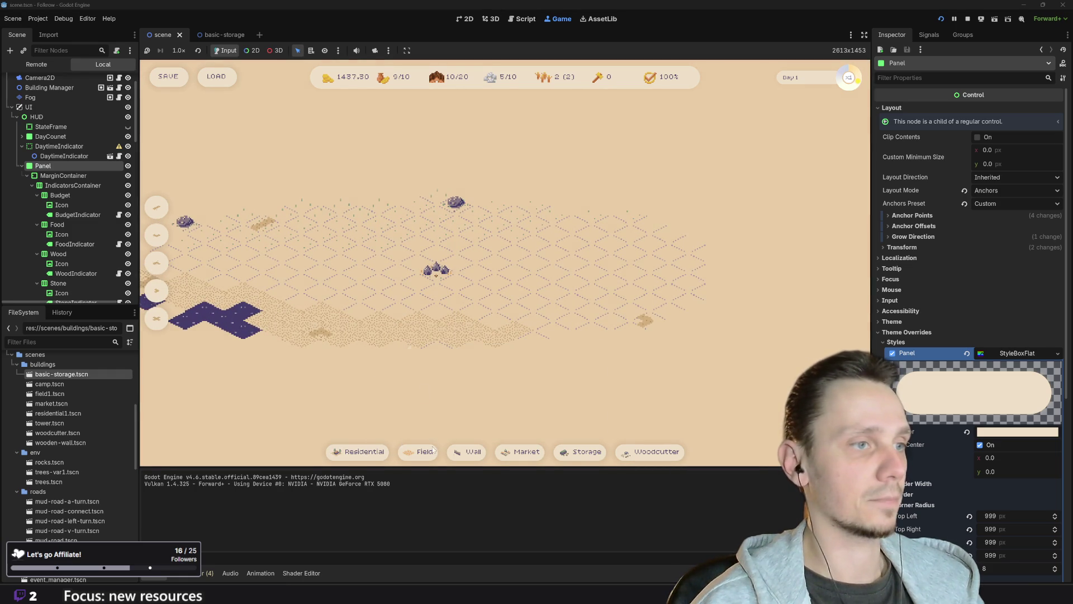
click(369, 458)
click(668, 310)
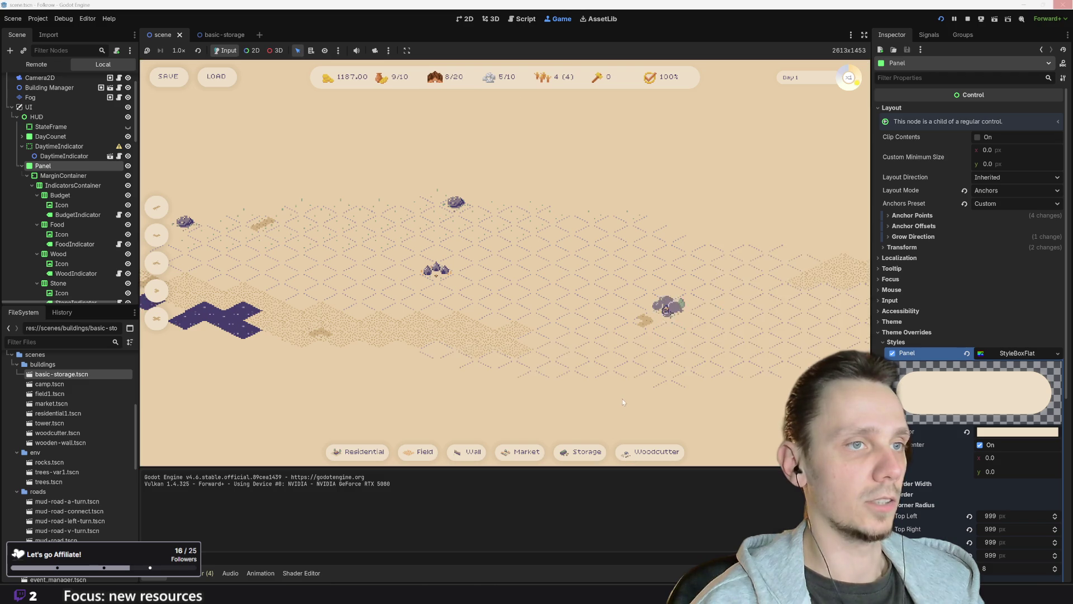
- Pan and zoom around the map to inspect the new placements
scroll(794, 303, down, 3)
key(d)
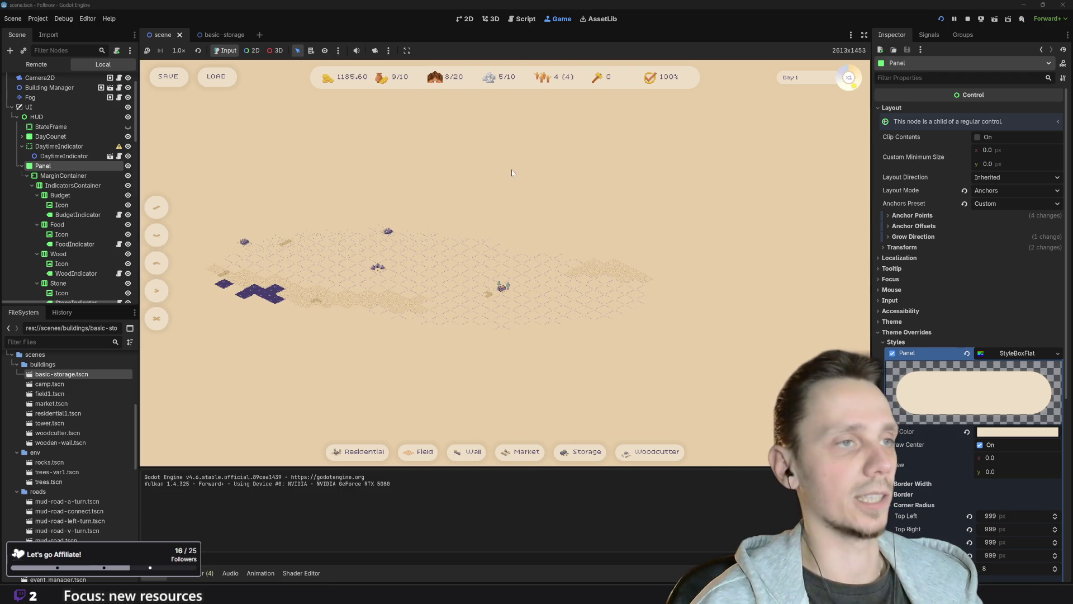
scroll(559, 319, up, 2)
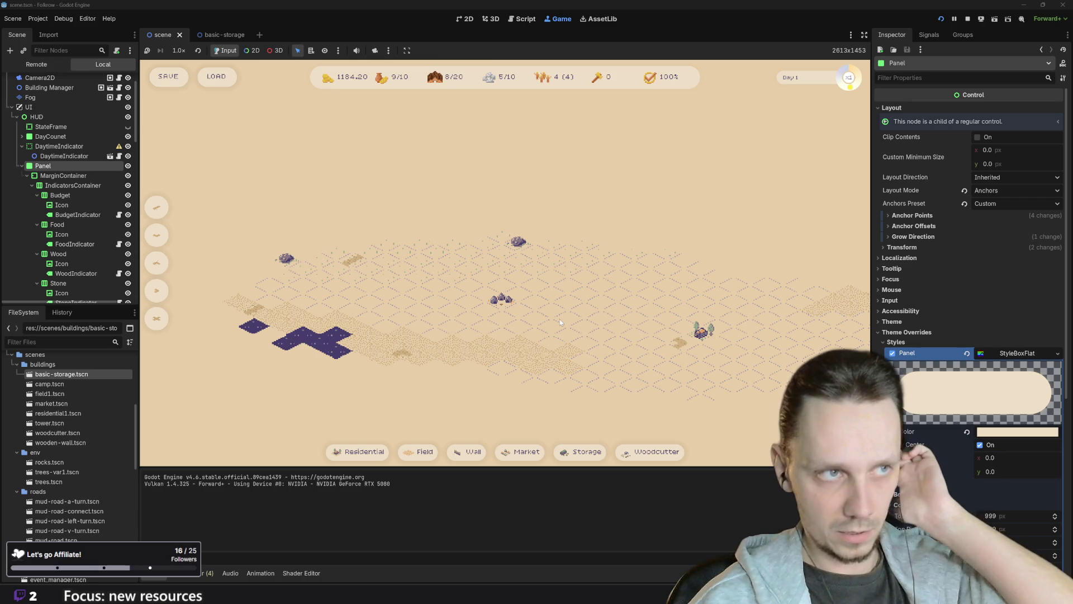
drag(616, 326, 548, 321)
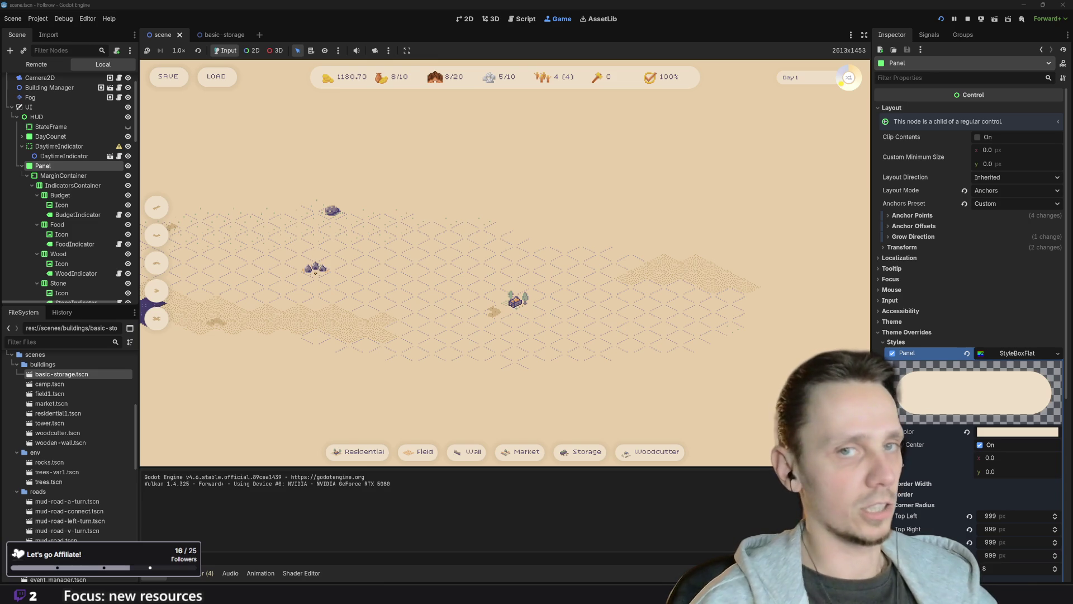
scroll(564, 251, down, 3)
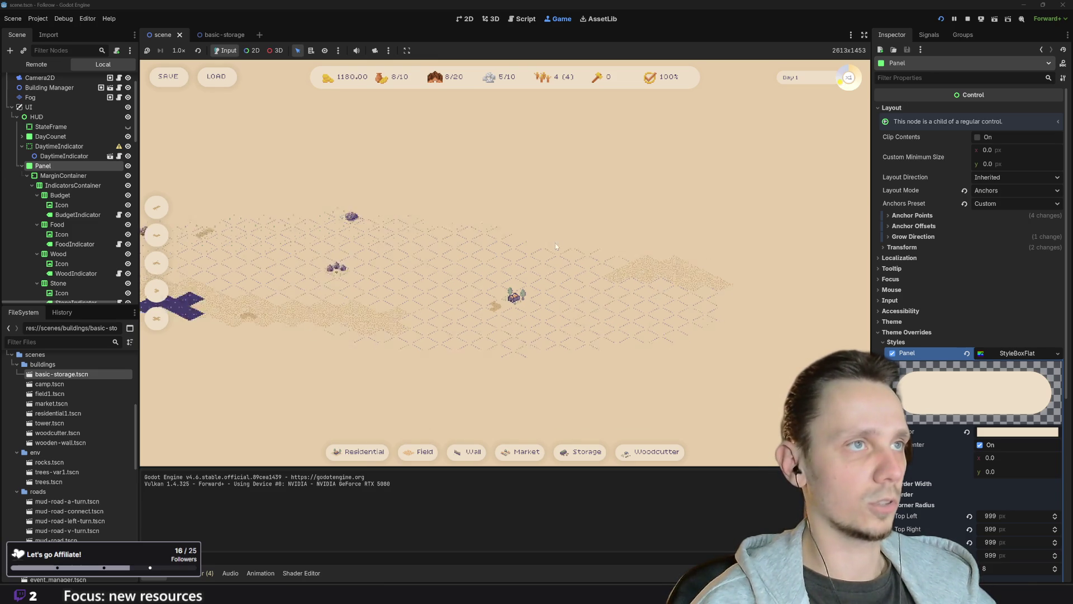
scroll(570, 330, up, 3)
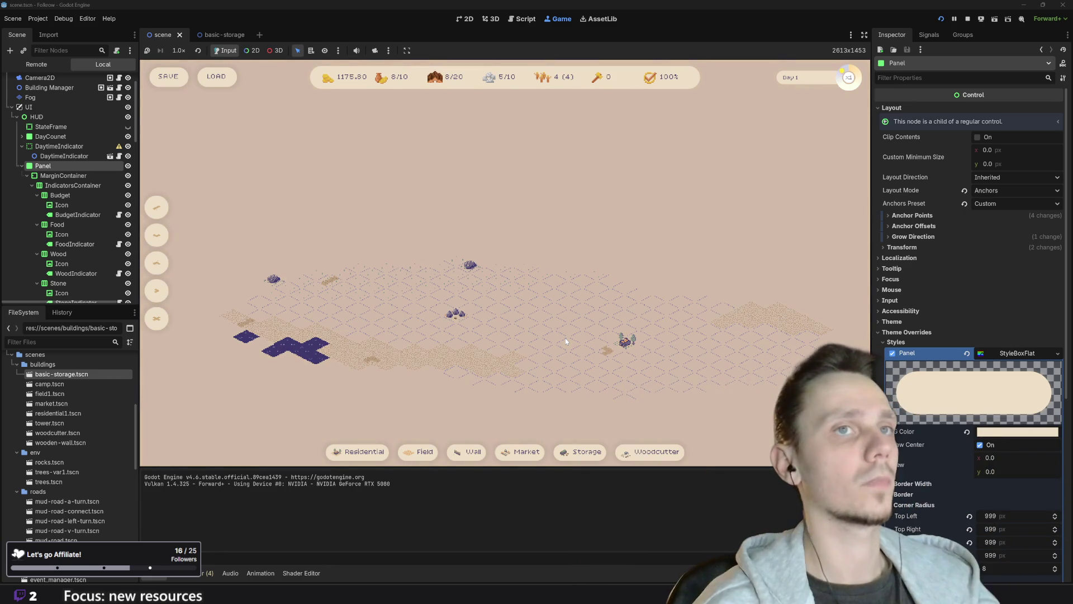
- Stop the game and scroll through building_params.gd back to its first line
click(968, 19)
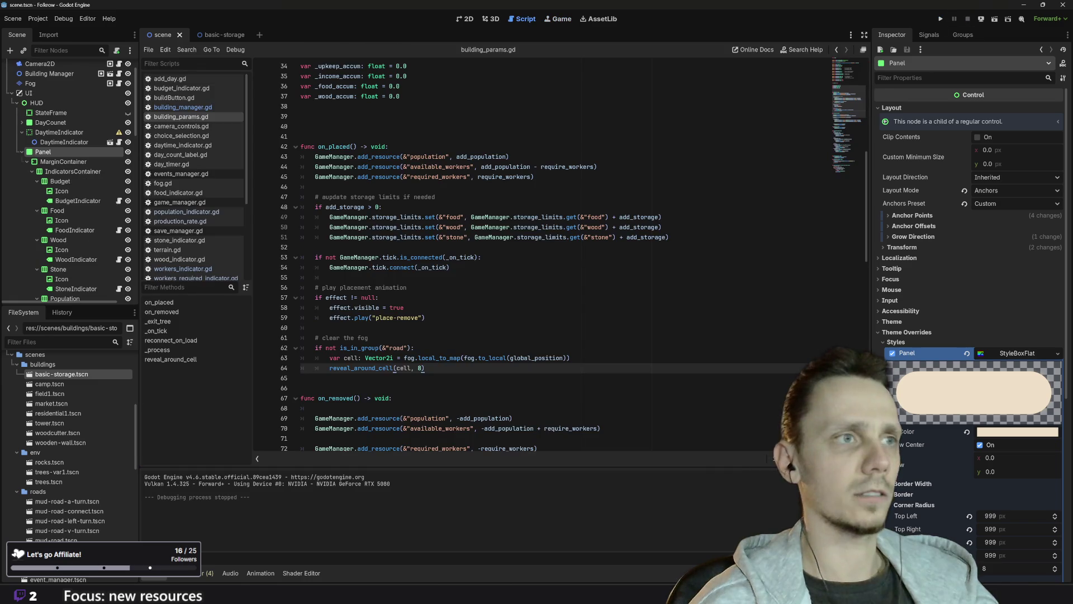
scroll(559, 252, down, 15)
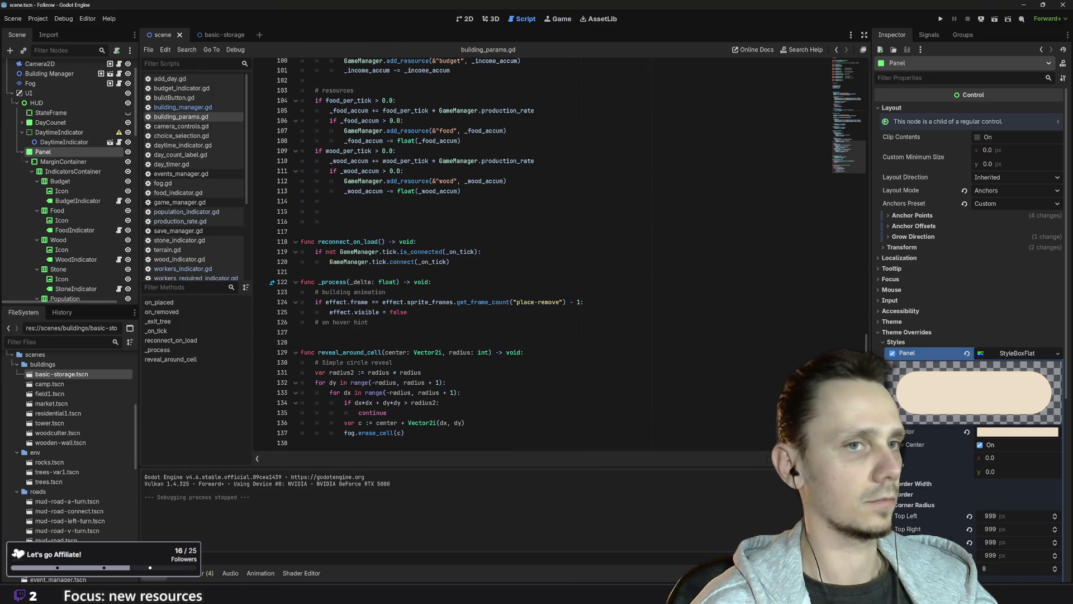
scroll(559, 252, up, 20)
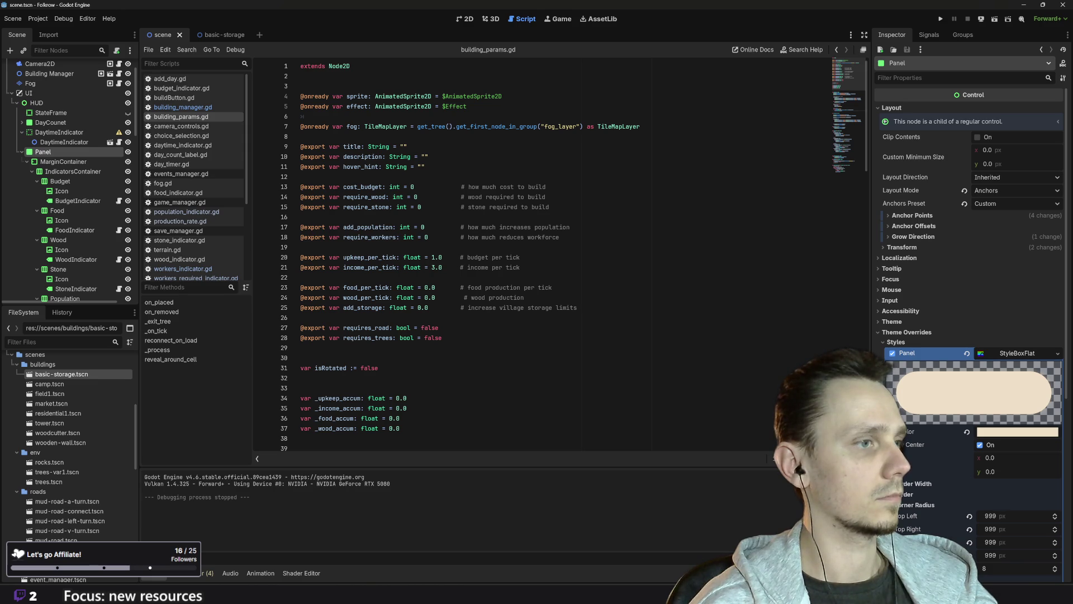
scroll(559, 252, down, 20)
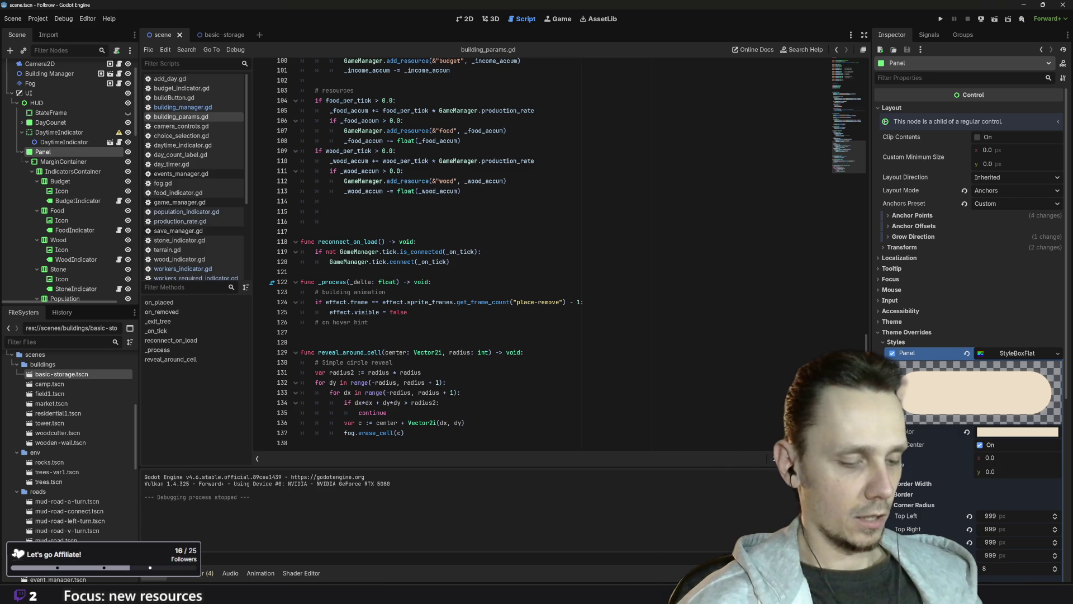
scroll(559, 251, up, 20)
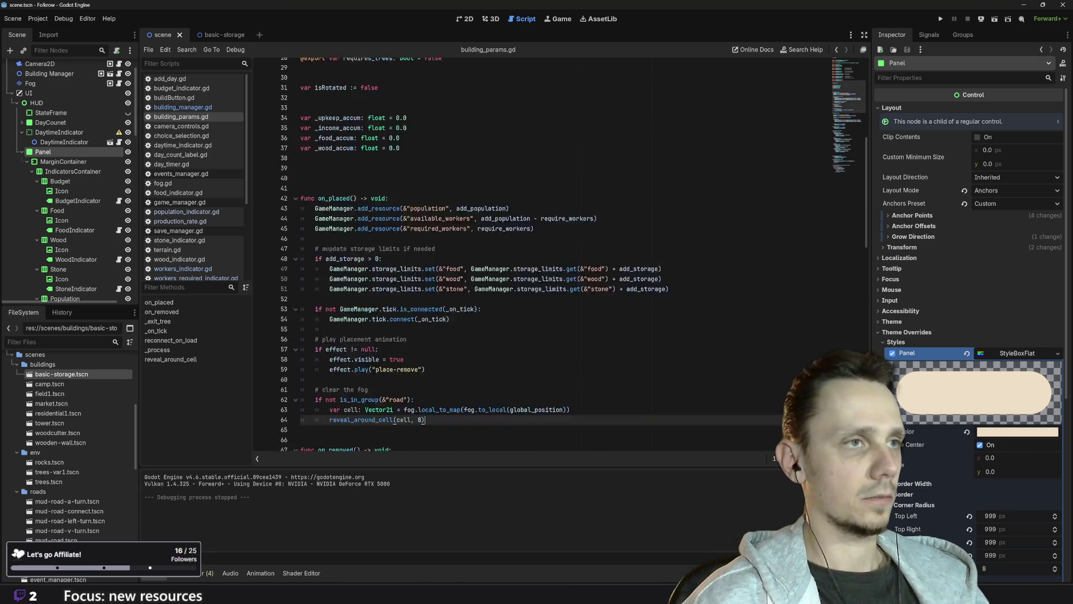
click(469, 20)
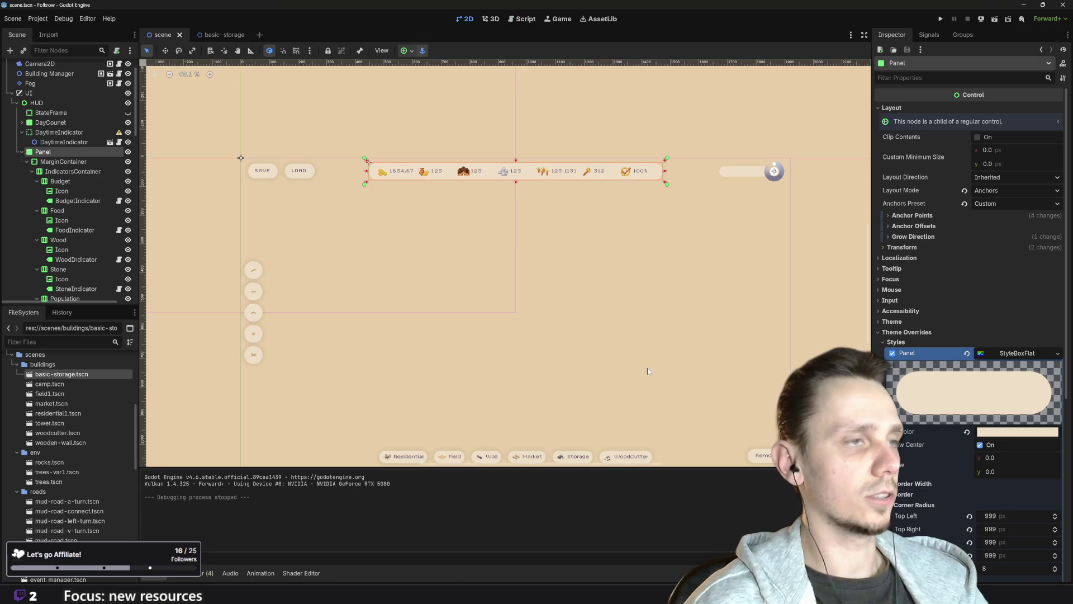
- Deselect the Panel and turn on BuildingInfoView's visibility to show its resource rows
scroll(630, 352, down, 3)
click(517, 415)
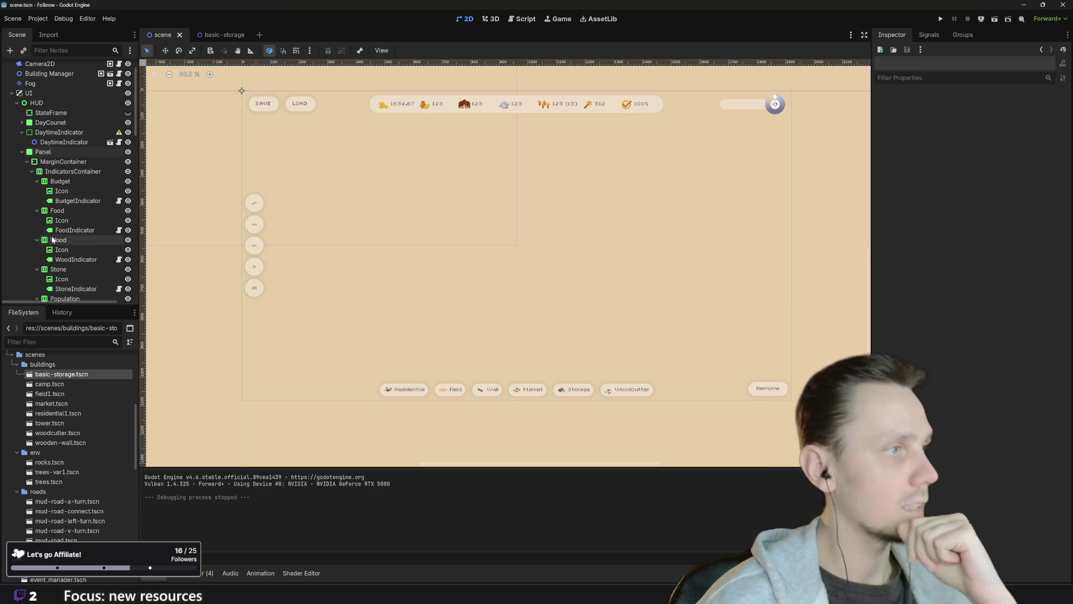
scroll(77, 246, down, 10)
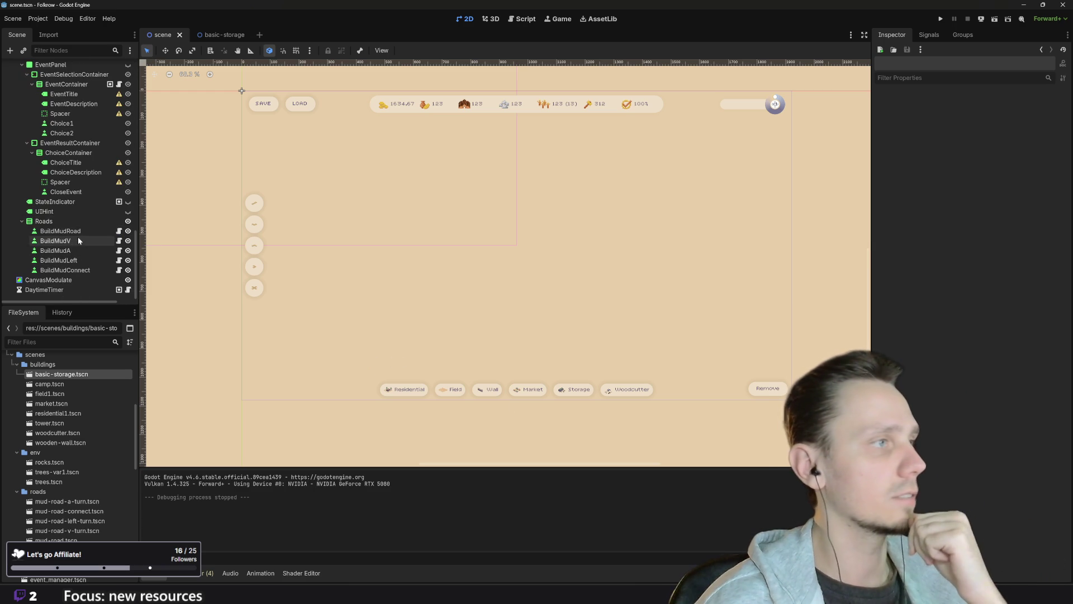
scroll(85, 234, up, 3)
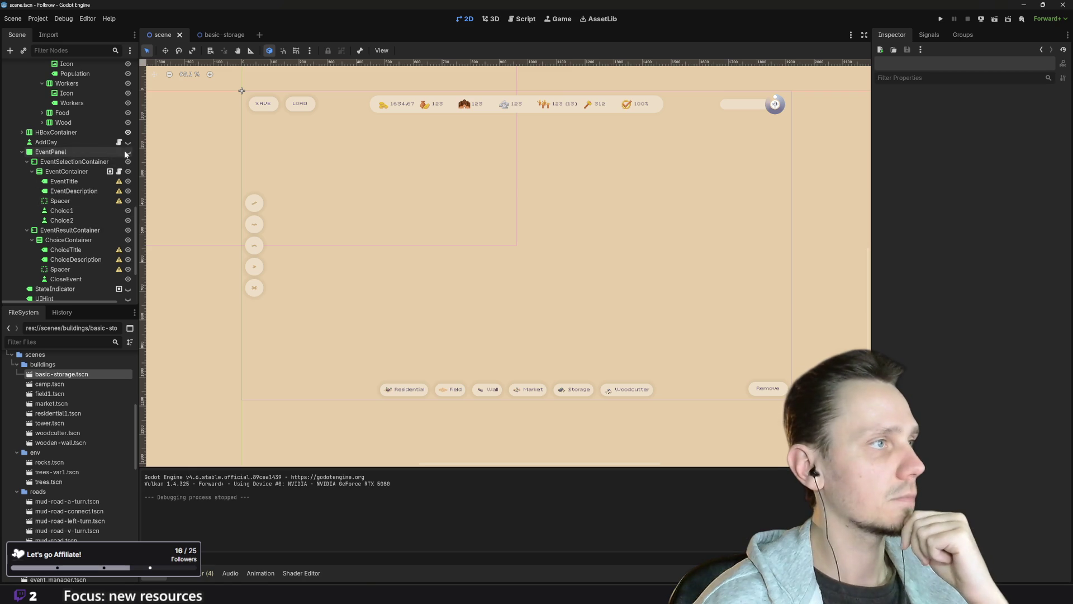
scroll(102, 208, up, 7)
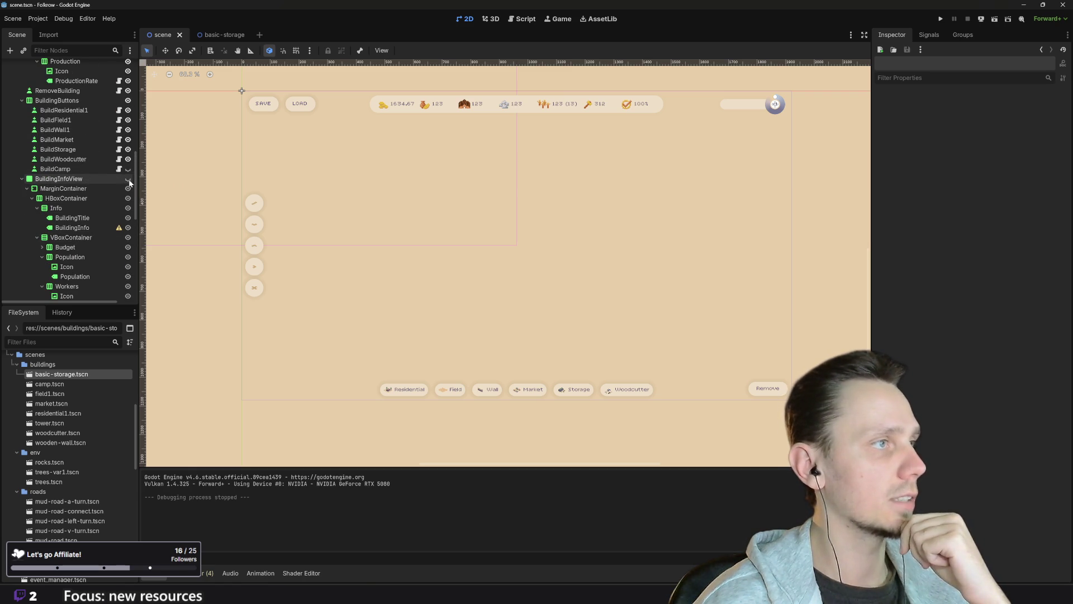
click(128, 178)
scroll(585, 380, up, 3)
scroll(480, 335, up, 2)
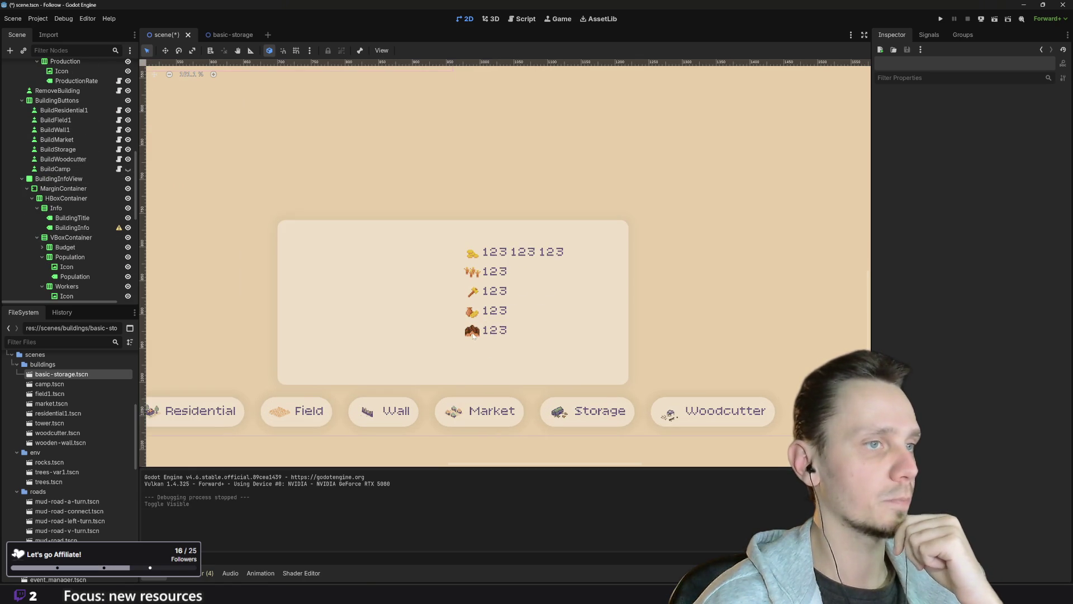
- Duplicate the Wood row as a sixth row, naming both the copy and its label Stone
click(494, 331)
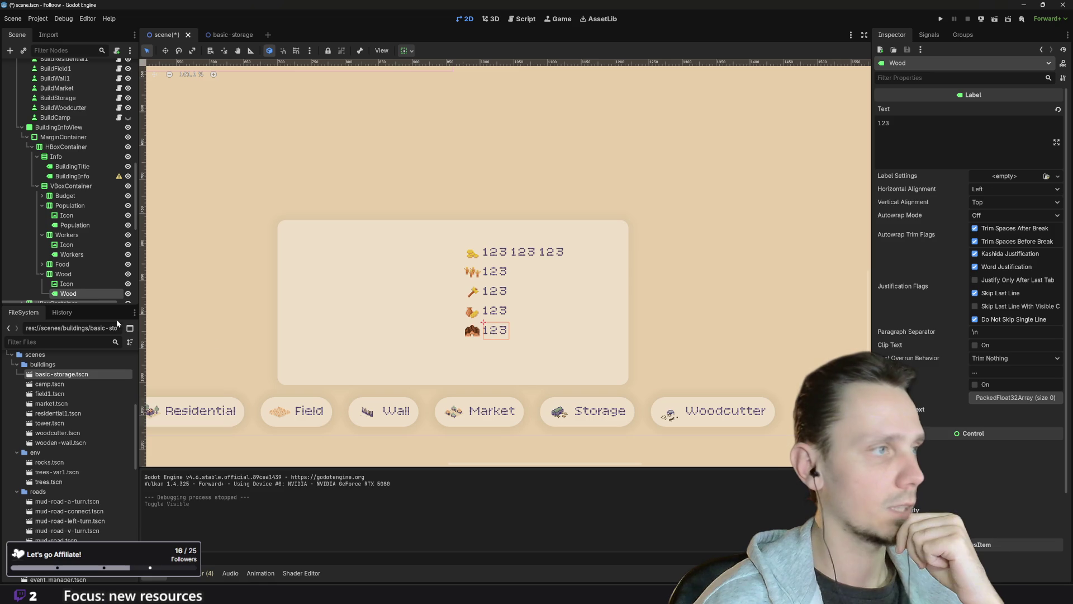
click(73, 274)
scroll(77, 261, down, 3)
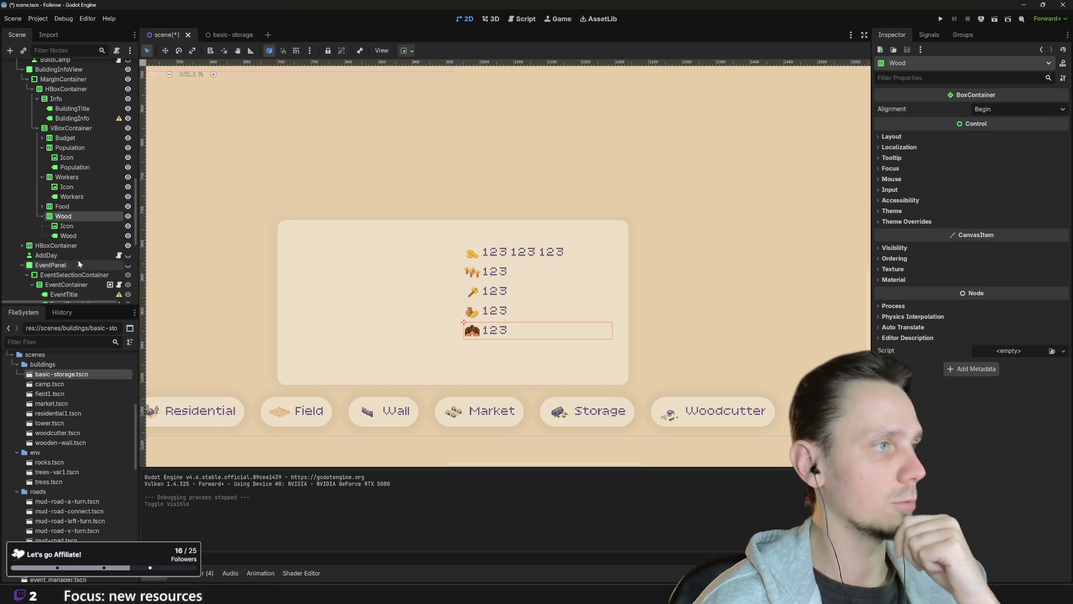
right_click(84, 216)
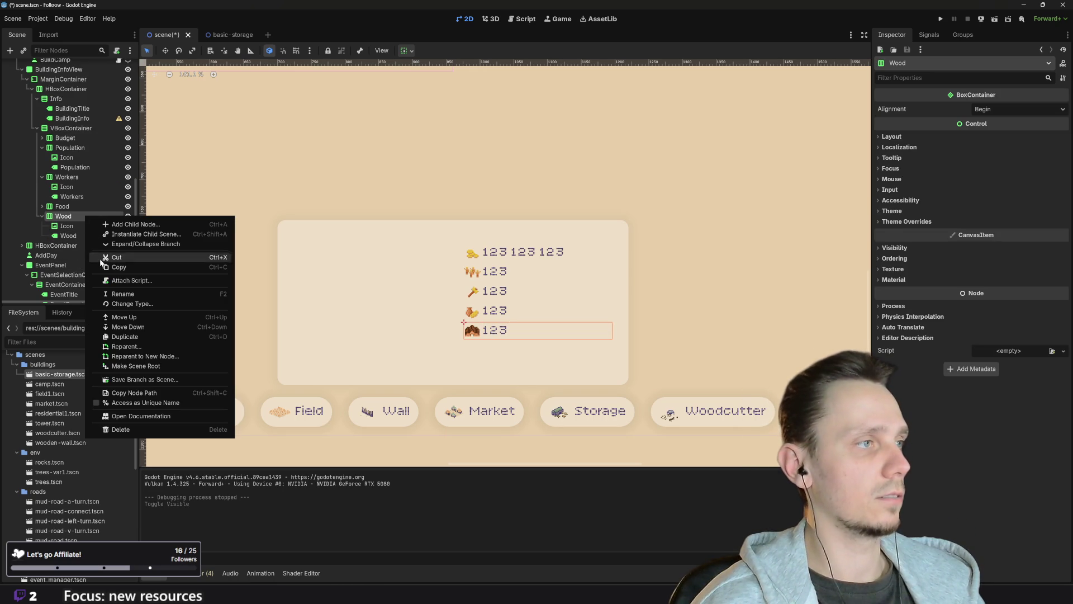
click(142, 338)
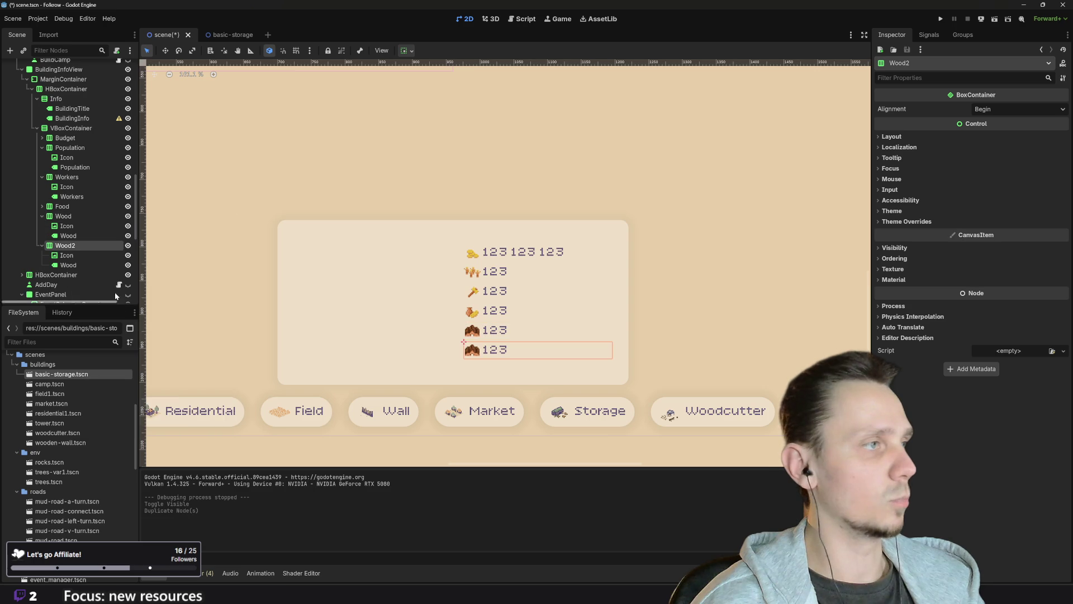
double_click(67, 246)
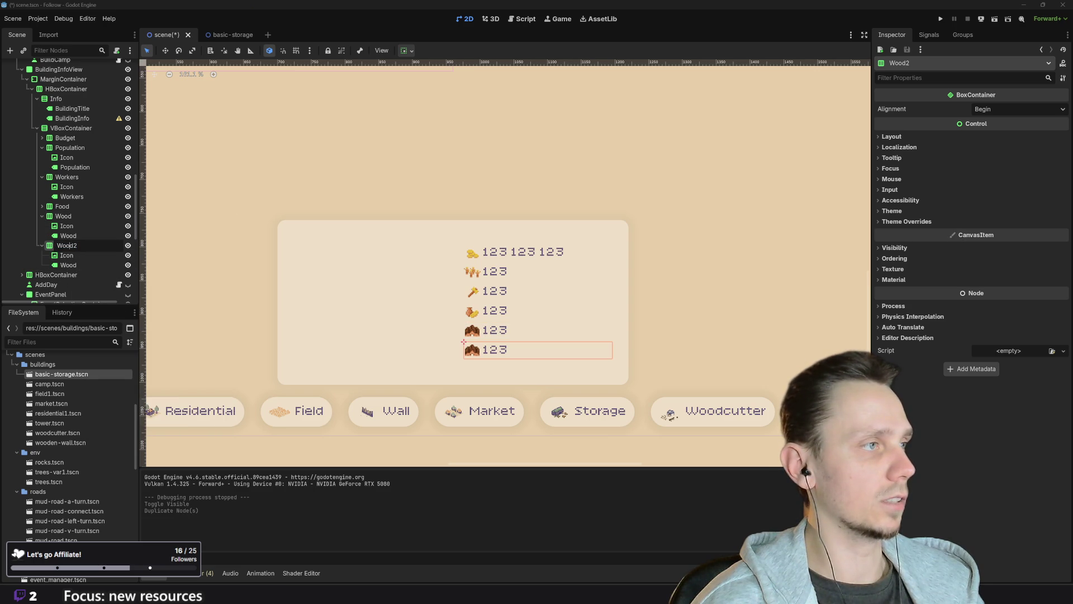
text(Stone)
key(Return)
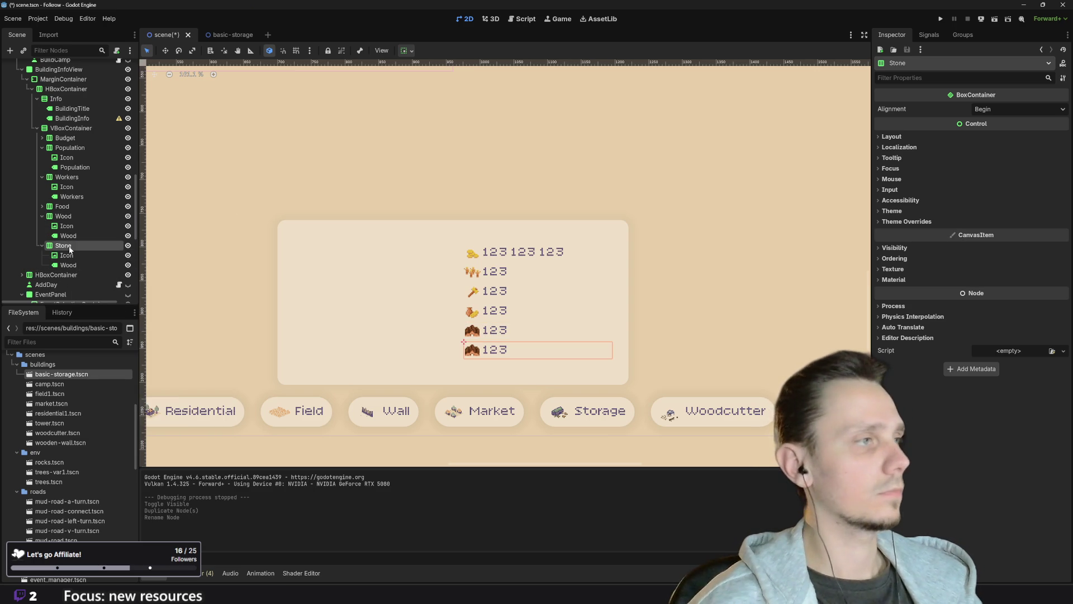
click(69, 266)
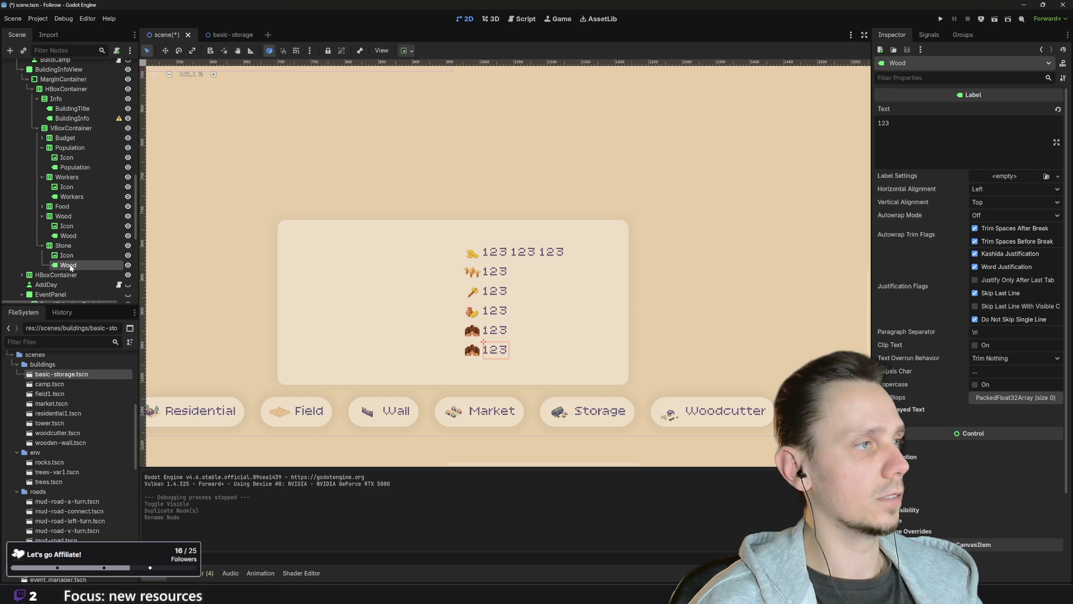
click(70, 265)
text(Stone)
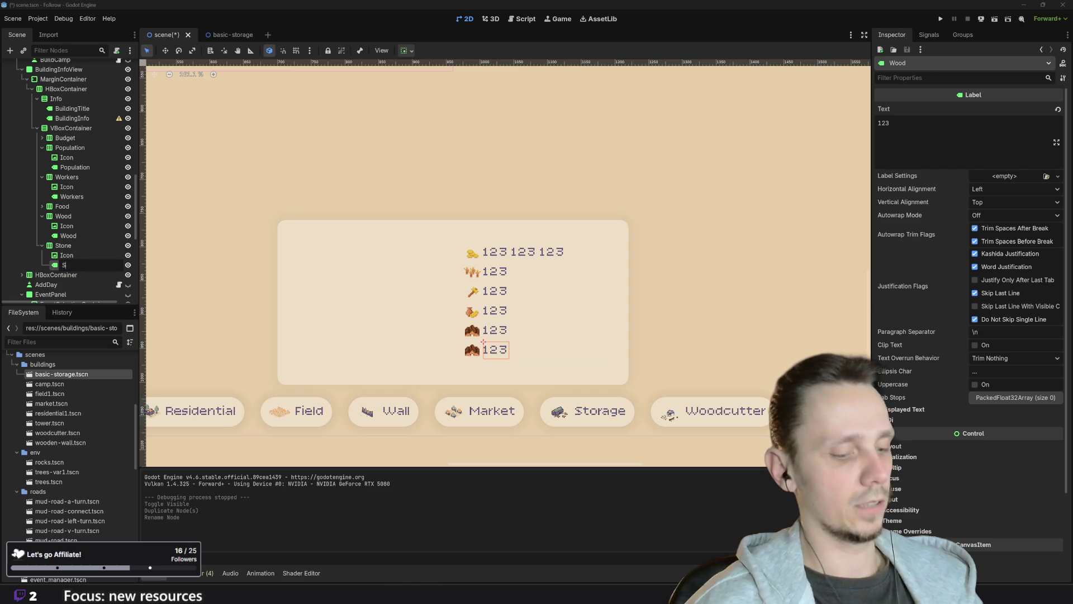
key(Return)
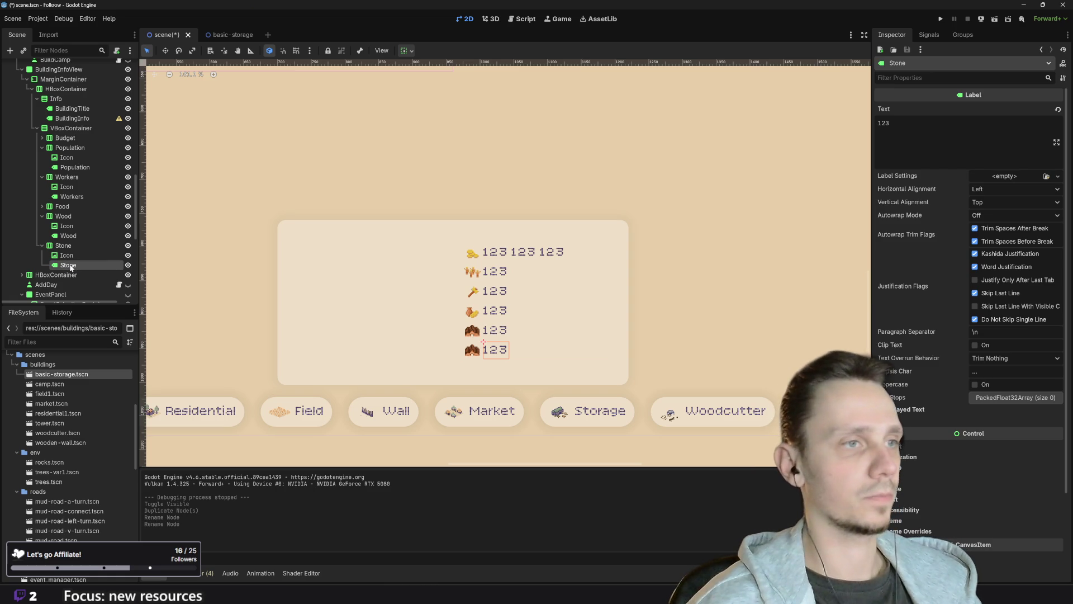
- Set stone-icon.png as the Stone row's Icon texture and hide BuildingInfoView again
click(472, 352)
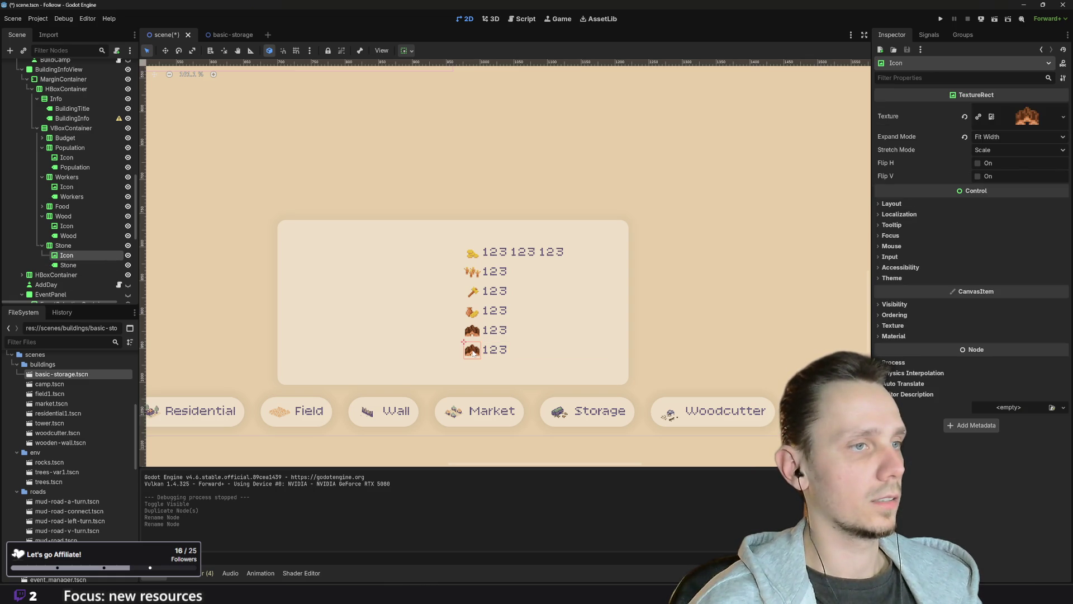
scroll(68, 464, down, 10)
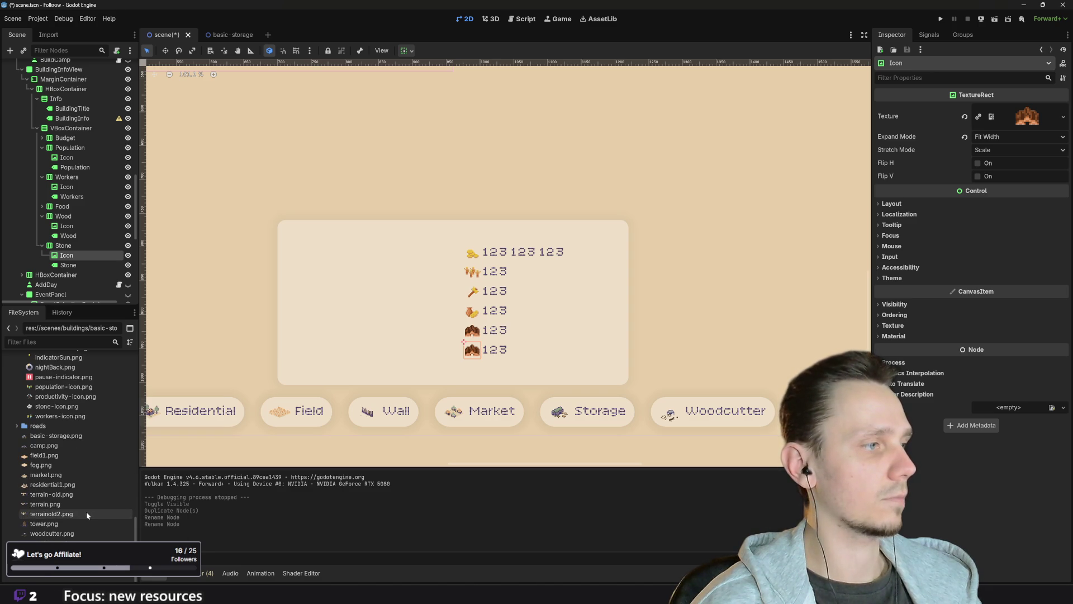
click(56, 403)
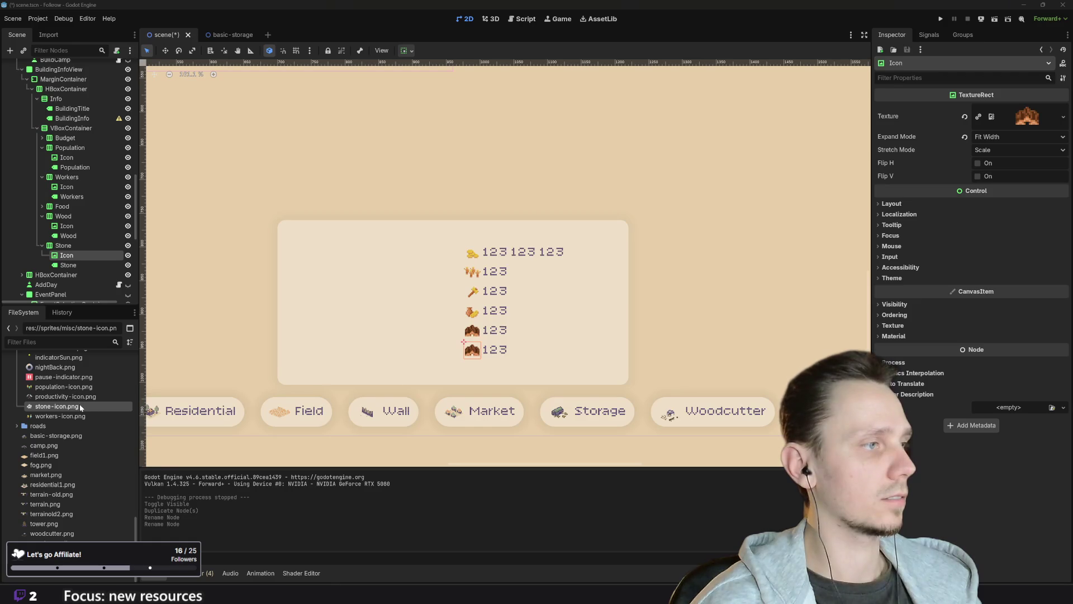
mouse_move(89, 403)
mouse_down()
mouse_move(972, 225)
mouse_move(1044, 114)
mouse_up()
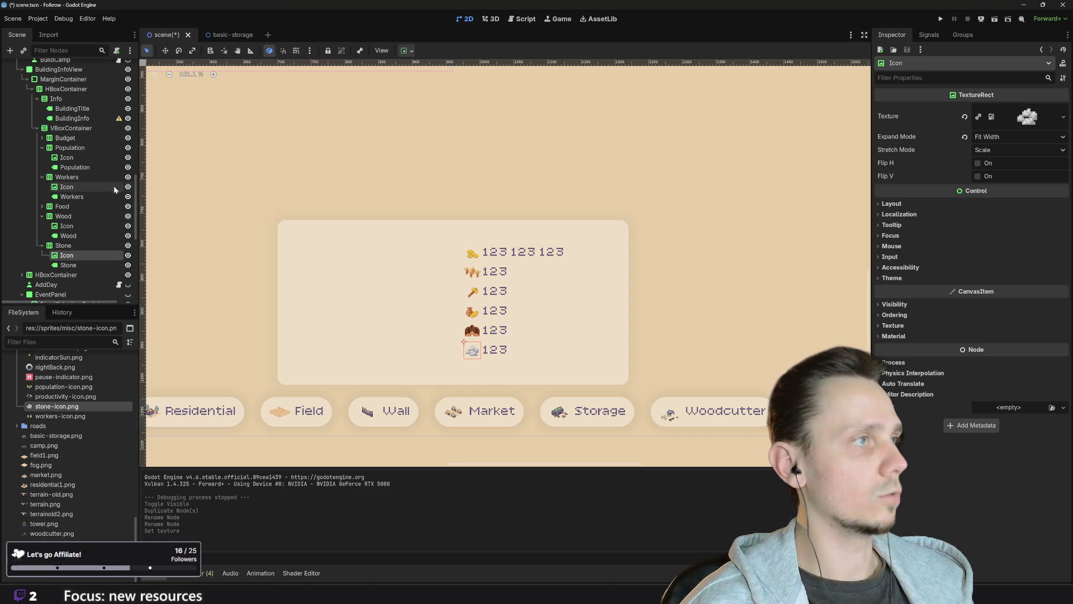
scroll(109, 120, up, 1)
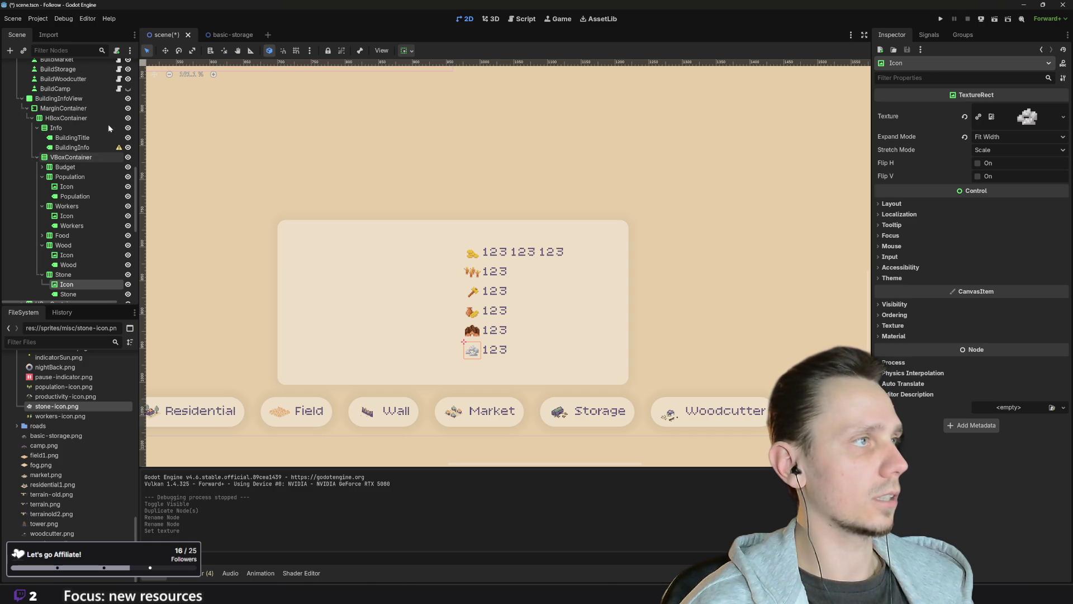
click(128, 98)
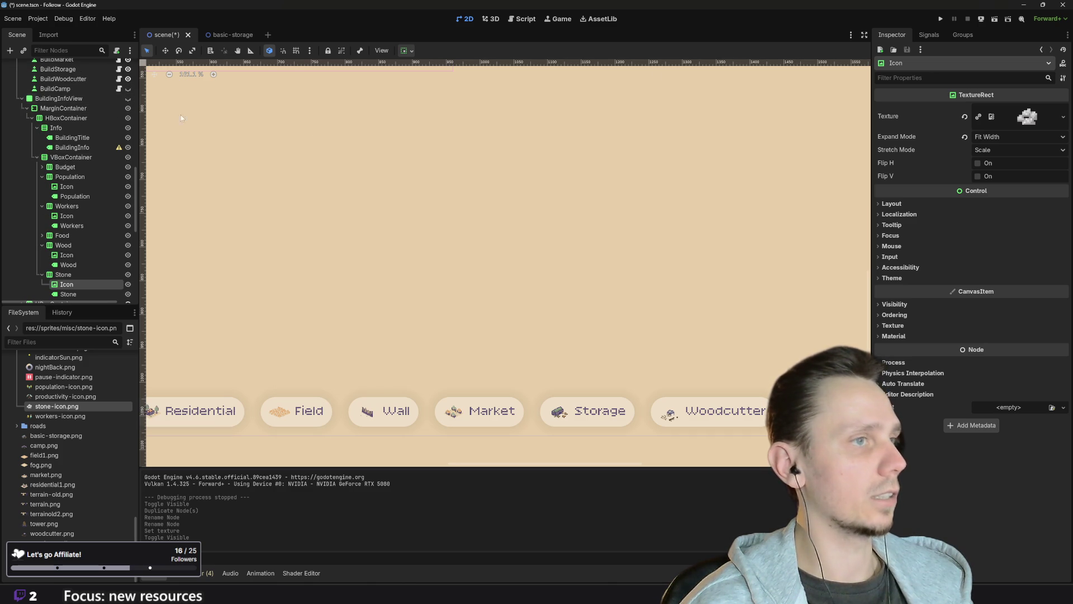
click(526, 19)
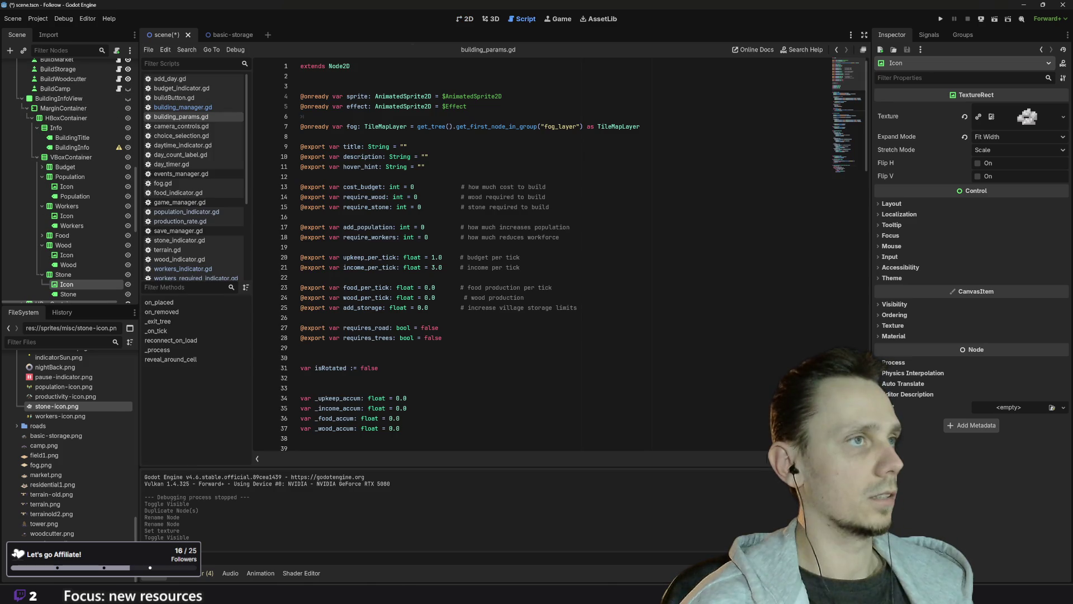
click(180, 107)
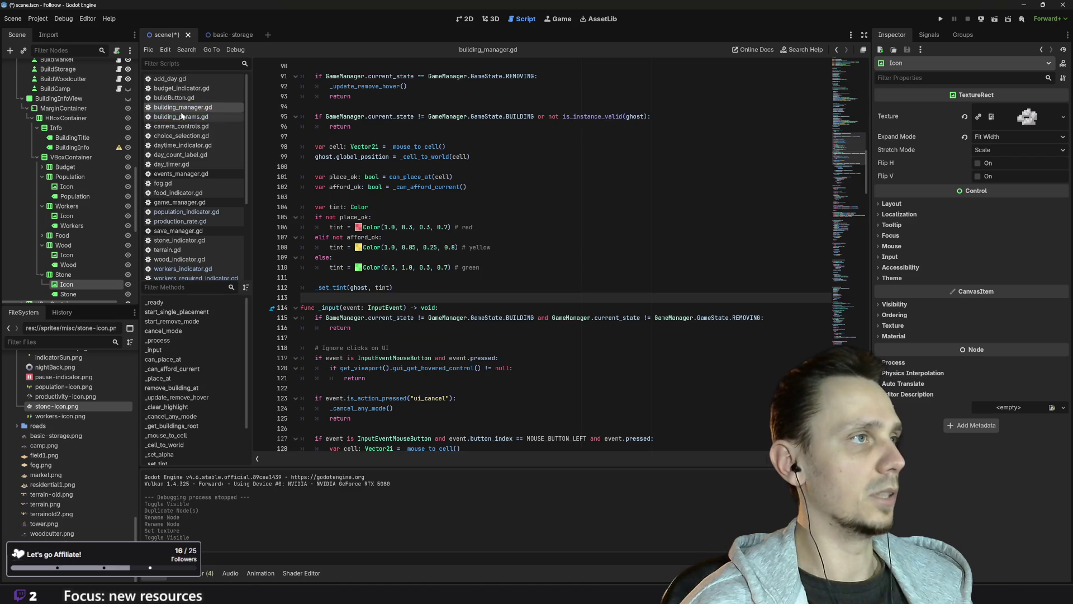
click(176, 98)
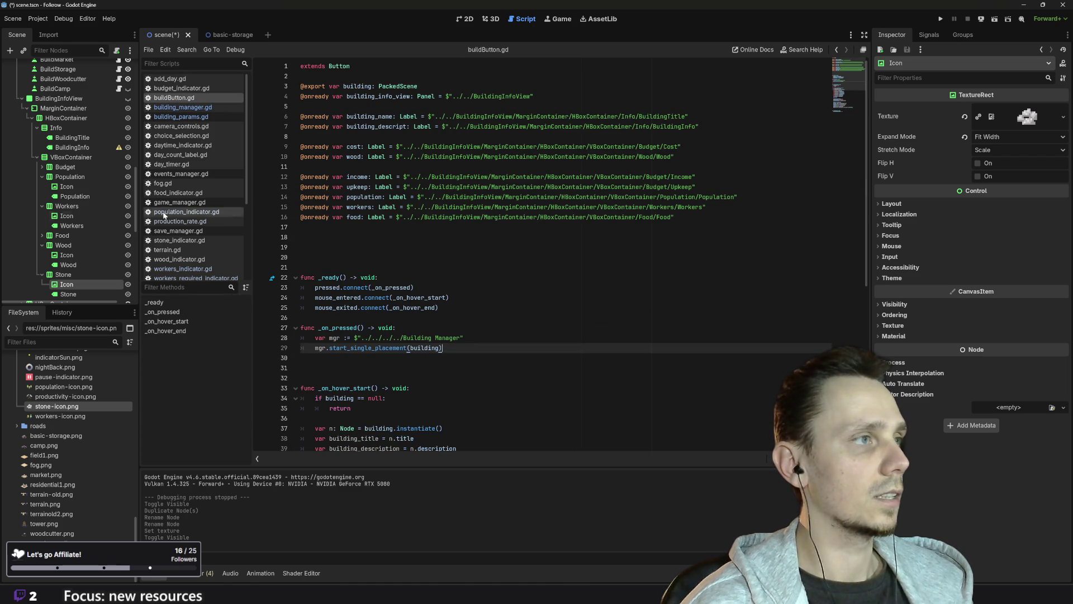
click(68, 295)
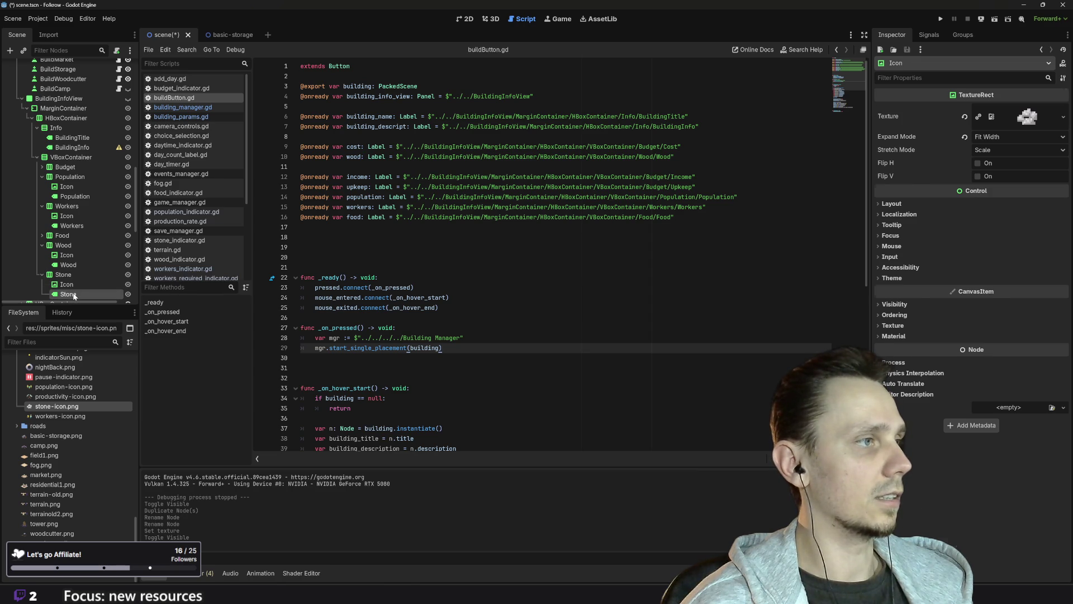
mouse_move(74, 296)
mouse_down()
mouse_move(313, 189)
mouse_move(328, 169)
mouse_up()
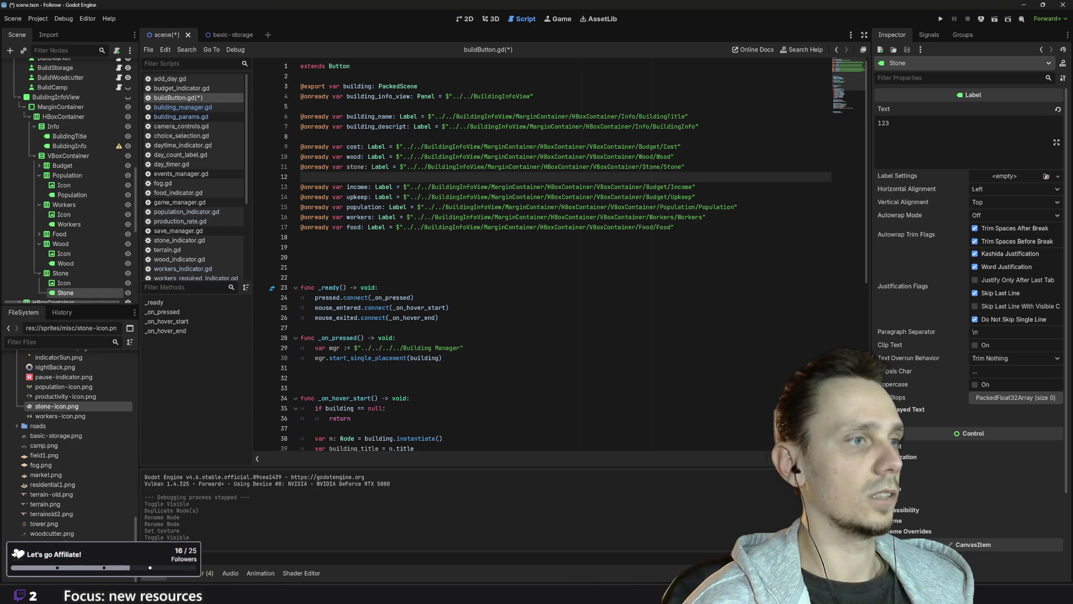
scroll(369, 309, down, 3)
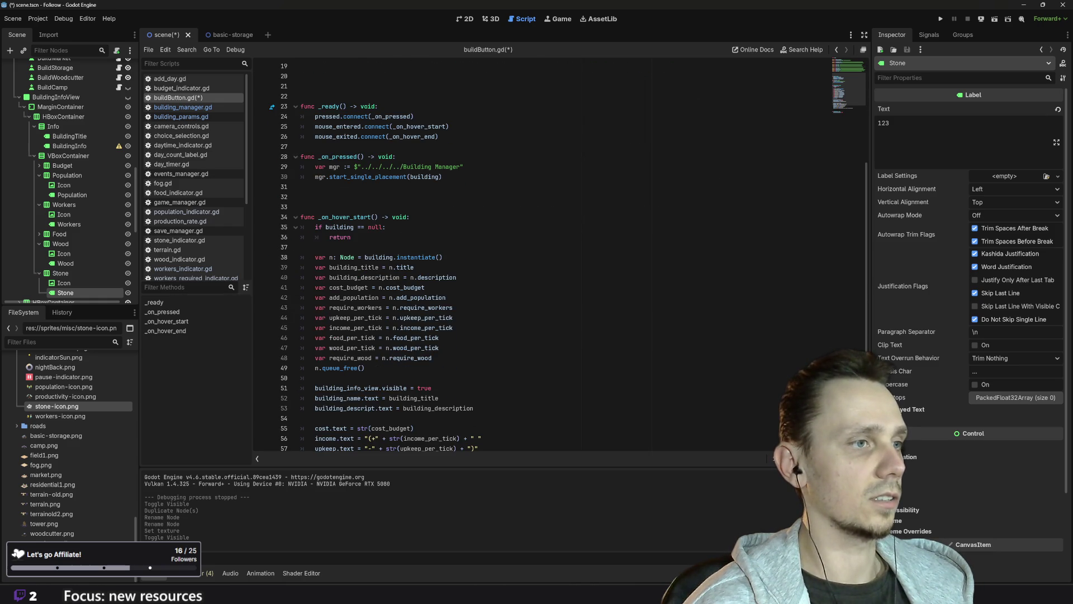
click(432, 358)
- Add a var require_stone line below require_wood in the hover handler
key(Return)
text(va)
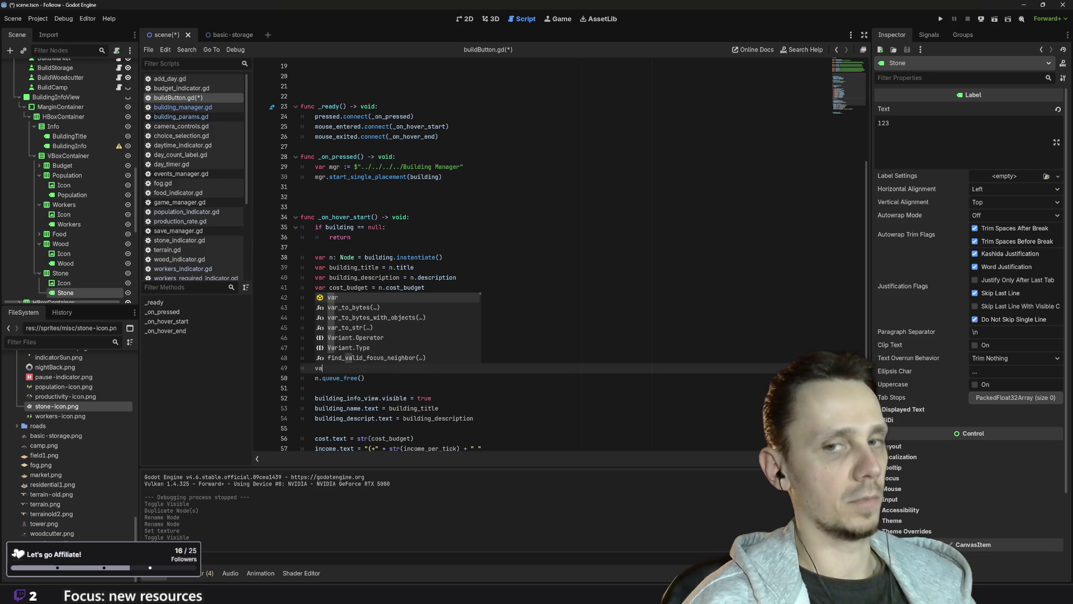
text(r req)
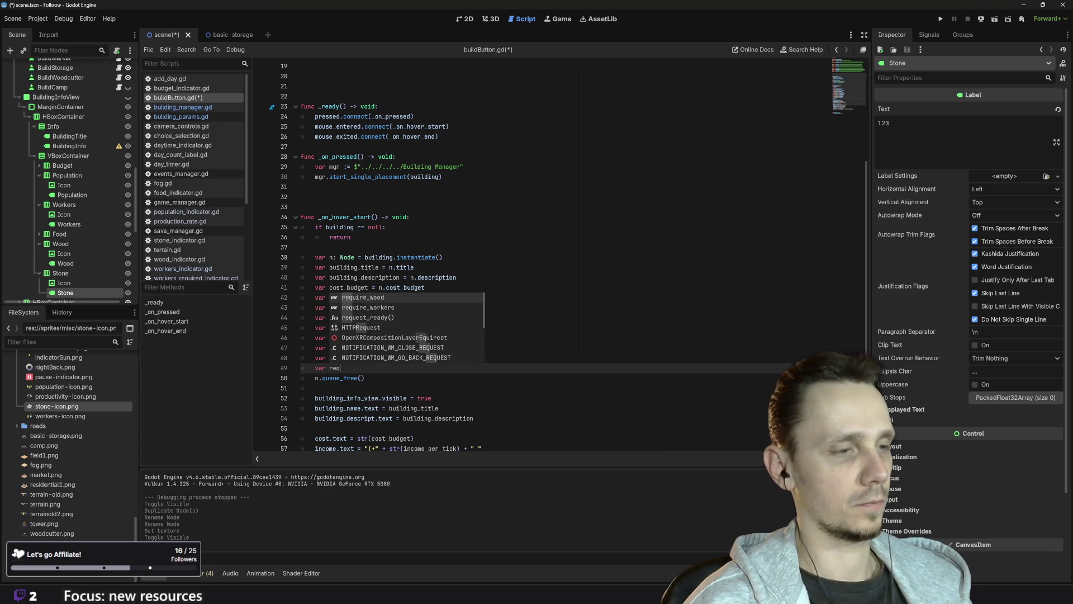
text(uire_stone )
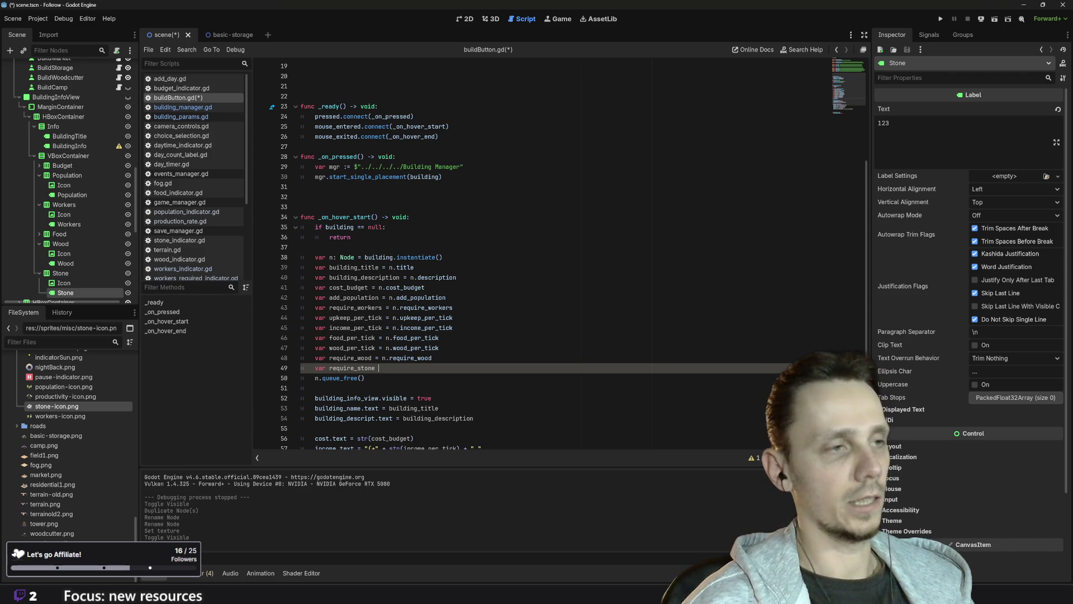
text(= n.)
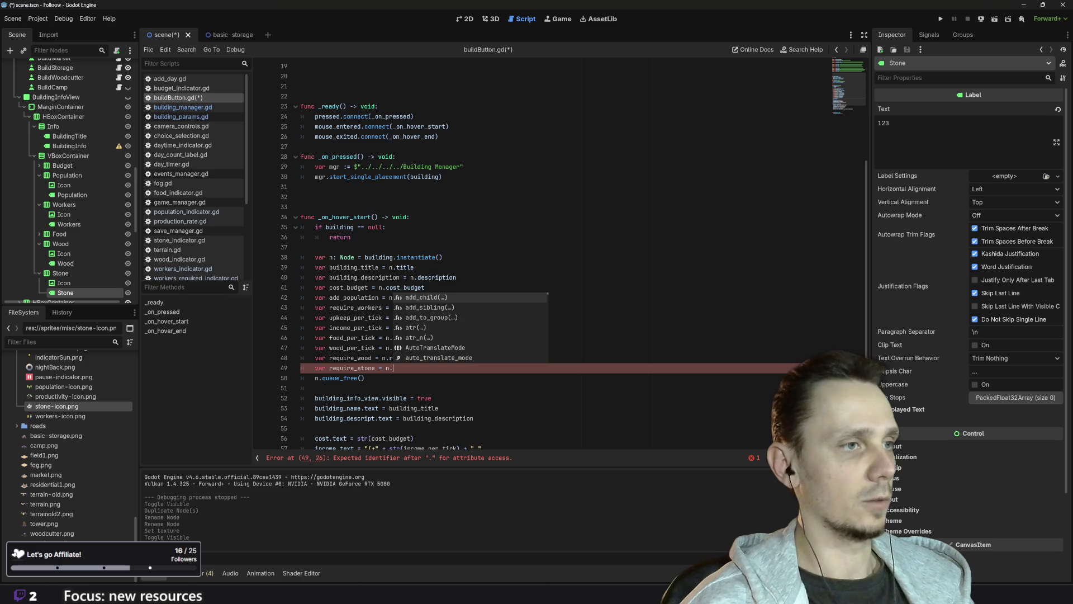
click(454, 328)
click(393, 368)
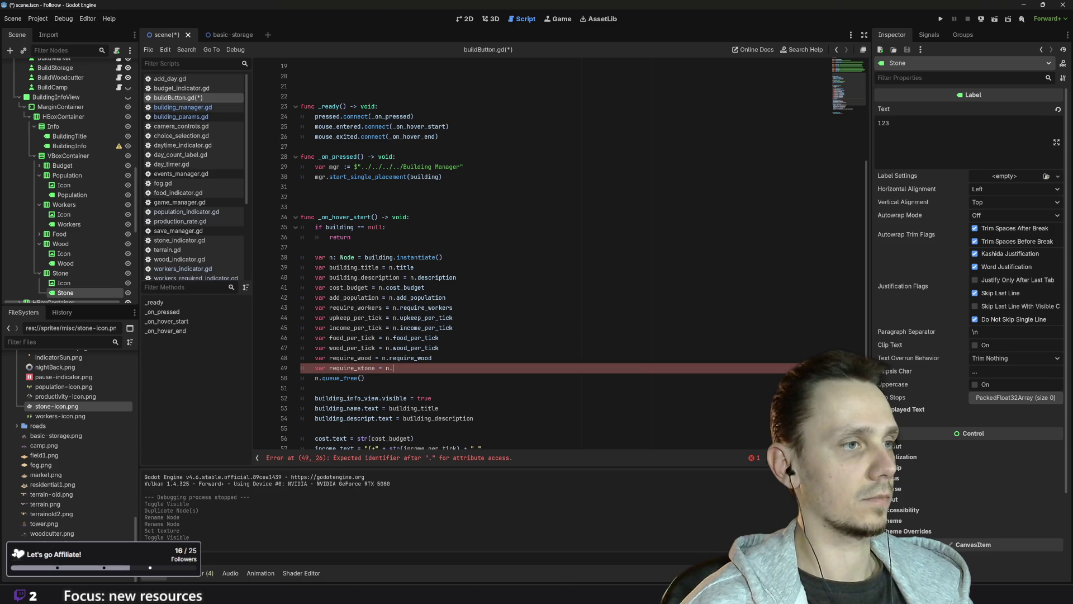
text(require_stone)
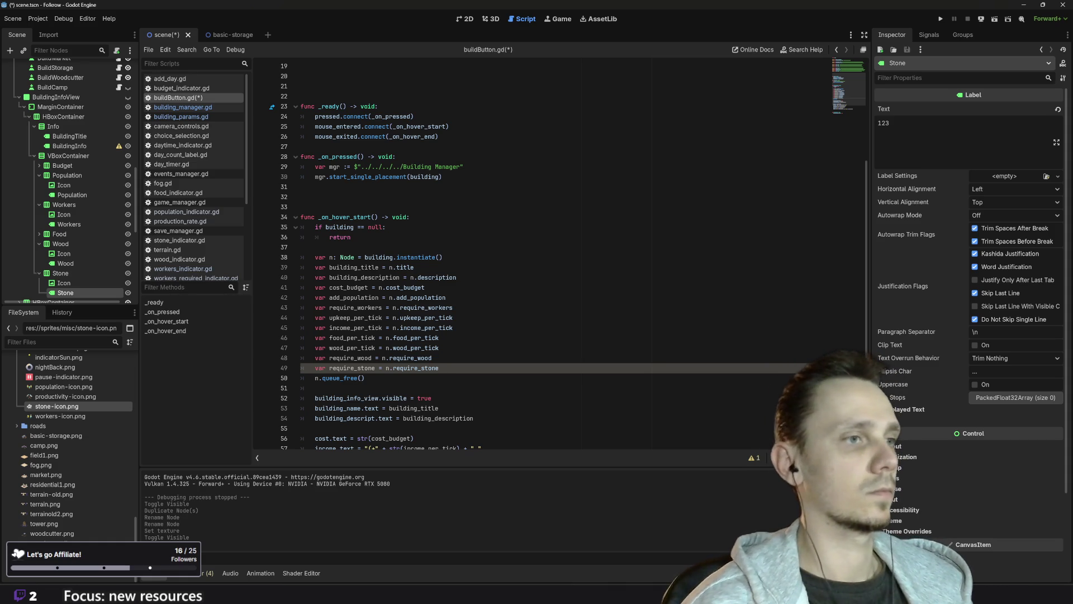
scroll(559, 257, down, 4)
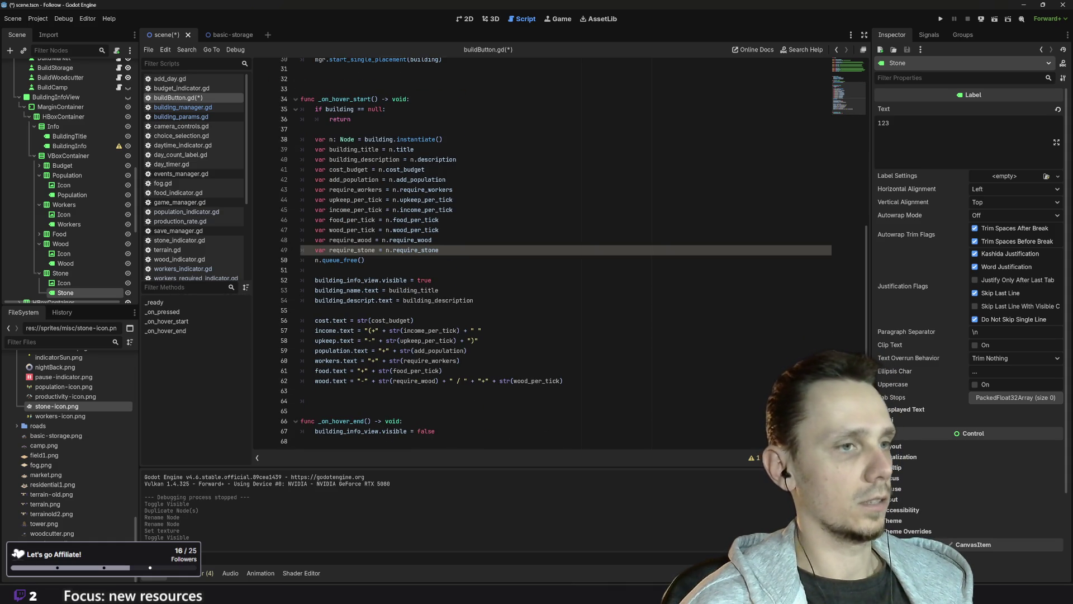
- Add a stone.text line 63 and paste line 62's wood cost expression into it
click(563, 381)
key(Return)
text(stone)
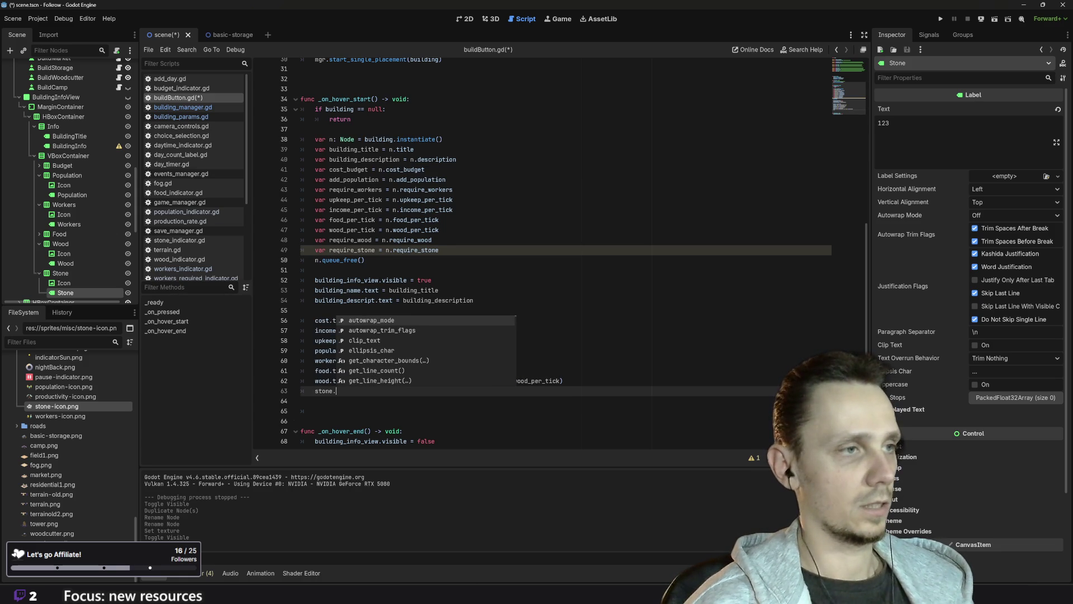
text(.)
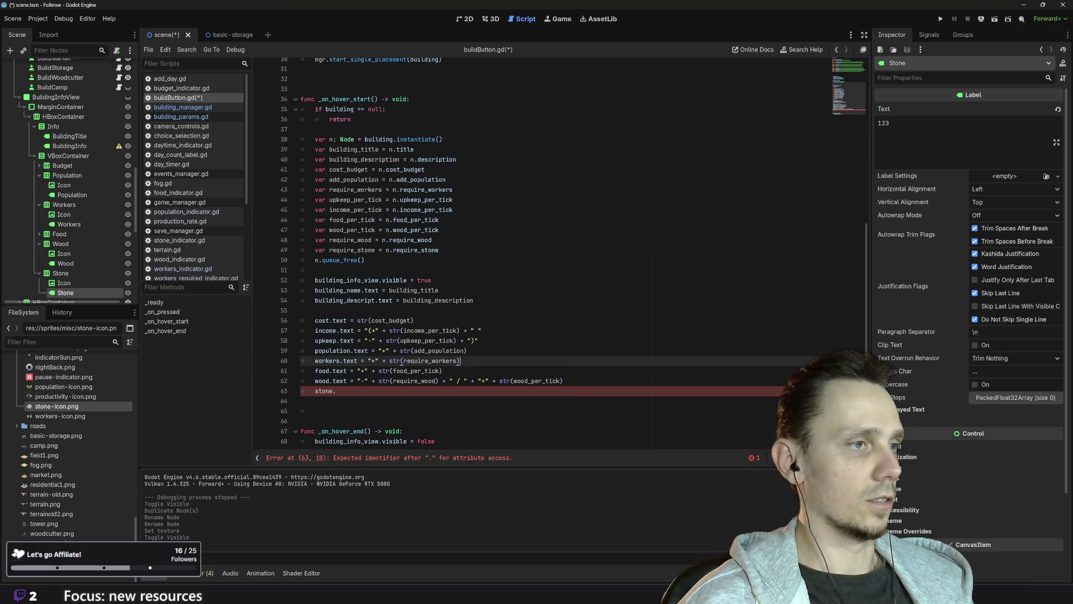
text(text)
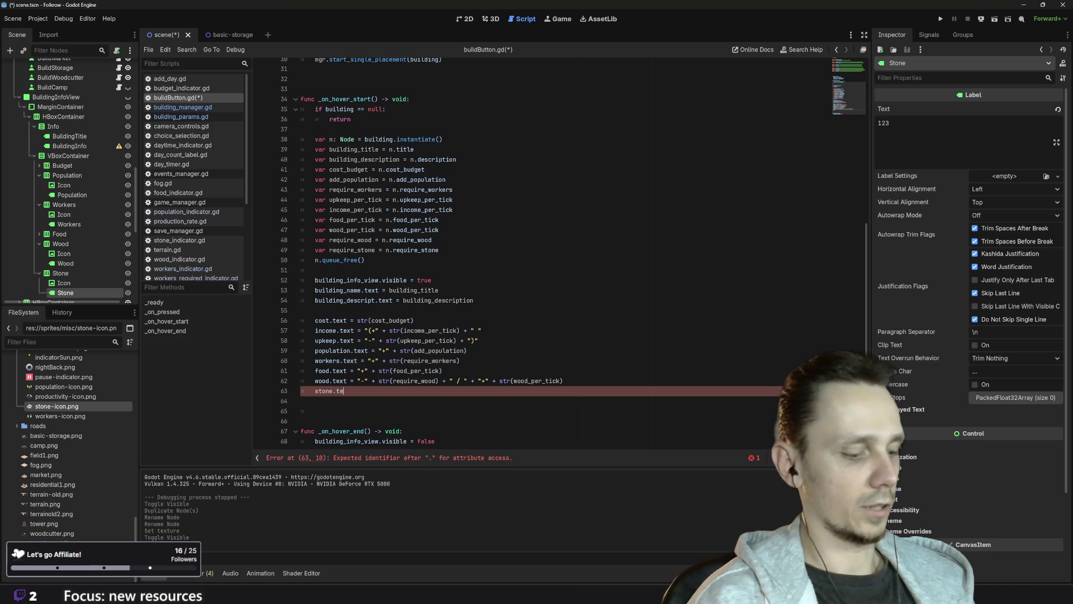
click(314, 411)
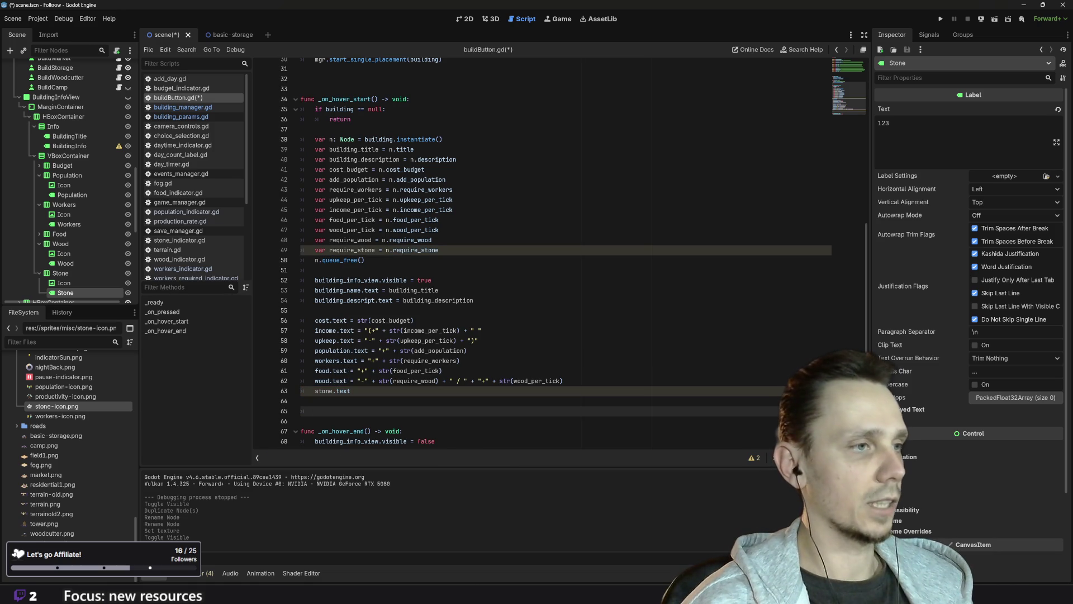
drag(348, 381, 415, 381)
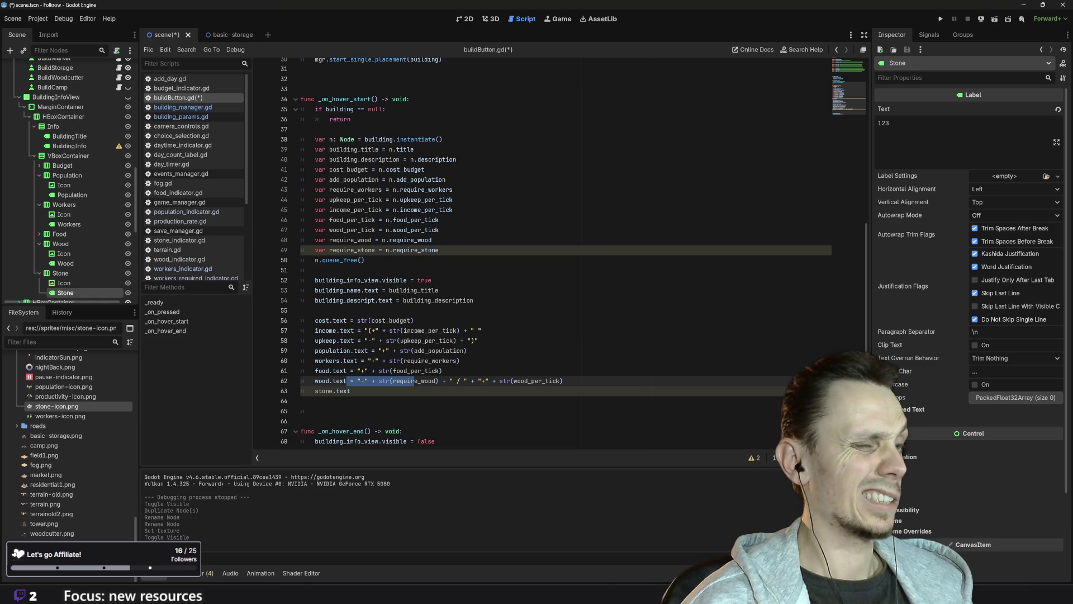
mouse_move(415, 380)
mouse_down()
mouse_move(721, 388)
mouse_move(563, 380)
mouse_up()
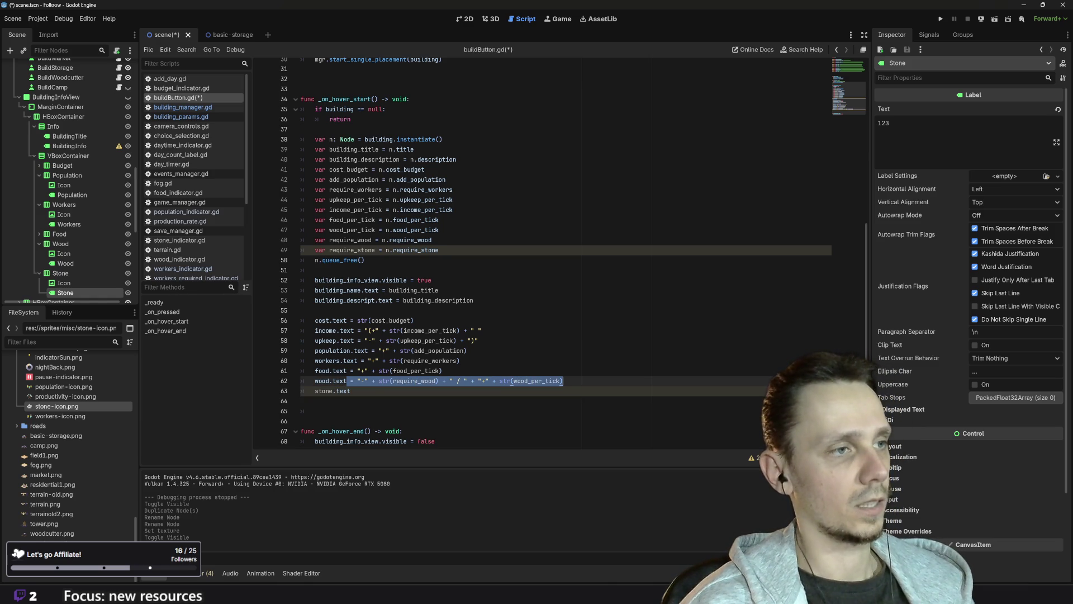
key(ctrl+c)
click(512, 390)
key(ctrl+v)
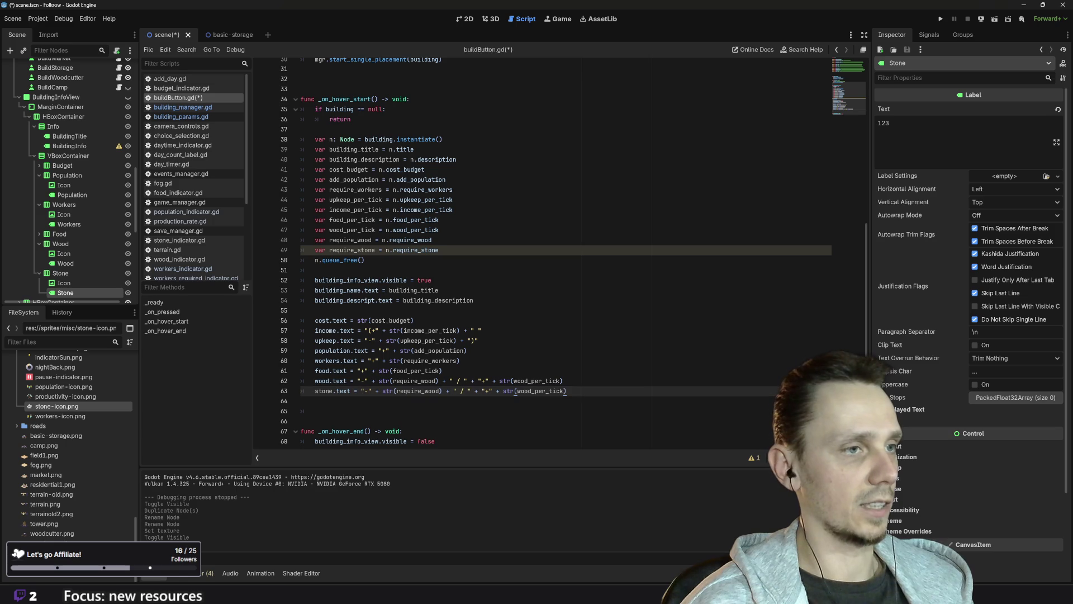
- On line 63, replace str(wood_per_tick) with "0" and require_wood with require_stone
mouse_move(492, 390)
mouse_down()
mouse_move(568, 391)
mouse_move(503, 391)
mouse_up()
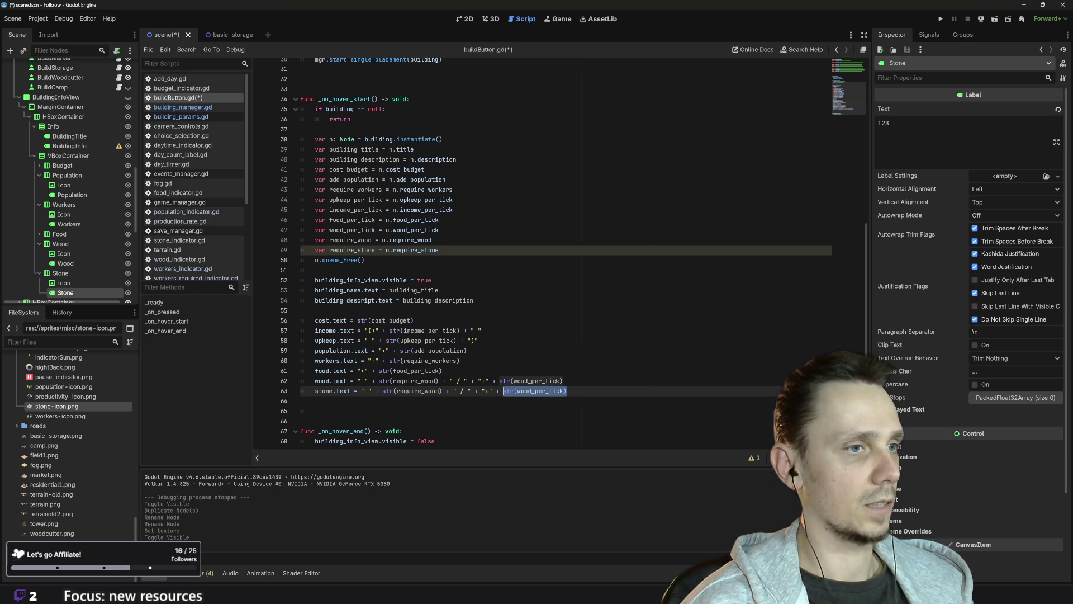
mouse_move(551, 391)
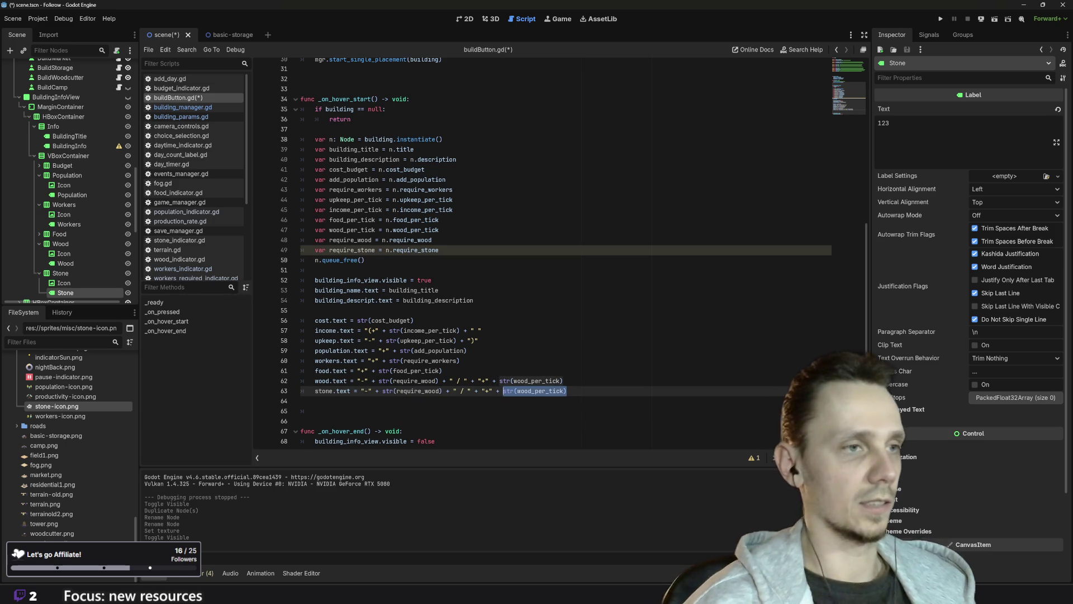
text(")
key(BackSpace)
key(BackSpace)
key(BackSpace)
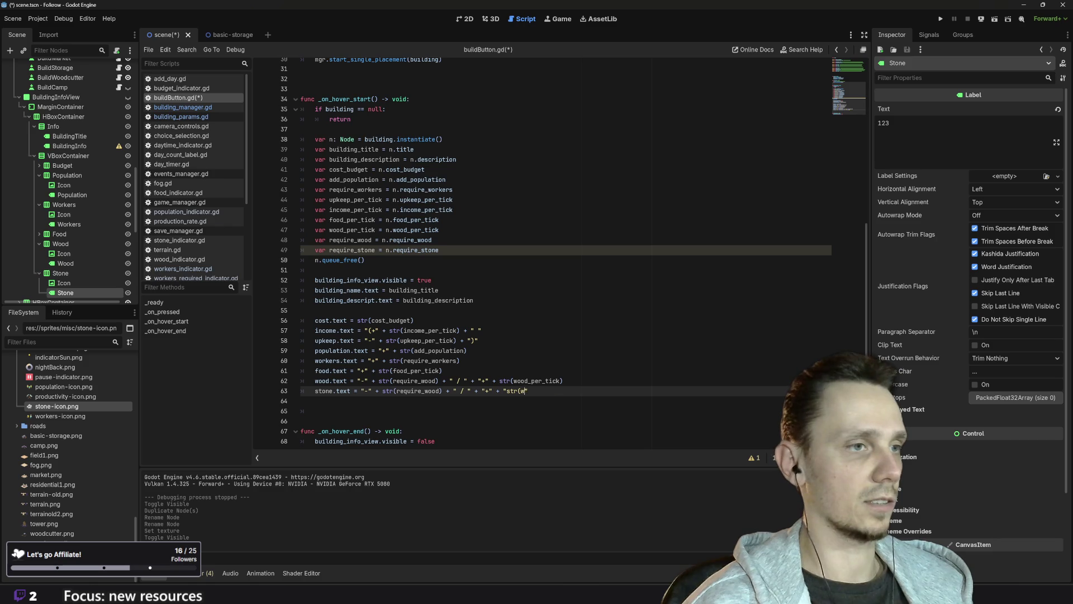
text(0)
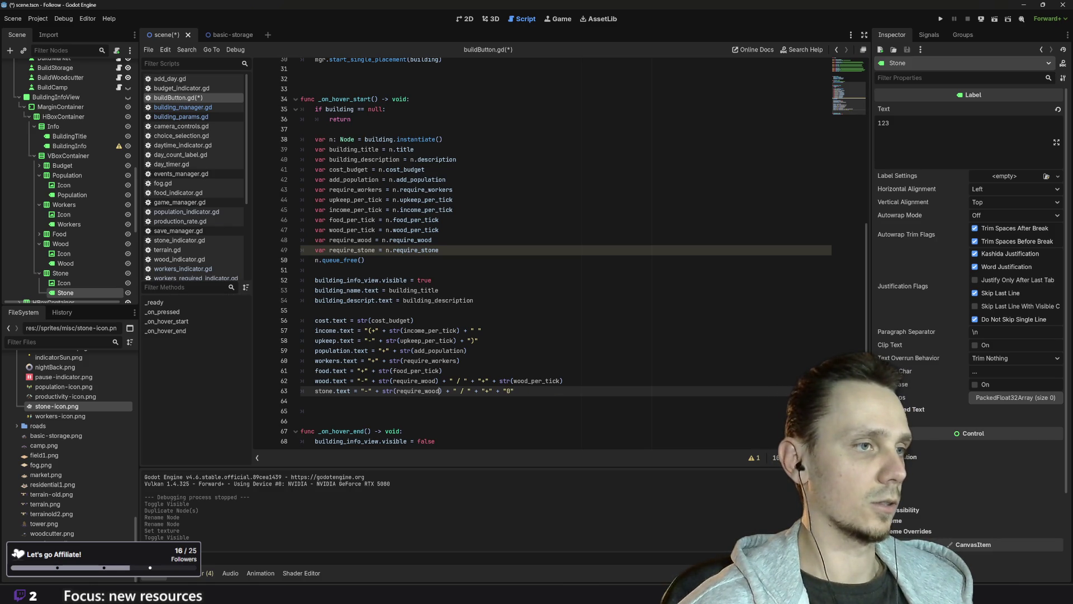
key(shift+Left)
key(shift+Left)
key(shift+Left)
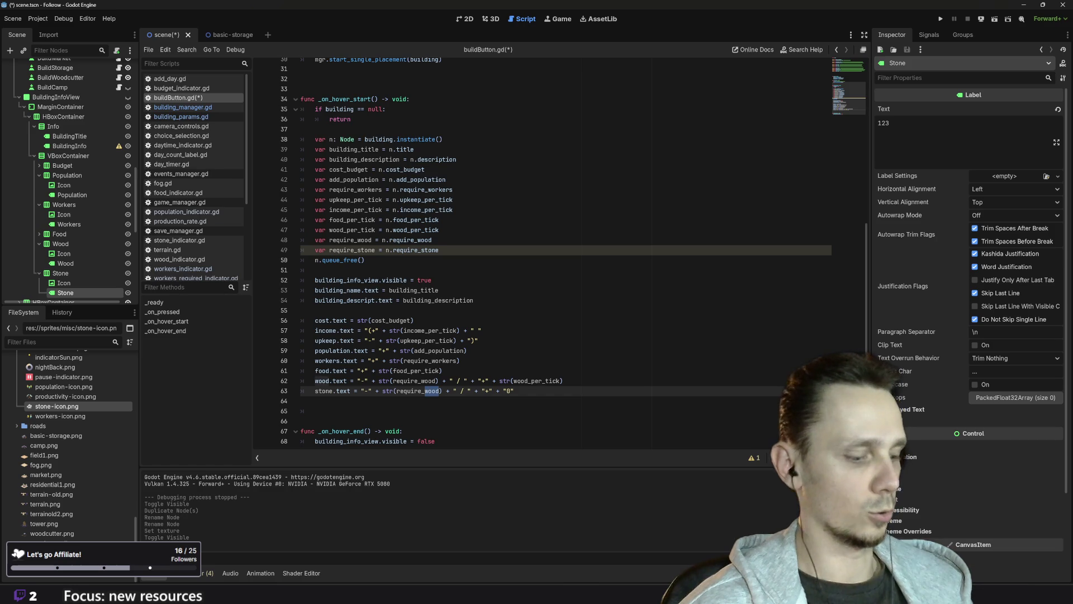
text(stone)
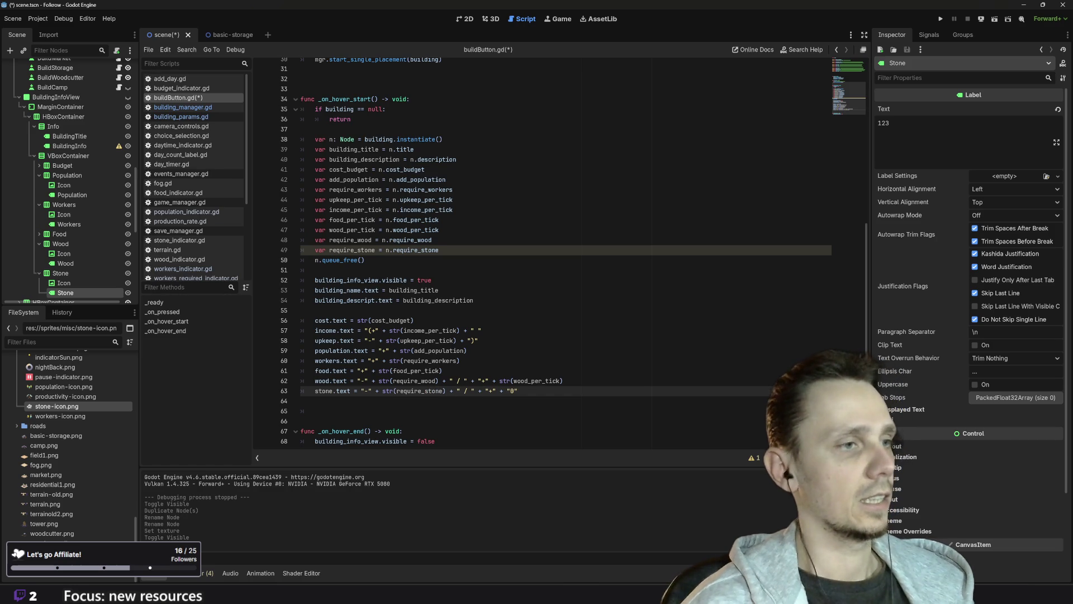
scroll(559, 251, up, 1)
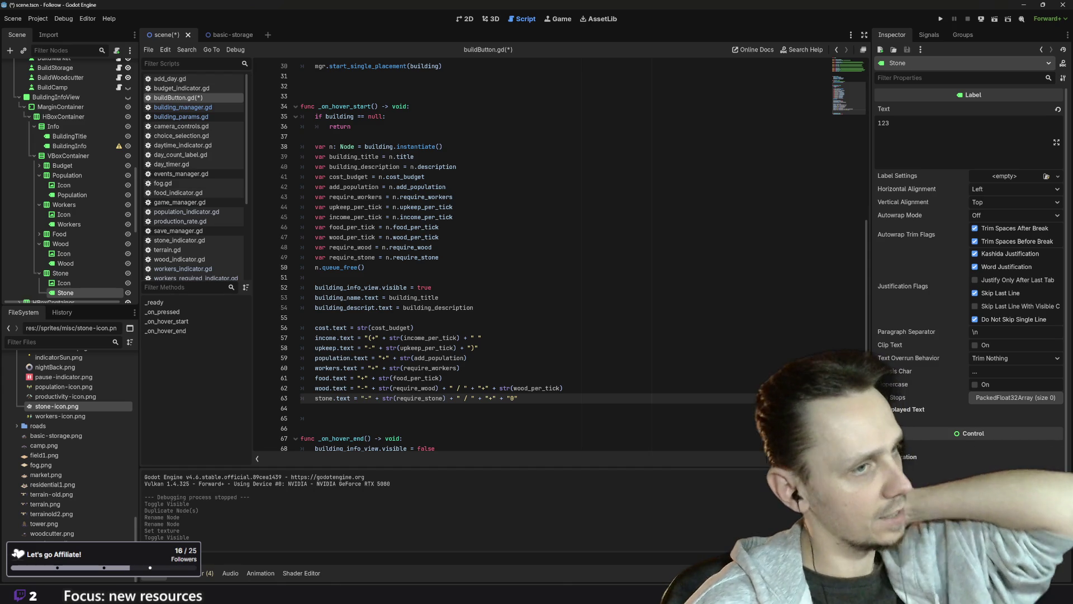
key(Up)
key(Up)
scroll(559, 252, down, 1)
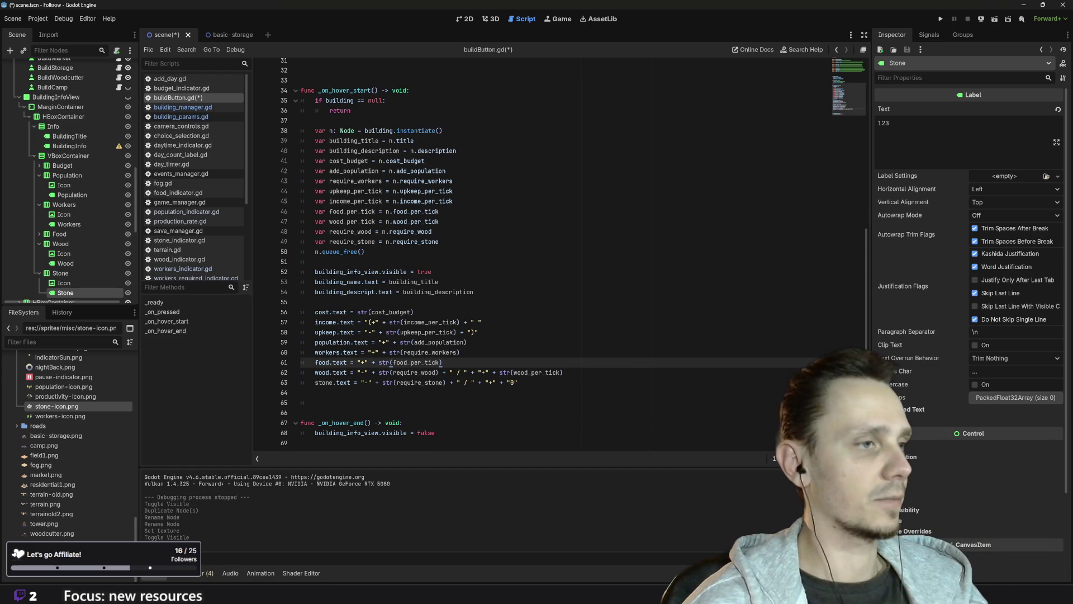
key(Down)
key(Down)
key(Down)
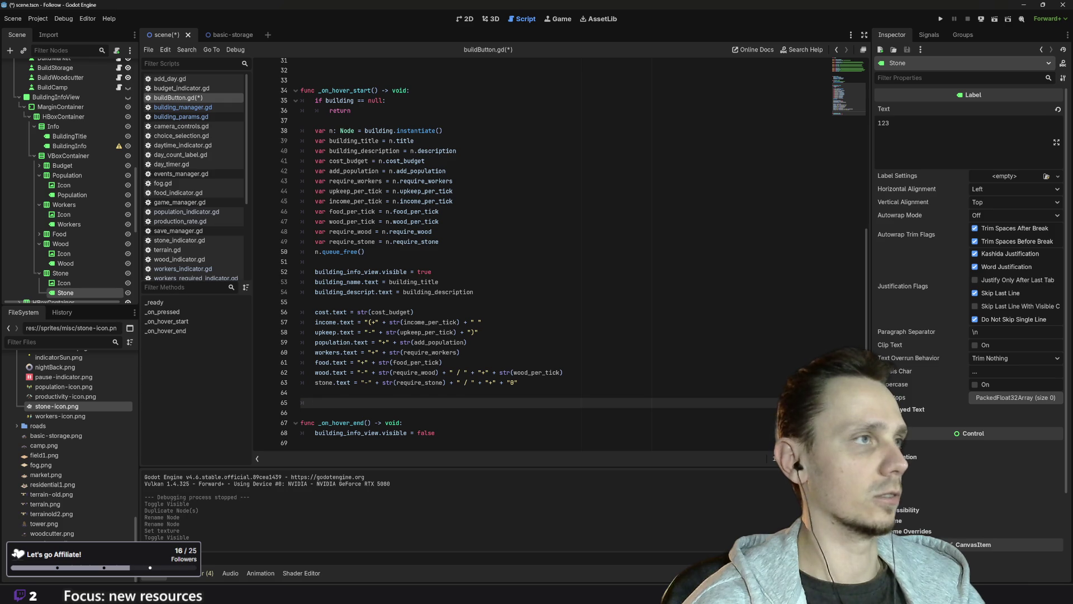
scroll(559, 251, up, 10)
scroll(559, 252, down, 10)
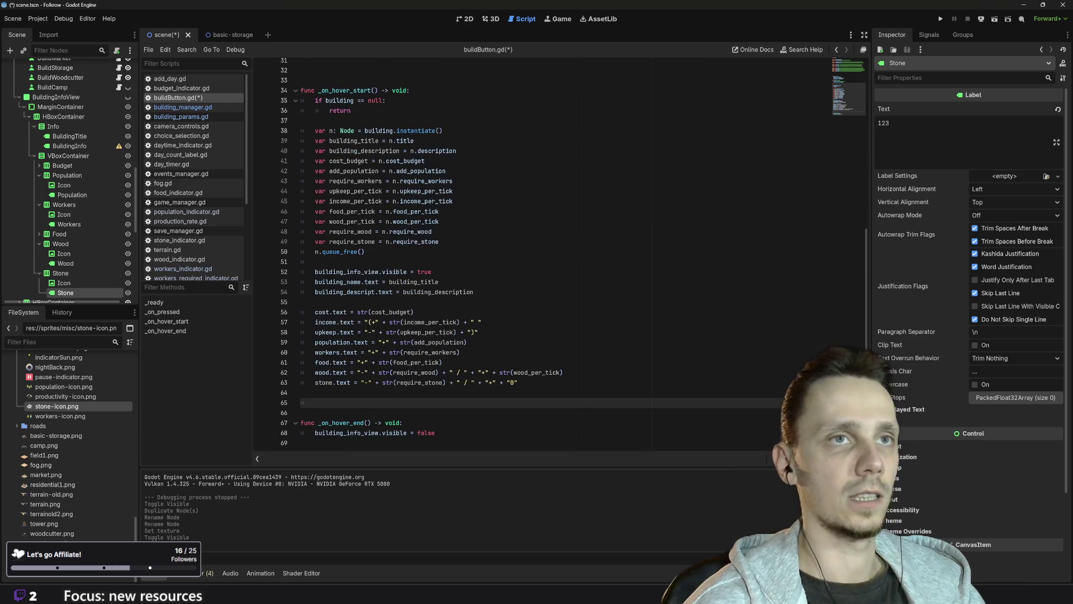
- Save and run the game, then place a Field on the isometric map
click(940, 19)
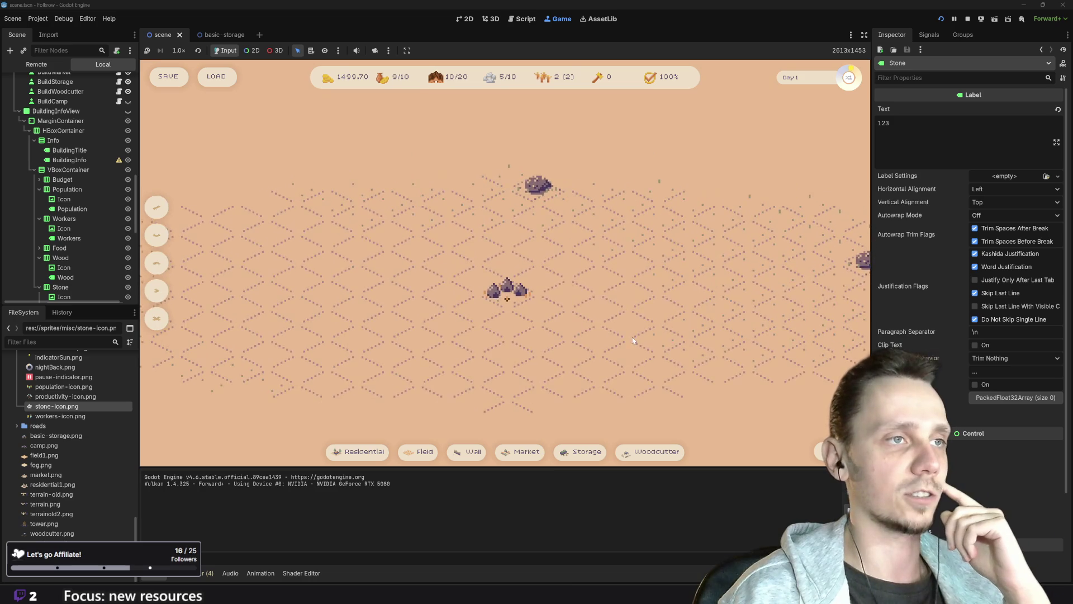
click(419, 452)
click(320, 321)
drag(396, 350, 537, 339)
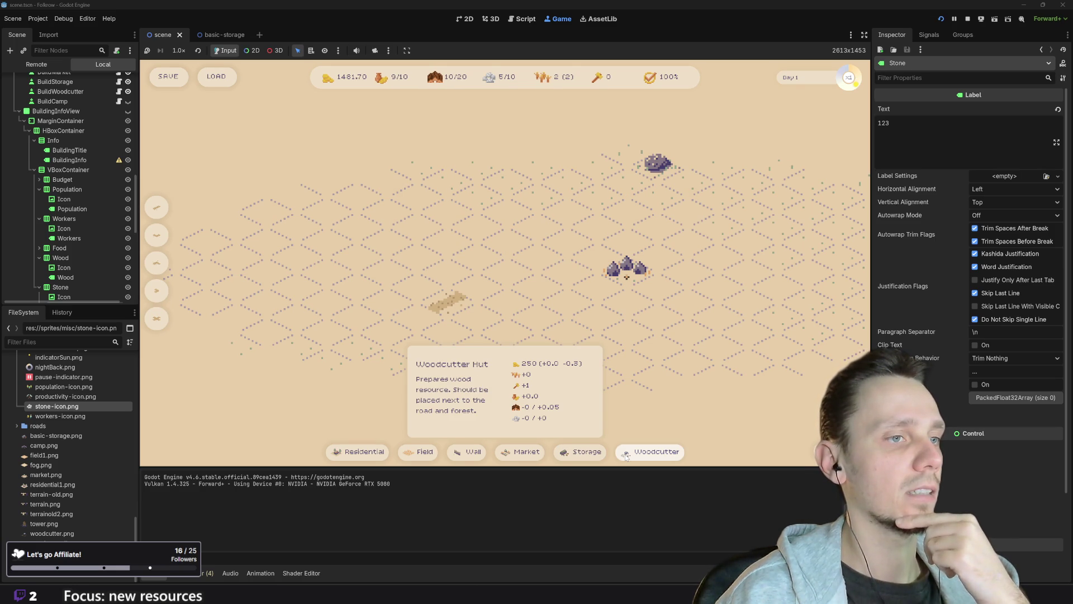
- Place a Basic Storage building beside the field and stop the game
click(585, 454)
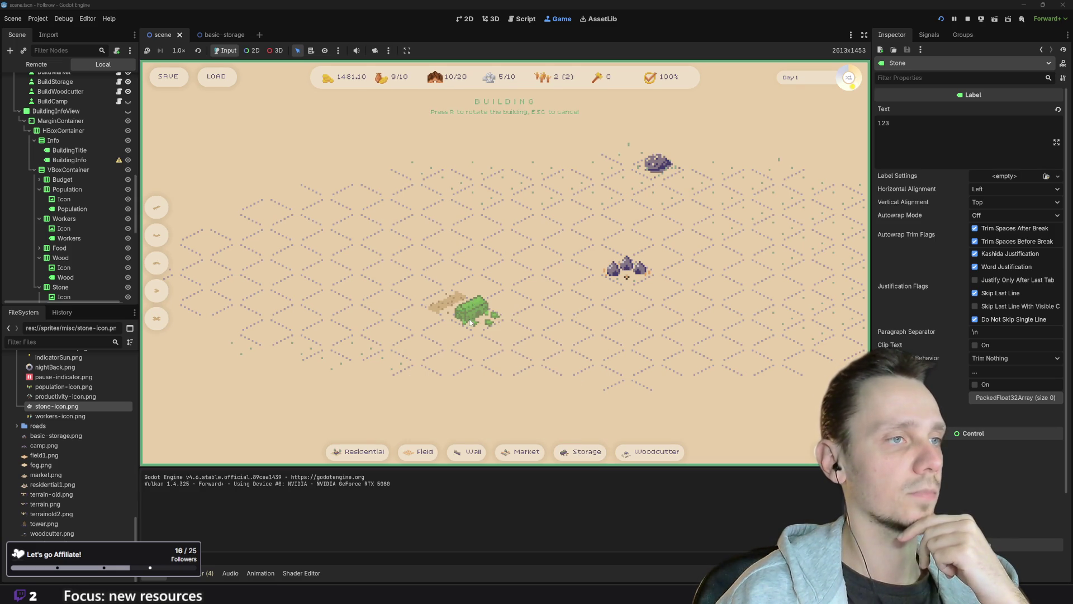
click(411, 292)
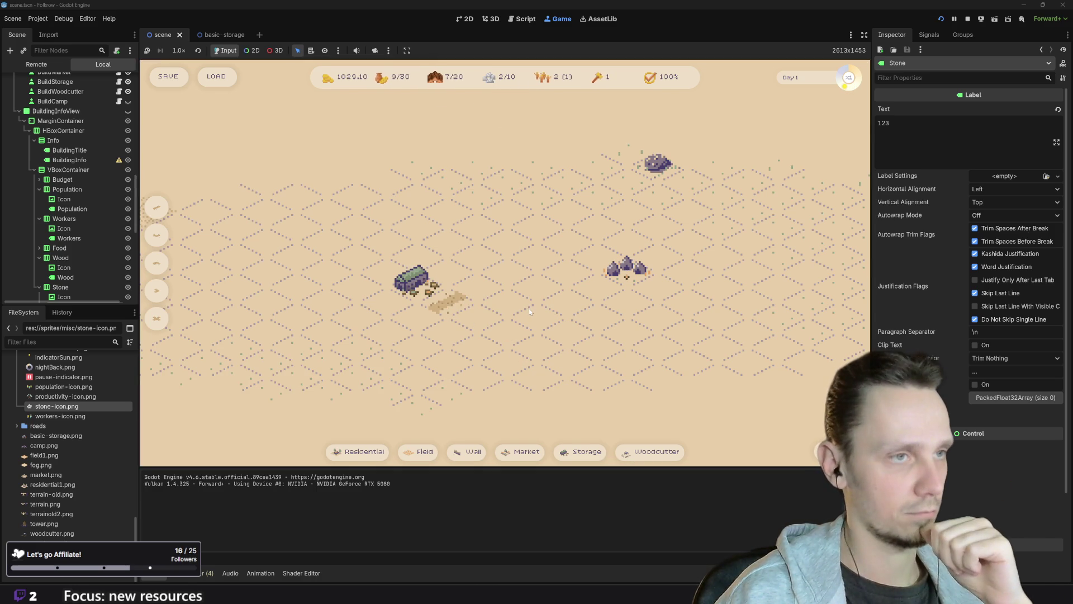
scroll(437, 328, down, 5)
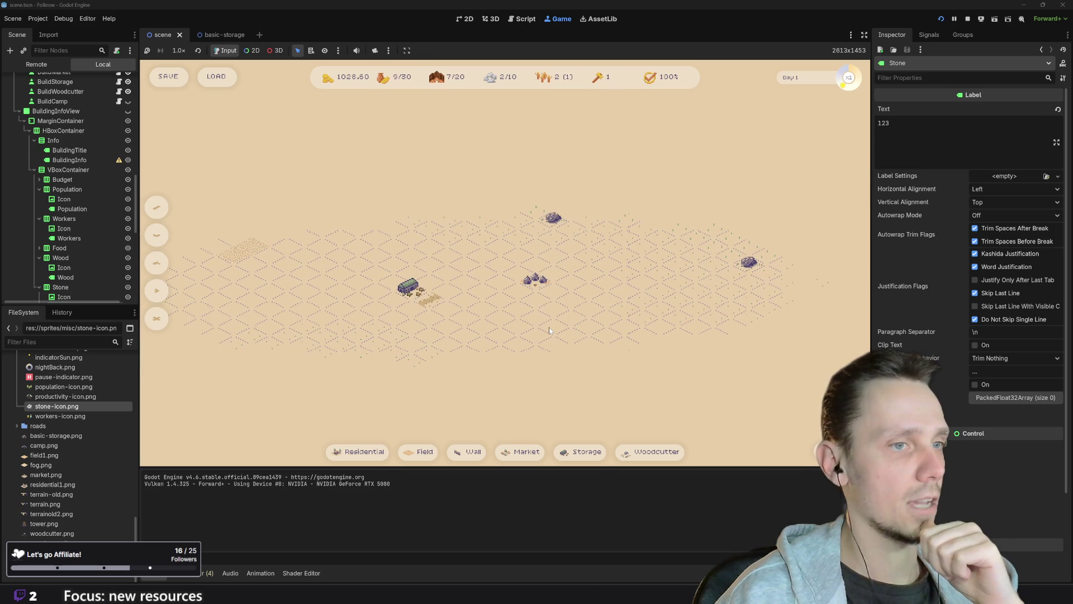
scroll(519, 327, up, 3)
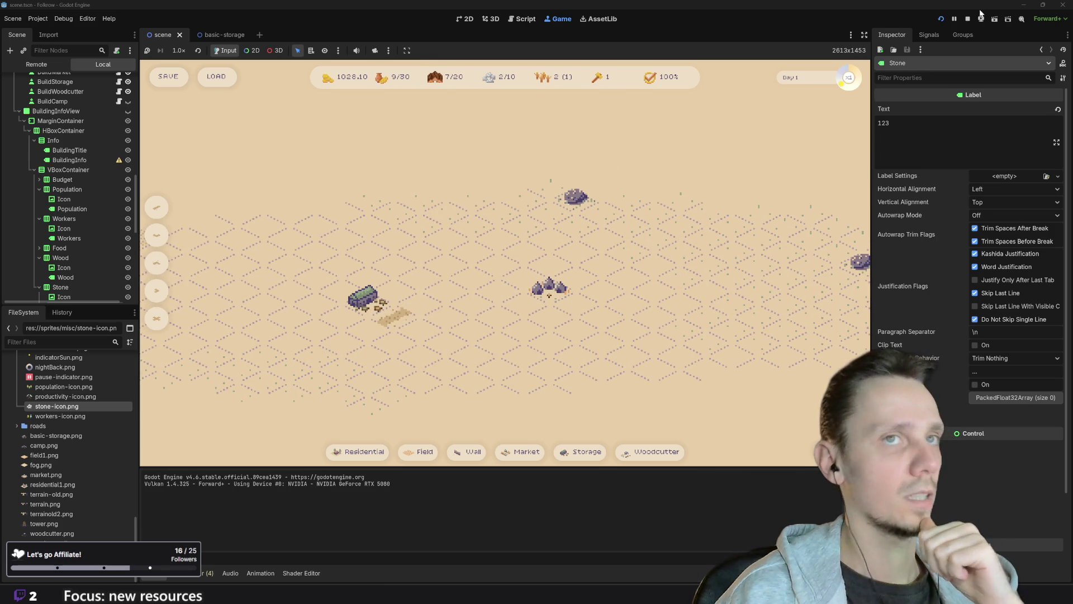
click(965, 20)
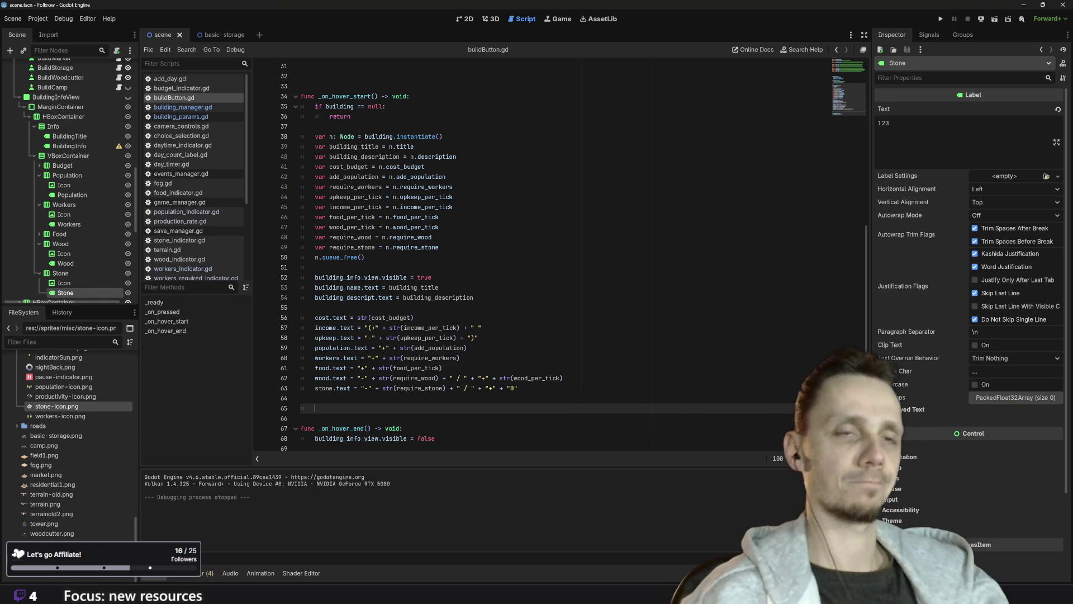
- Rerun the game and hide the Fog layer in the Remote scene tree to reveal the whole map
click(941, 20)
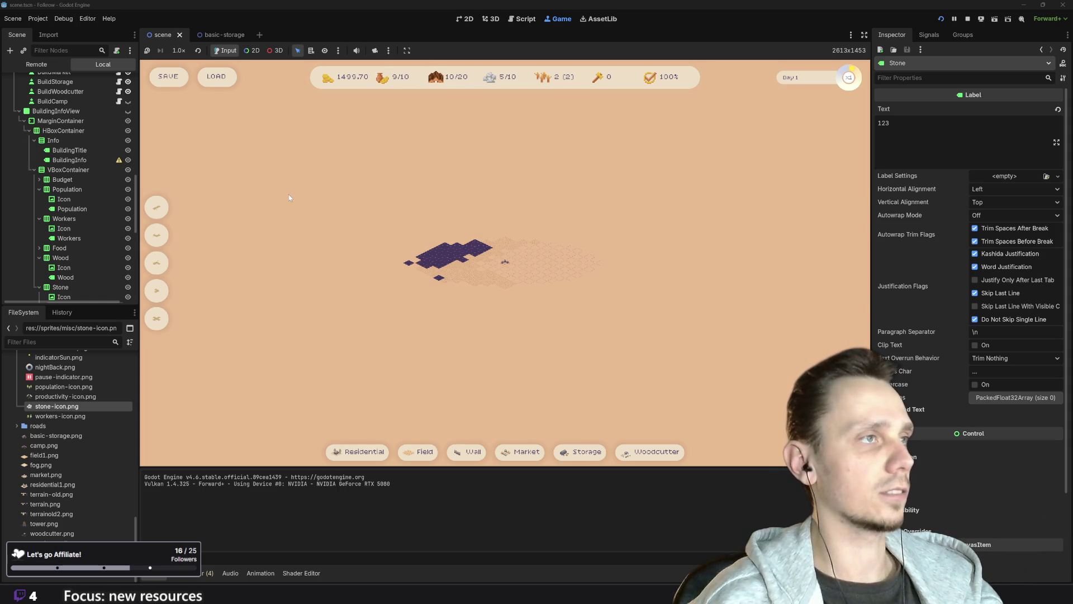
click(67, 65)
click(12, 120)
click(131, 131)
click(132, 130)
click(131, 169)
drag(656, 256, 671, 337)
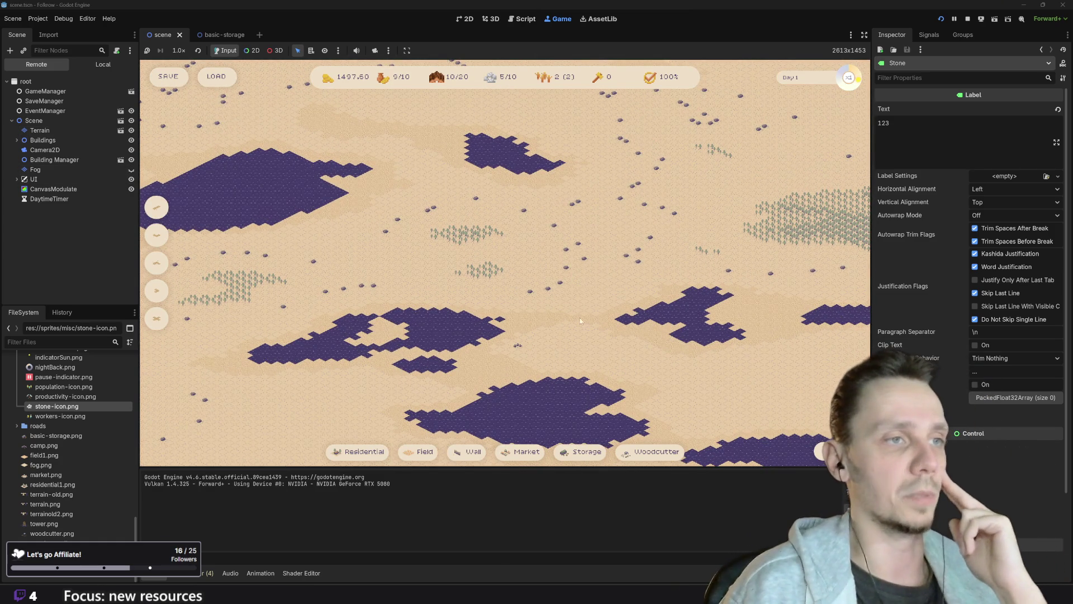
drag(599, 273, 465, 373)
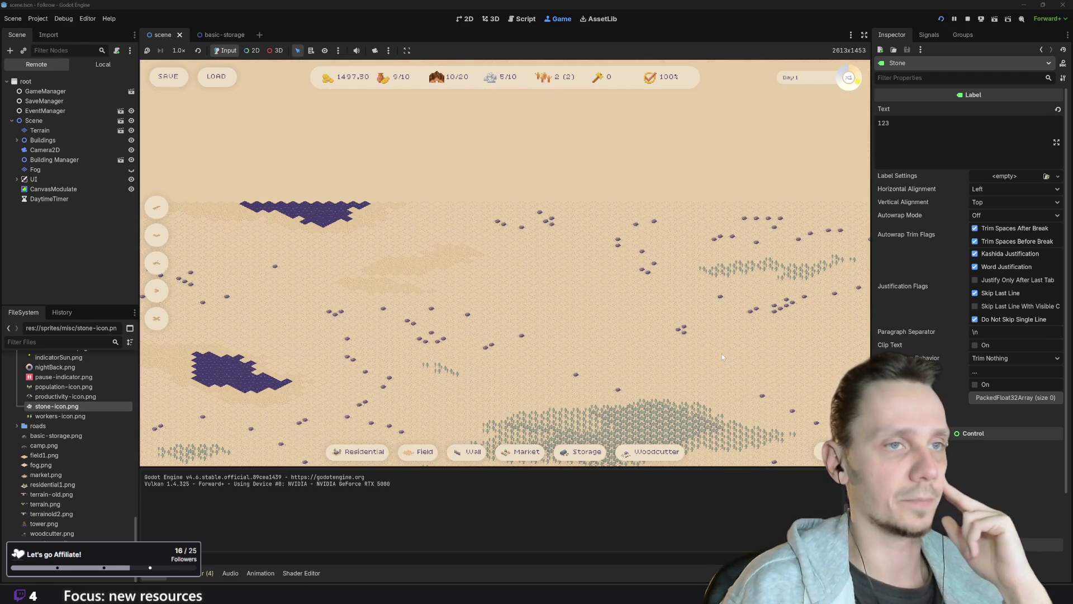
drag(722, 357, 751, 261)
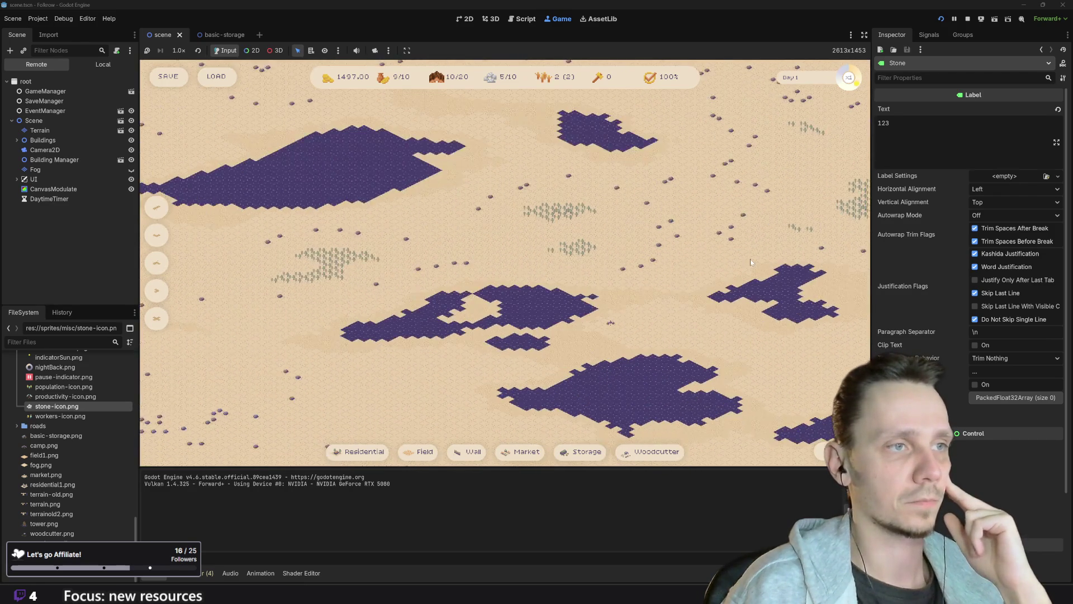
scroll(513, 209, up, 5)
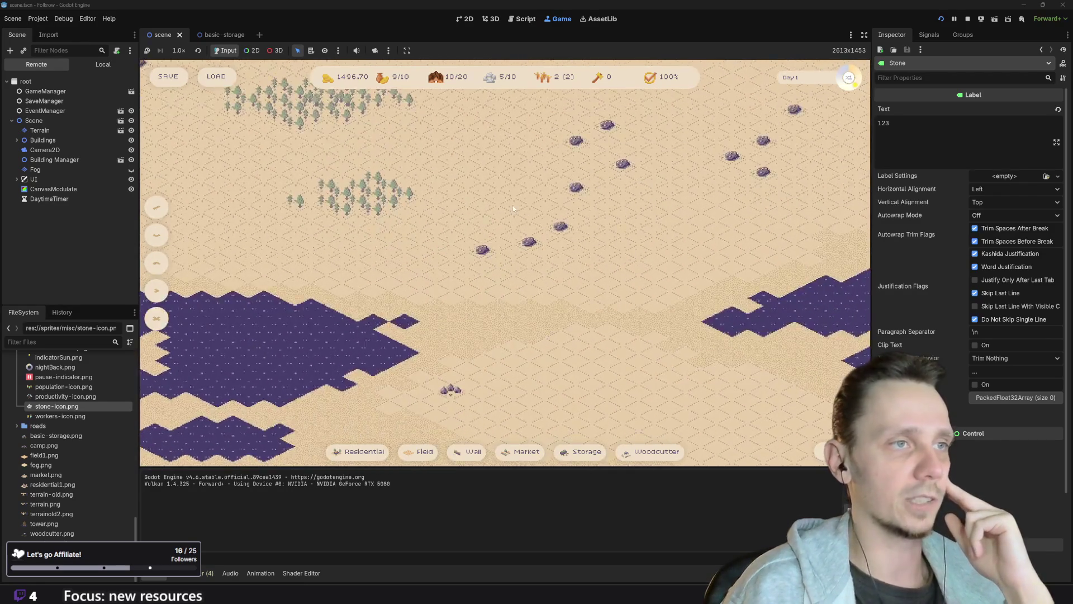
scroll(508, 251, down, 2)
scroll(498, 321, down, 3)
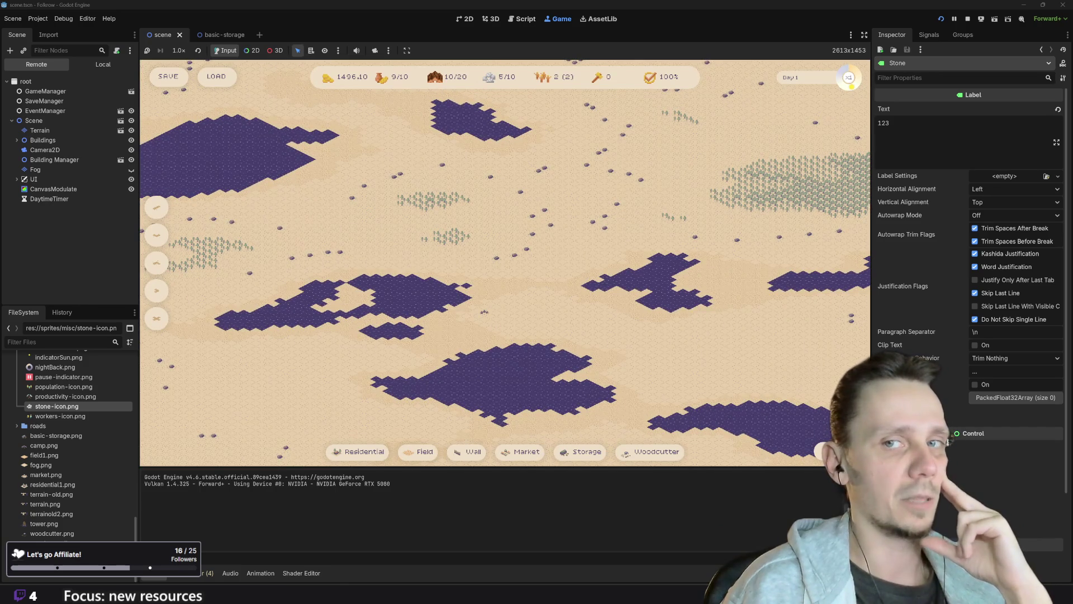
mouse_move(316, 362)
mouse_down()
mouse_move(528, 284)
mouse_move(374, 380)
mouse_up()
scroll(521, 299, up, 5)
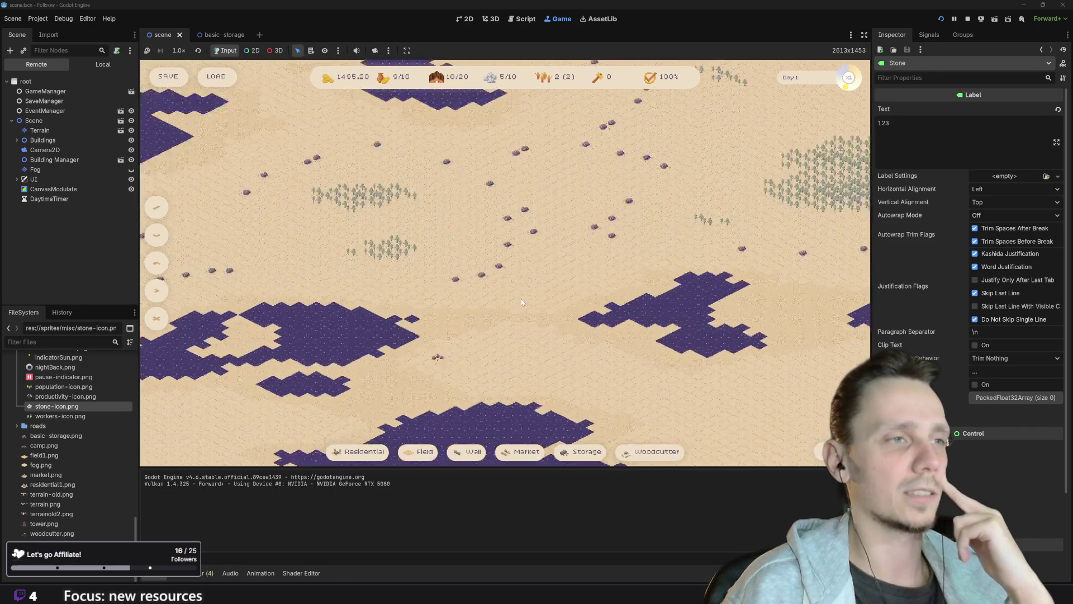
scroll(422, 357, up, 2)
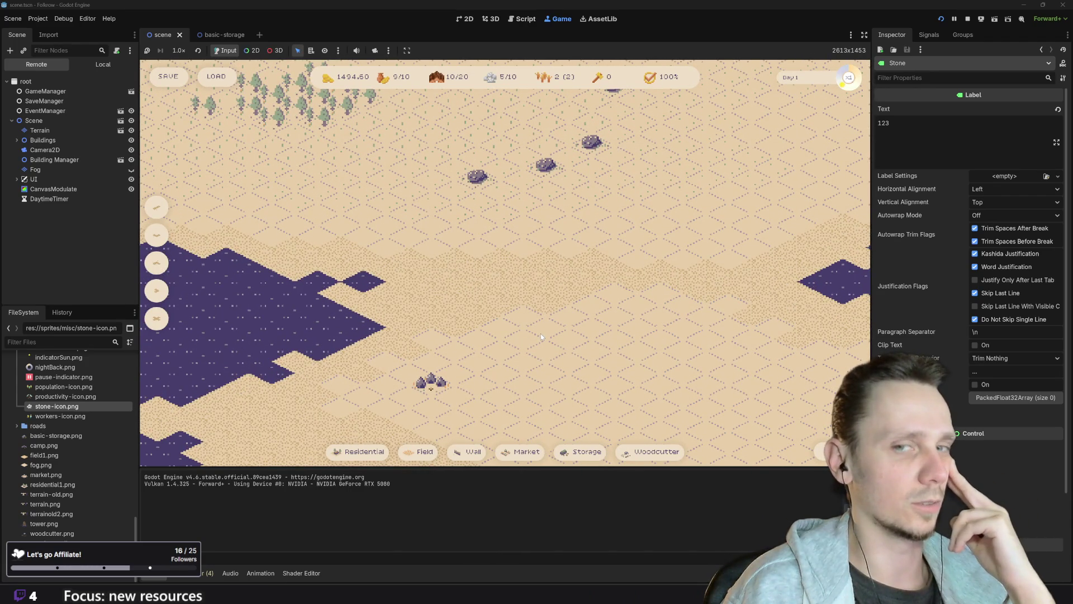
key(Up)
key(Up)
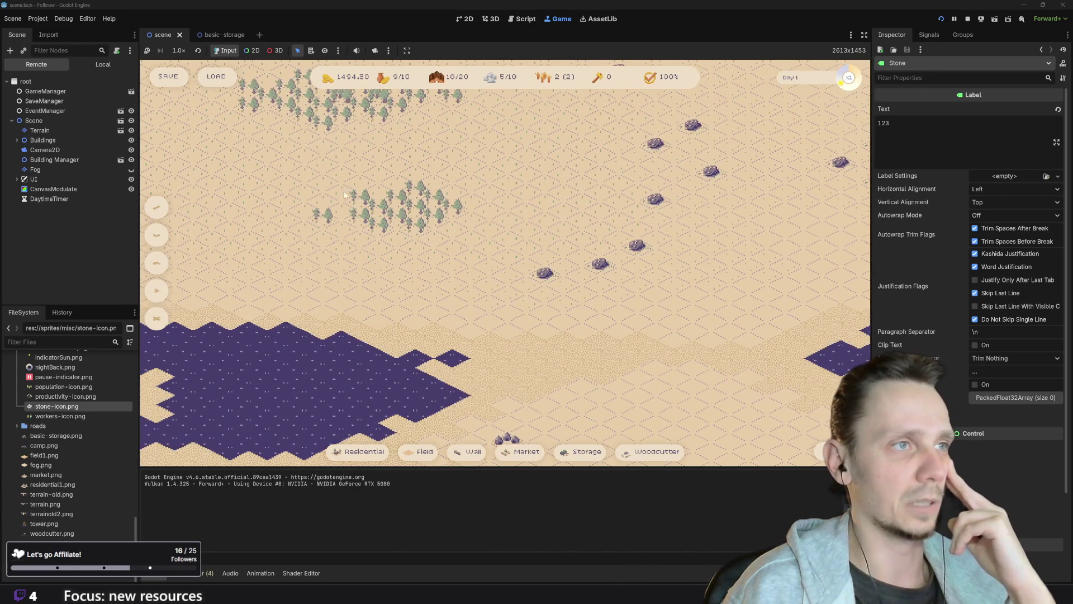
key(Up)
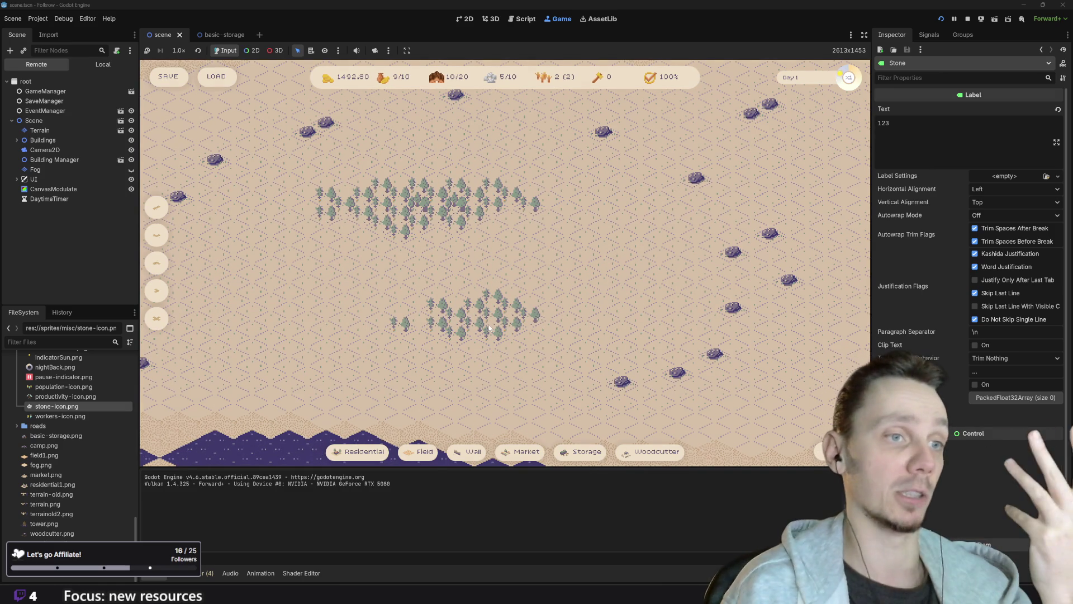
drag(636, 390, 522, 188)
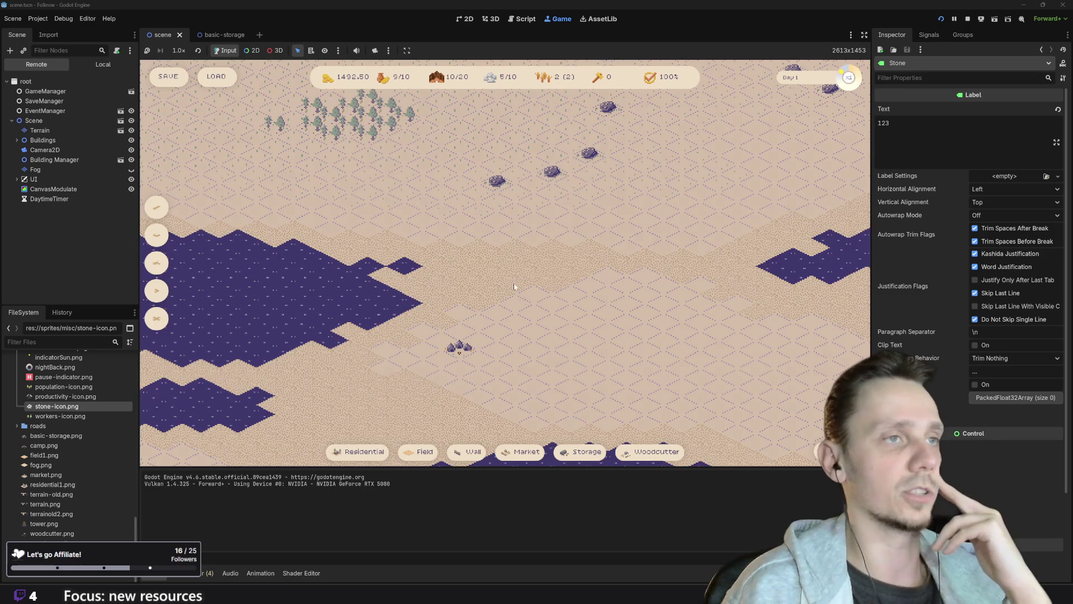
drag(515, 288, 478, 327)
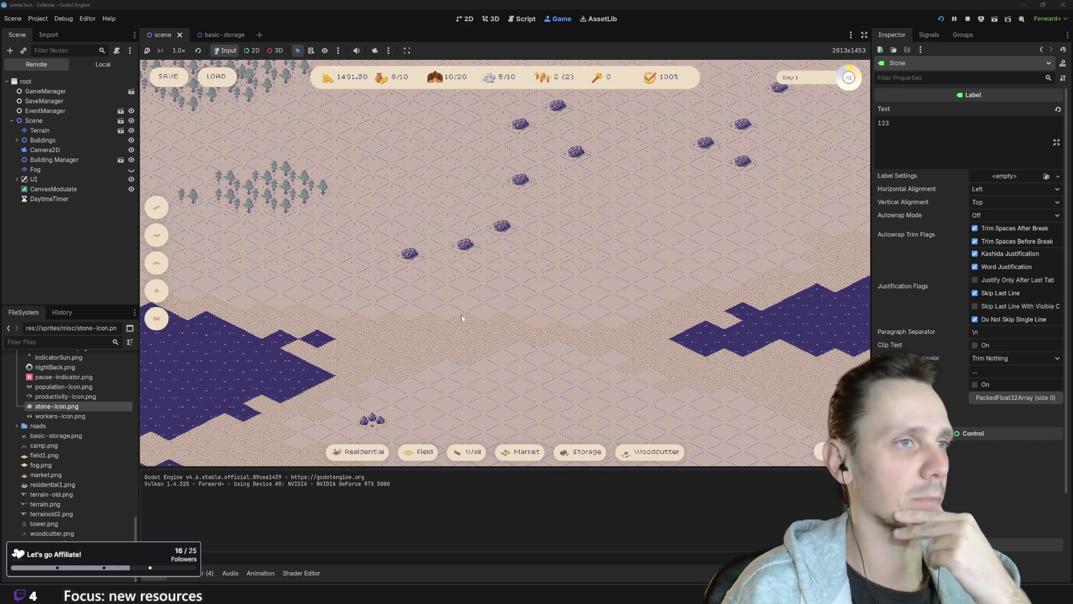
scroll(470, 286, up, 2)
scroll(548, 225, down, 2)
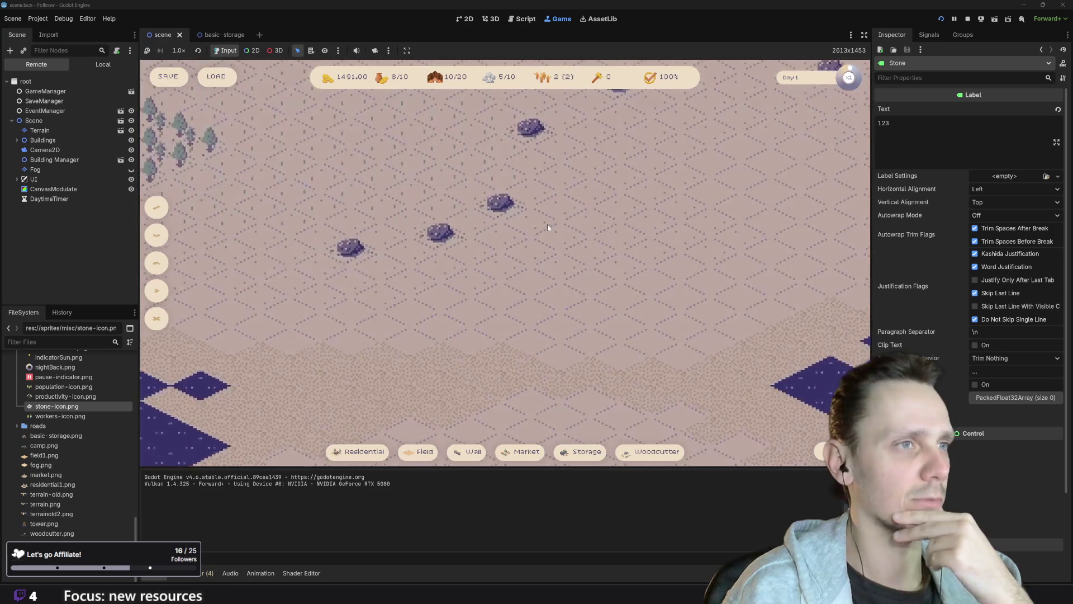
key(w)
key(s)
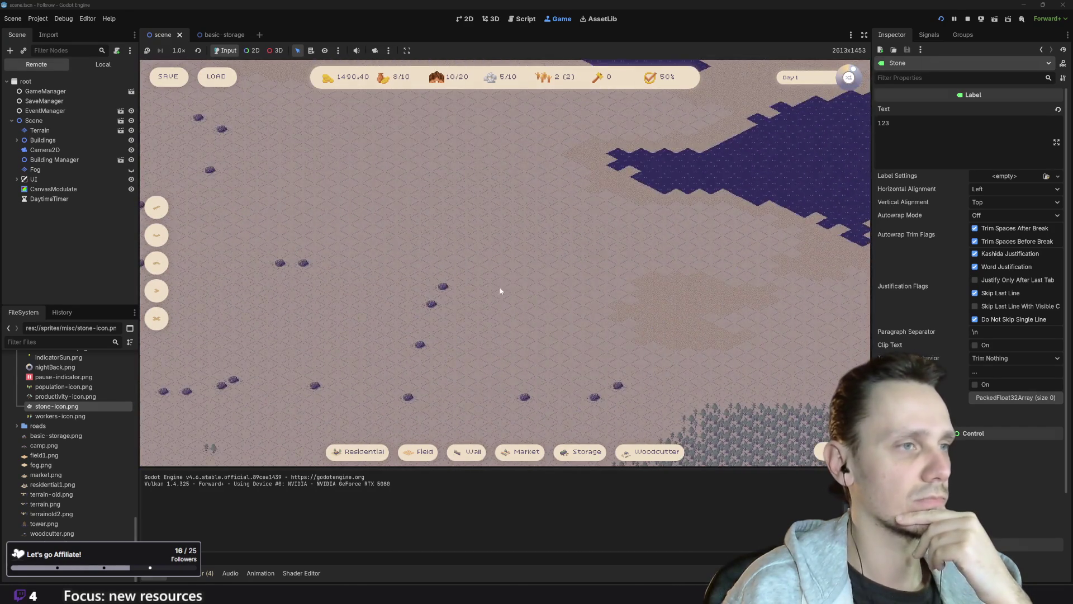
key(s)
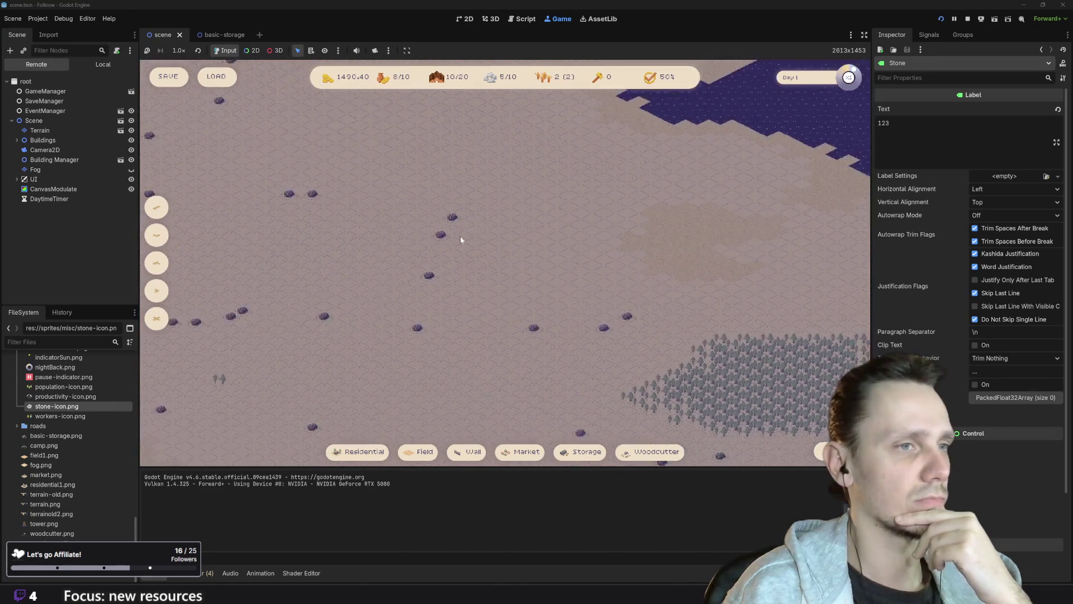
key(d)
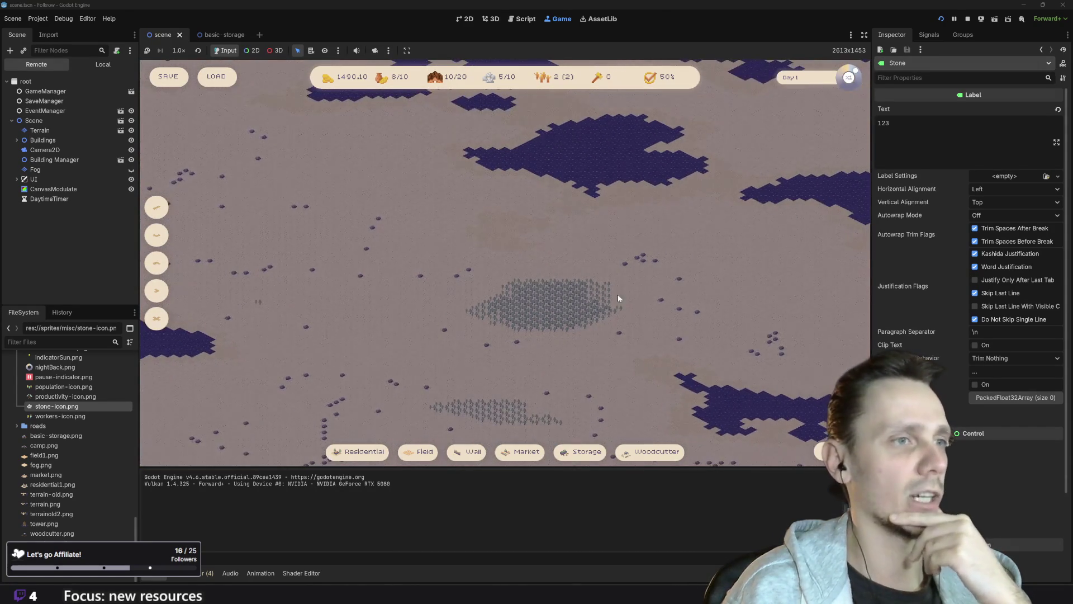
key(s)
key(a)
drag(566, 217, 518, 305)
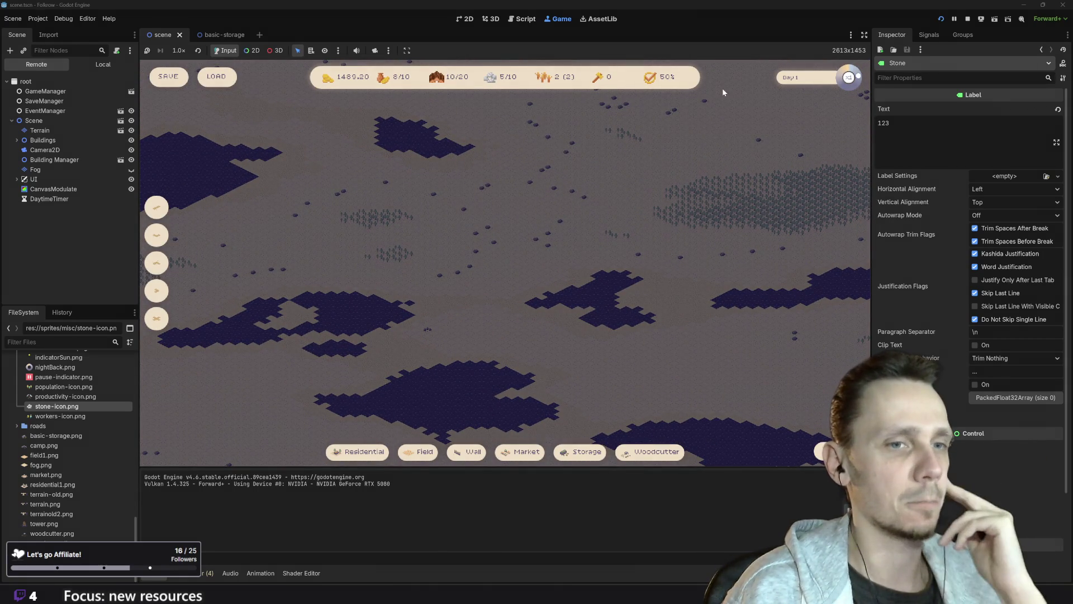
- Restart the game on a fresh map and lay down Mud Road tiles
click(941, 16)
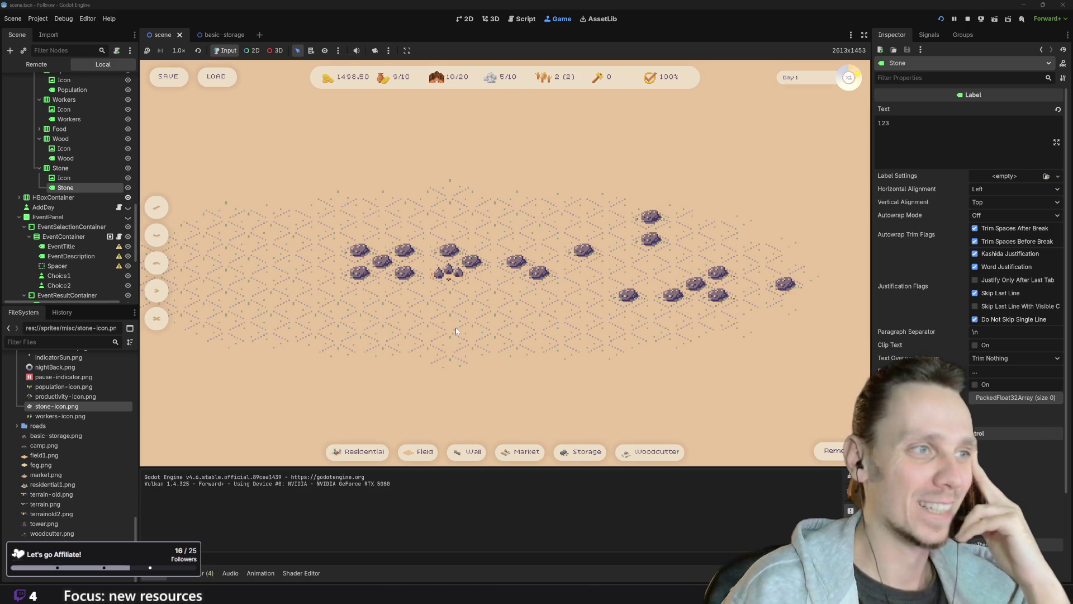
click(157, 210)
click(333, 320)
- Build two wheat fields next to the rocks, cancelling a third placement with Esc
click(412, 459)
click(386, 340)
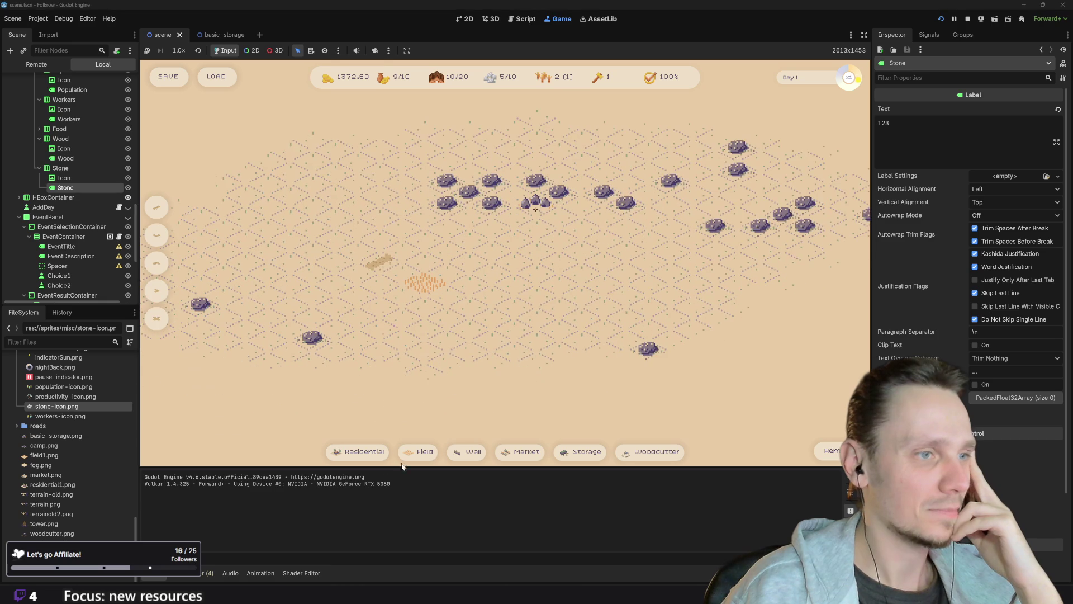
scroll(419, 452, down, 5)
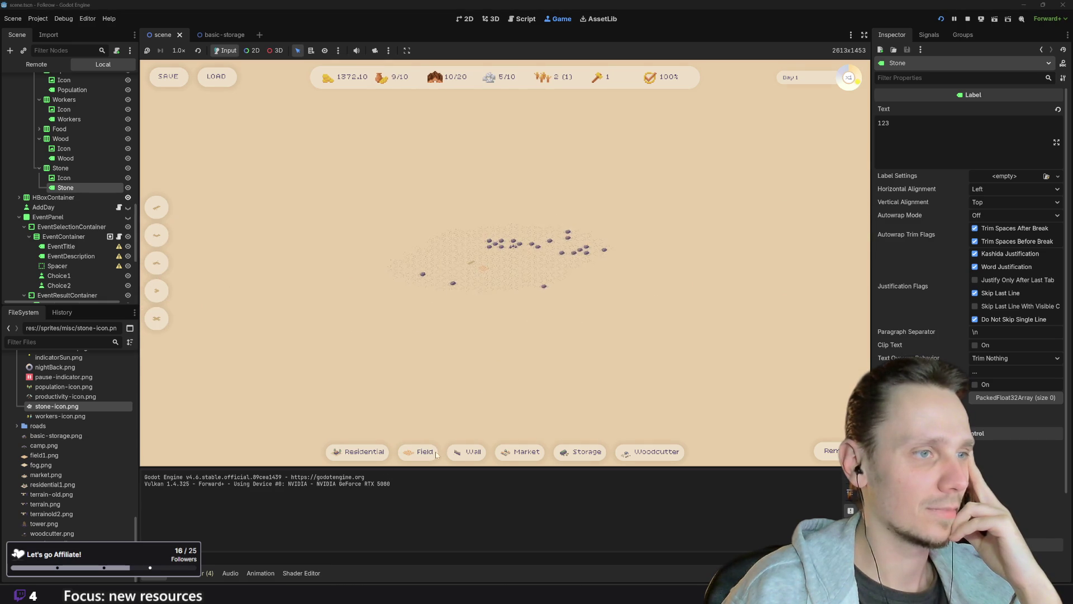
scroll(512, 307, up, 4)
click(512, 308)
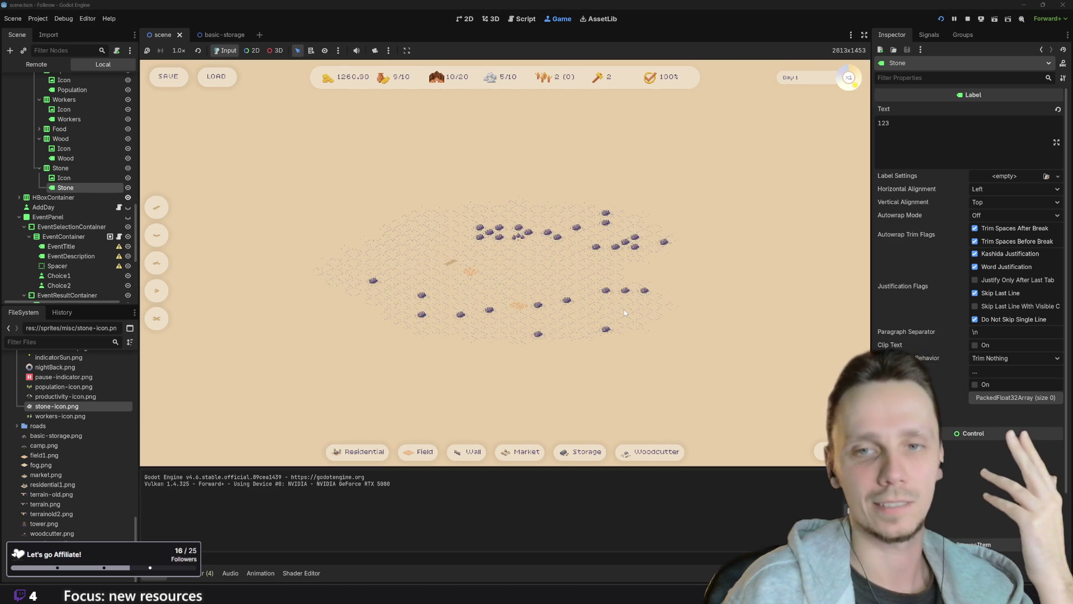
scroll(546, 262, up, 3)
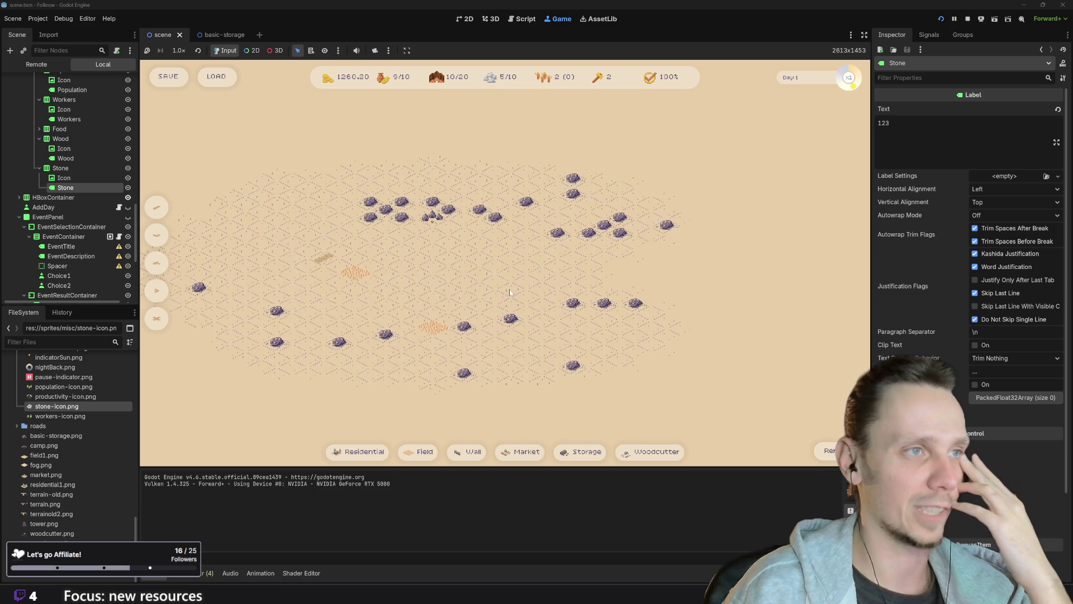
click(419, 452)
key(Escape)
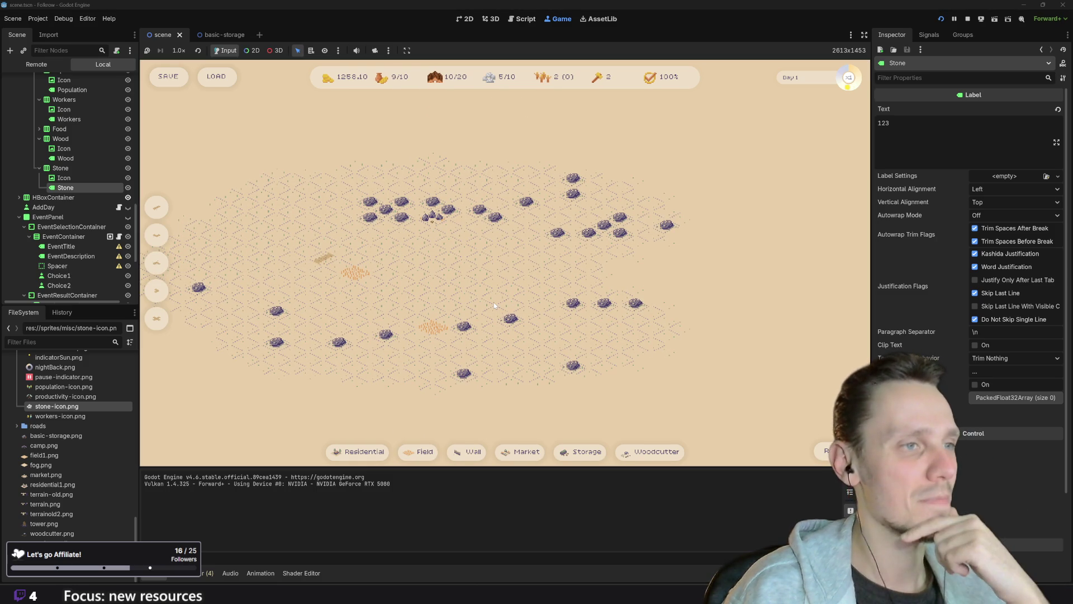
- Pan the game map slightly and stop the running game
mouse_move(475, 301)
mouse_down()
mouse_move(586, 376)
mouse_move(492, 357)
mouse_move(514, 318)
mouse_move(525, 320)
mouse_up()
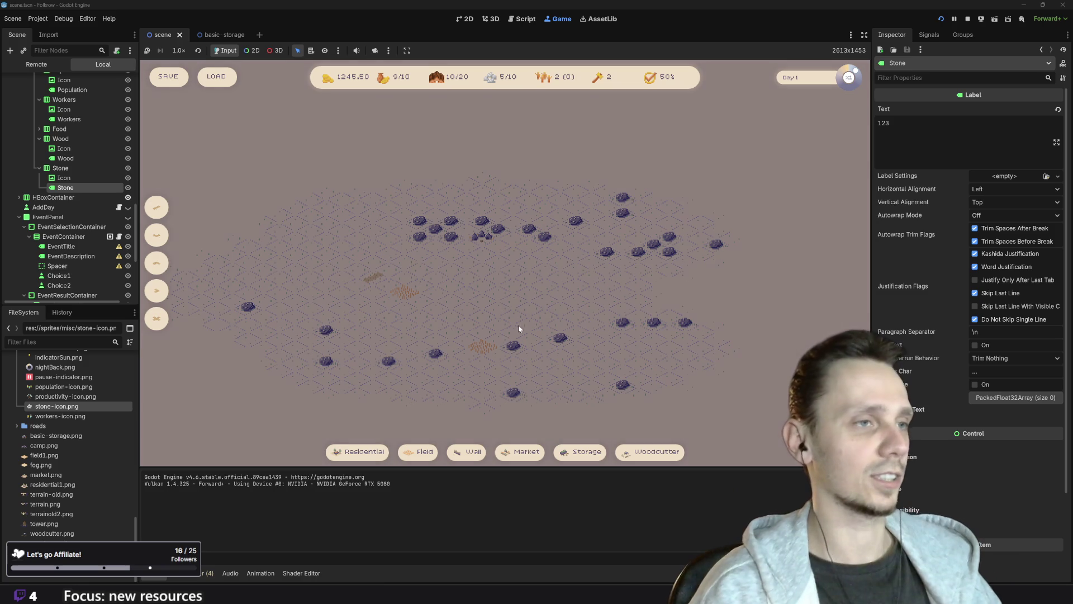
scroll(457, 284, up, 4)
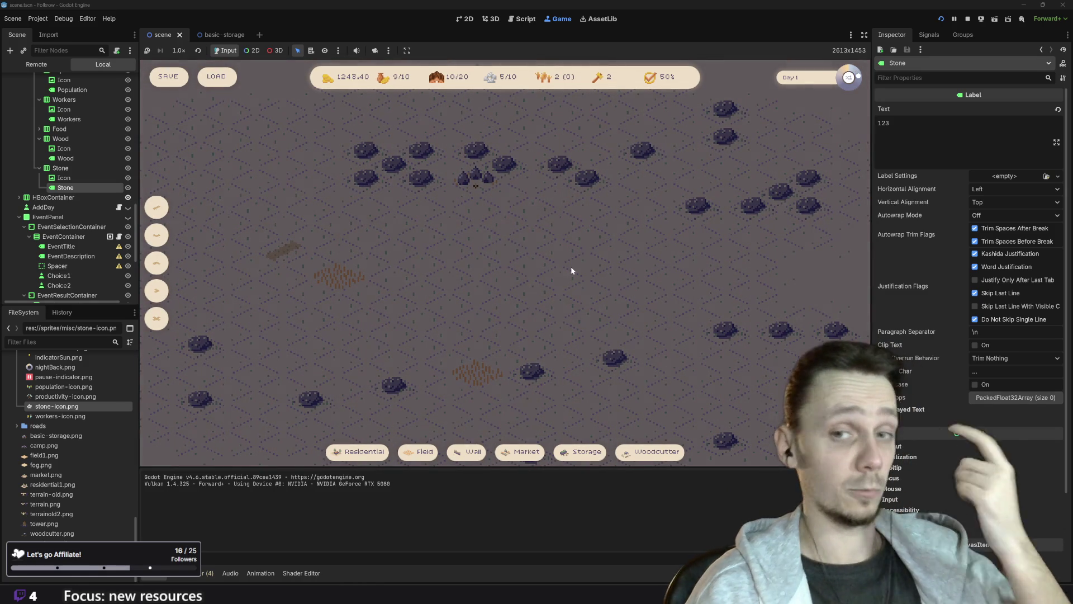
click(969, 20)
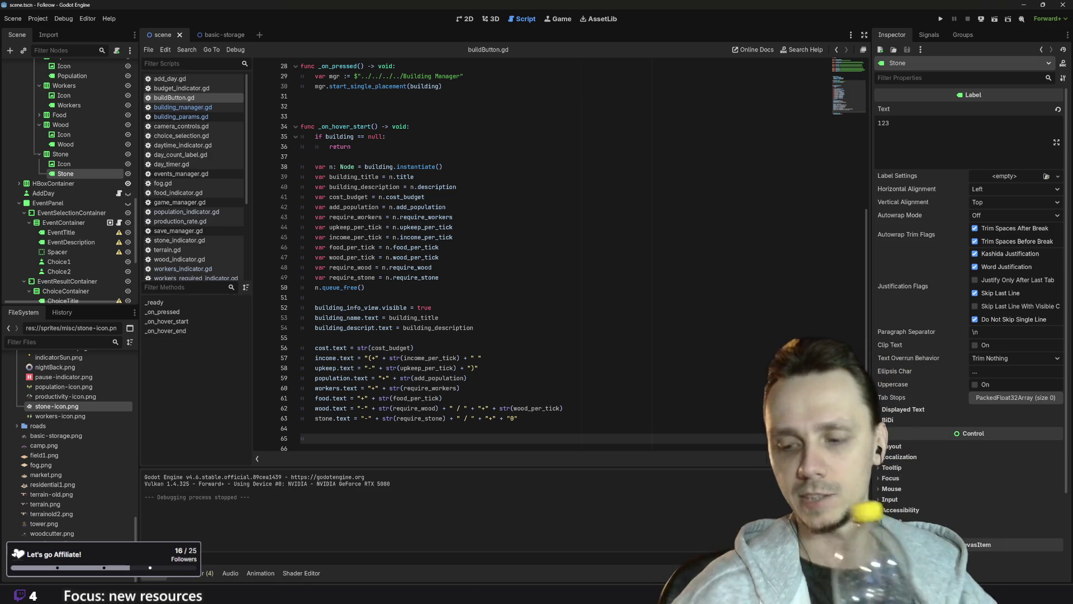
- In building_params.gd, copy the requires_trees export line and rename the copy requires_stones
scroll(503, 252, up, 9)
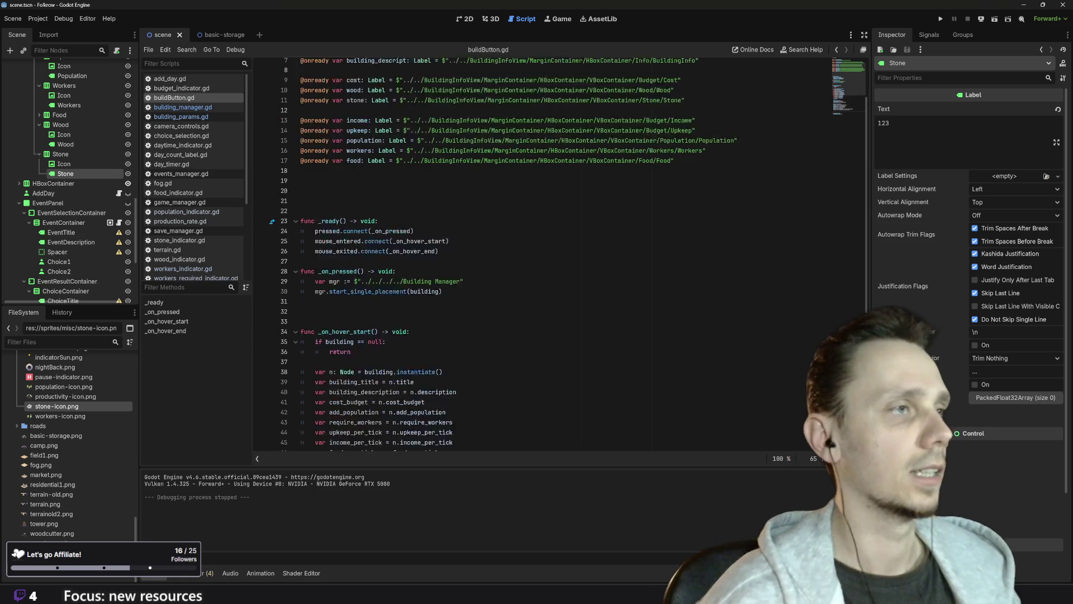
click(190, 116)
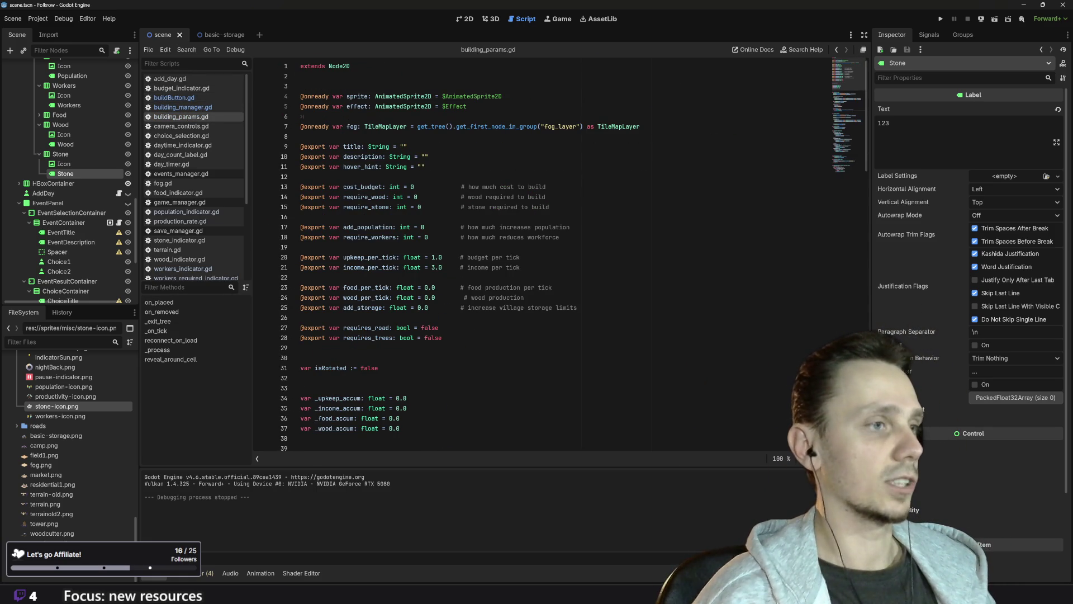
drag(442, 338, 300, 339)
key(ctrl+c)
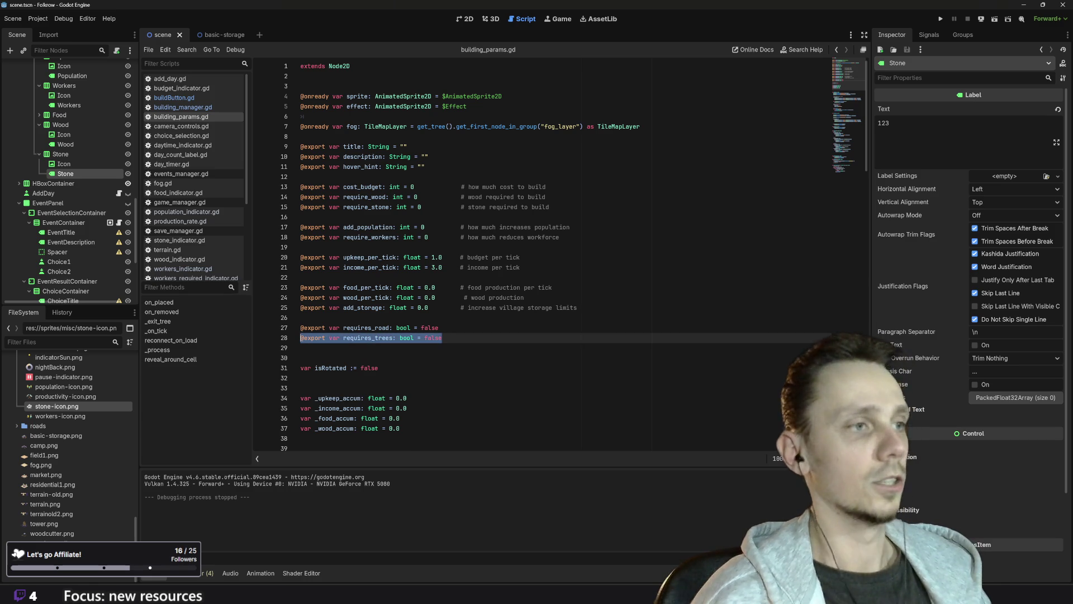
click(441, 338)
key(Return)
key(ctrl+v)
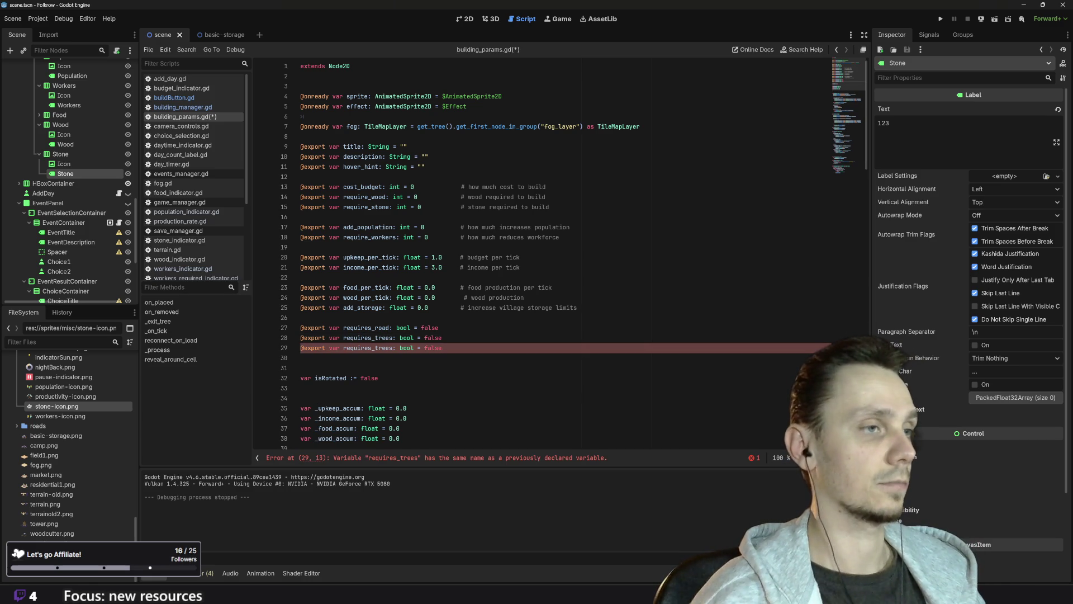
click(394, 347)
key(BackSpace)
key(BackSpace)
key(BackSpace)
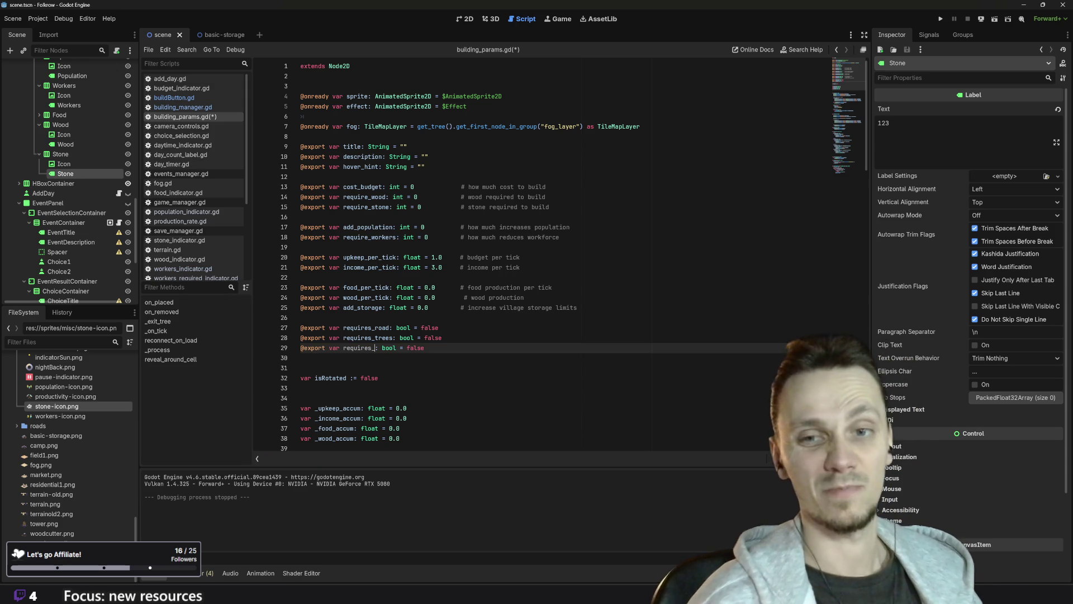
text(stones)
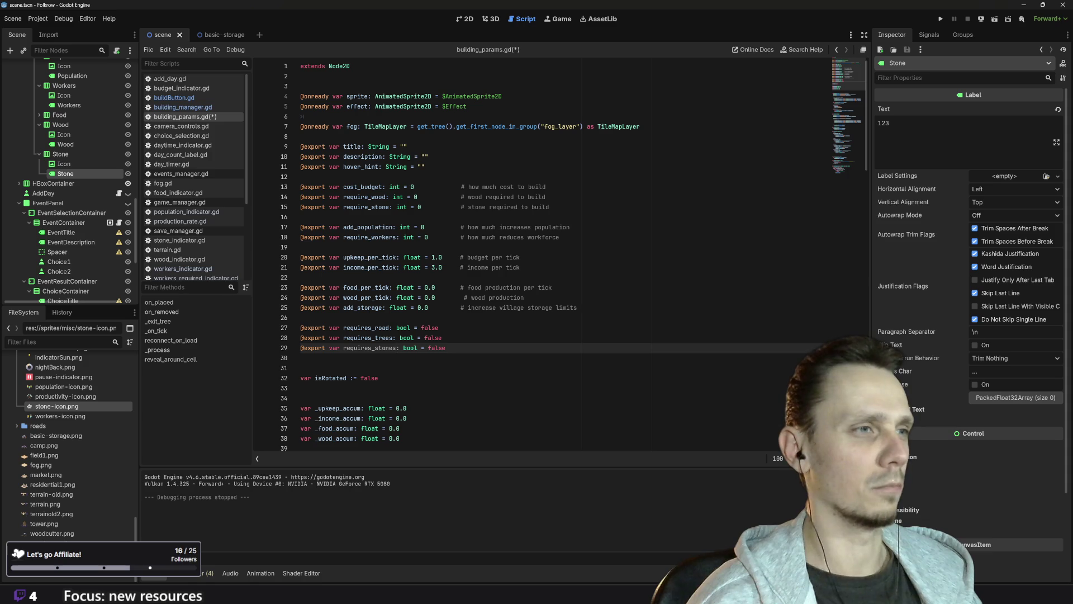
- Check where requires_trees is used, save building_params.gd, and switch to building_manager.gd
scroll(559, 251, down, 2)
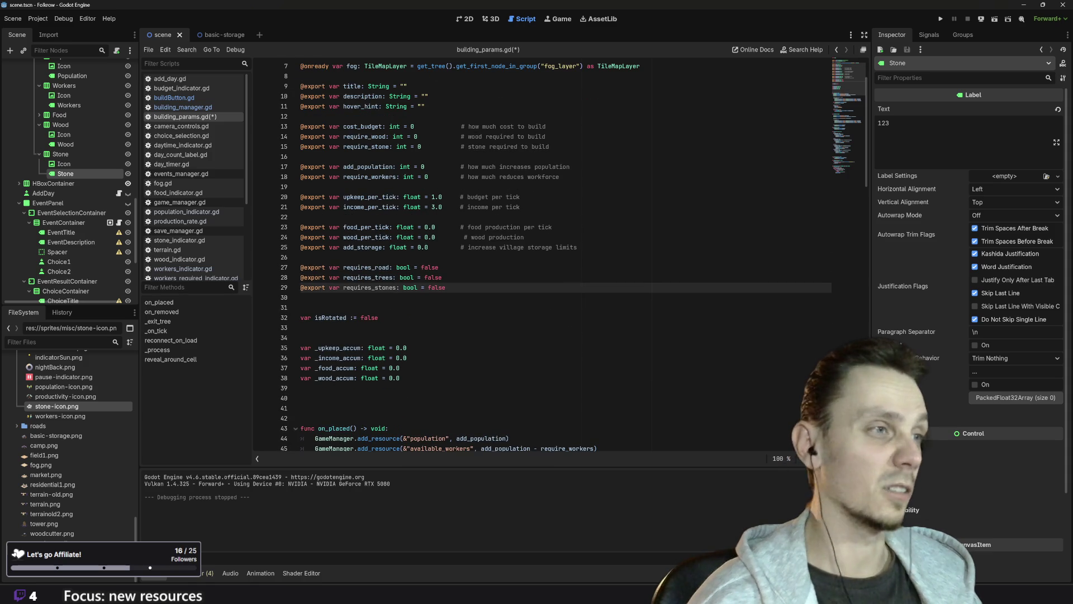
click(369, 277)
scroll(559, 251, down, 14)
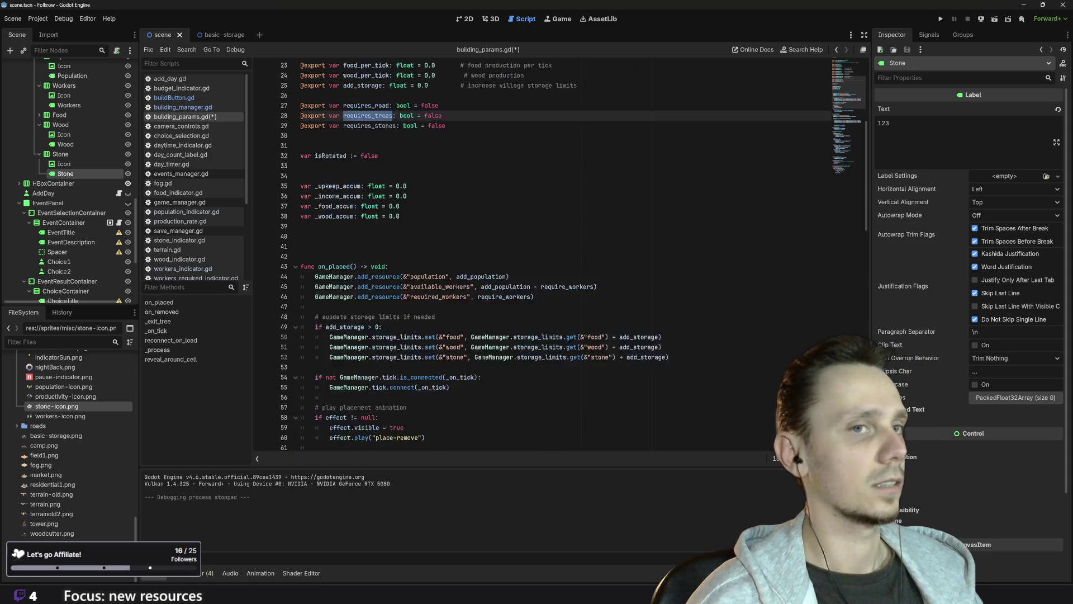
scroll(559, 252, down, 10)
scroll(559, 252, up, 20)
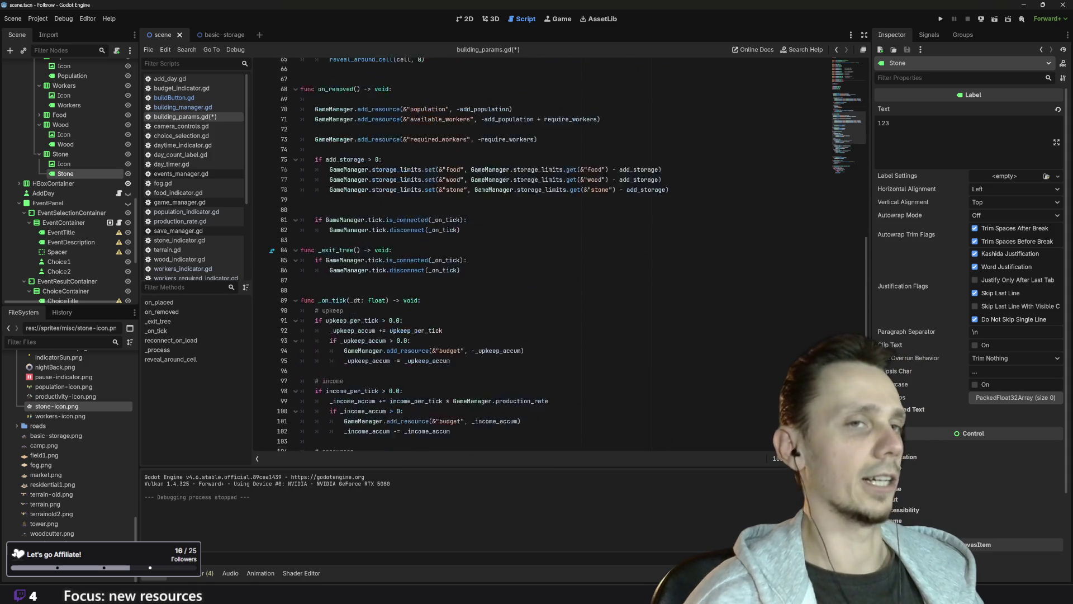
scroll(559, 251, up, 9)
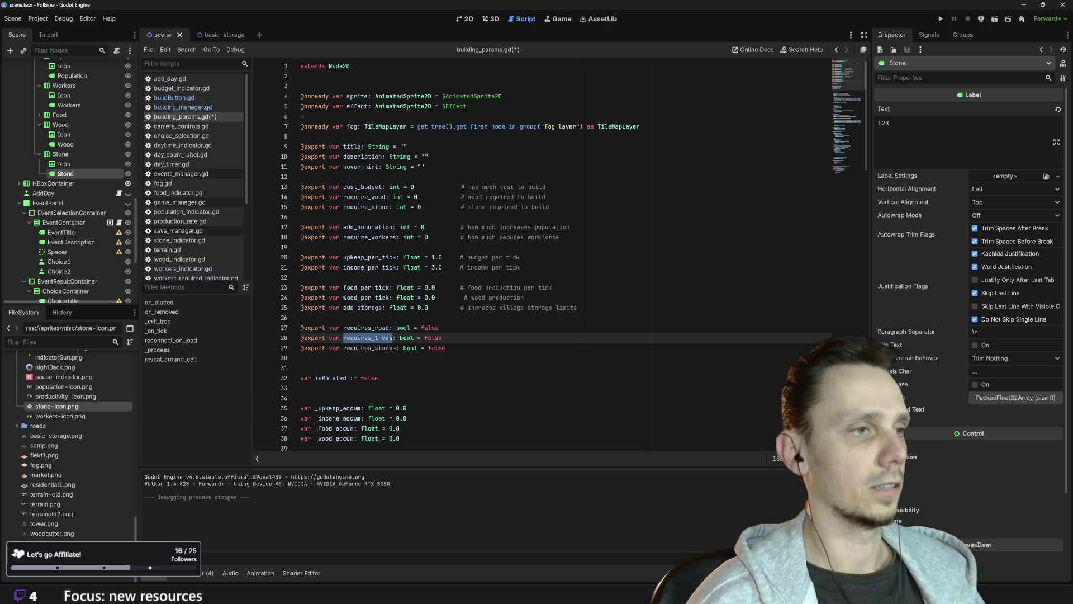
key(ctrl+s)
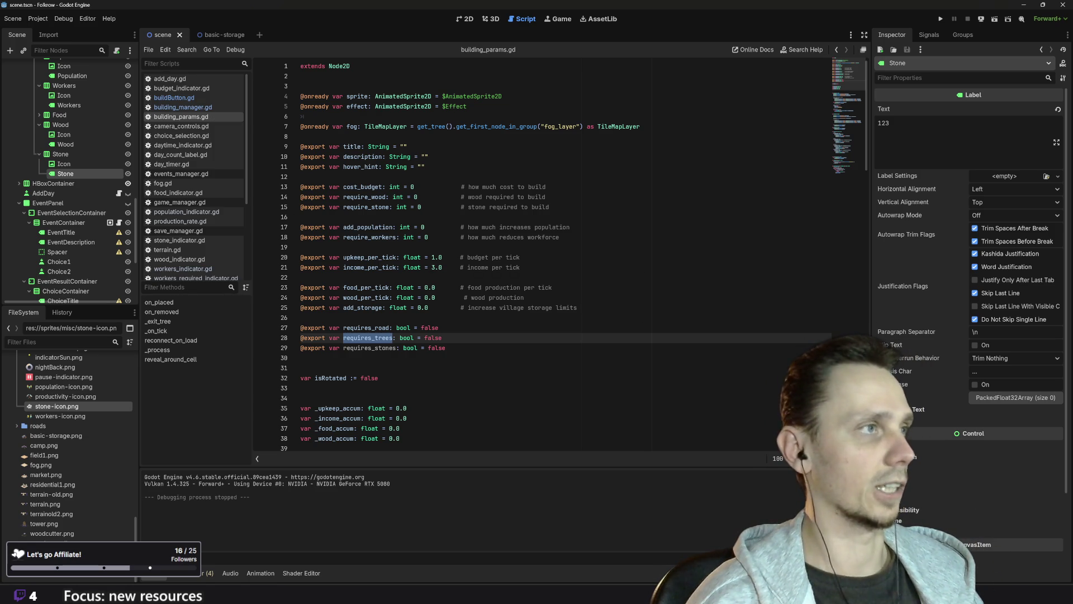
click(184, 108)
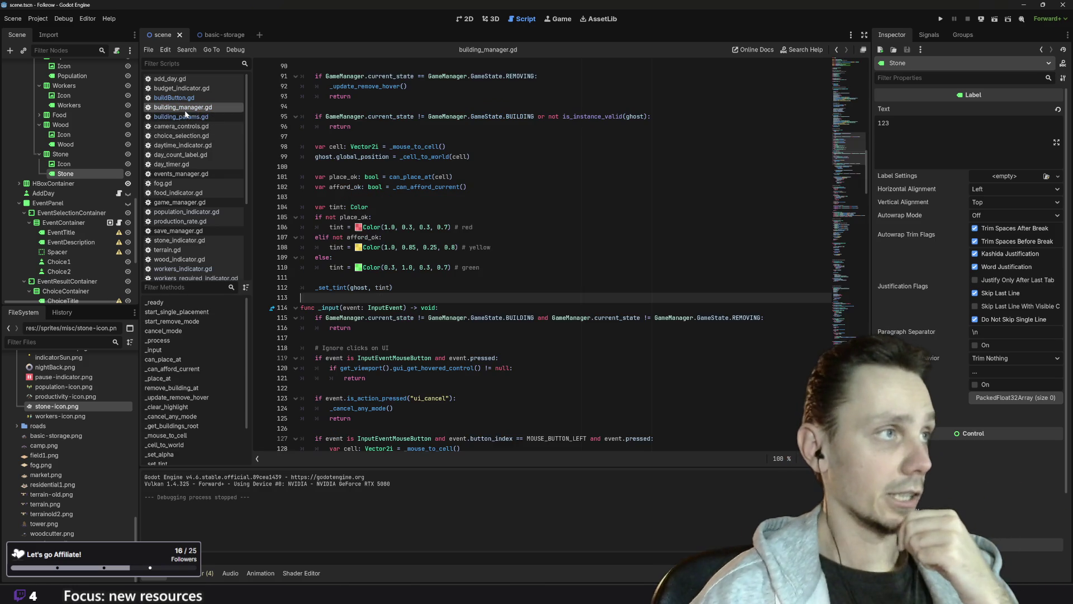
scroll(559, 258, up, 20)
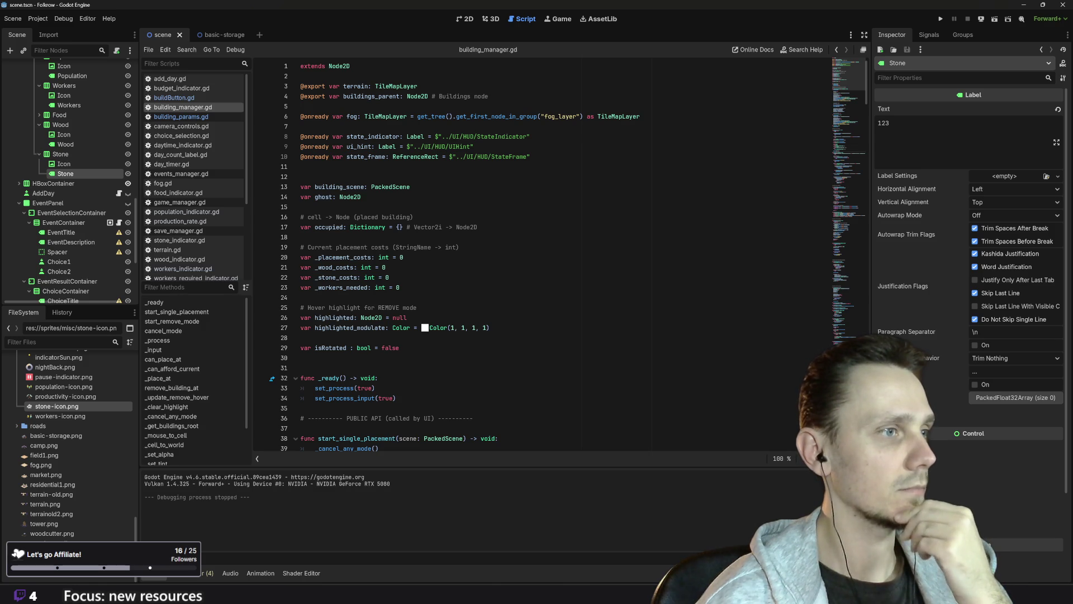
scroll(368, 350, down, 2)
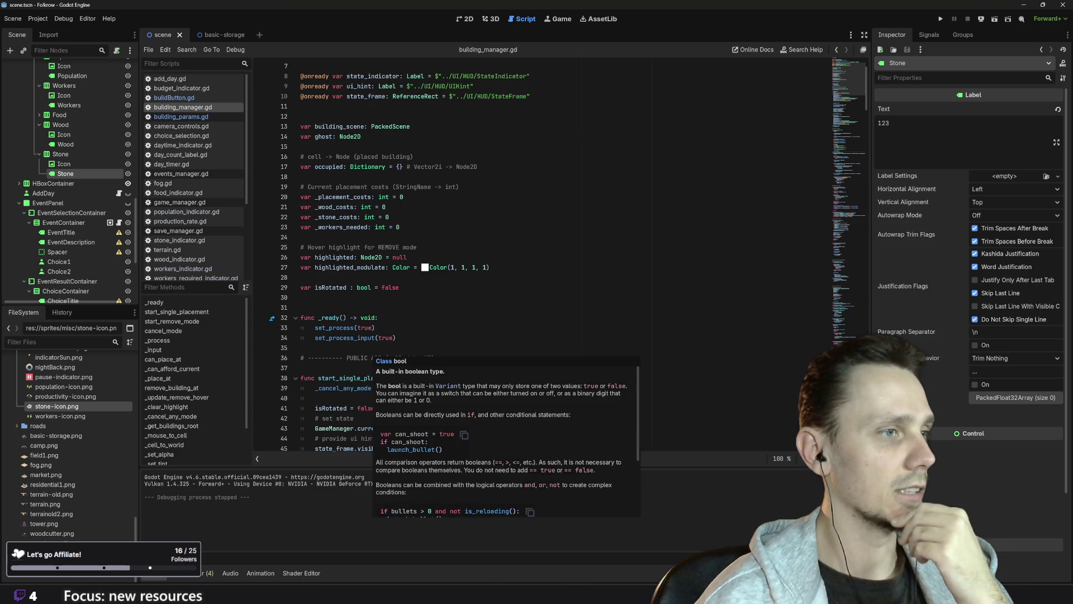
mouse_move(335, 338)
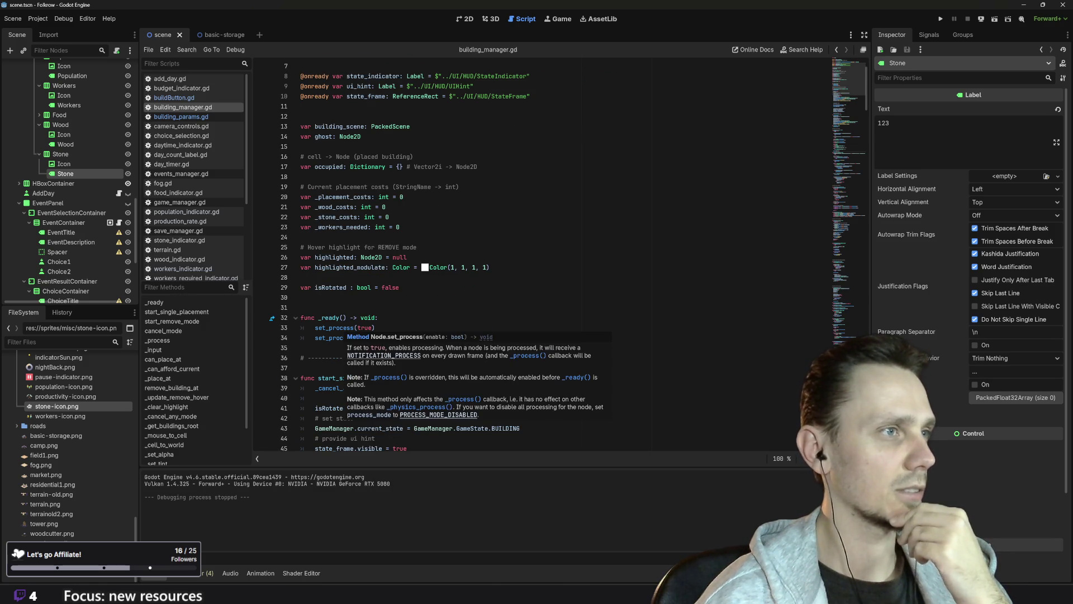
scroll(336, 337, down, 7)
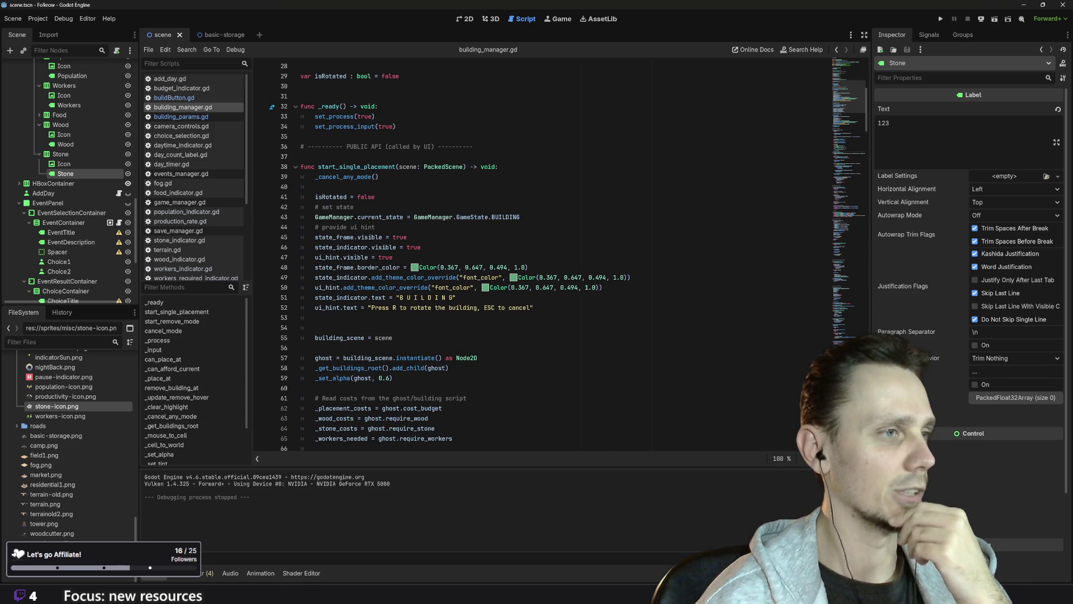
scroll(559, 261, down, 1)
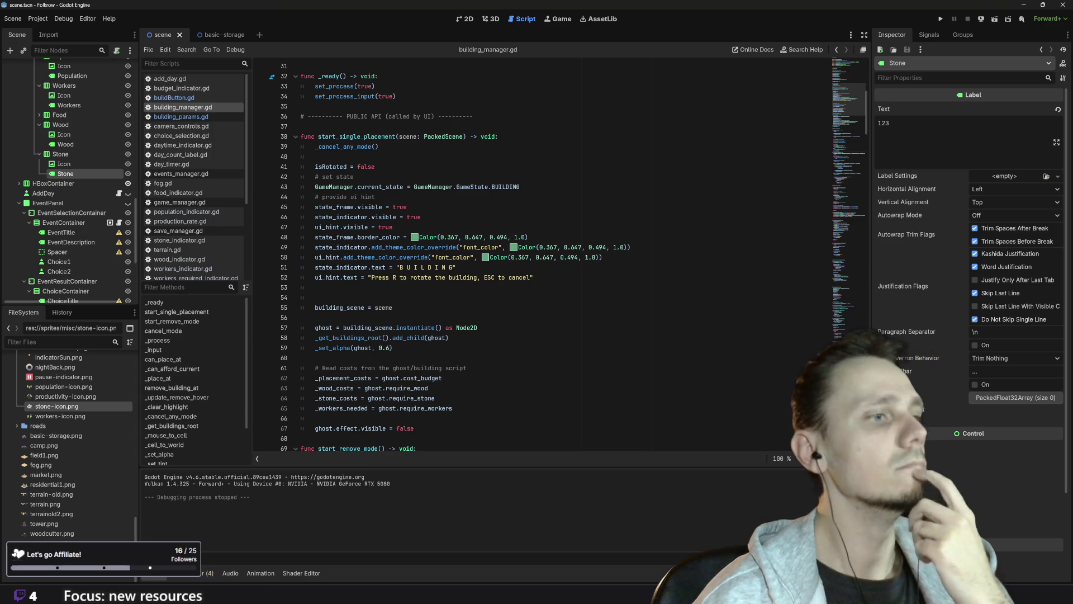
scroll(559, 257, down, 2)
scroll(559, 257, down, 3)
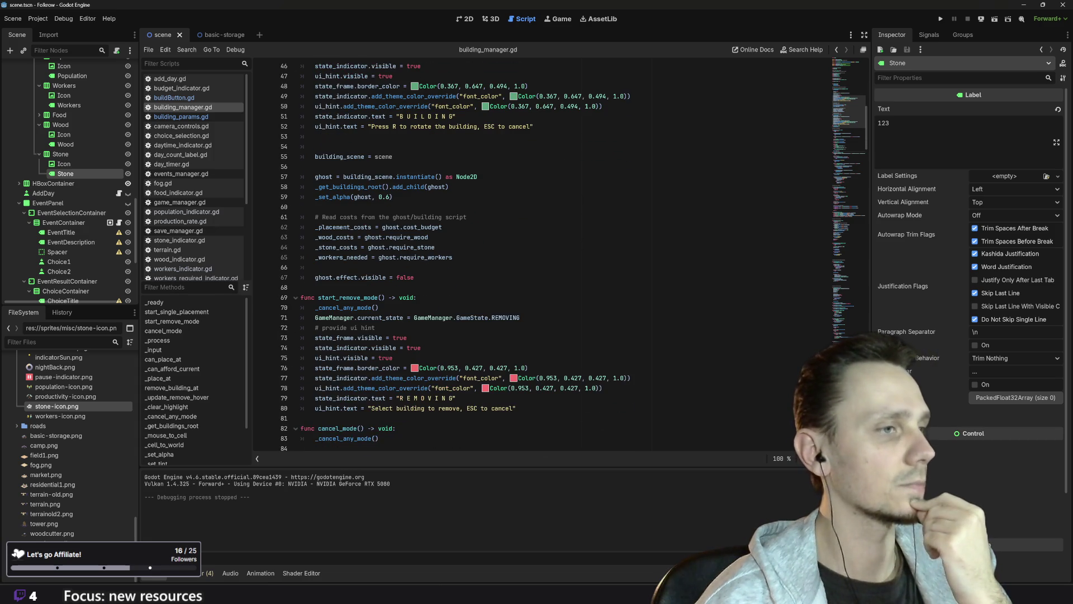
scroll(428, 308, down, 2)
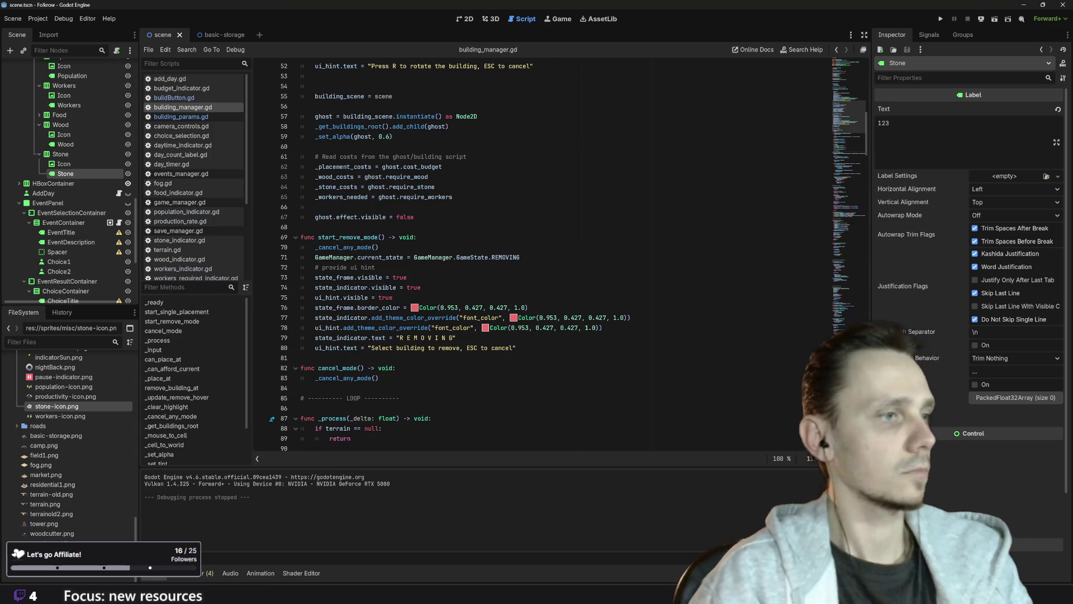
mouse_move(427, 308)
scroll(427, 309, down, 3)
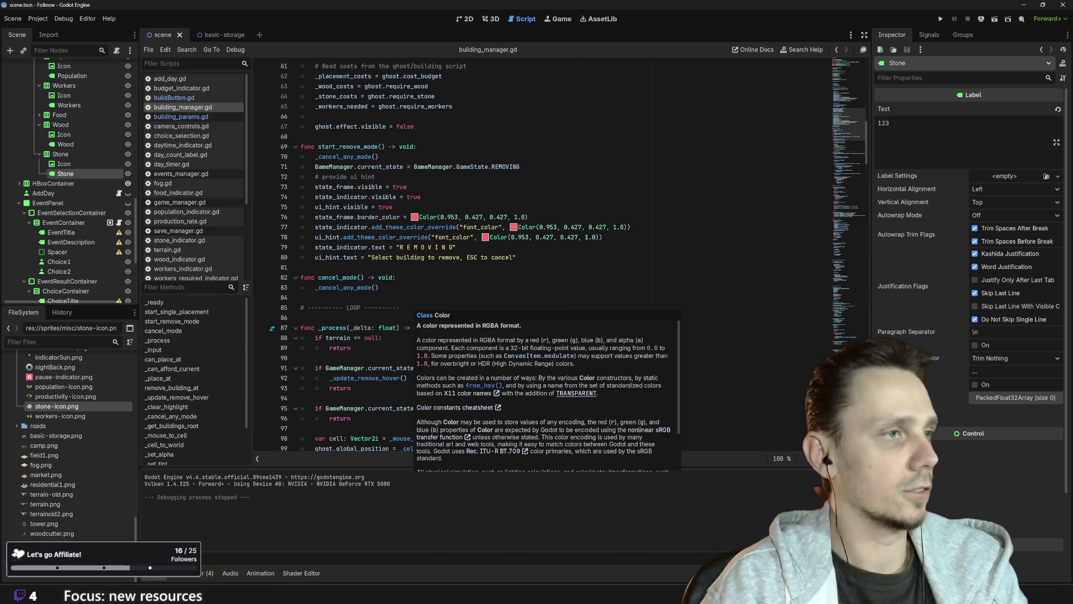
scroll(428, 308, down, 7)
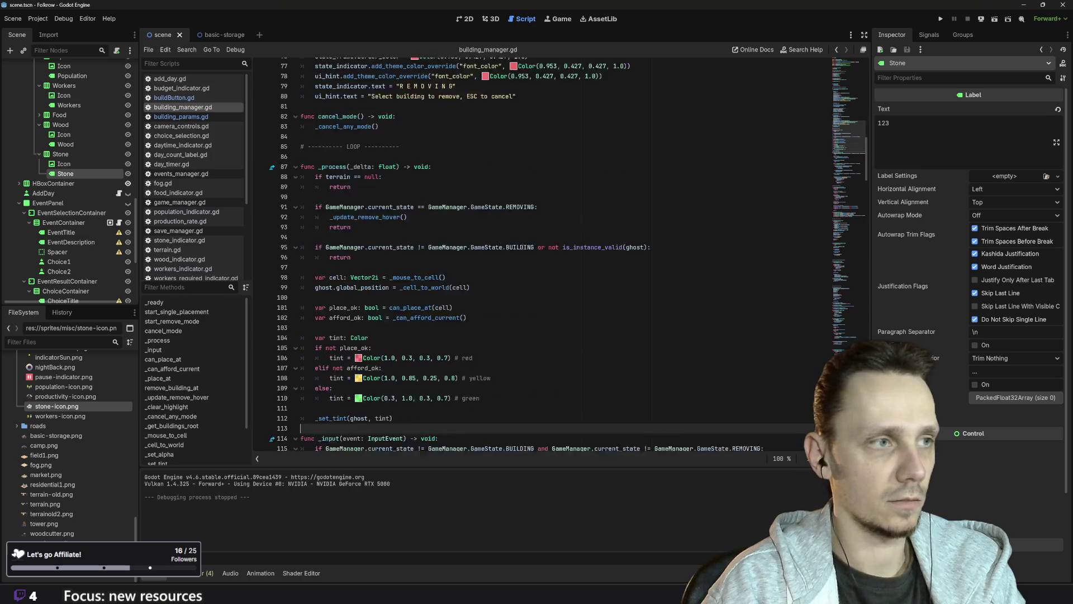
scroll(427, 309, down, 4)
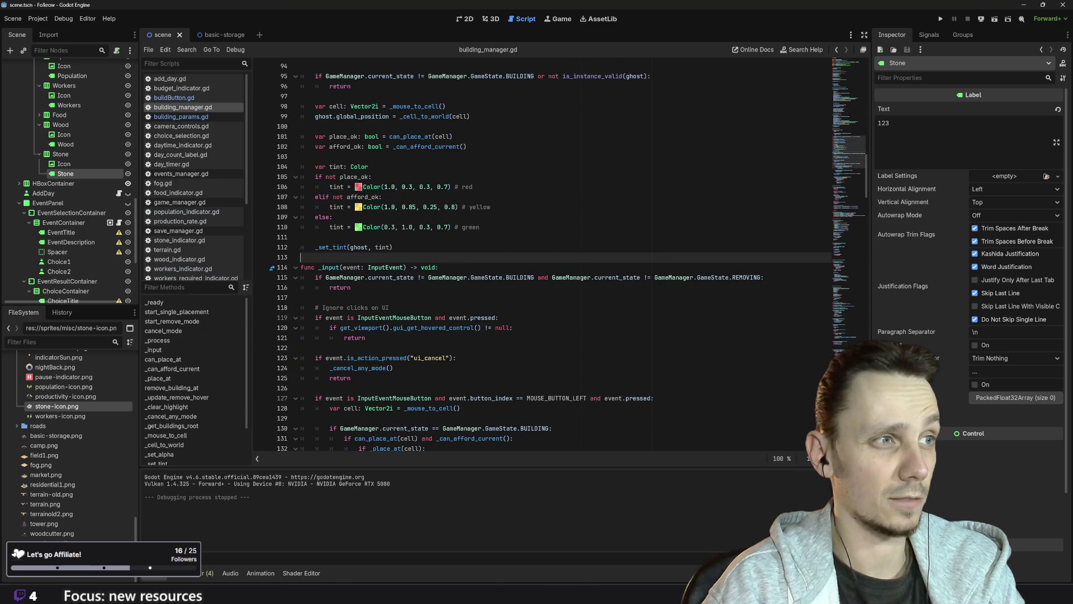
scroll(570, 257, up, 4)
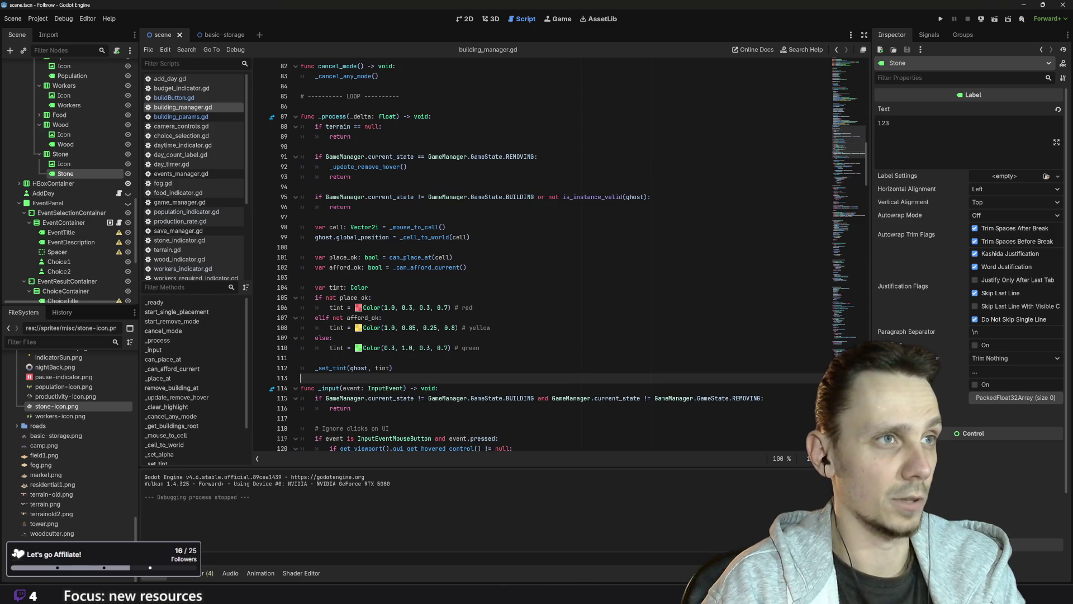
scroll(570, 257, down, 6)
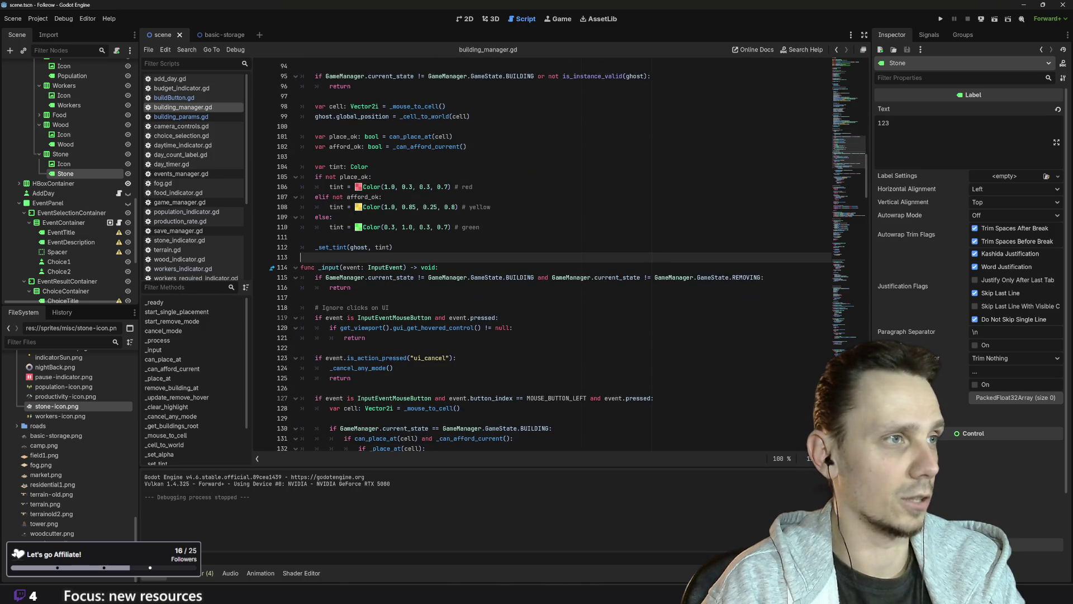
scroll(570, 258, down, 4)
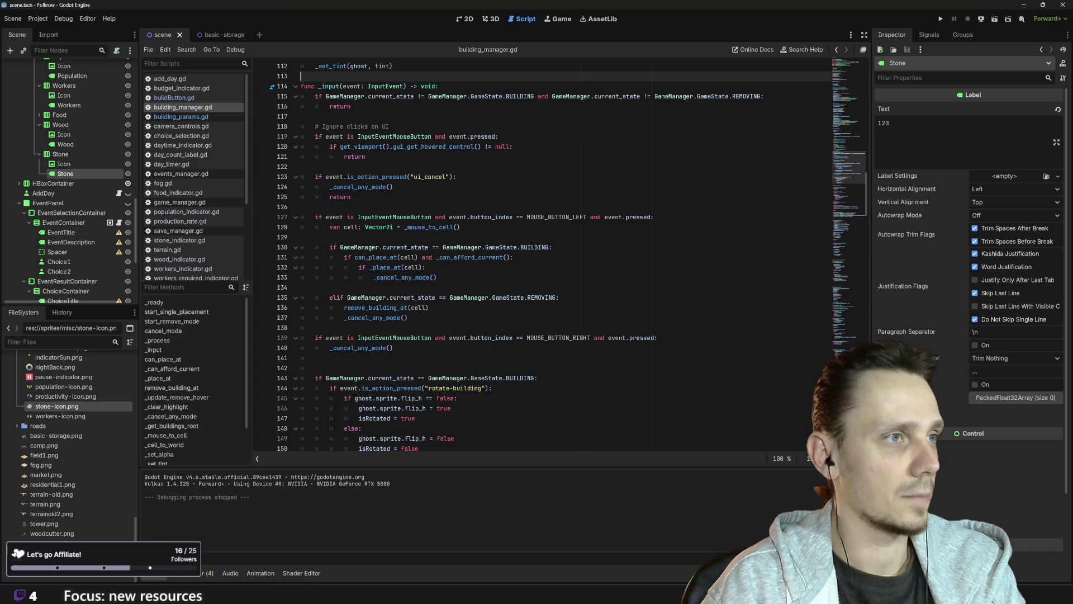
scroll(436, 333, down, 12)
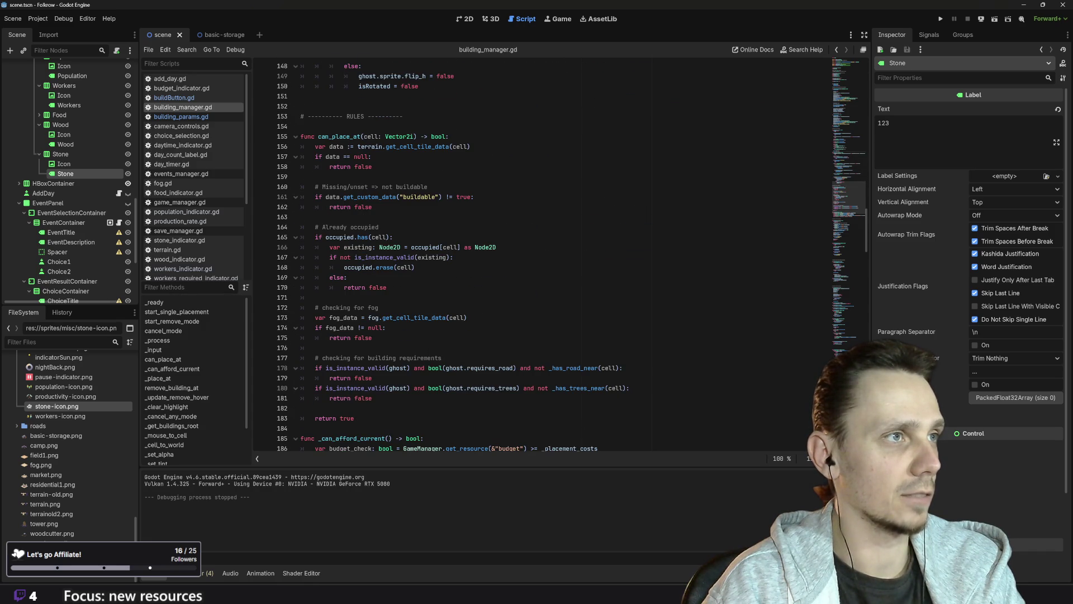
scroll(436, 333, down, 1)
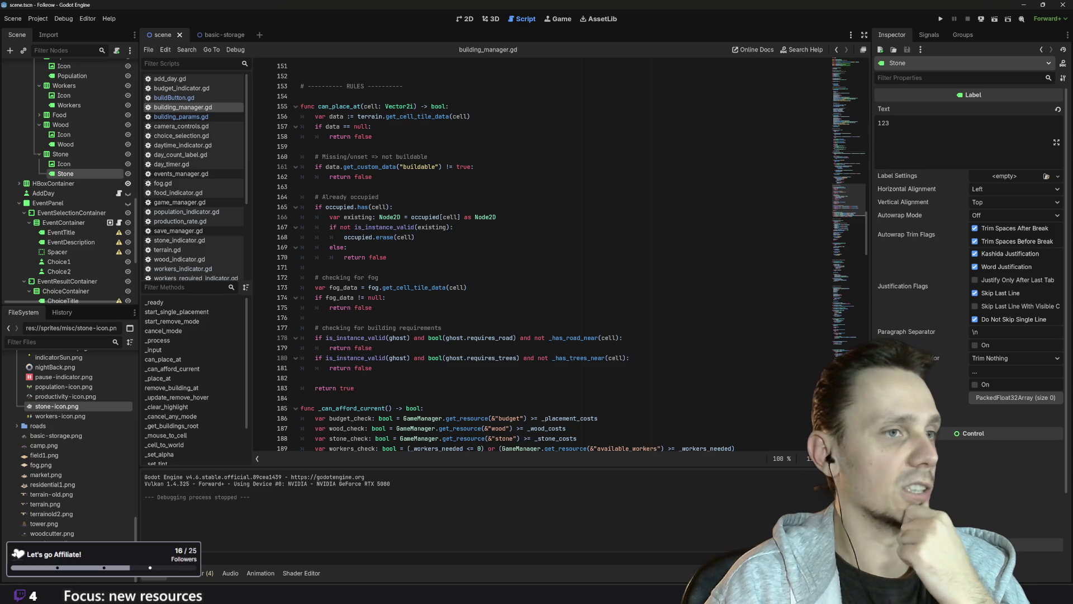
scroll(554, 258, down, 1)
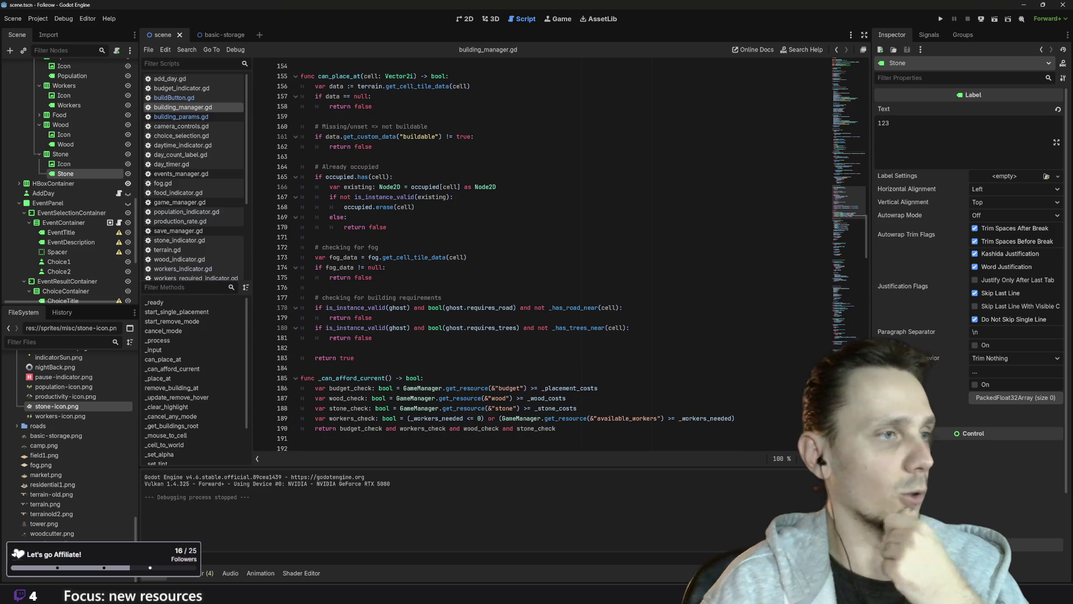
drag(373, 338, 302, 327)
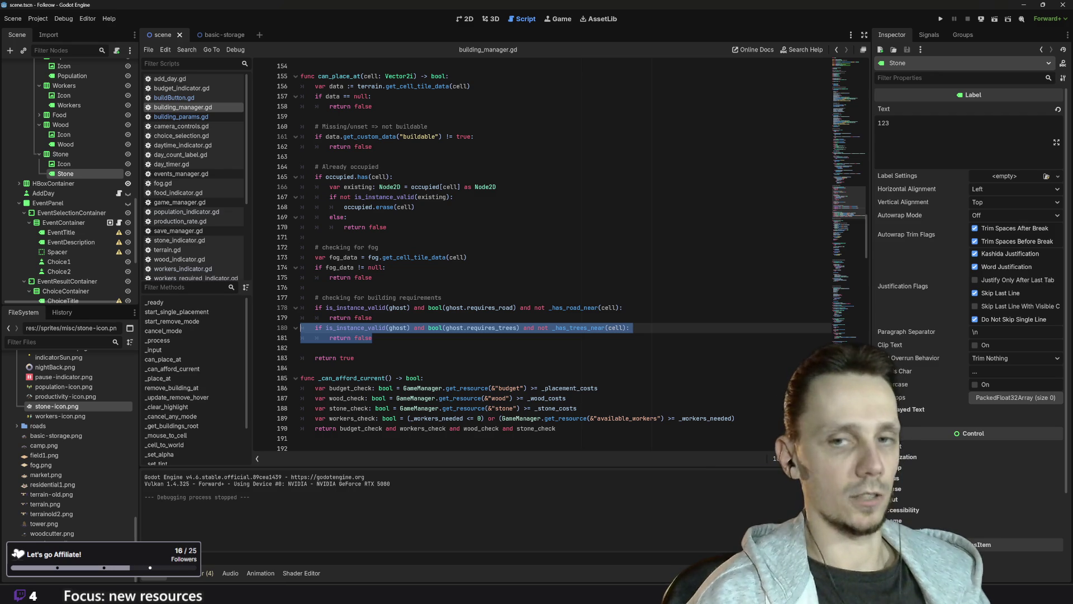
- Duplicate the requires_trees check in can_place_at as a requires_stones / _has_stones_near check
key(ctrl+c)
key(Down)
key(Down)
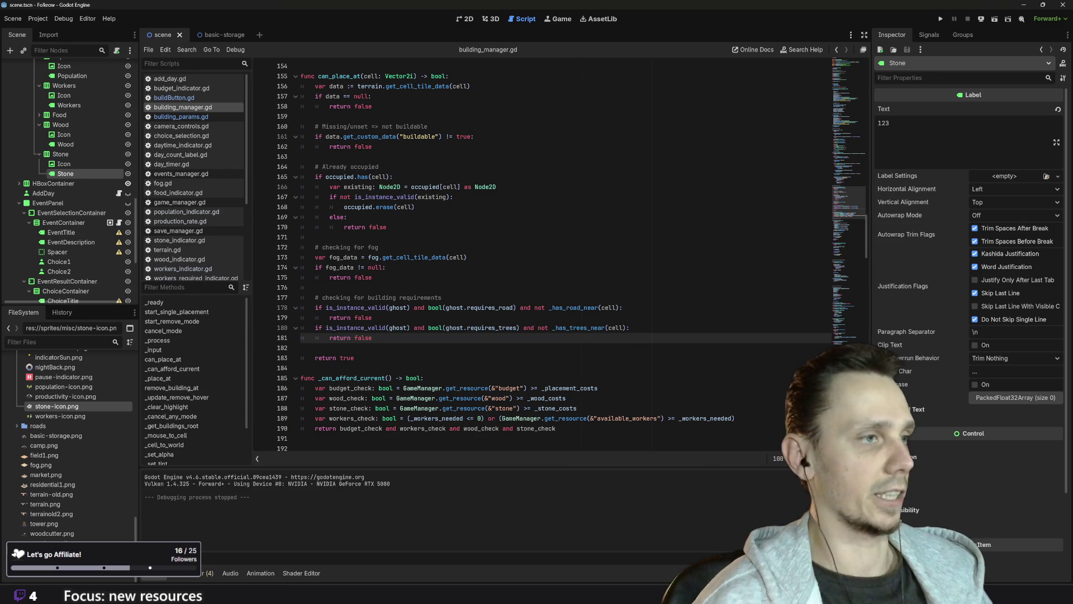
key(ctrl+v)
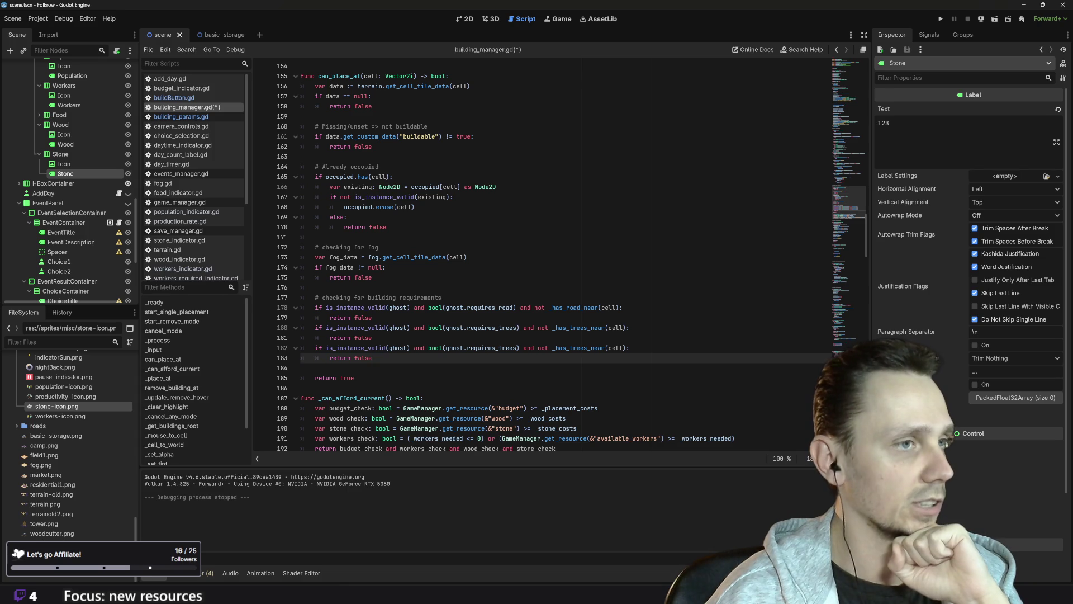
double_click(489, 348)
text(requires_stones)
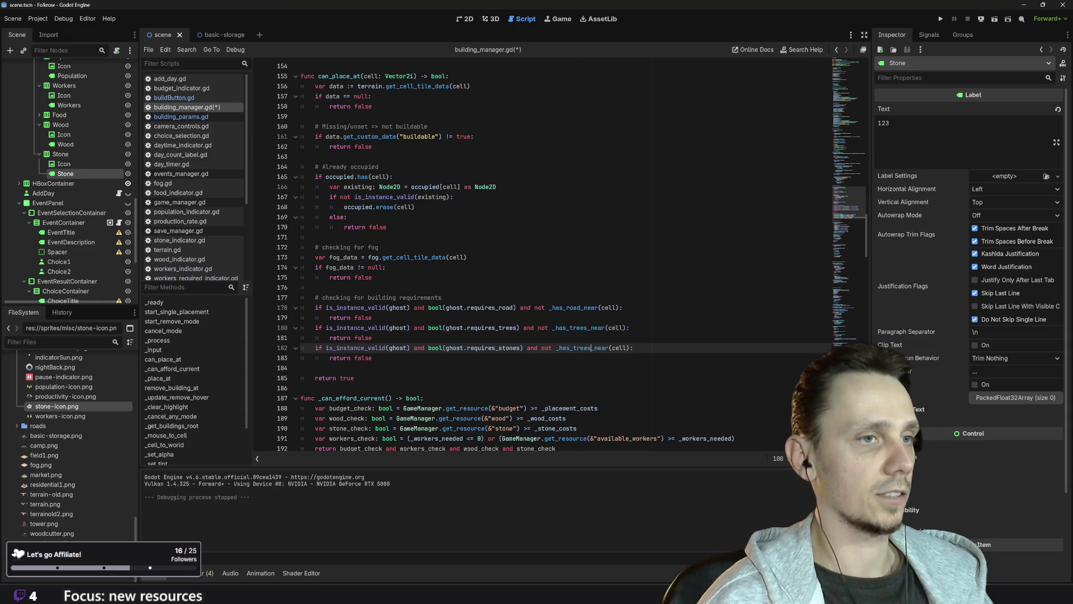
key(BackSpace)
key(BackSpace)
key(BackSpace)
text(stones)
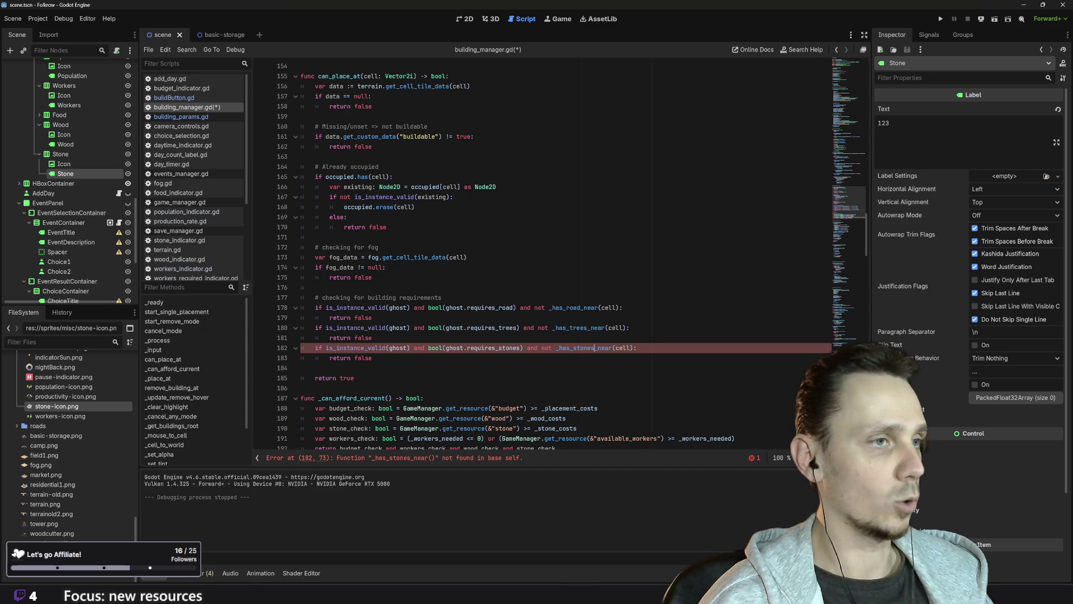
double_click(579, 327)
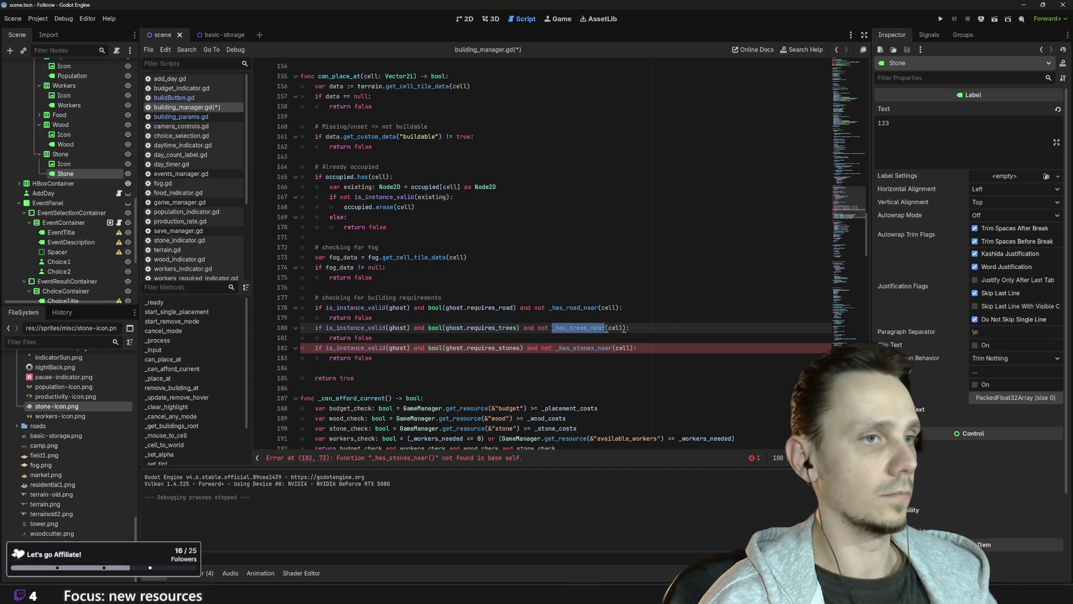
scroll(625, 270, down, 2)
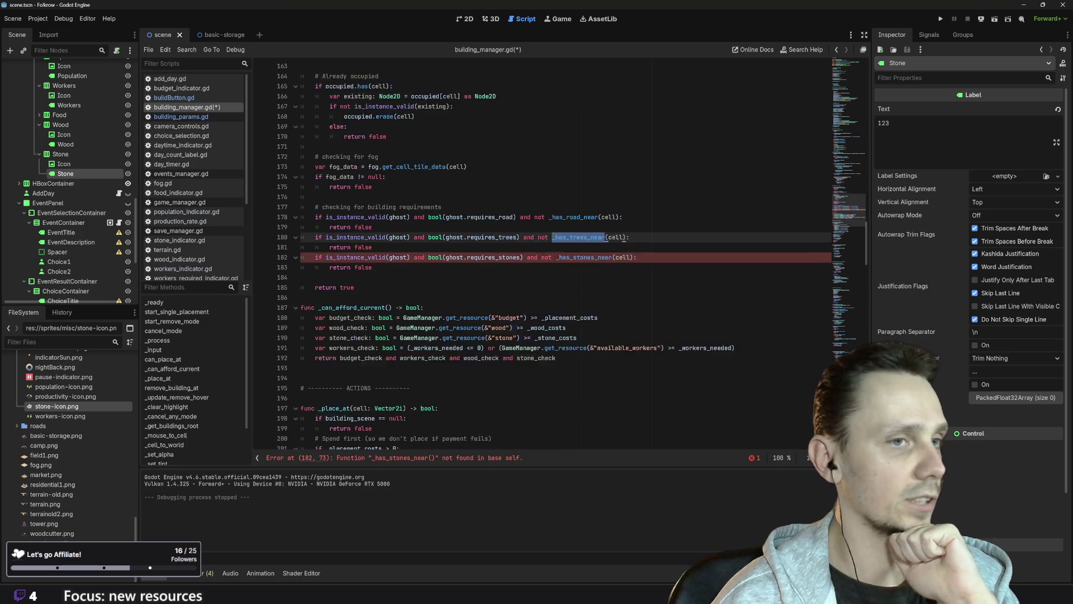
scroll(559, 255, down, 5)
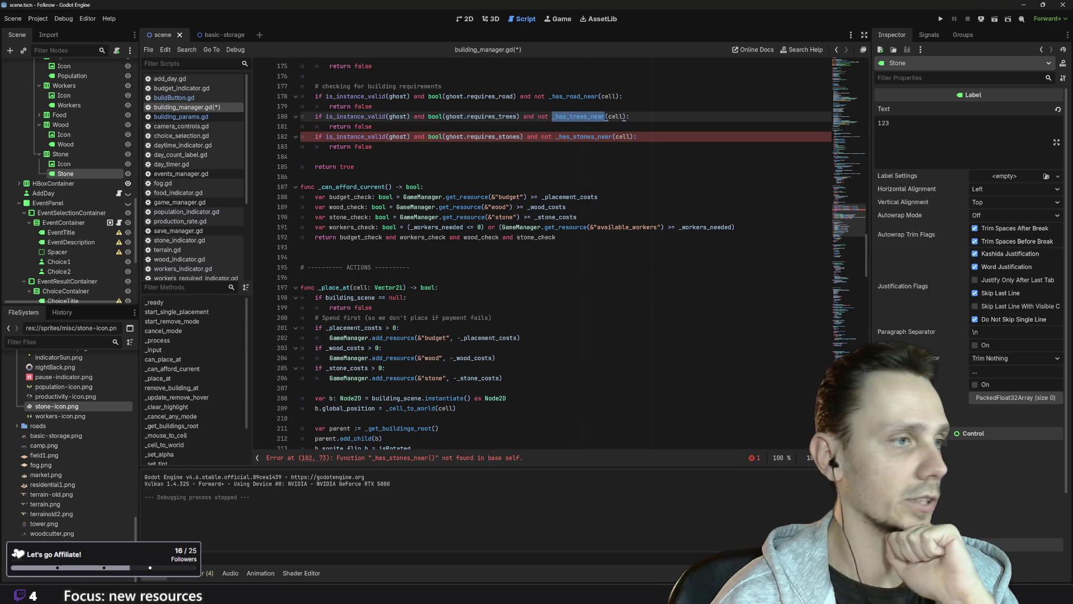
scroll(559, 255, down, 2)
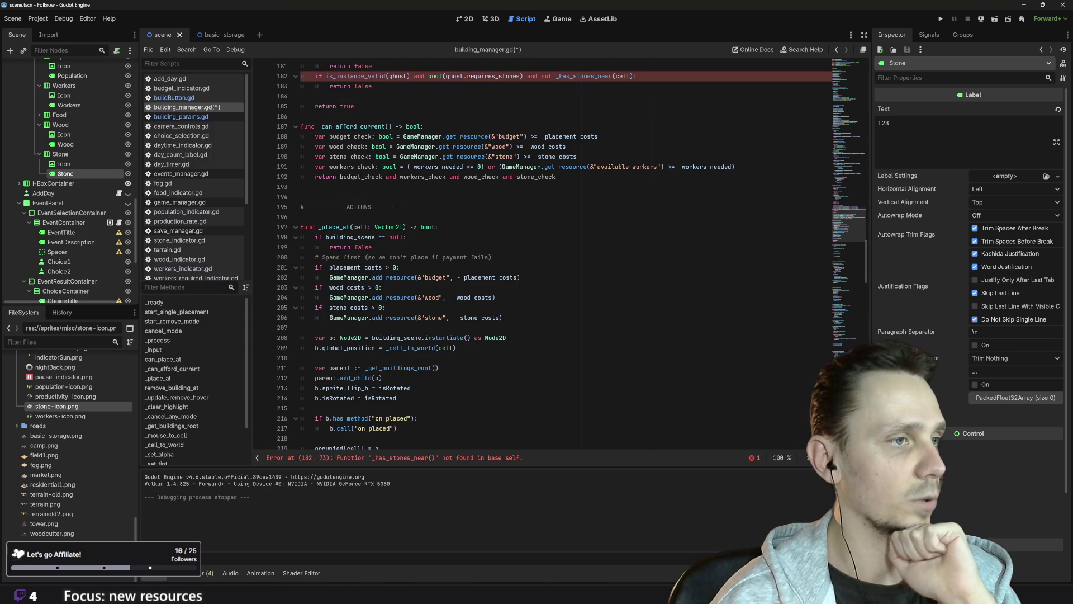
scroll(559, 254, down, 1)
scroll(559, 255, down, 8)
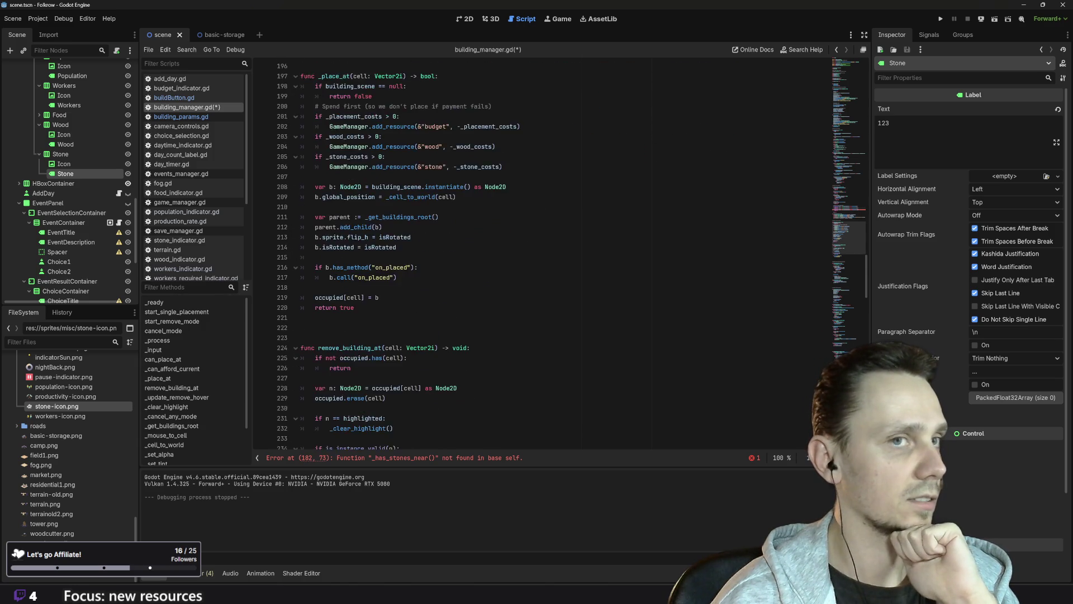
scroll(559, 255, down, 7)
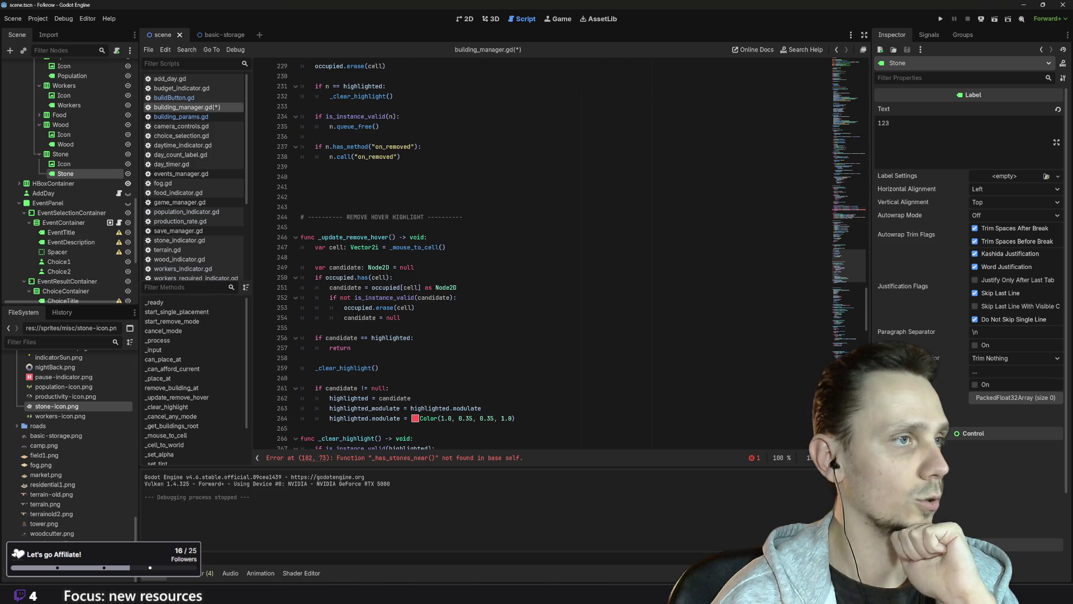
scroll(559, 255, down, 5)
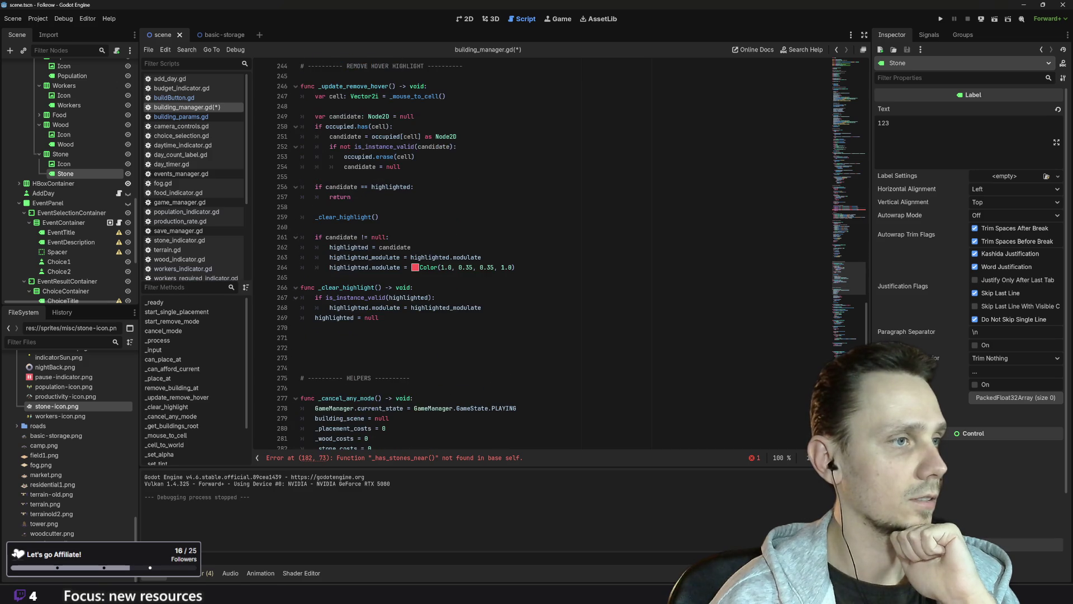
scroll(559, 255, down, 7)
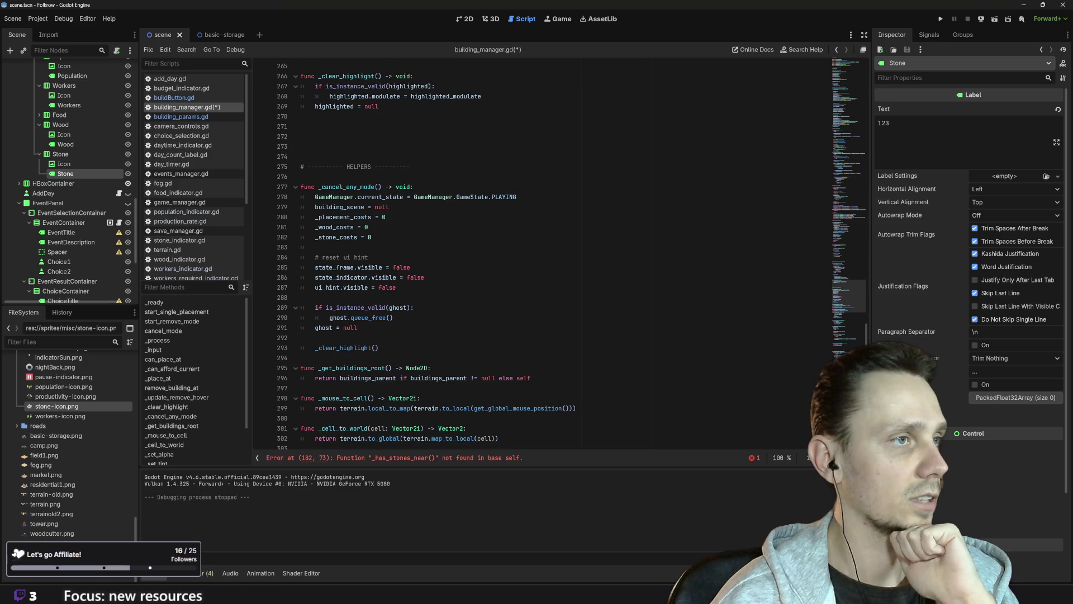
scroll(559, 255, down, 11)
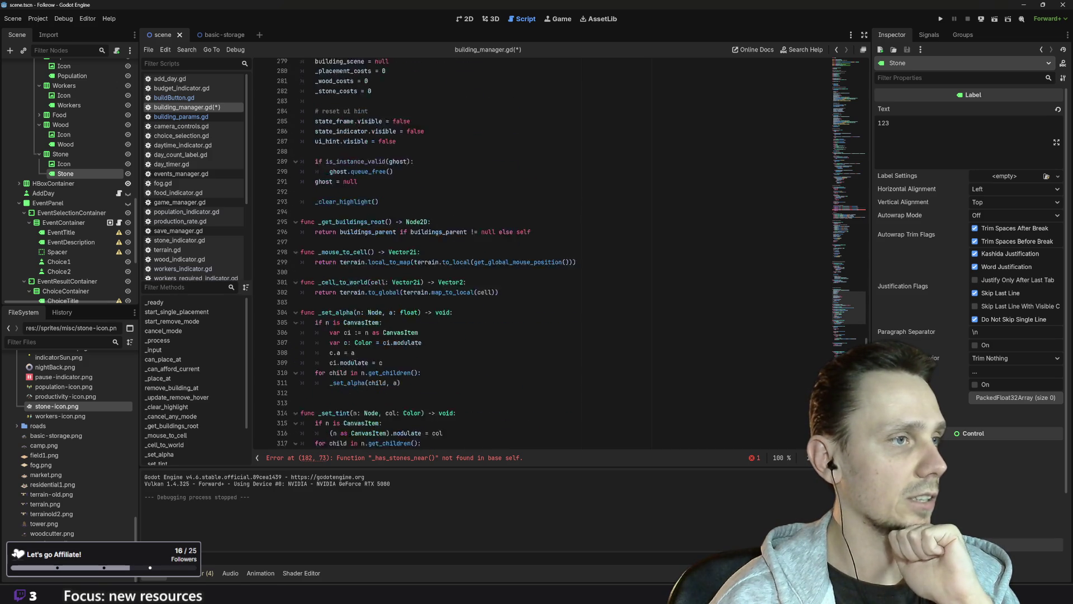
scroll(559, 255, down, 8)
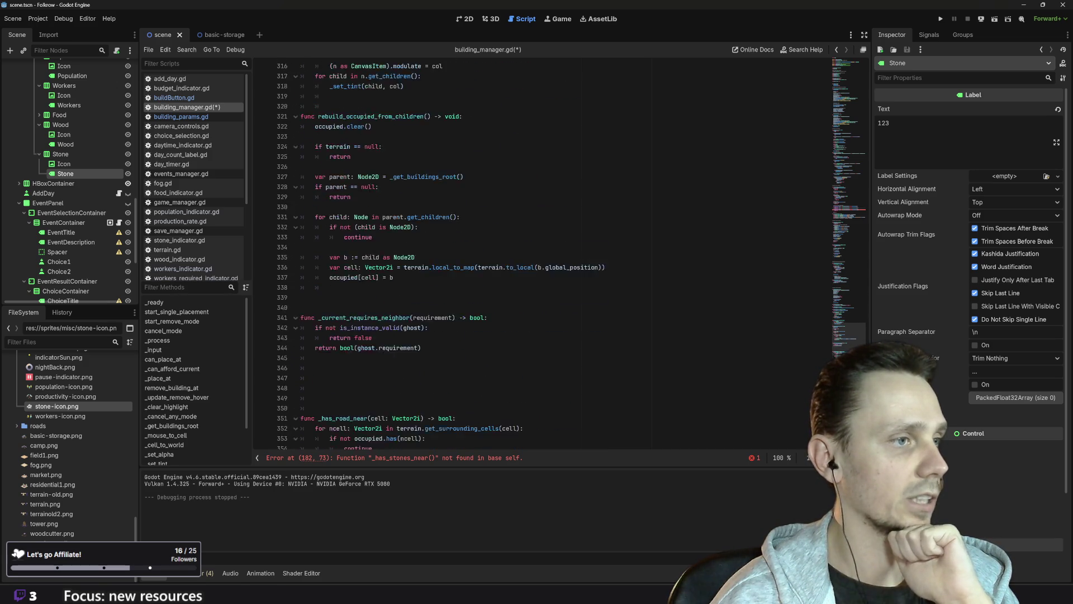
scroll(559, 255, down, 4)
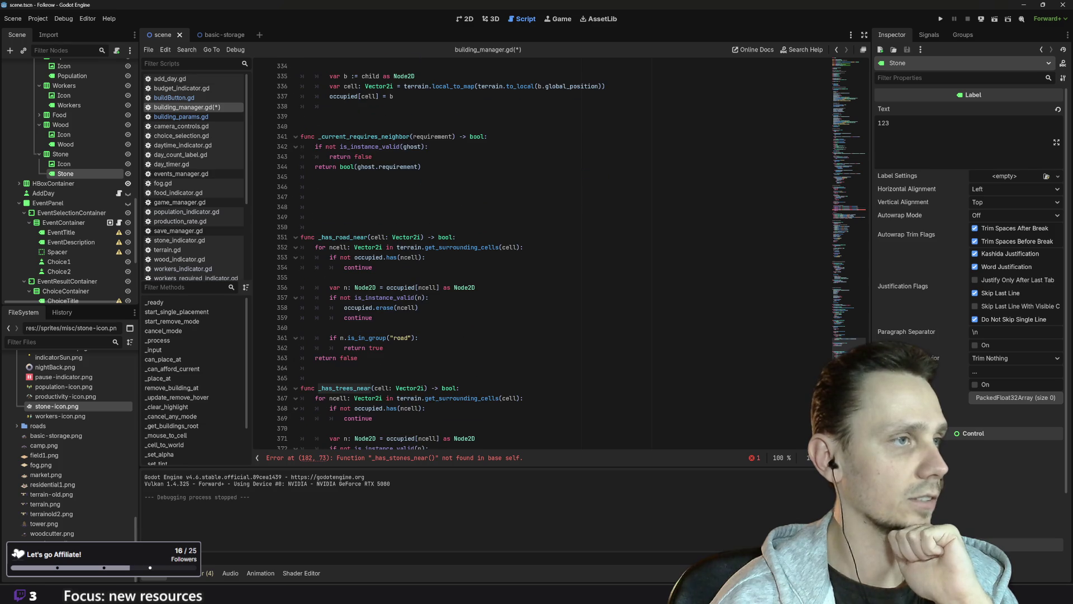
scroll(559, 254, down, 3)
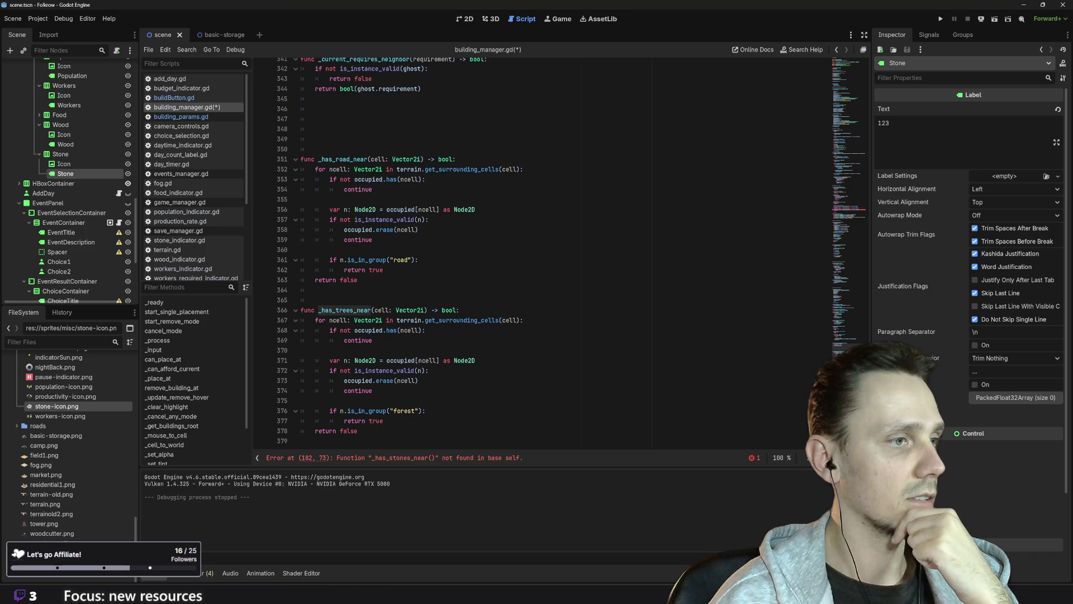
- Paste a copy of the _has_trees_near function below it and rename it _has_stones_near
click(358, 430)
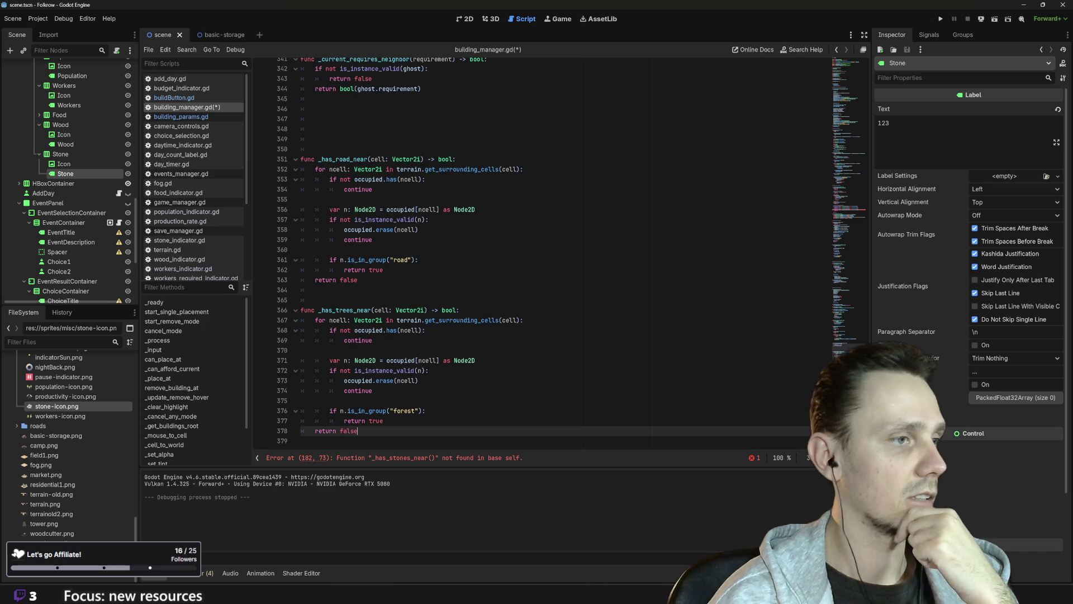
drag(358, 430, 301, 309)
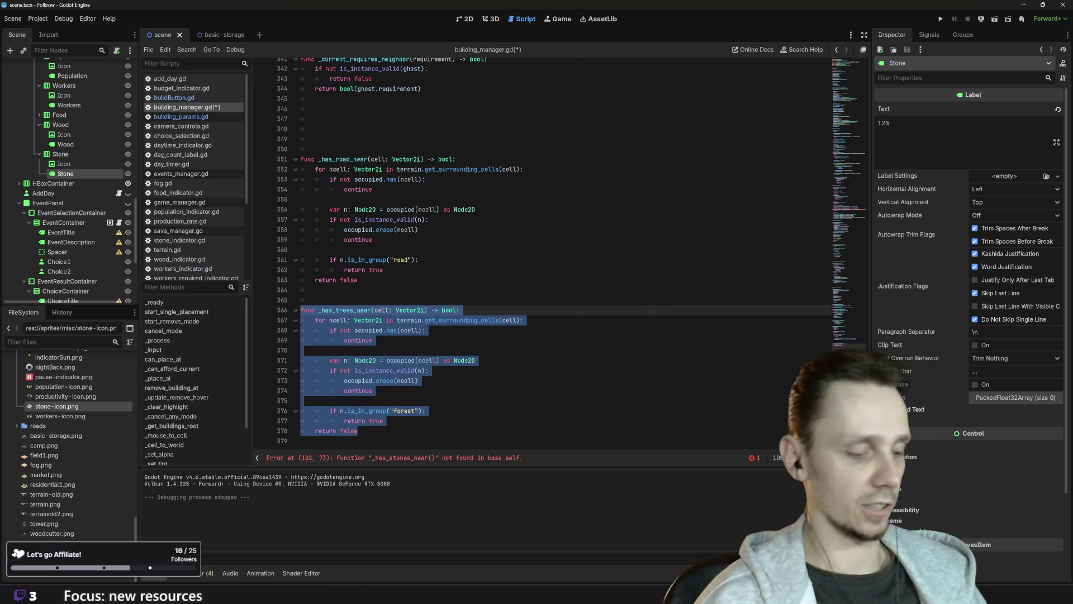
click(358, 430)
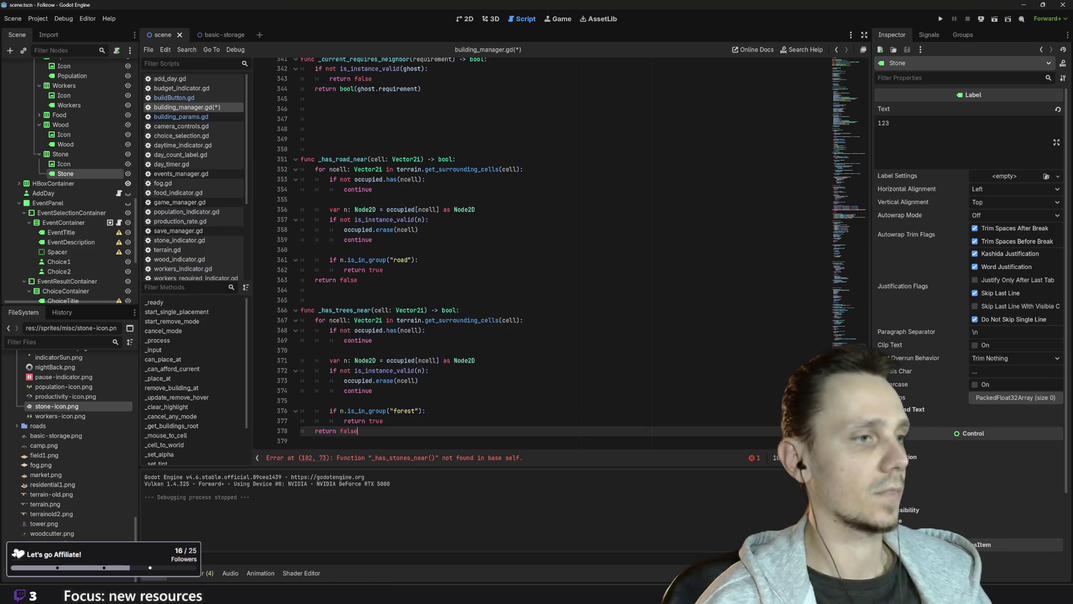
key(Return)
key(Return)
key(ctrl+v)
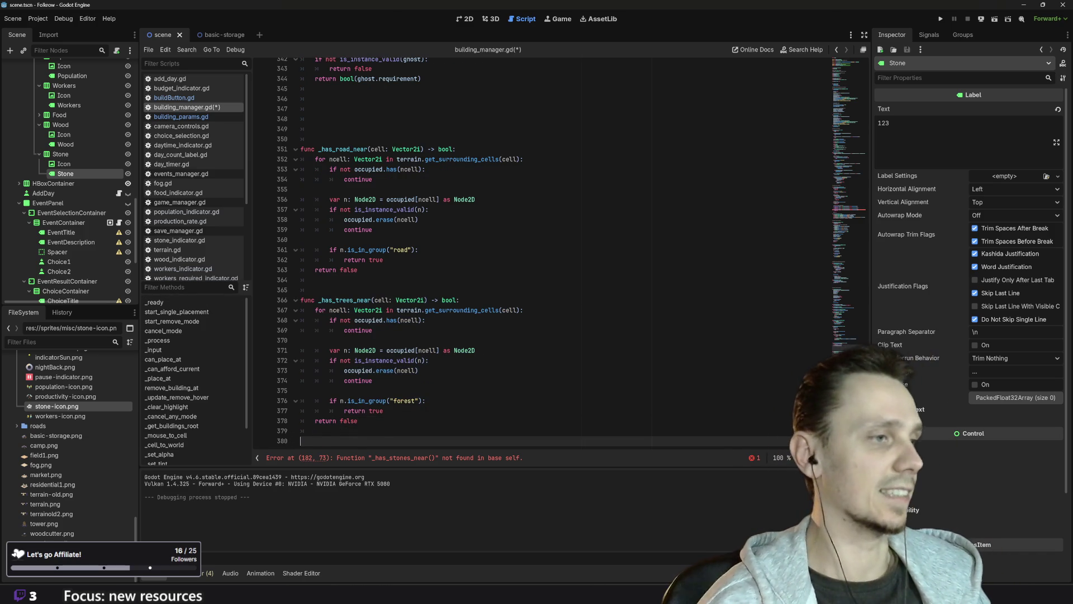
click(315, 310)
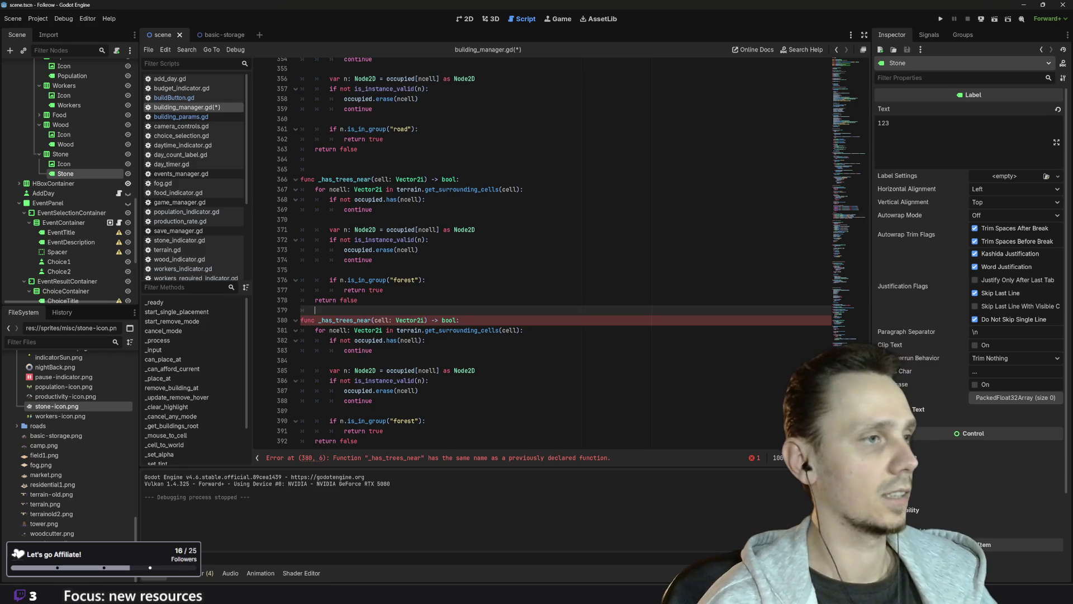
key(Return)
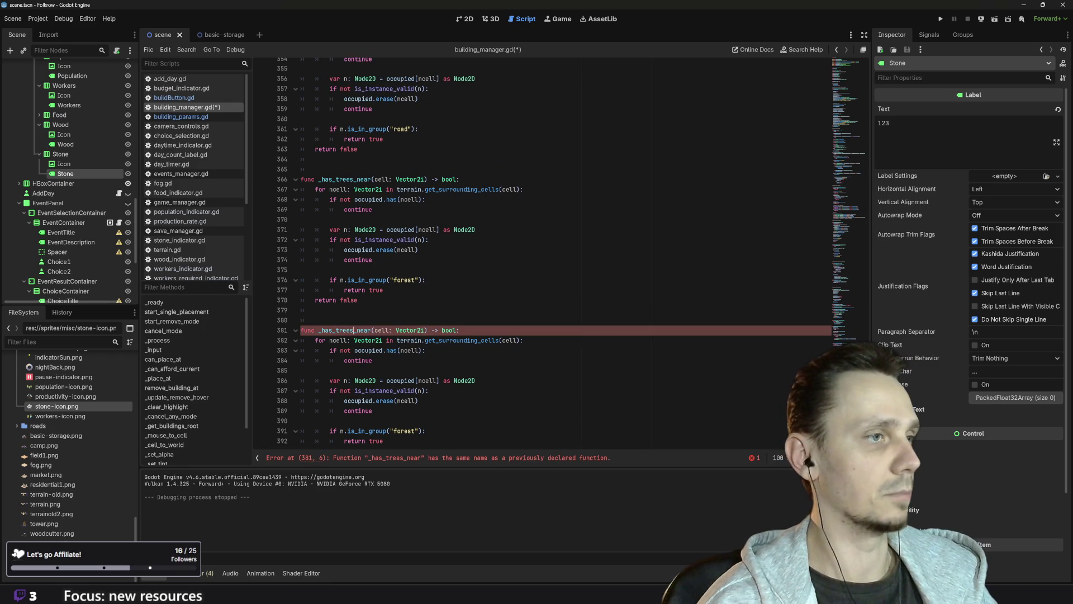
click(356, 330)
key(BackSpace)
key(BackSpace)
key(BackSpace)
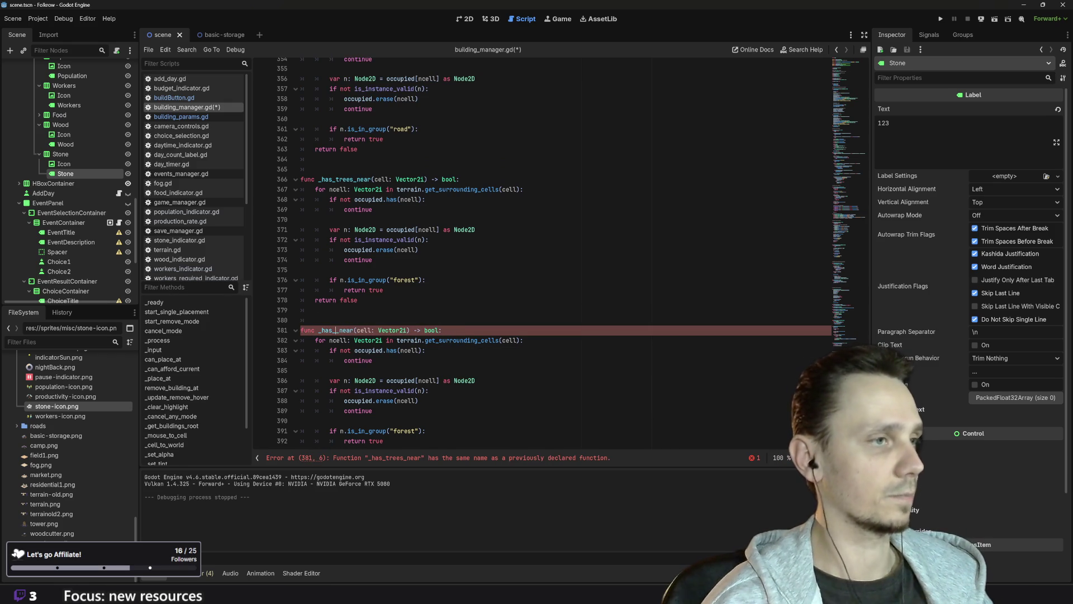
text(stones)
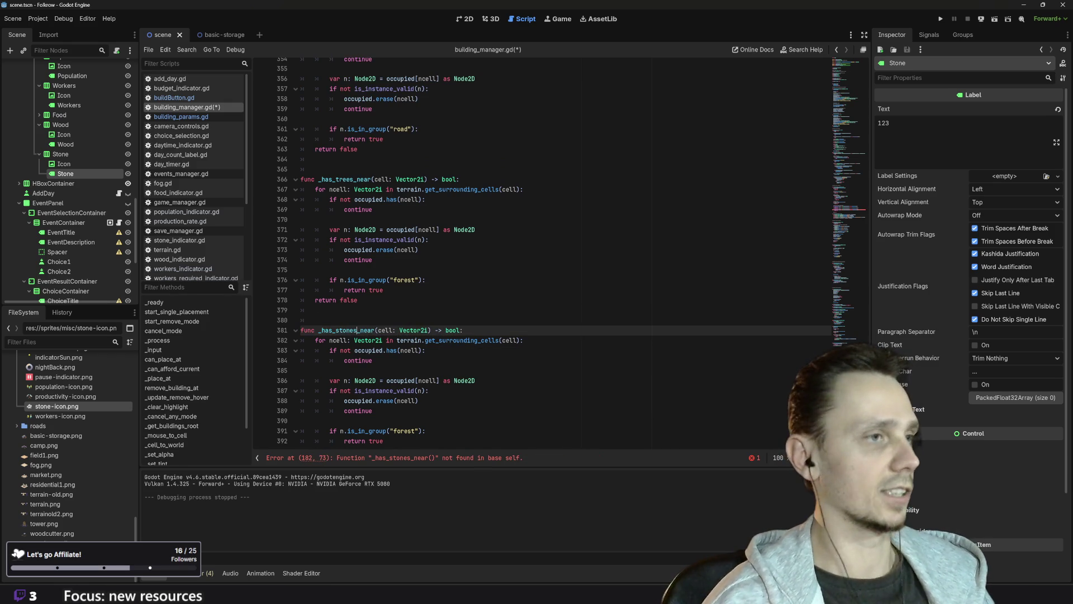
click(315, 328)
- Change the copied group check from "forest" to "rocks" and save the script
scroll(553, 255, down, 1)
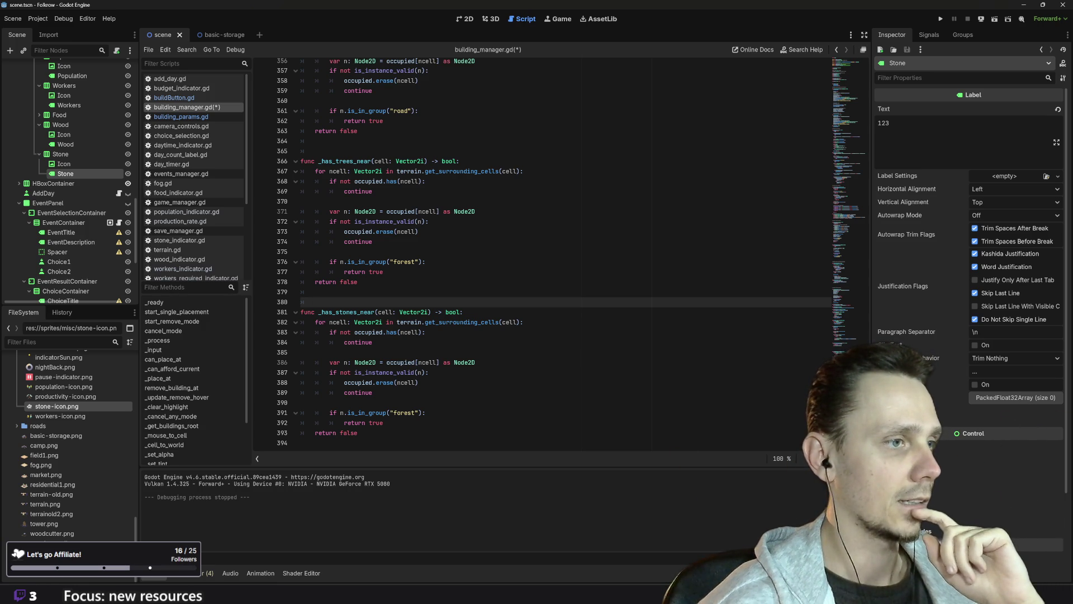
click(413, 413)
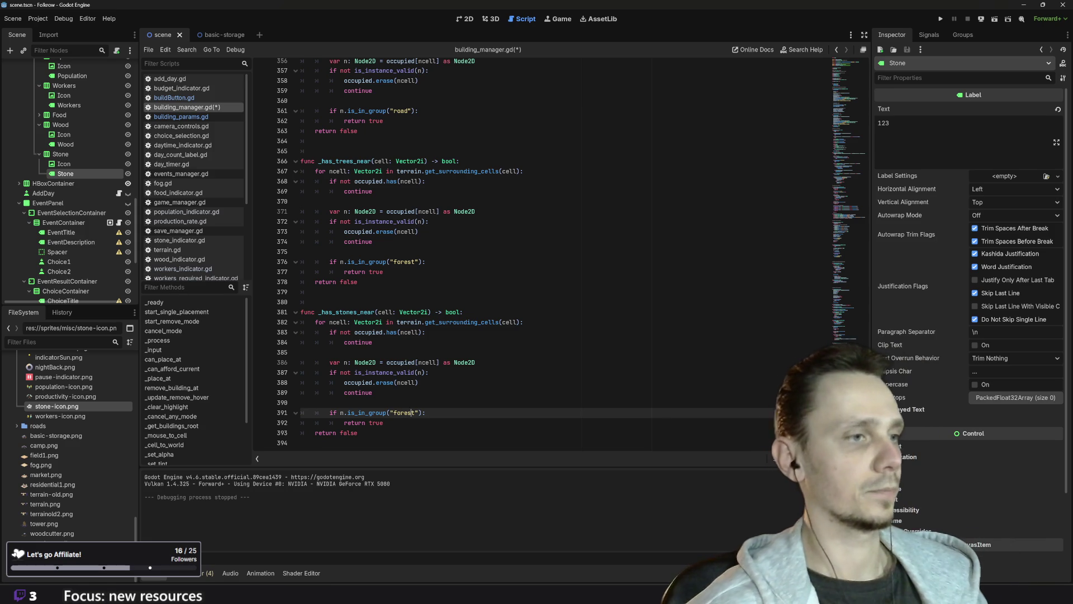
drag(414, 413, 394, 412)
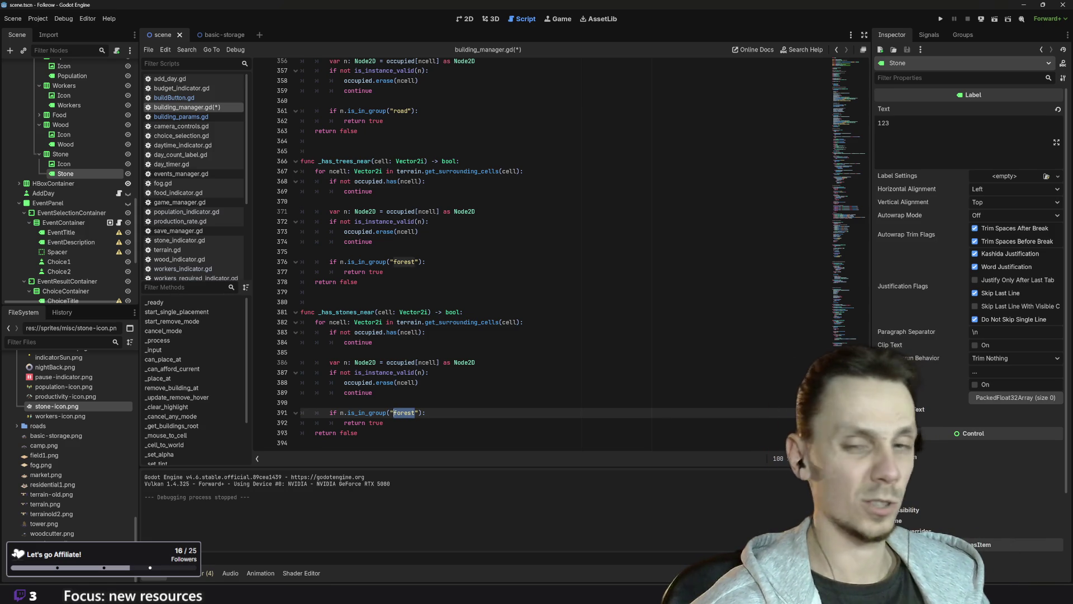
text(rocks)
key(ctrl+shift+Left)
key(ctrl+s)
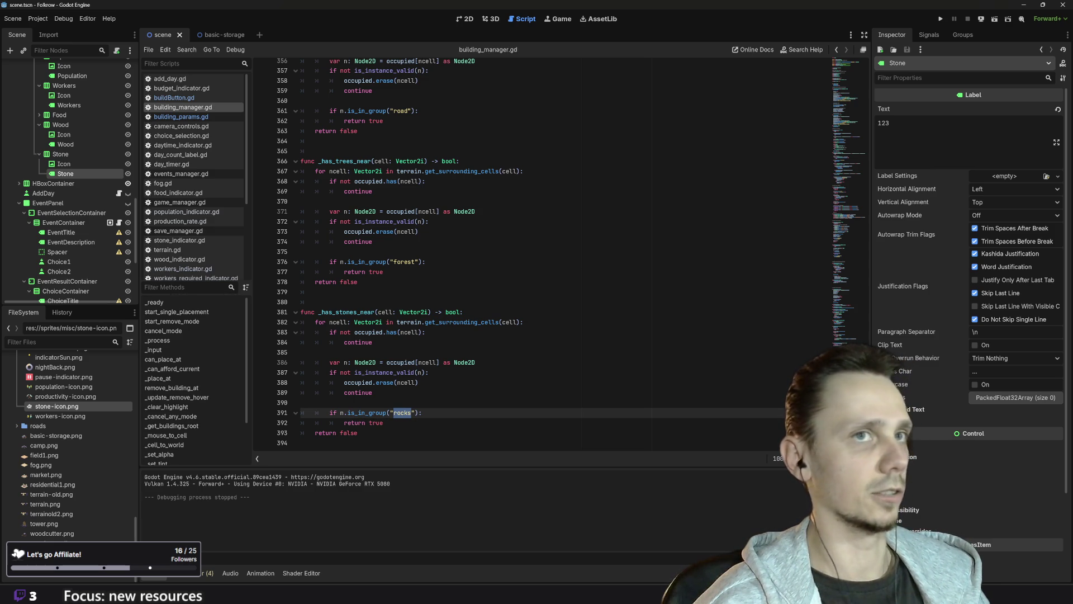
click(358, 282)
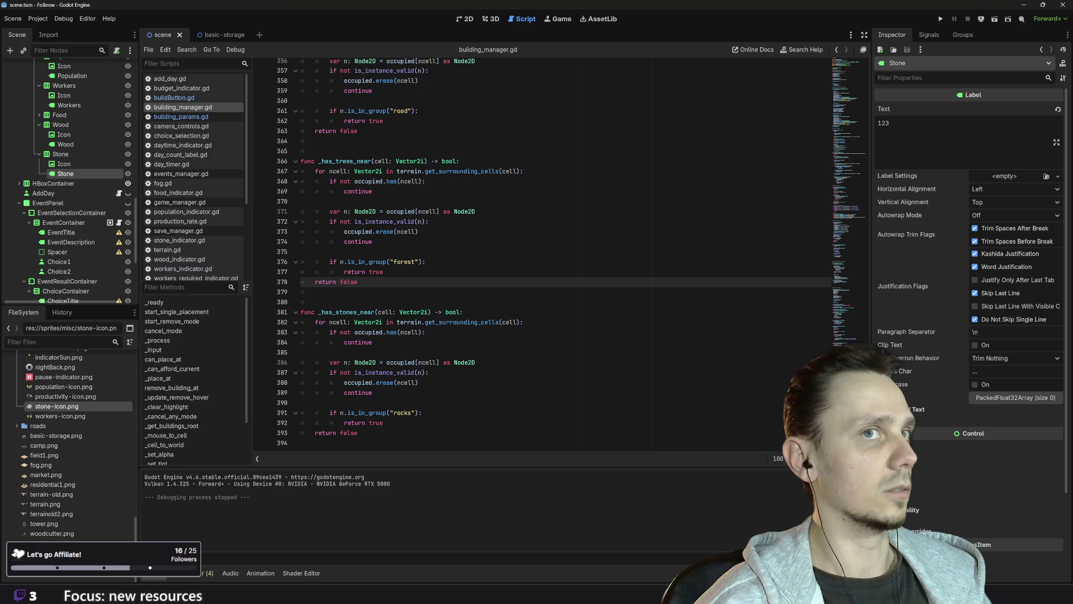
- Create a new global group named rocks in the Groups dock
click(964, 35)
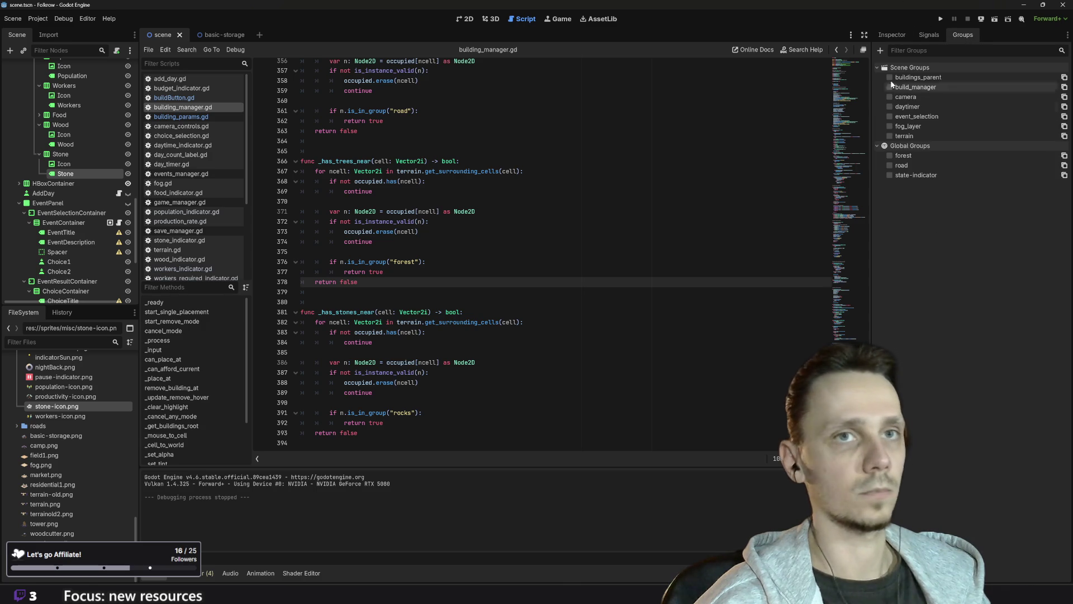
click(881, 50)
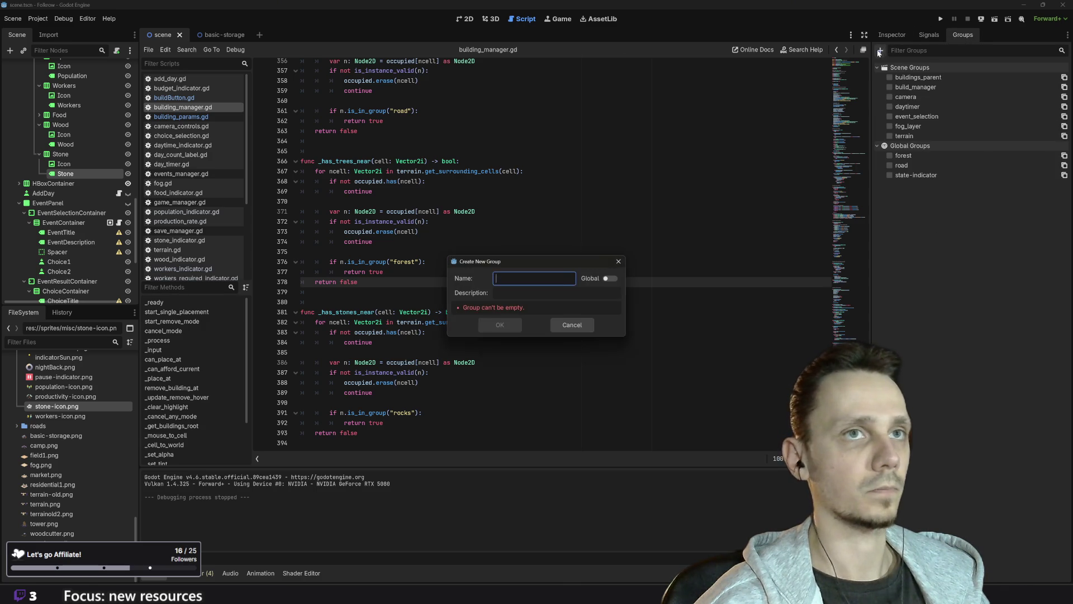
click(612, 279)
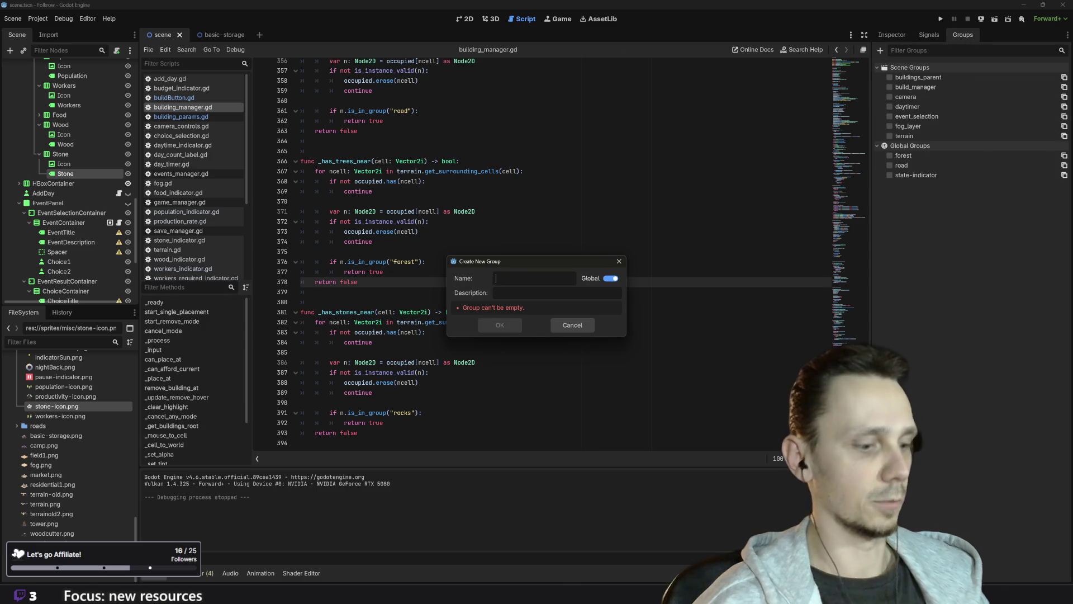
text(rocks)
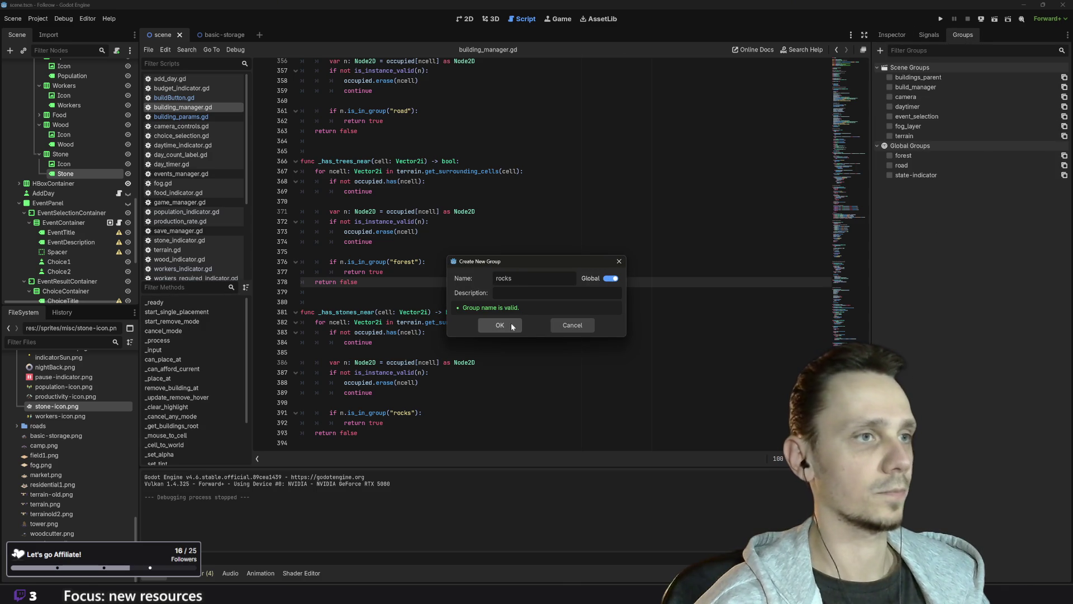
click(509, 325)
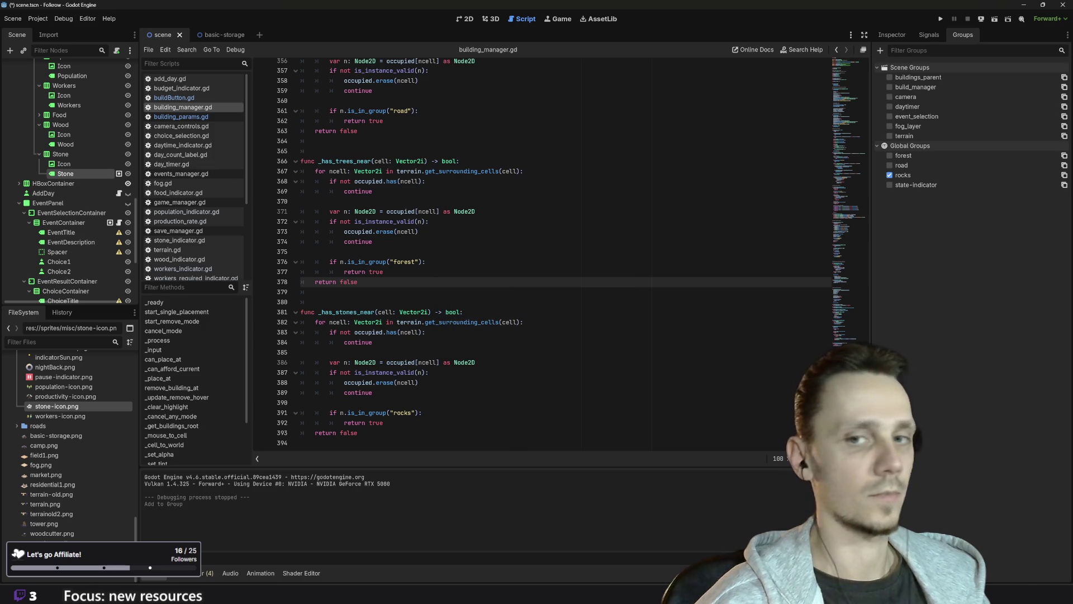
- Save with Ctrl+S and review the _has_stones_near code in building_manager.gd
click(301, 402)
key(ctrl+s)
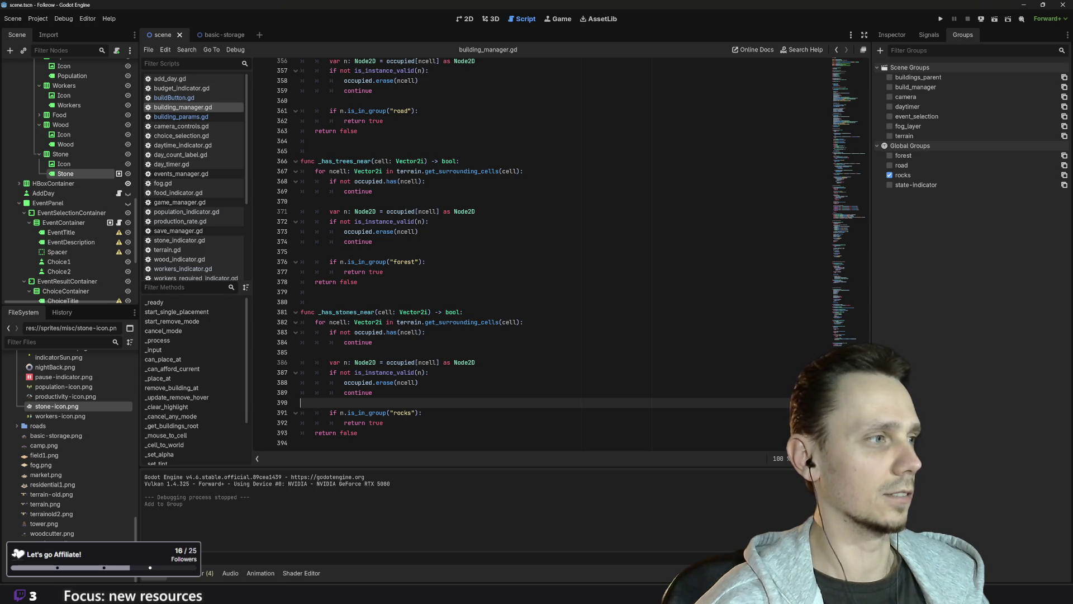
scroll(559, 251, up, 1)
scroll(559, 252, down, 1)
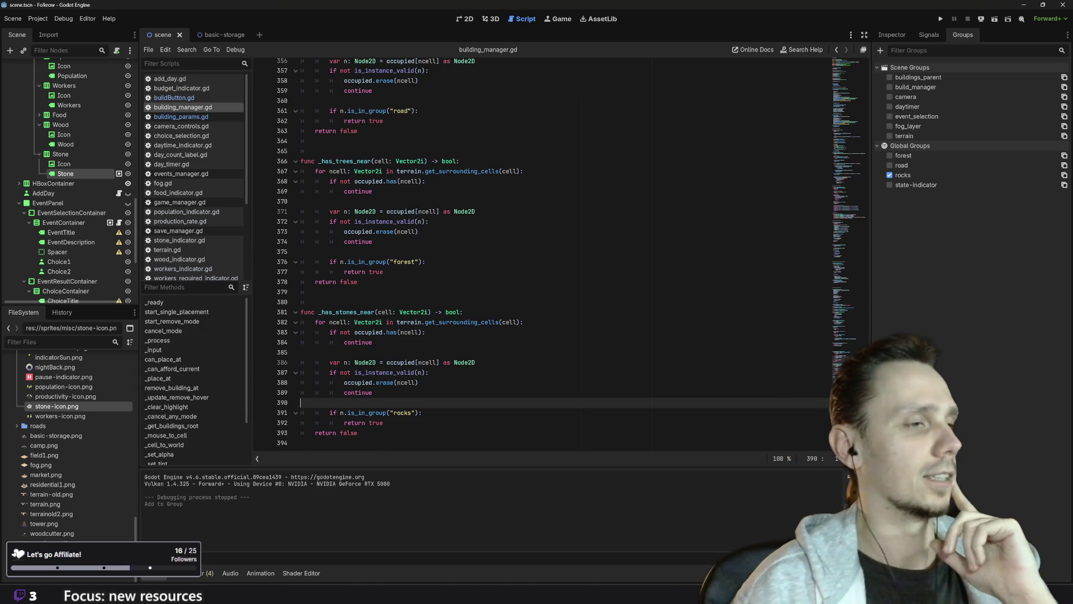
scroll(559, 251, up, 10)
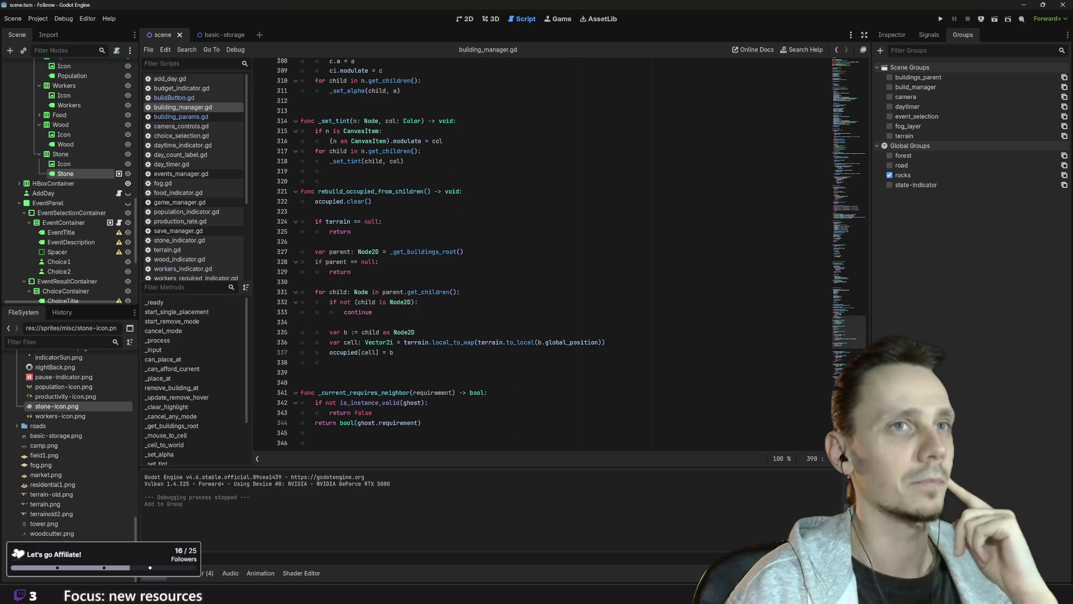
scroll(559, 252, down, 10)
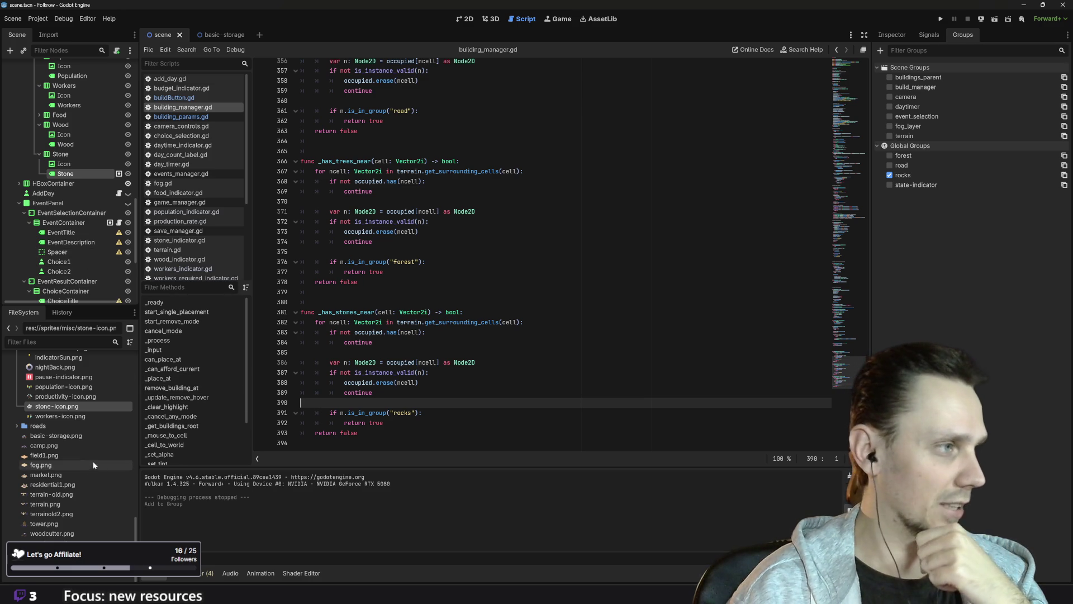
scroll(81, 475, up, 5)
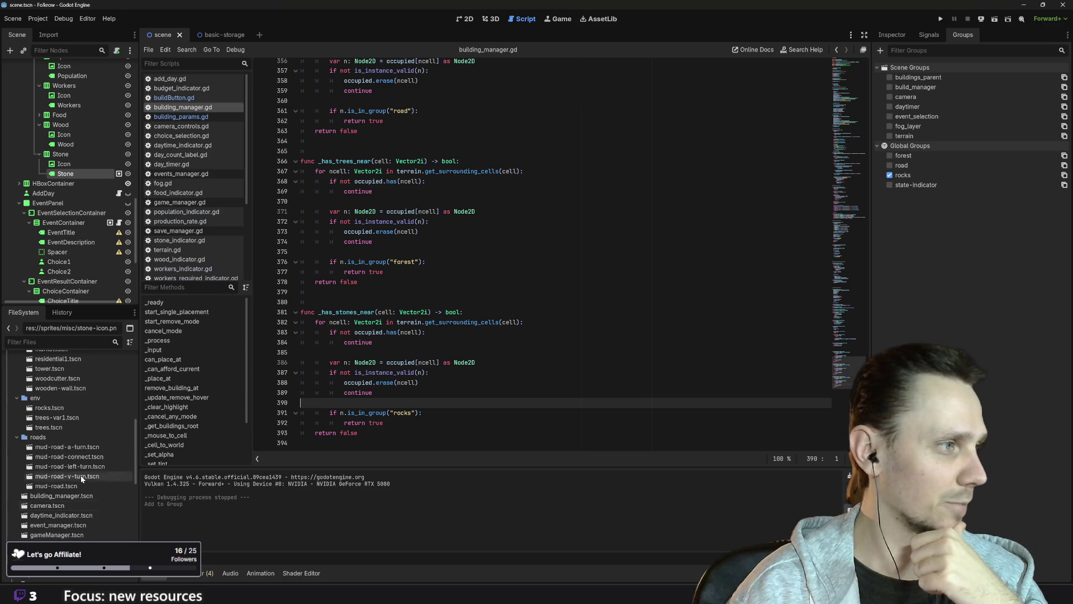
scroll(81, 475, down, 8)
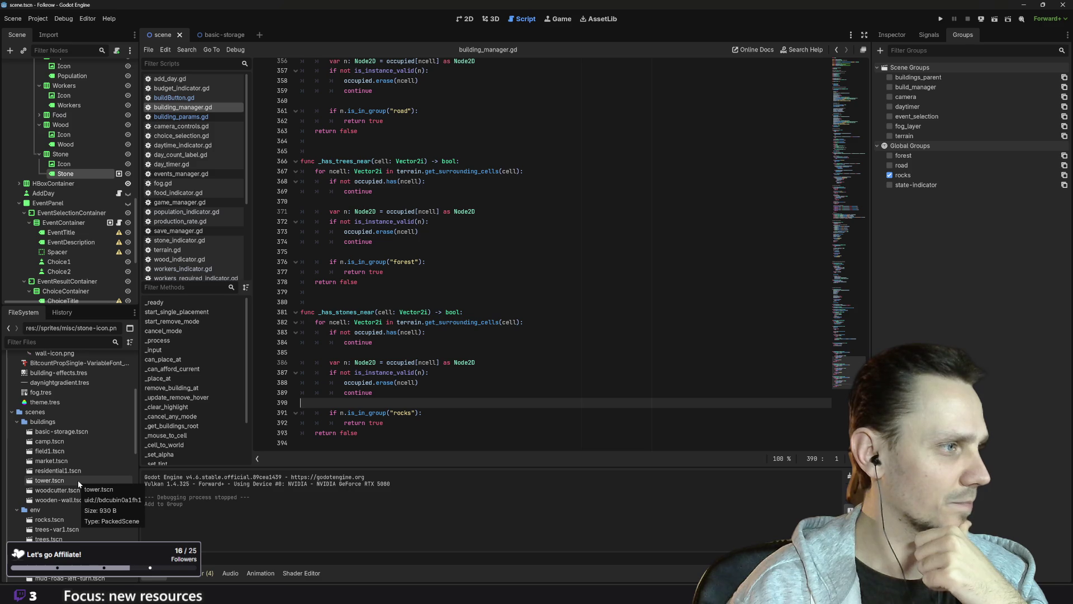
scroll(79, 484, down, 1)
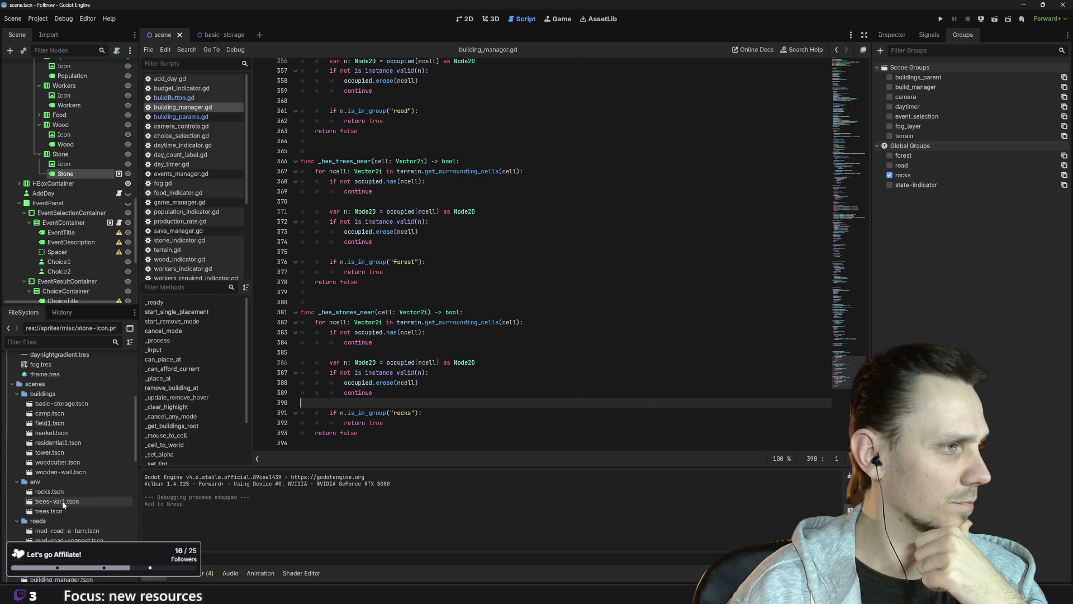
- Open rocks.tscn, add its root Node2D to the rocks group, and save the scene
double_click(52, 491)
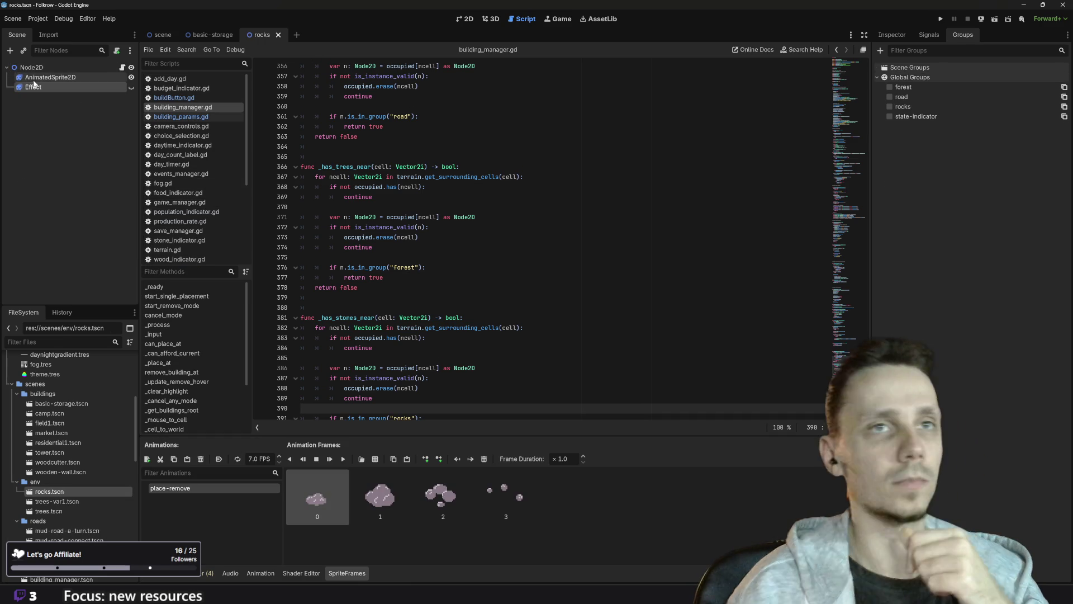
click(47, 67)
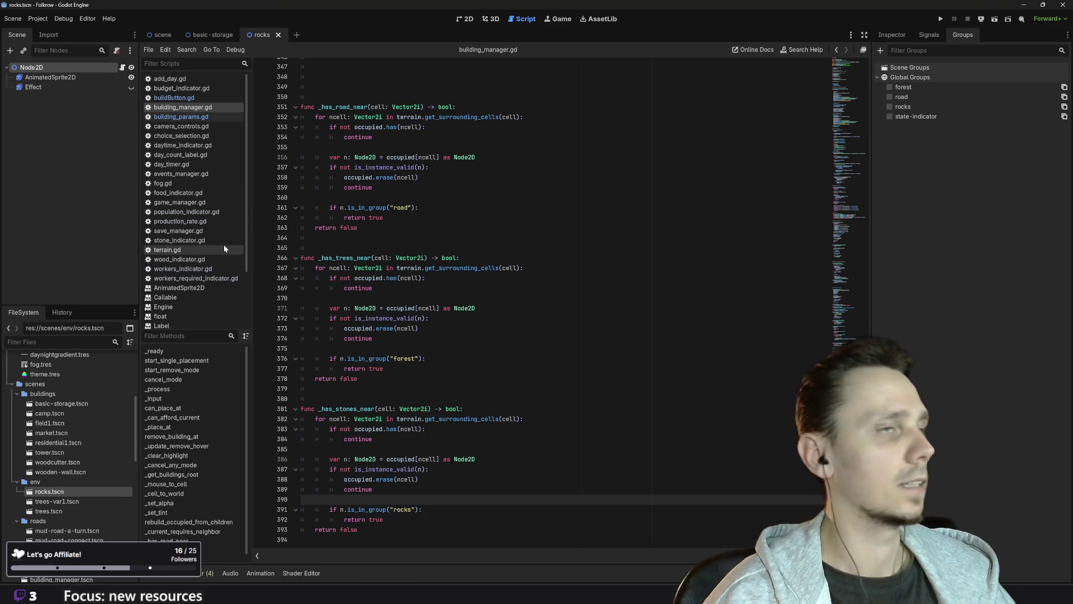
click(889, 106)
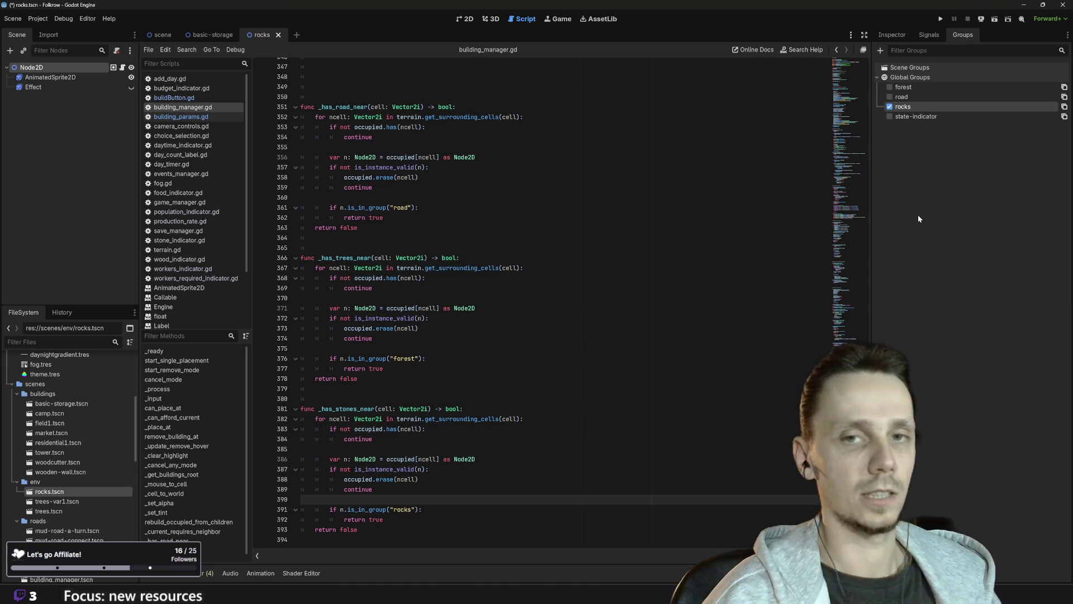
key(ctrl+s)
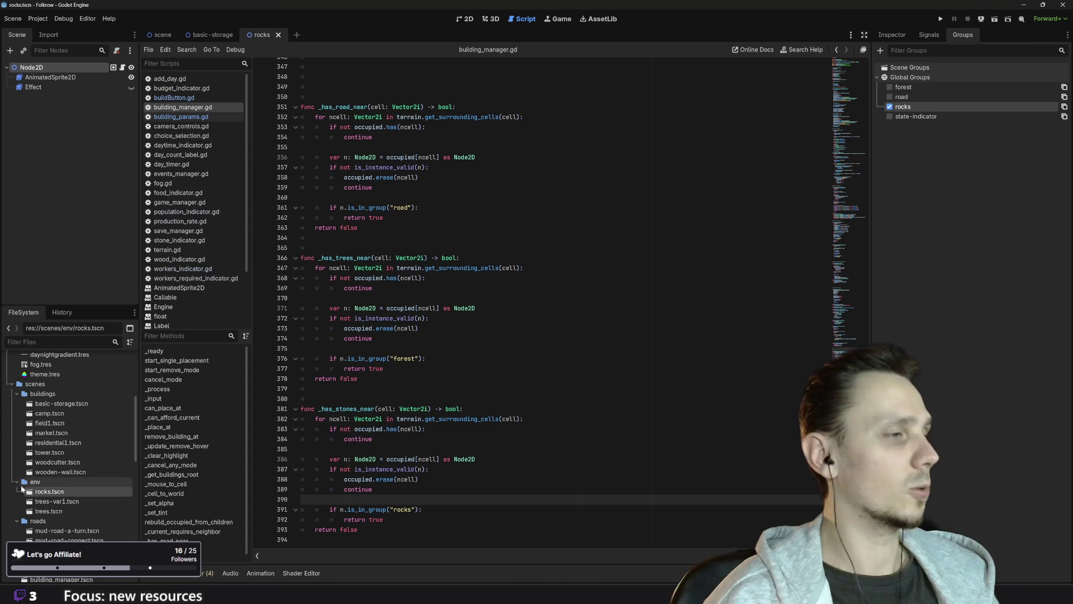
scroll(103, 485, down, 8)
scroll(93, 489, down, 6)
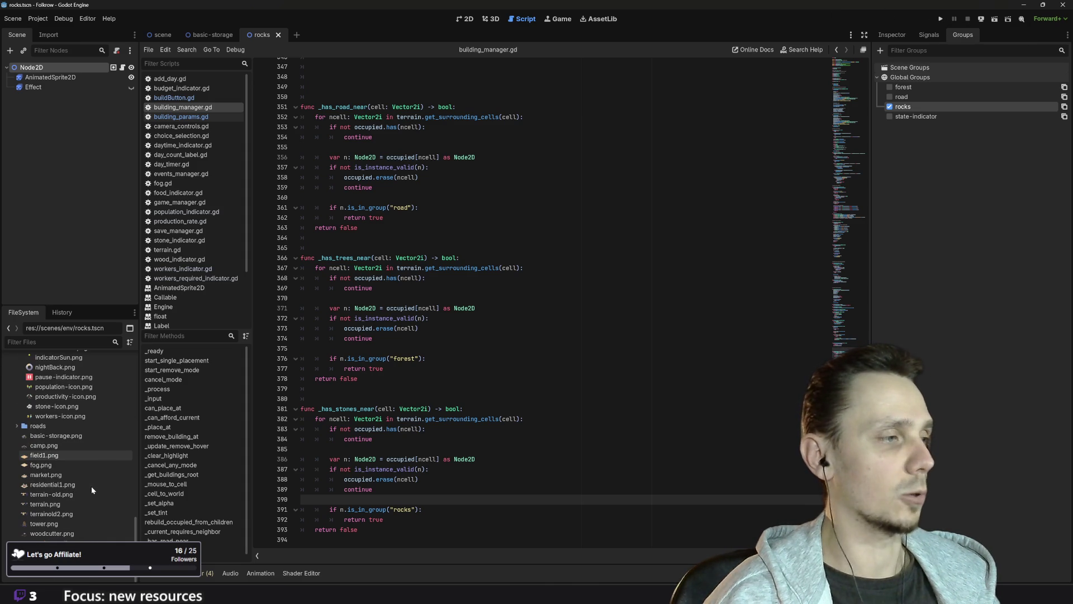
scroll(72, 523, up, 4)
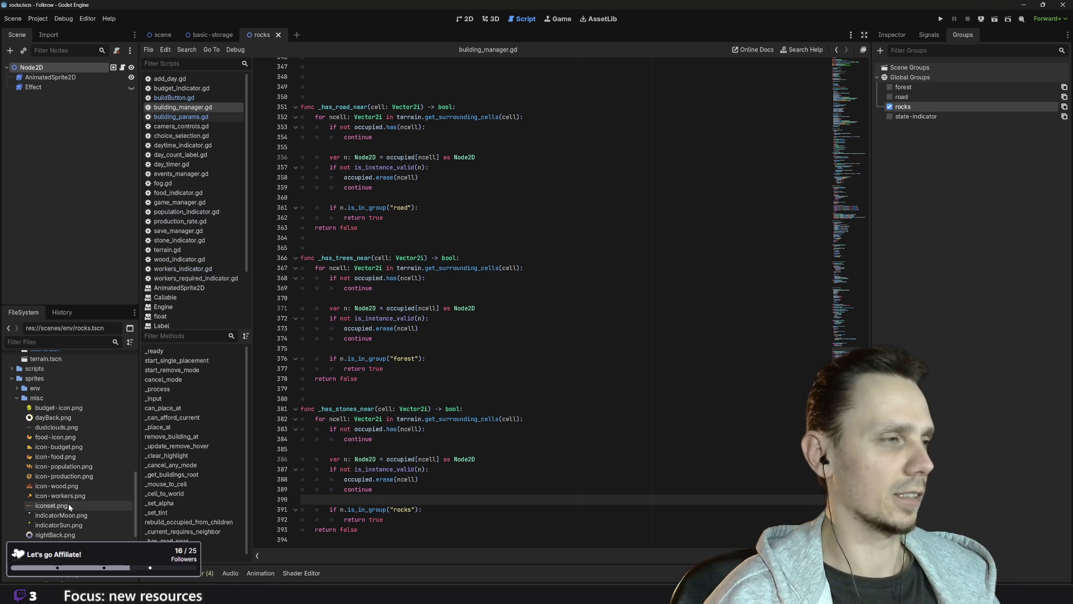
mouse_move(68, 505)
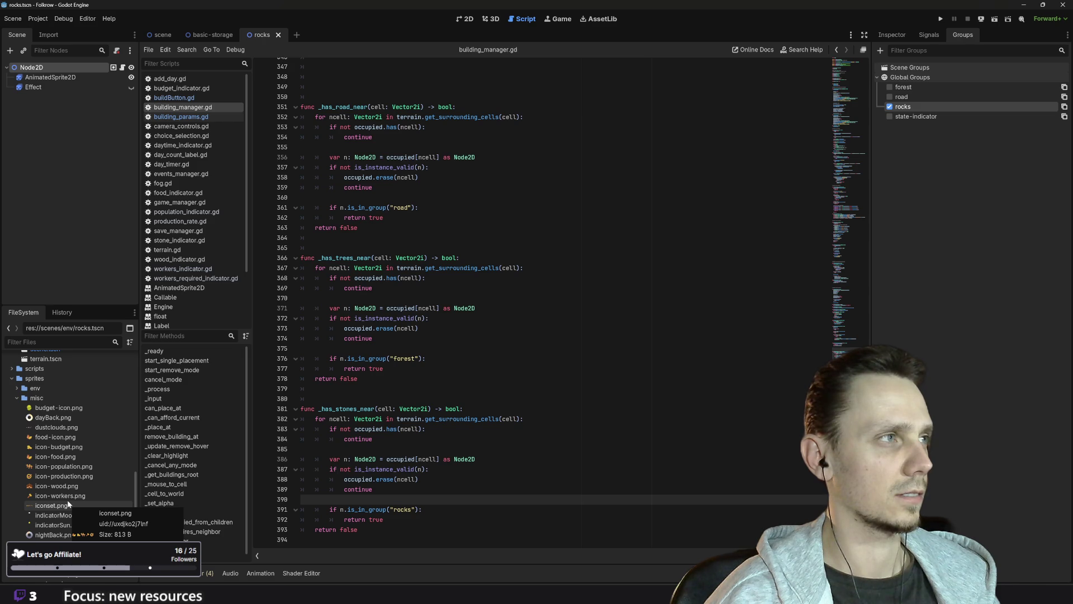
scroll(86, 482, up, 10)
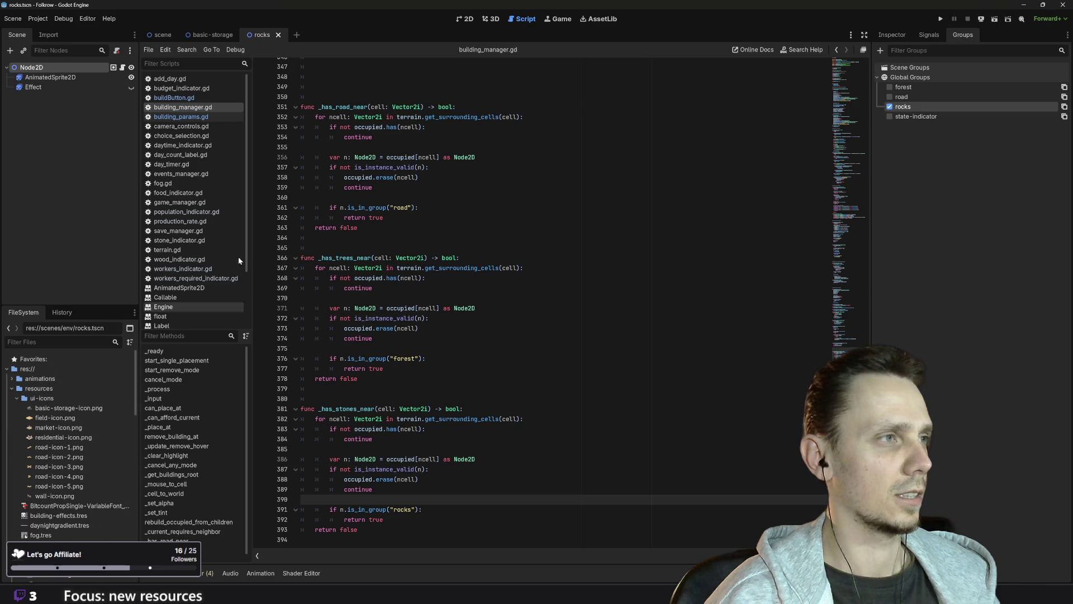
- Review the requires_* export flags in building_params.gd, then open the field1.tscn wheat field scene
click(185, 117)
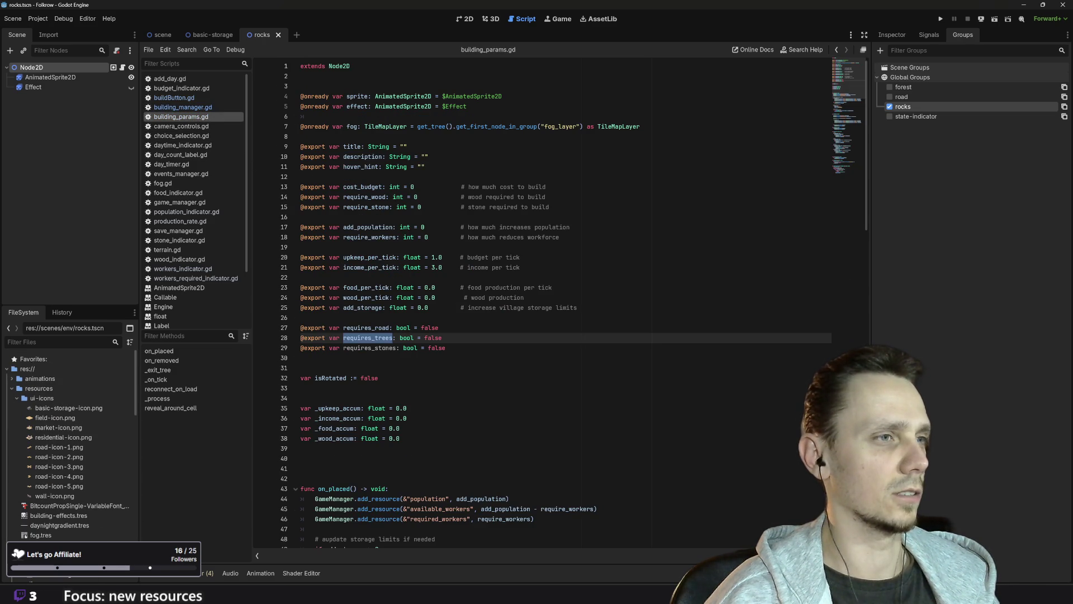
click(446, 348)
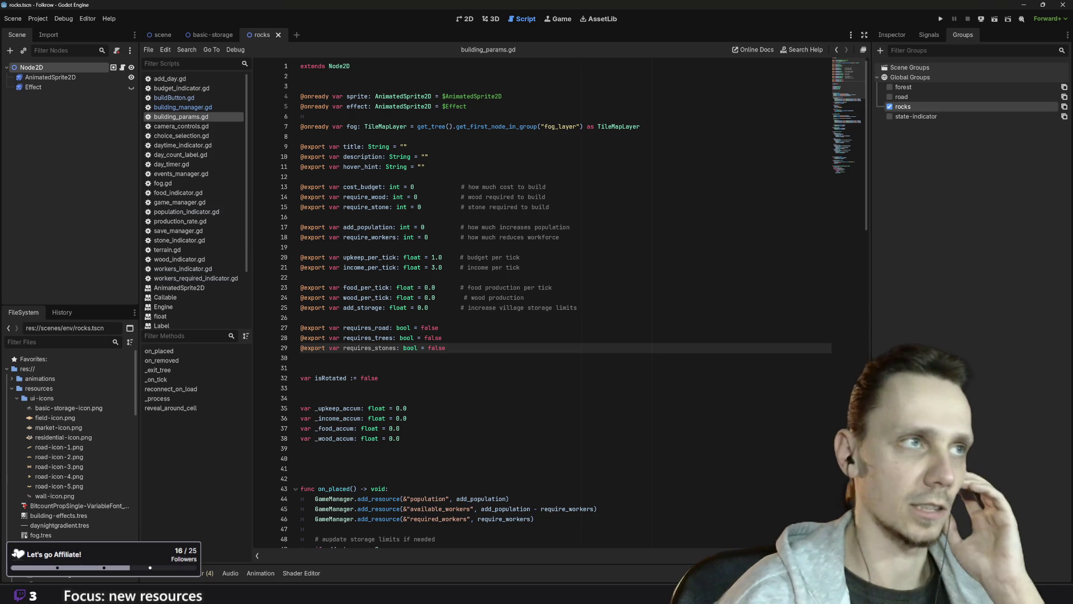
scroll(78, 503, down, 10)
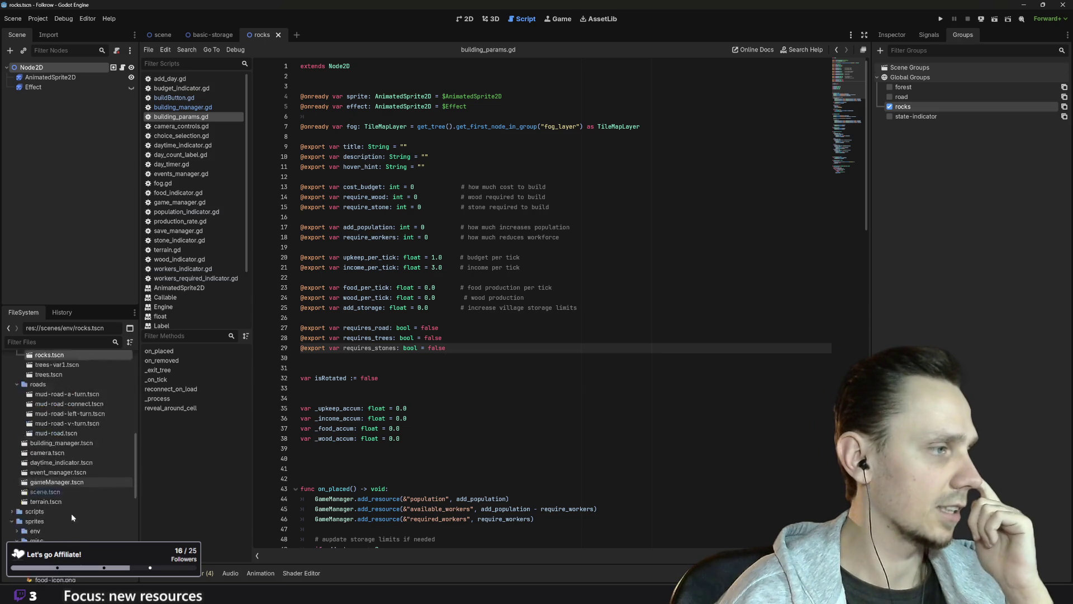
scroll(78, 508, up, 3)
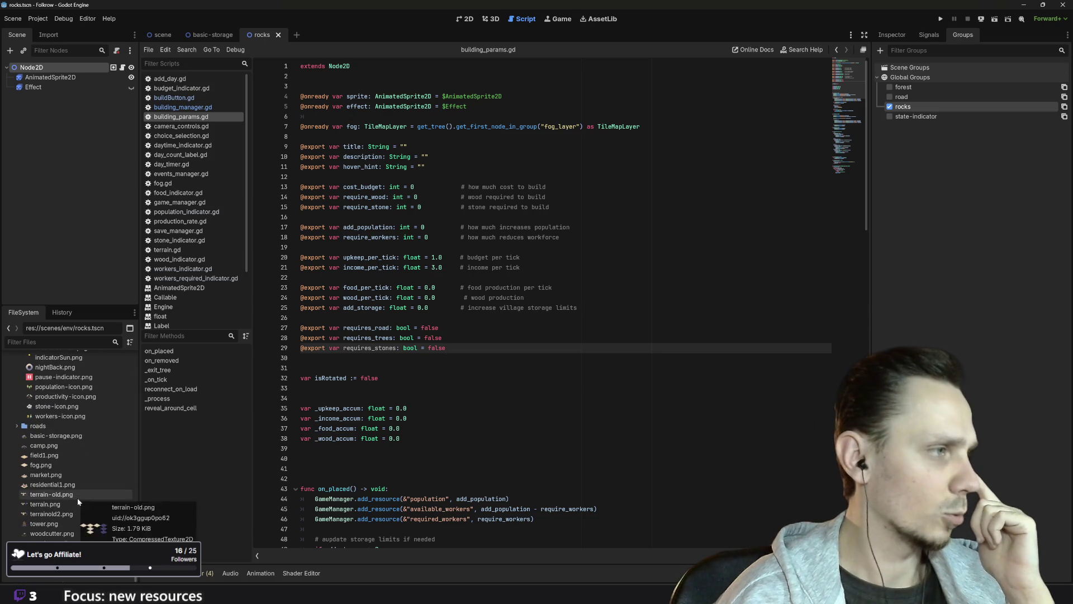
scroll(76, 498, up, 8)
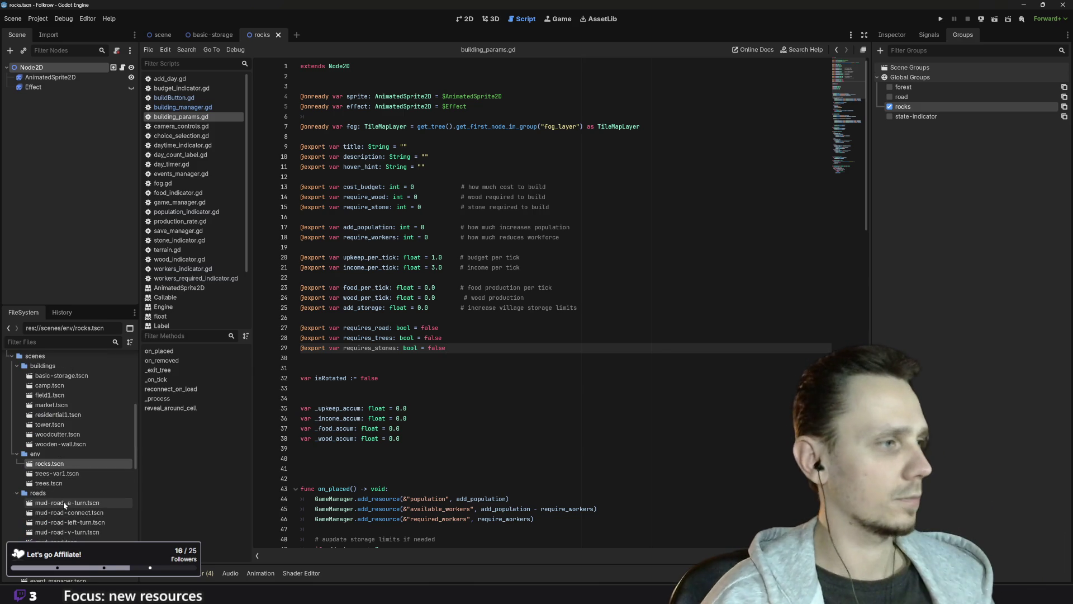
double_click(65, 395)
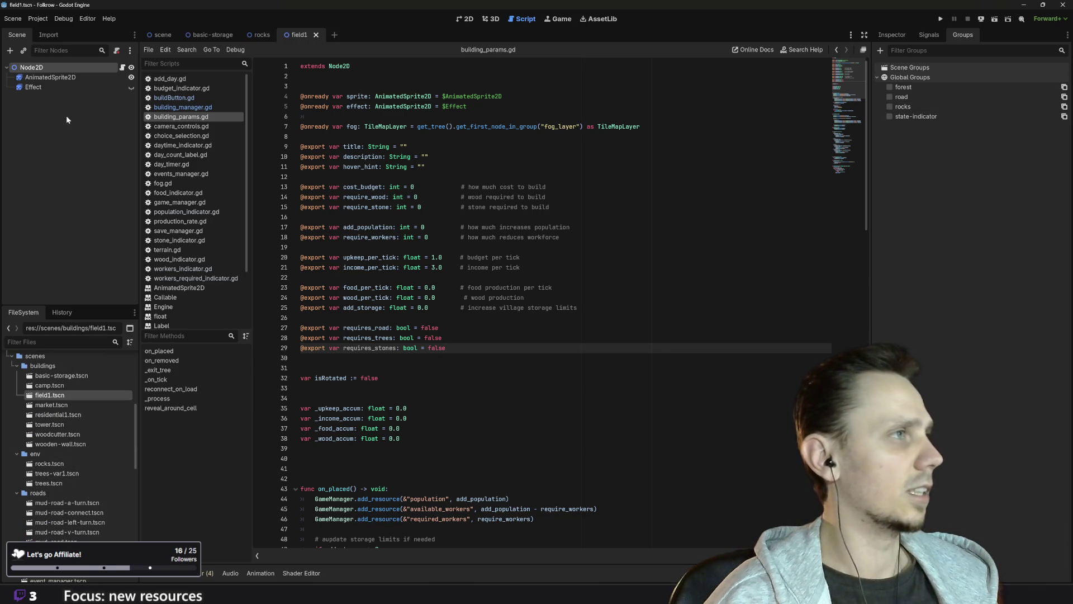
- Switch on Requires Stones for the field1 wheat field, save the scene, and launch the game
click(895, 34)
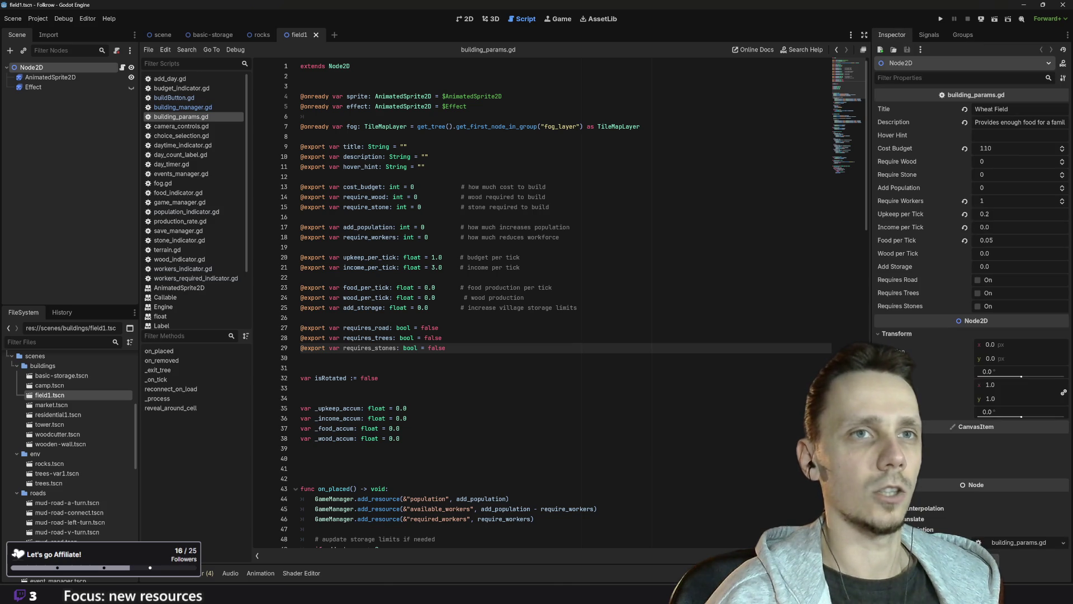
click(978, 306)
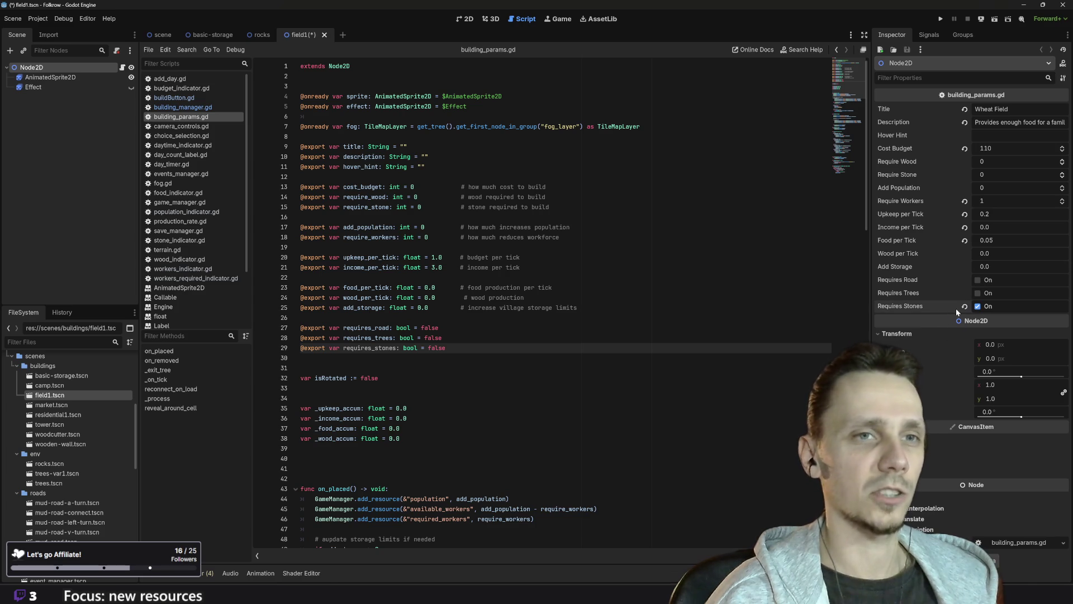
click(941, 19)
key(alt+Tab)
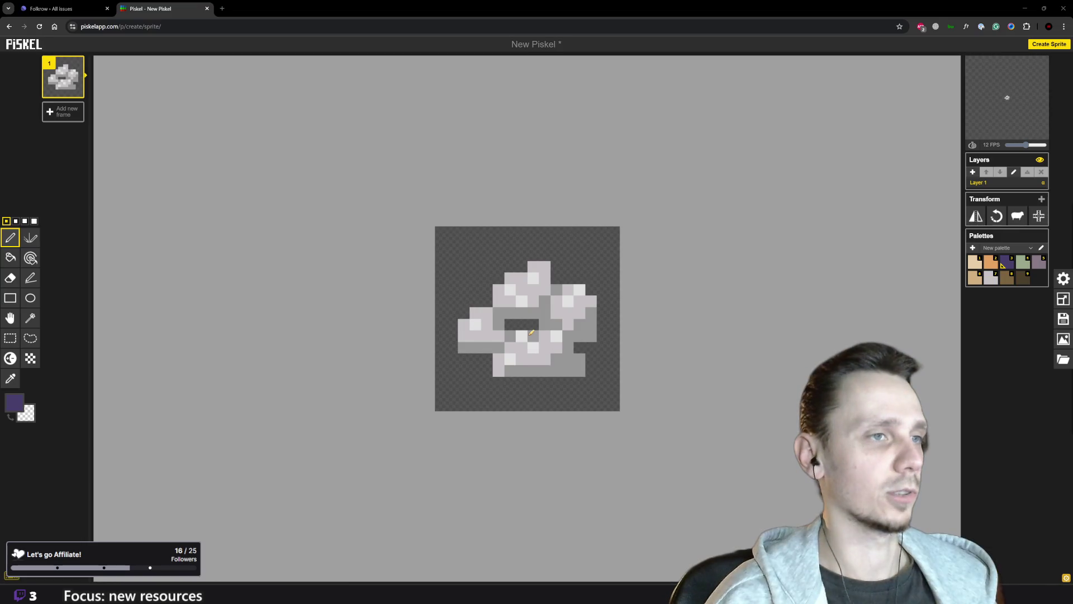
click(665, 594)
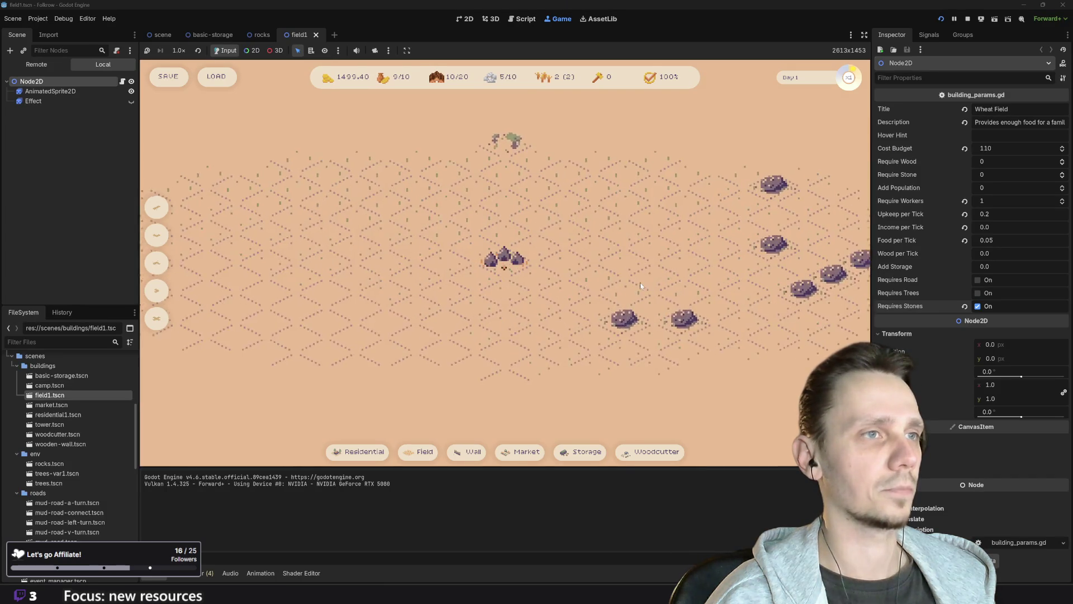
- Place one wheat field between two rocks and a second beside rocks, then stop the game
click(420, 451)
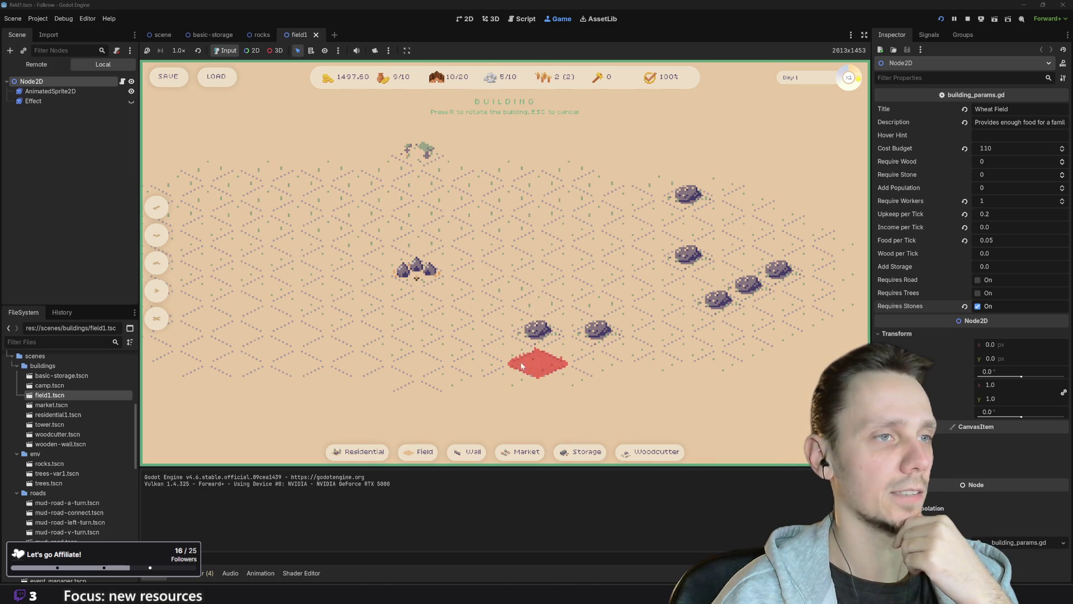
click(562, 315)
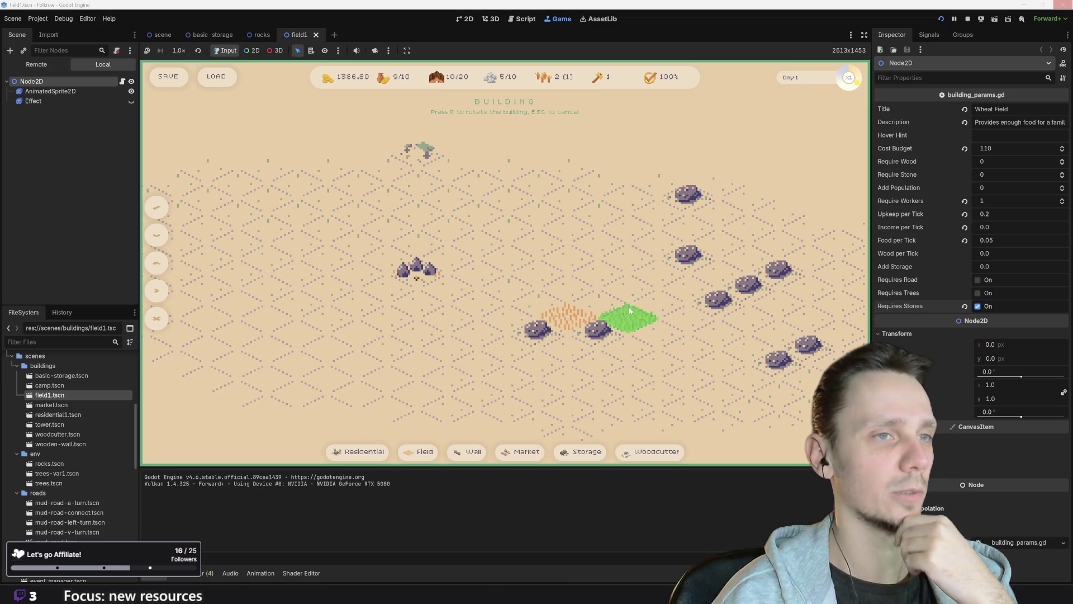
click(690, 327)
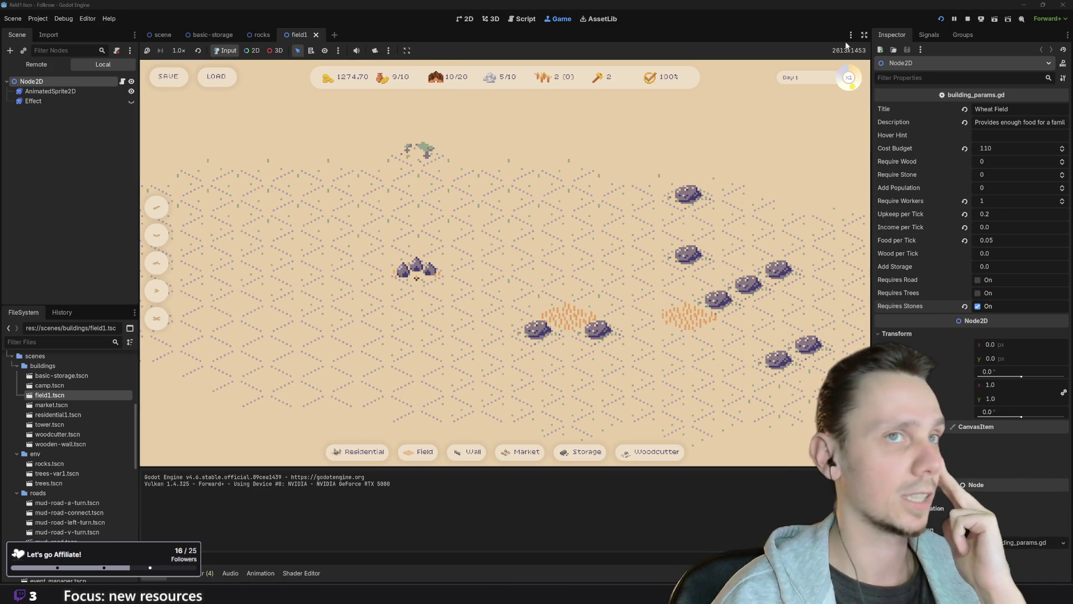
click(968, 20)
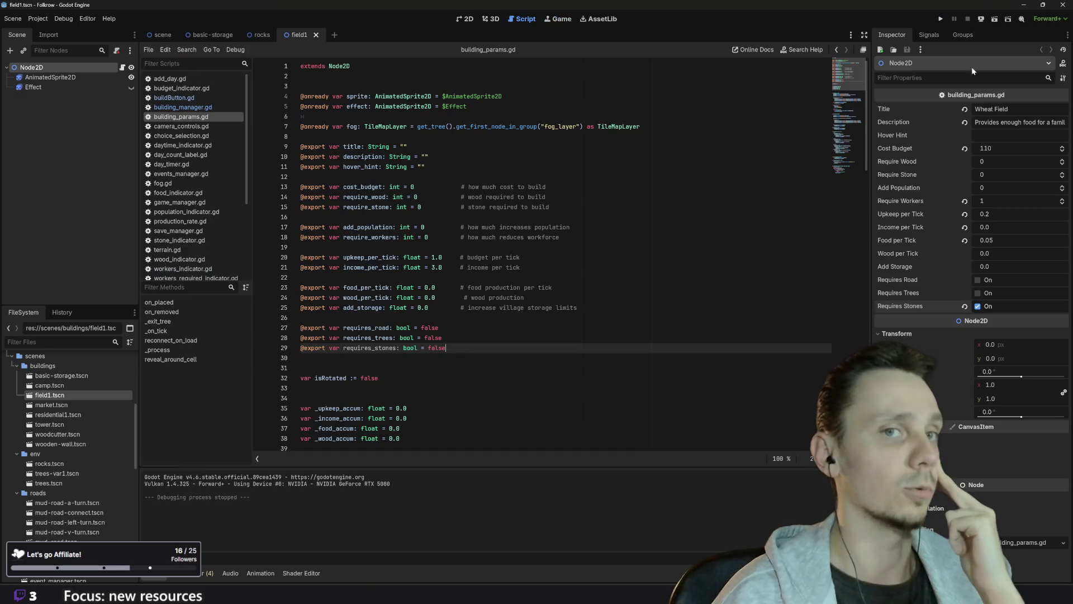
- Untick Requires Stones on the field1 wheat field and save field1.tscn
click(978, 306)
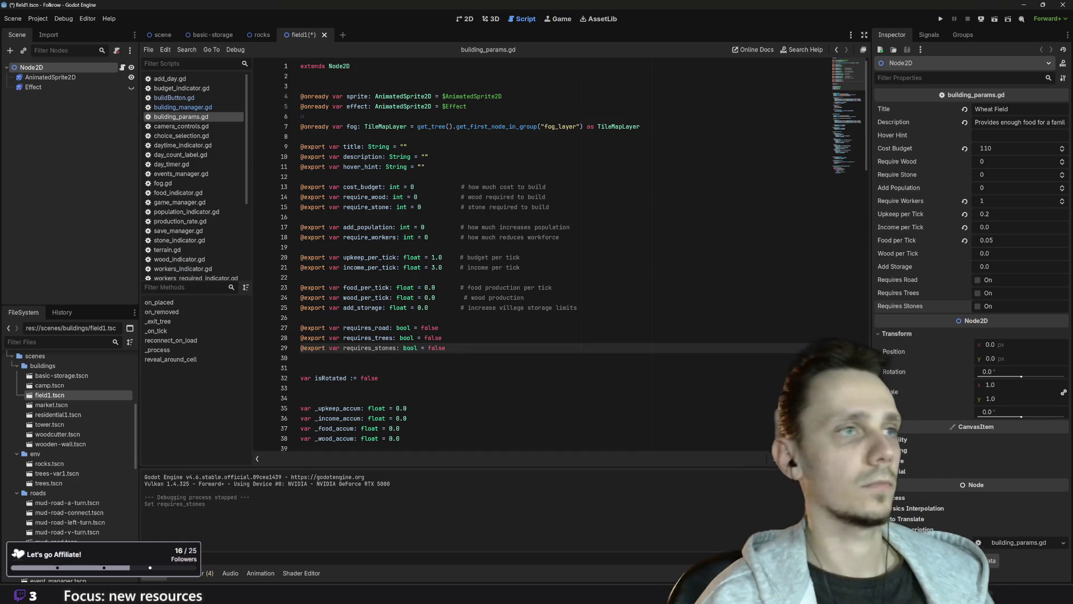
key(ctrl+s)
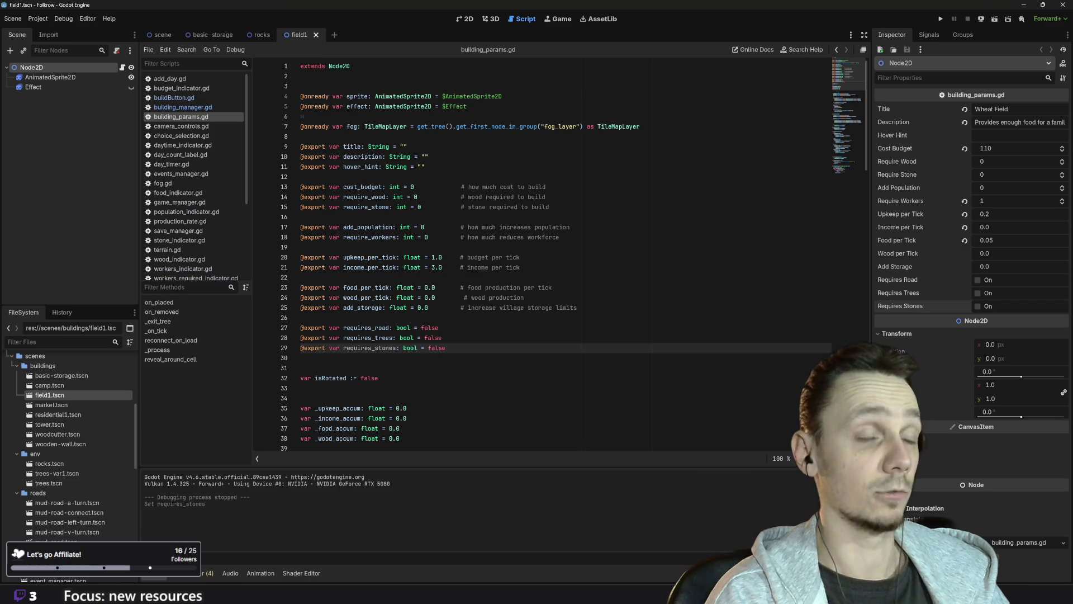
- Back in Piskel, select the whole canvas with a rectangle selection and delete the old rock pixels
mouse_move(444, 595)
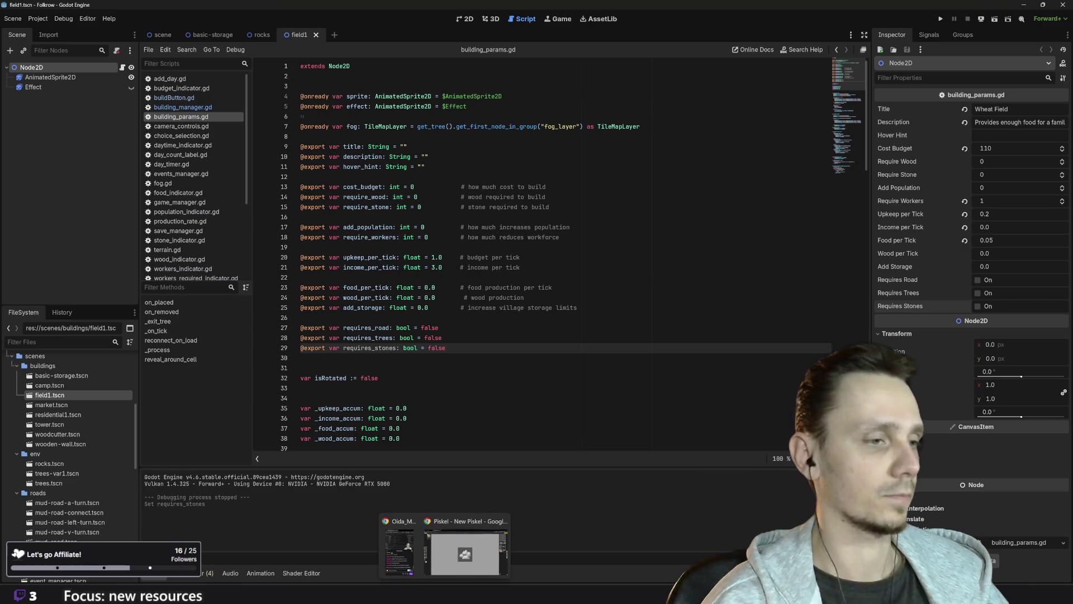
click(466, 550)
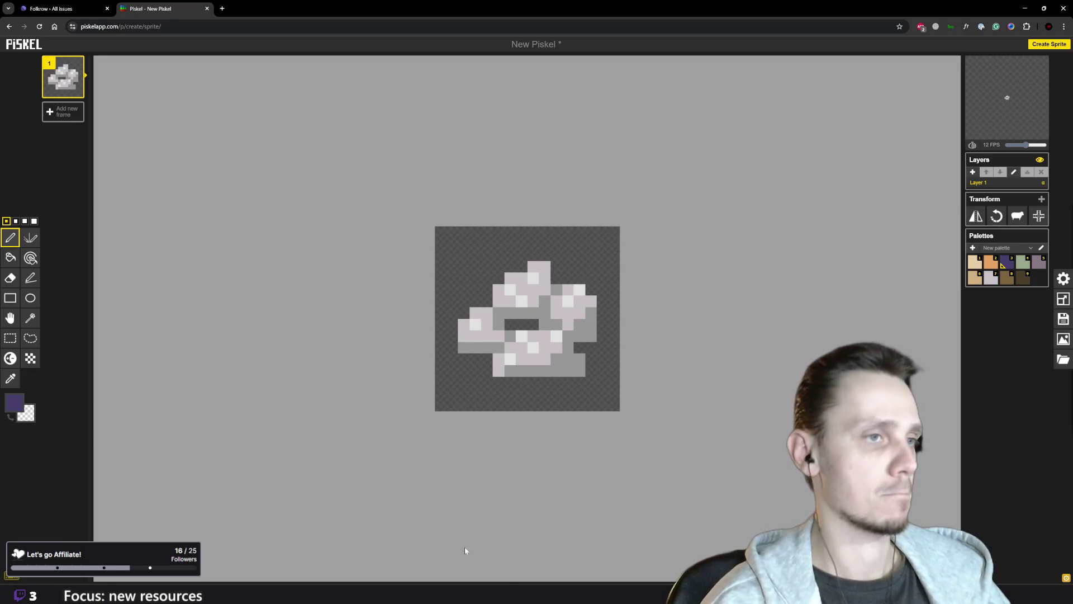
scroll(550, 363, down, 1)
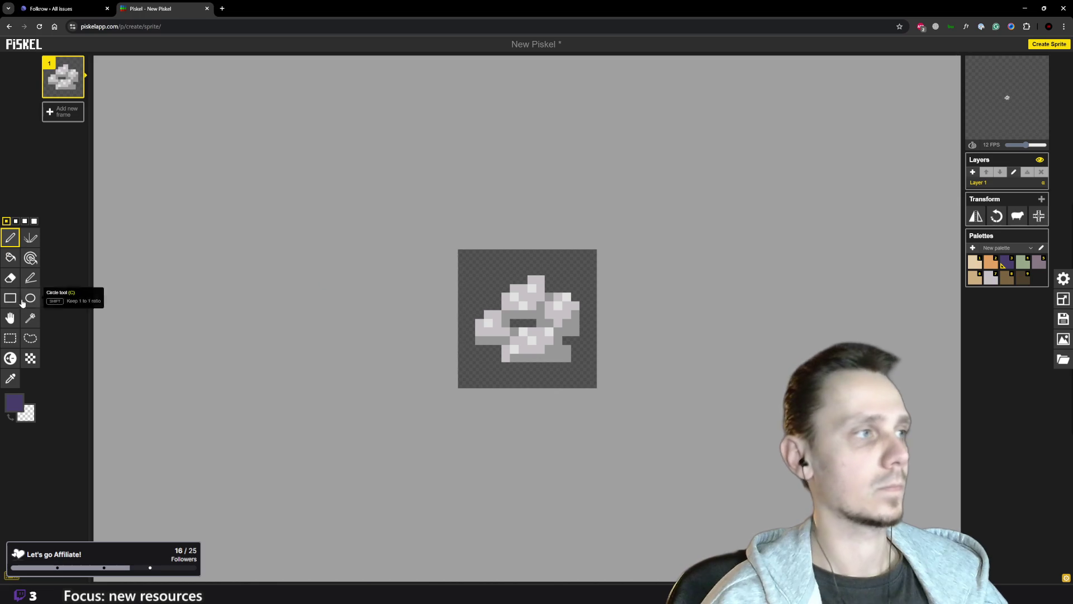
click(10, 338)
drag(462, 256, 597, 391)
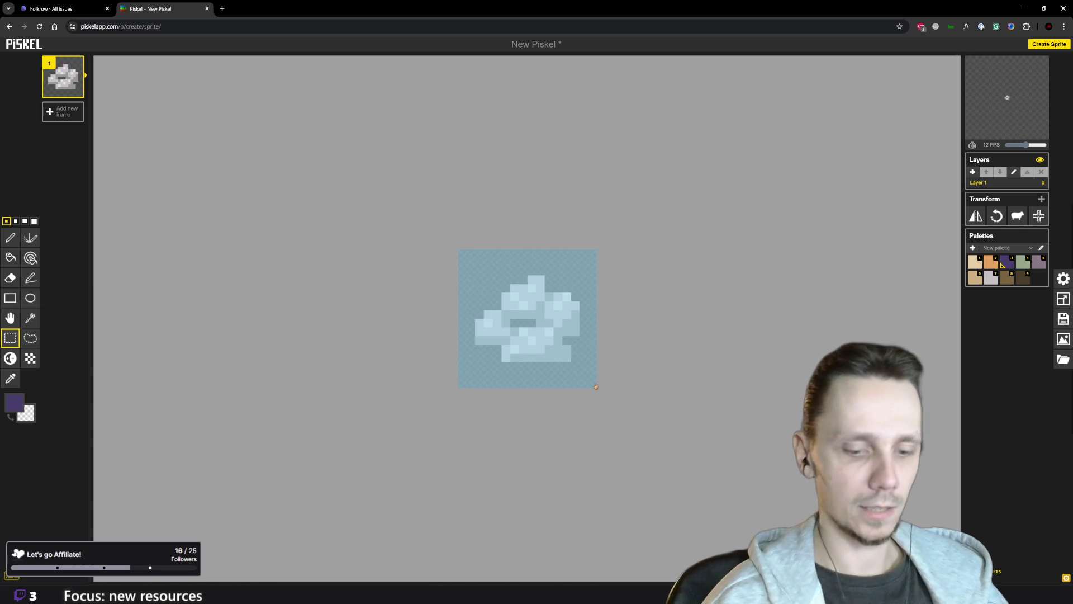
key(Delete)
click(937, 366)
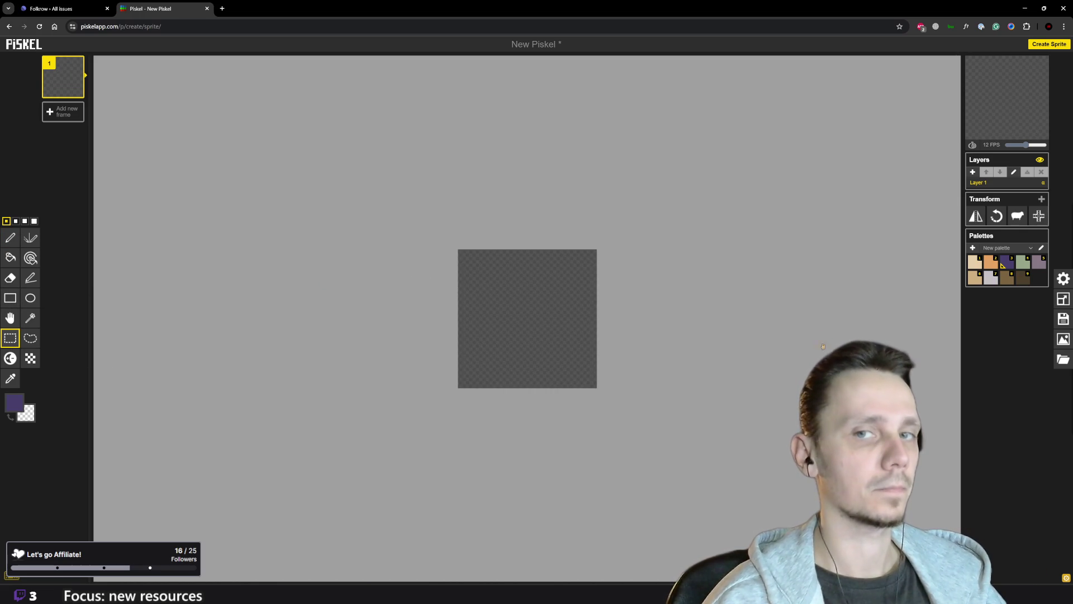
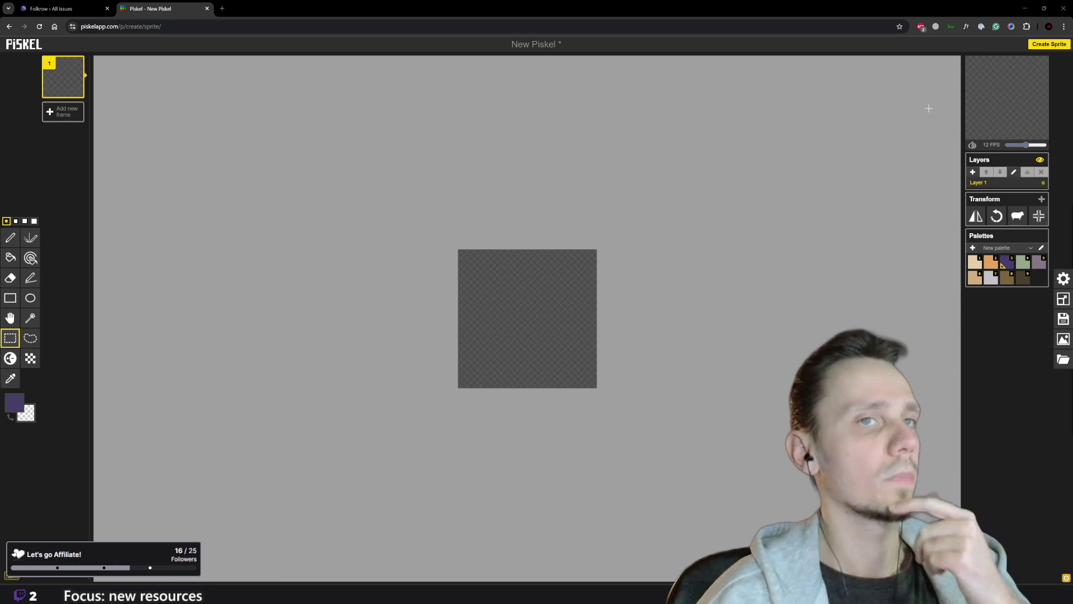
- Resize the sprite canvas from 16×16 to 32×32 pixels
click(1064, 299)
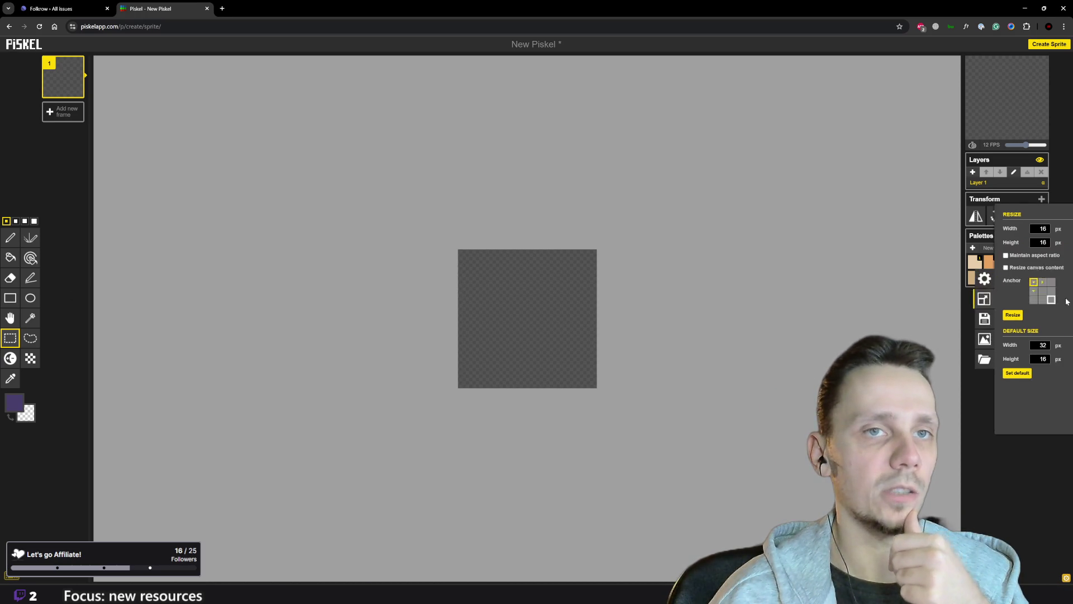
double_click(1005, 228)
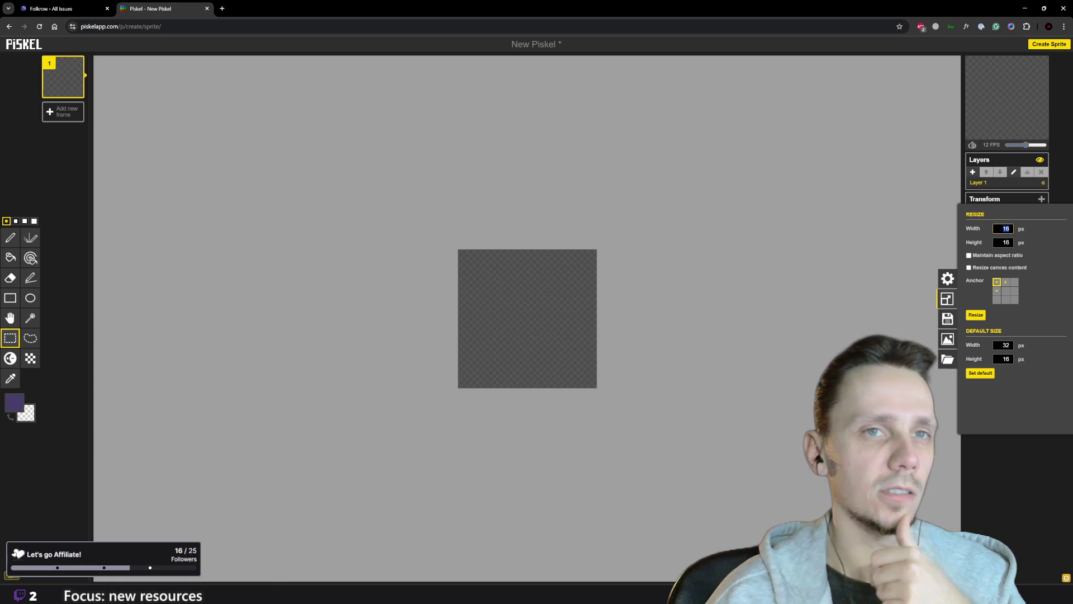
text(32)
click(1006, 242)
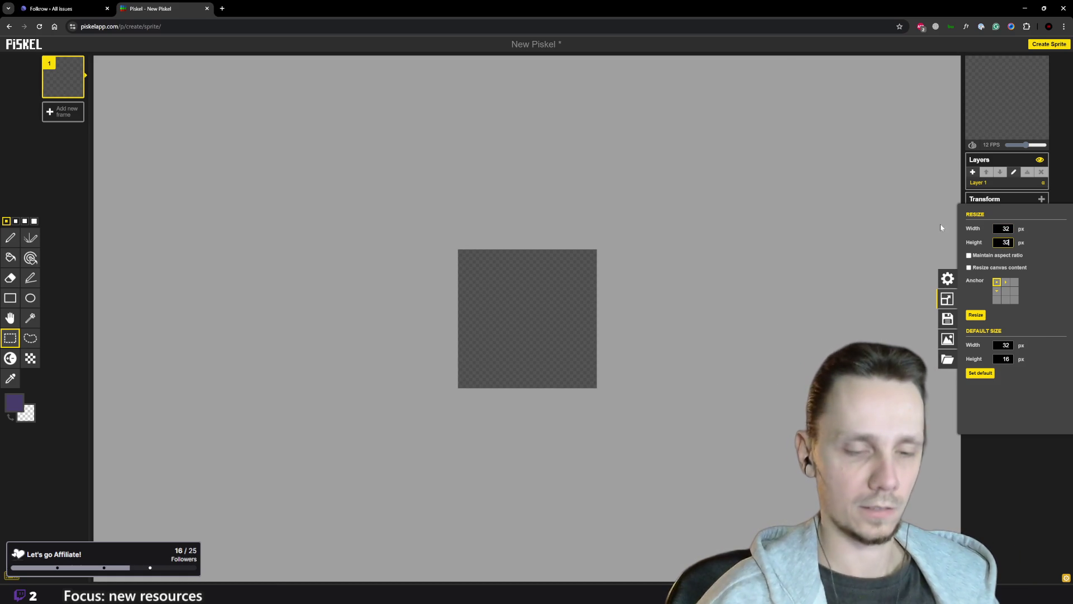
key(Return)
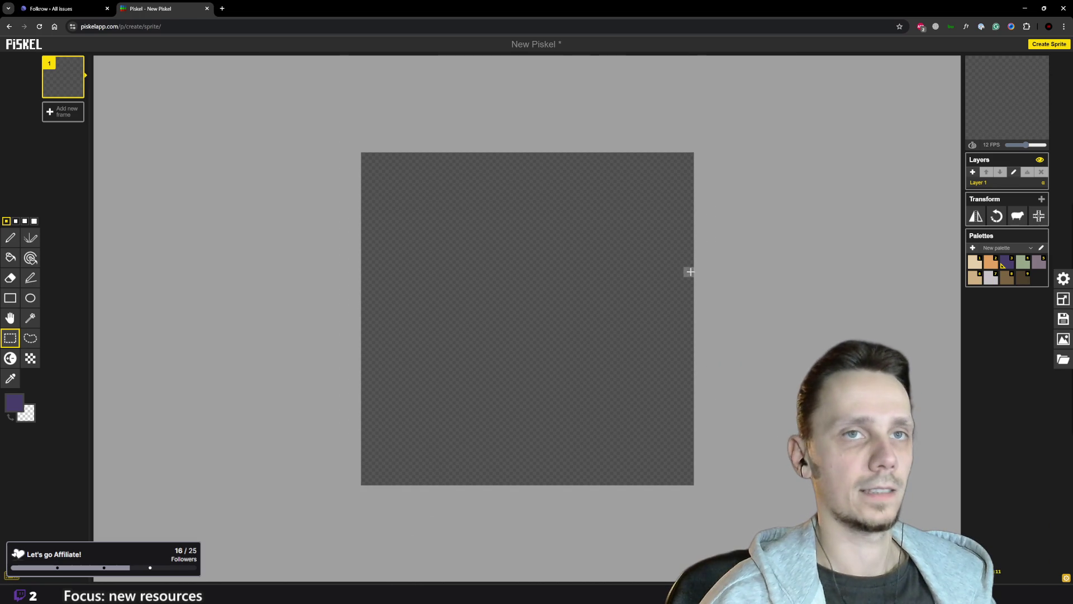
- Select the Pen tool with the light tan/beige swatch as primary colour
scroll(690, 272, up, 1)
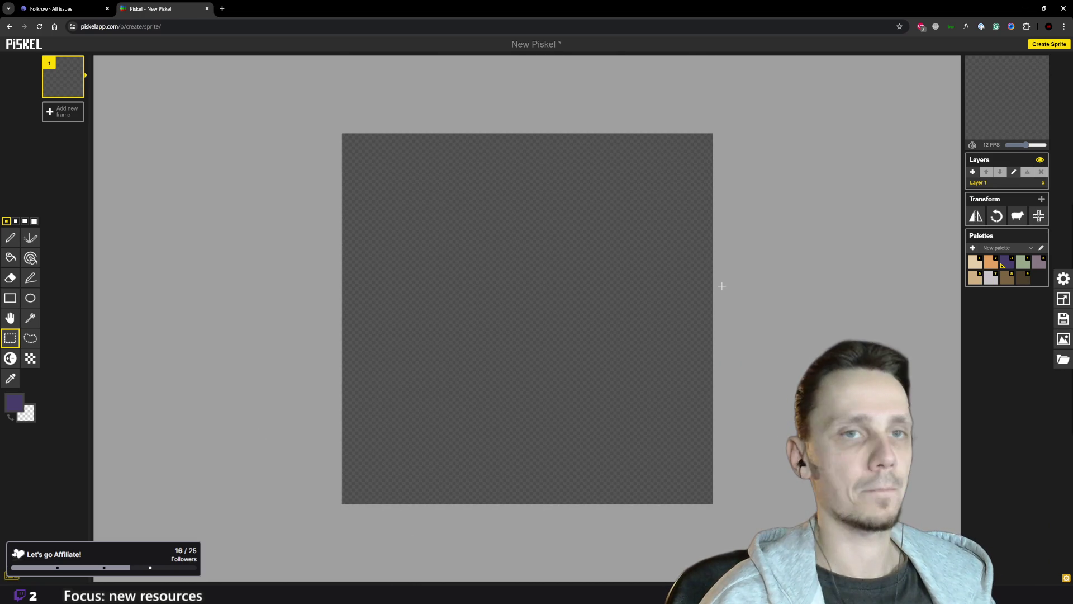
key(p)
click(976, 264)
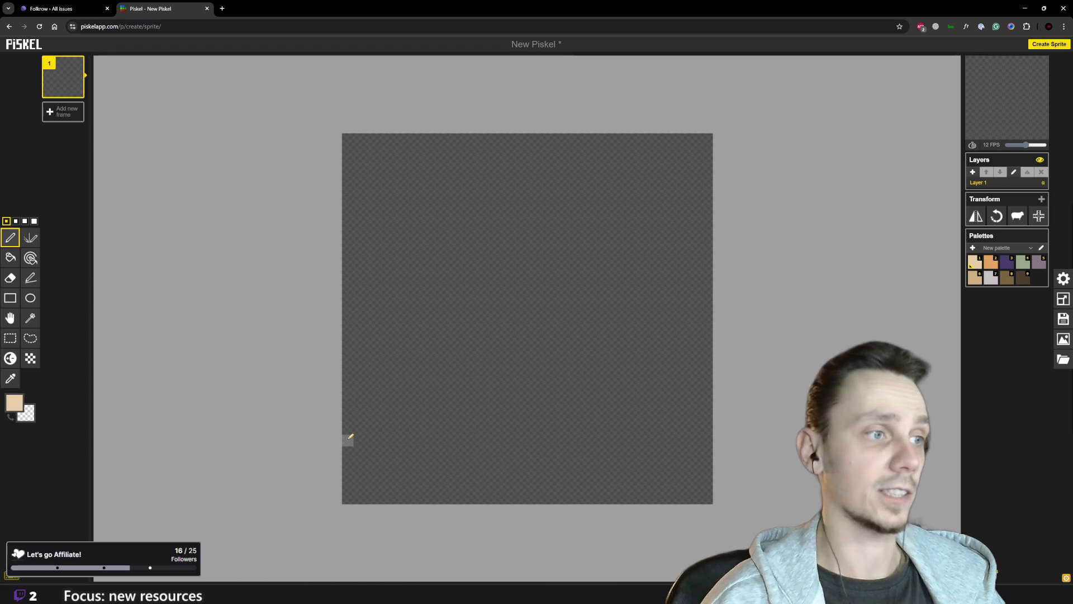
- Draw a beige stair-stepped diamond outline across the lower canvas, then add Layer 2
drag(349, 405, 359, 418)
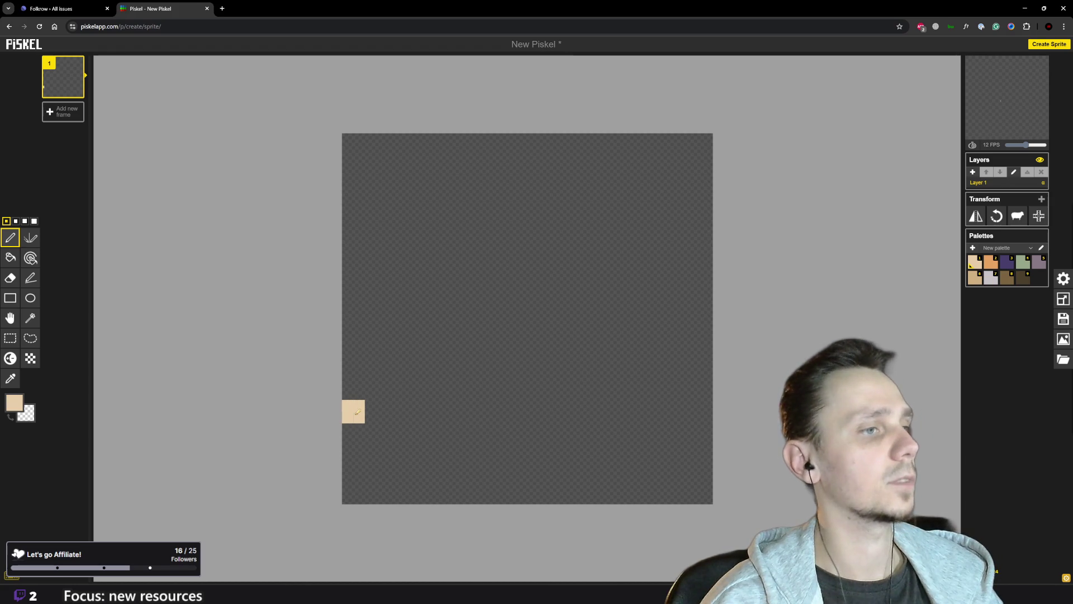
drag(708, 406, 698, 406)
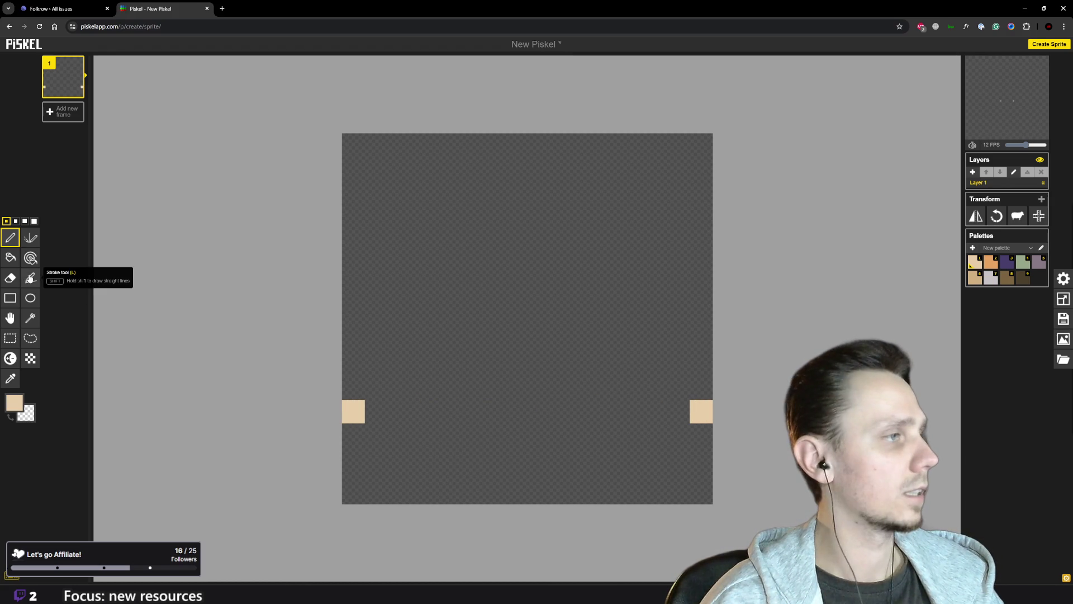
click(31, 278)
mouse_move(368, 430)
mouse_down()
mouse_move(518, 484)
mouse_move(522, 497)
mouse_move(682, 426)
mouse_move(683, 392)
mouse_move(511, 336)
mouse_move(554, 335)
mouse_move(540, 336)
mouse_move(540, 324)
mouse_up()
mouse_move(540, 324)
mouse_down()
mouse_move(517, 325)
mouse_move(369, 397)
mouse_up()
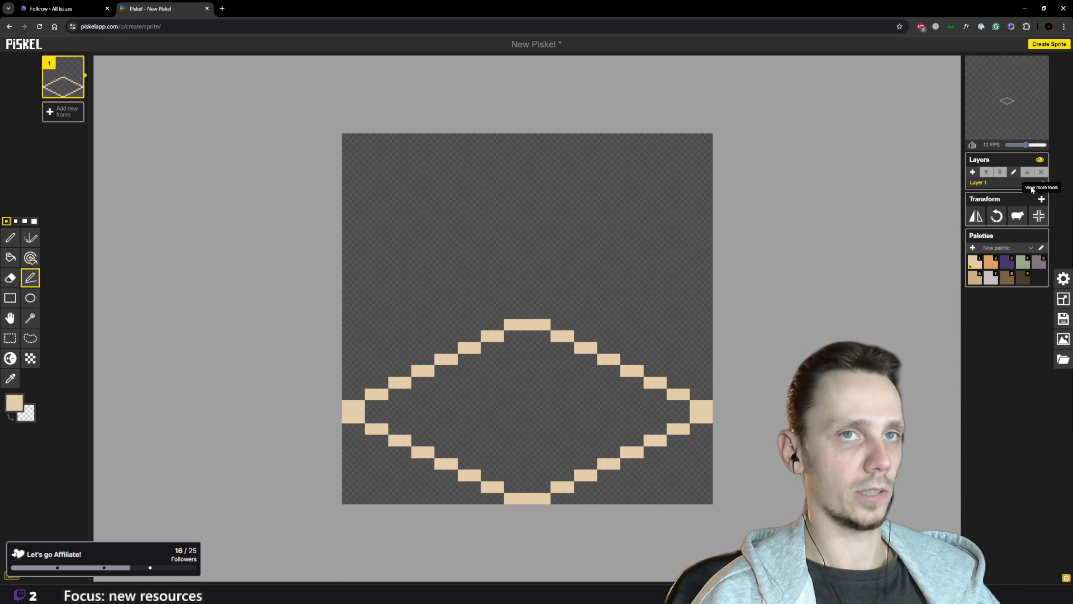
click(973, 174)
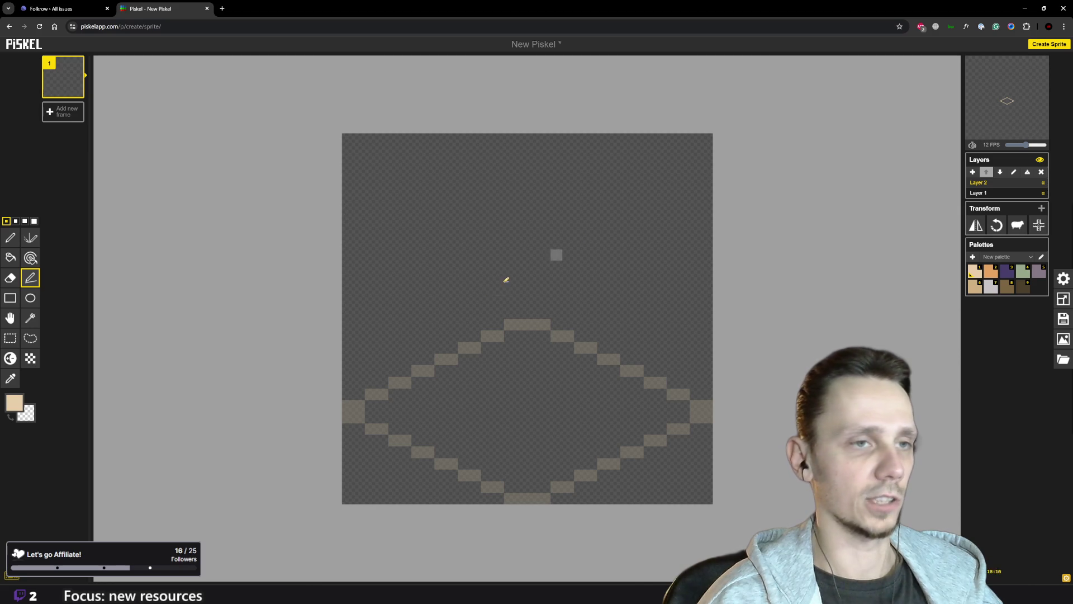
- Make dark purple the drawing colour and open a new browser tab
mouse_move(445, 592)
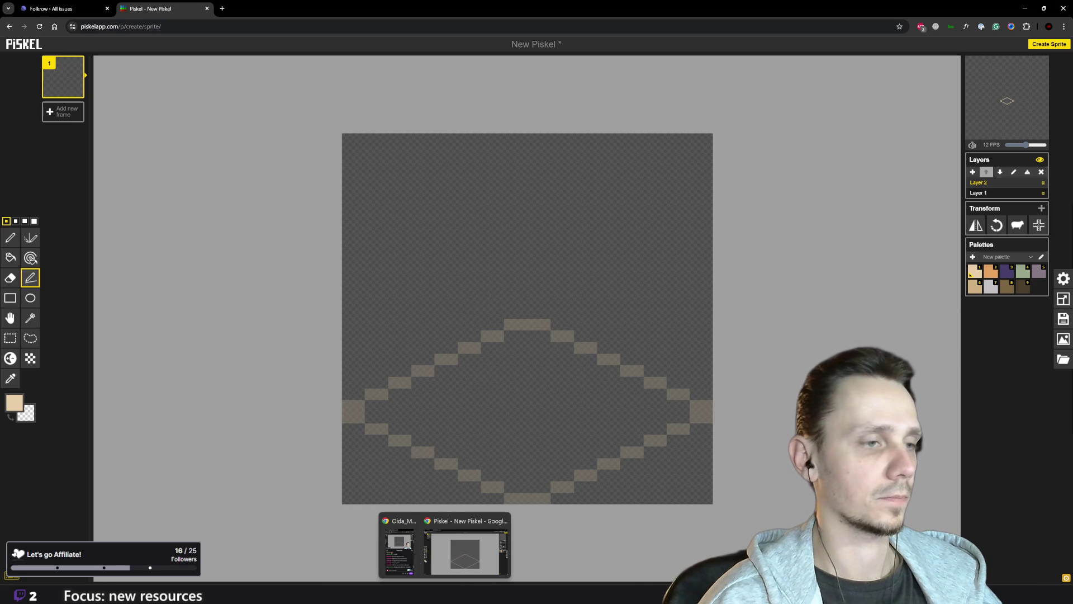
scroll(479, 386, down, 1)
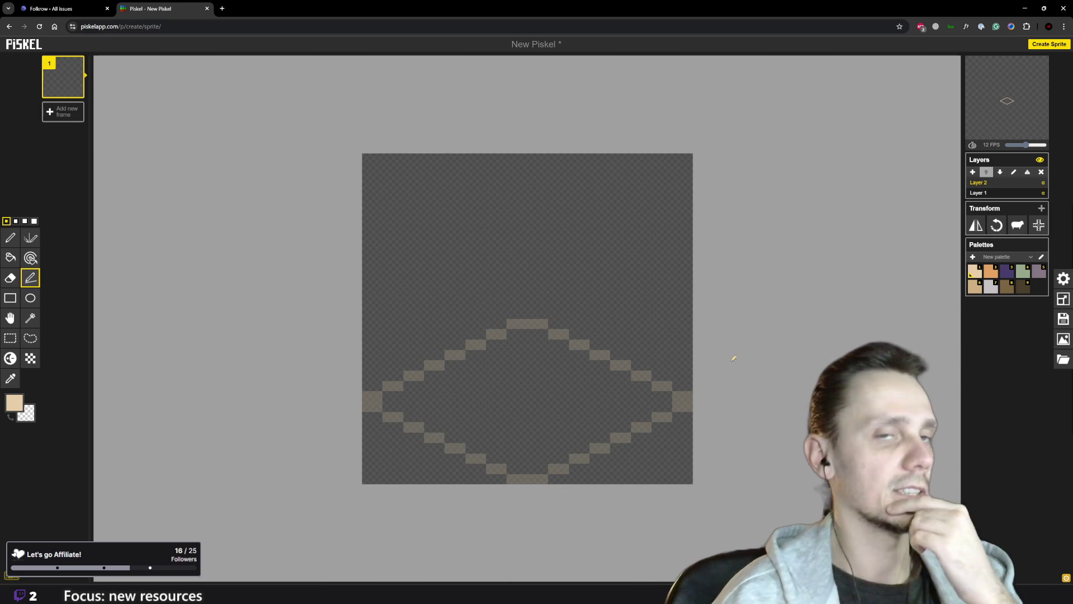
click(1008, 272)
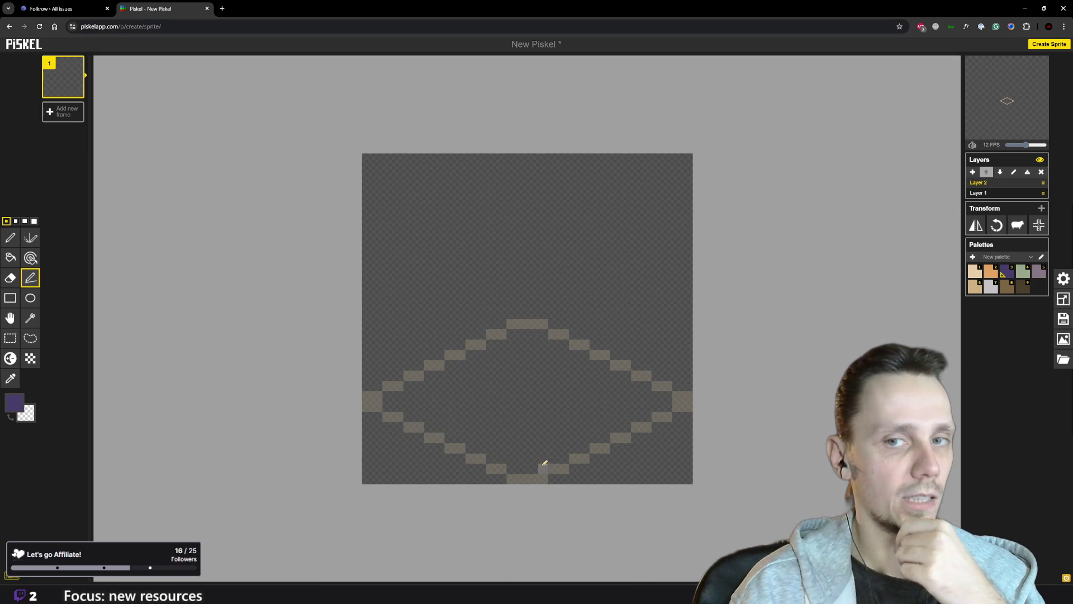
click(222, 8)
- Search Google Images for 'stonecutter pixel art', accepting the spelling correction
text(stone cutter)
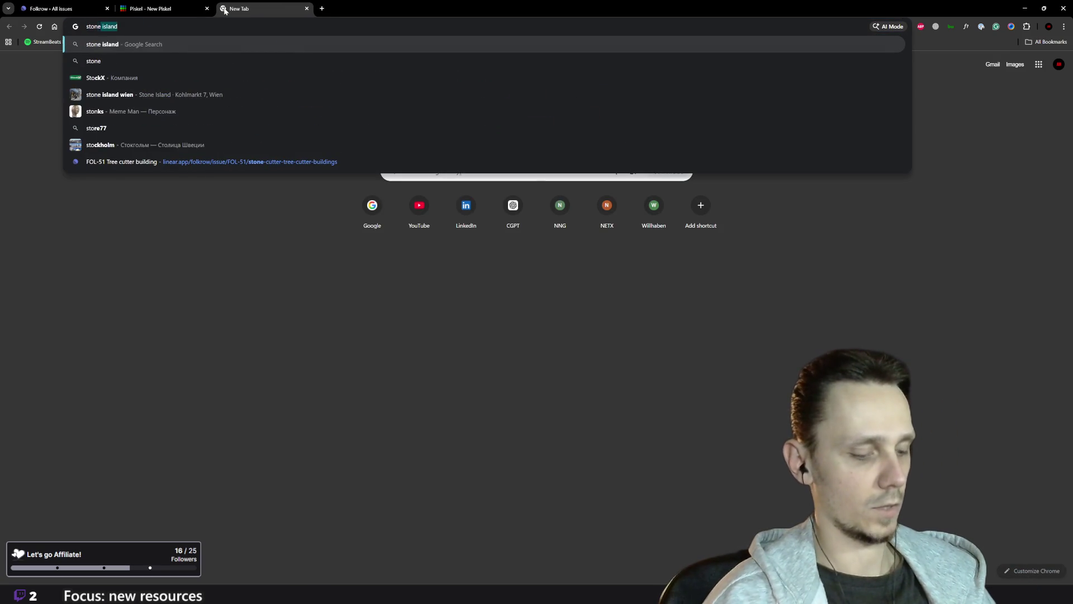
text( pi)
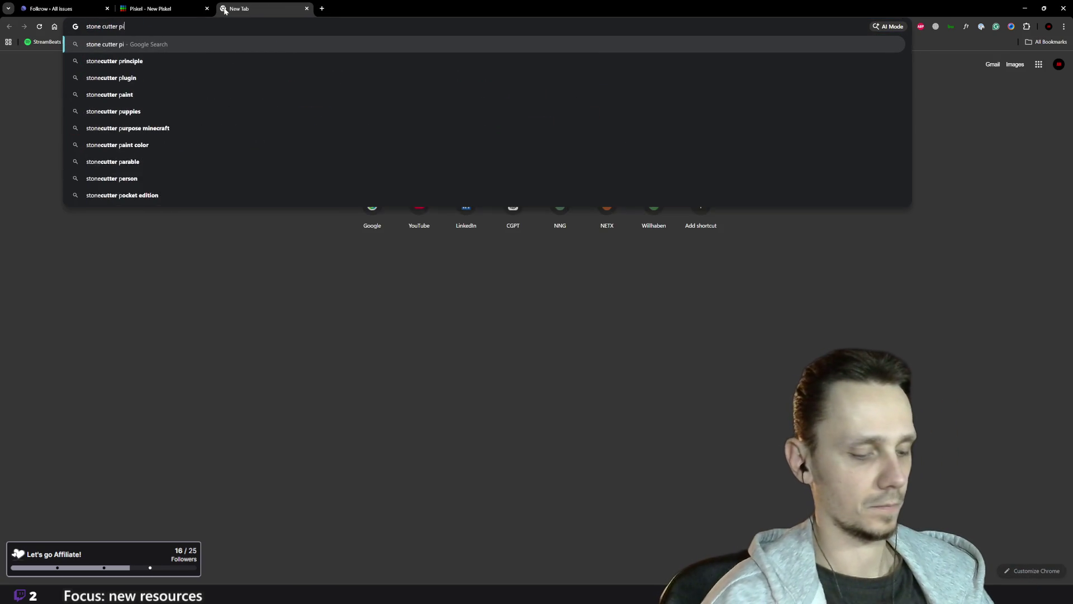
text(xealrt)
key(Return)
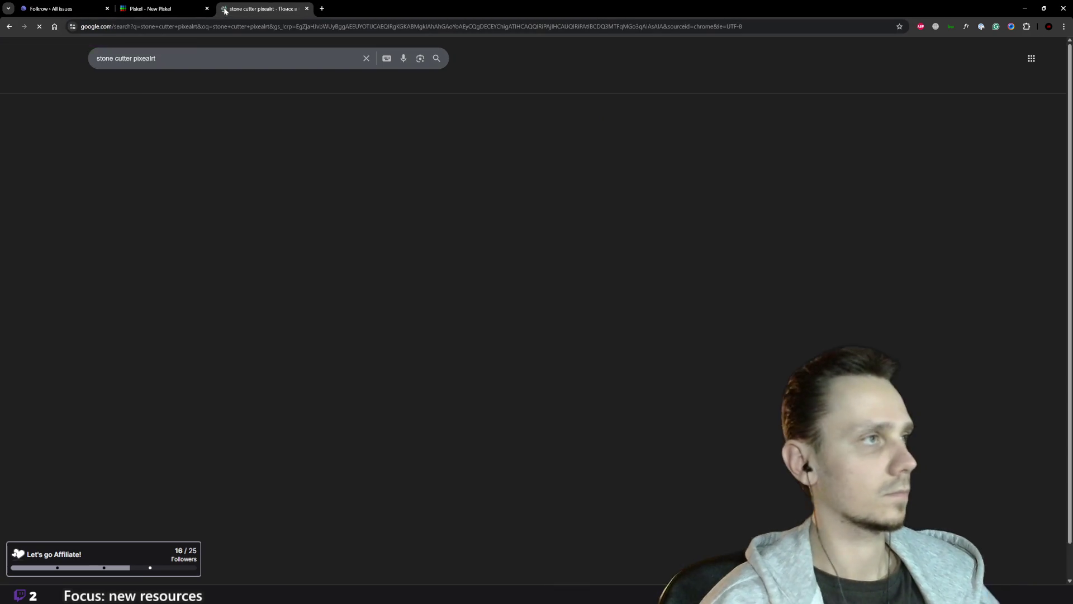
click(232, 111)
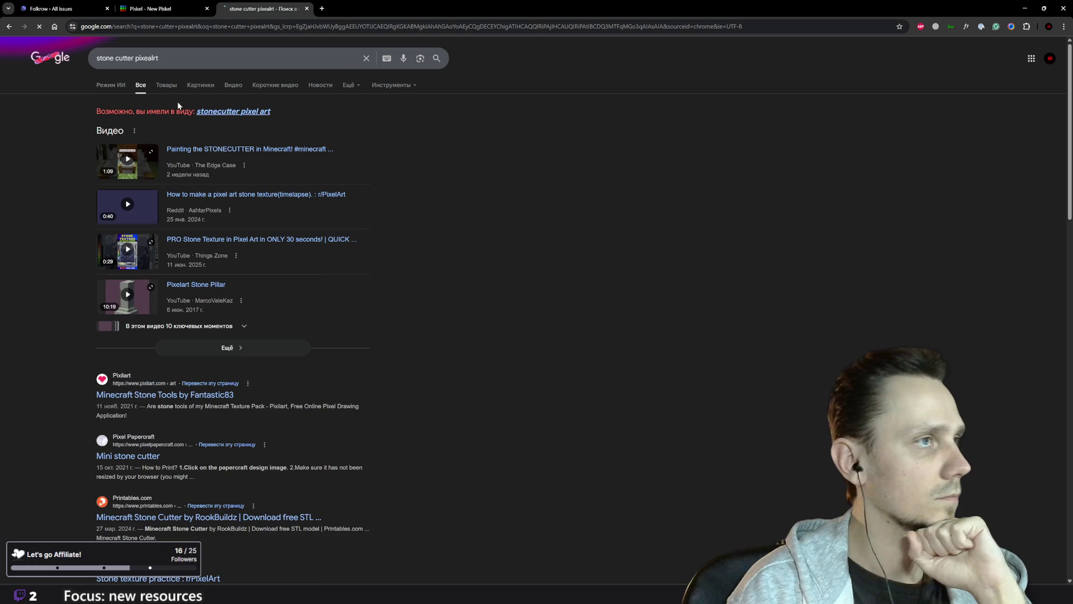
click(170, 89)
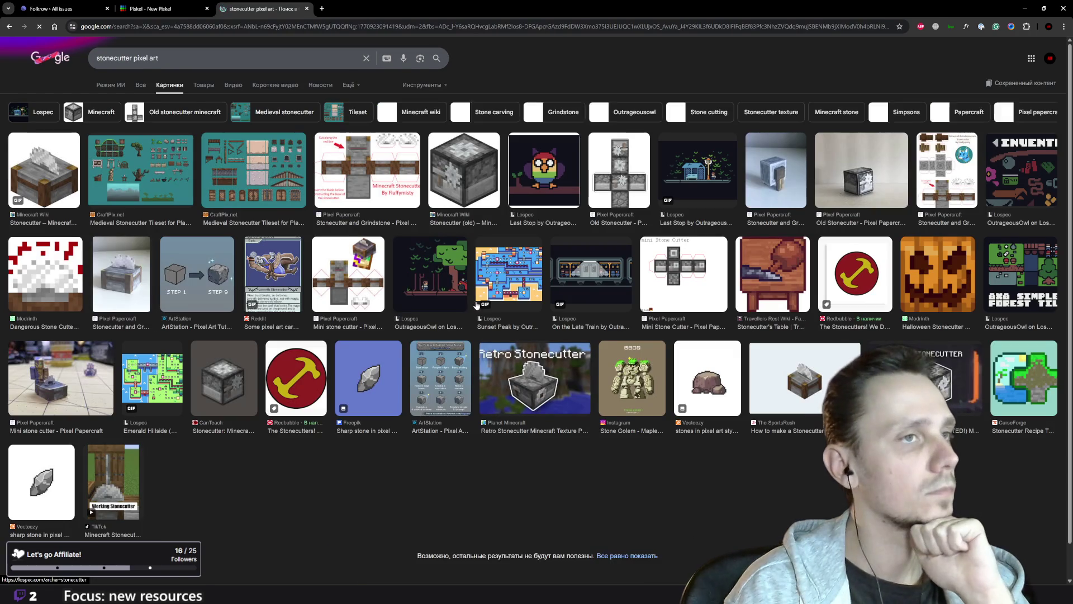
scroll(478, 295, down, 1)
scroll(478, 295, up, 1)
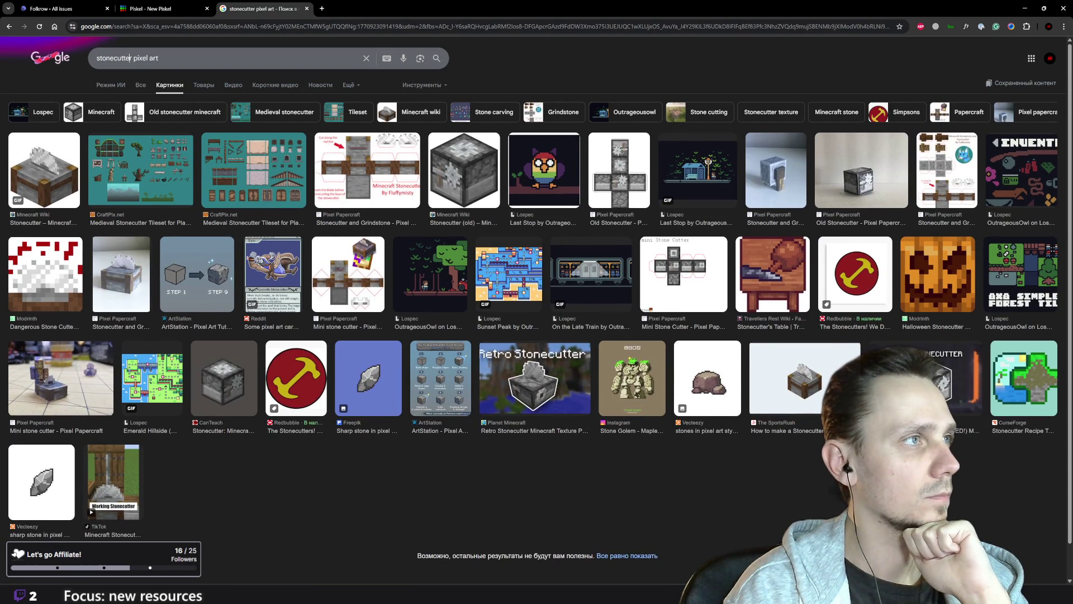
- Change the image search query to 'stone pixel art'
click(130, 58)
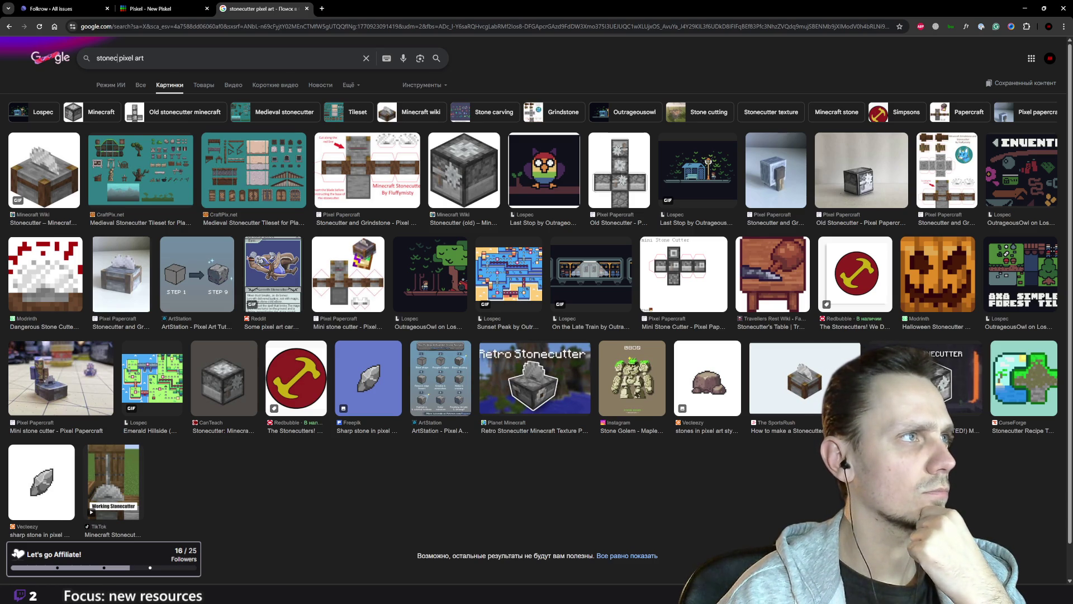
key(BackSpace)
key(BackSpace)
key(BackSpace)
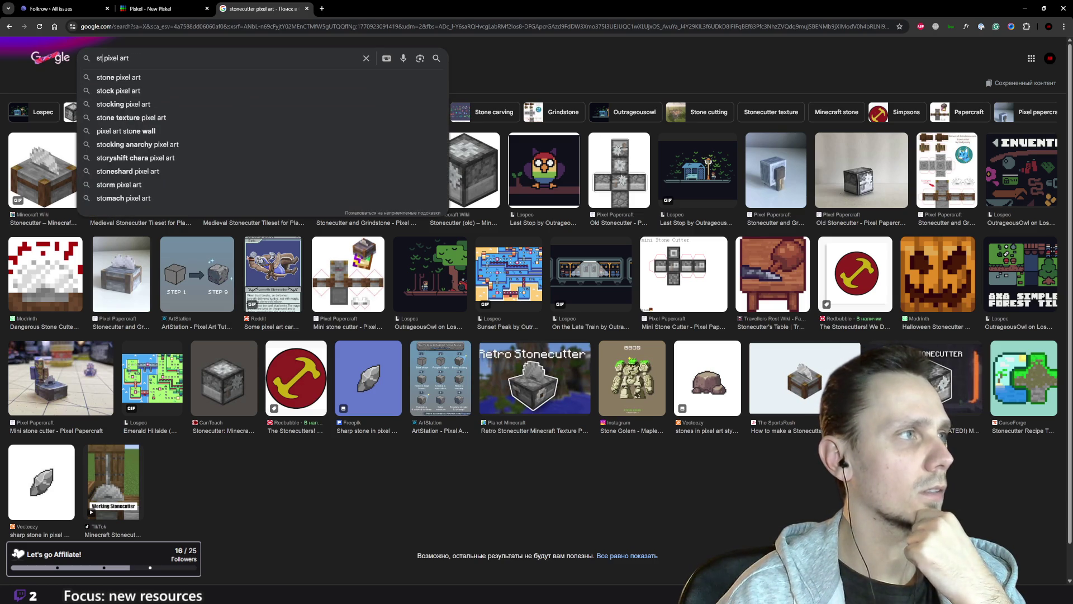
text(ma)
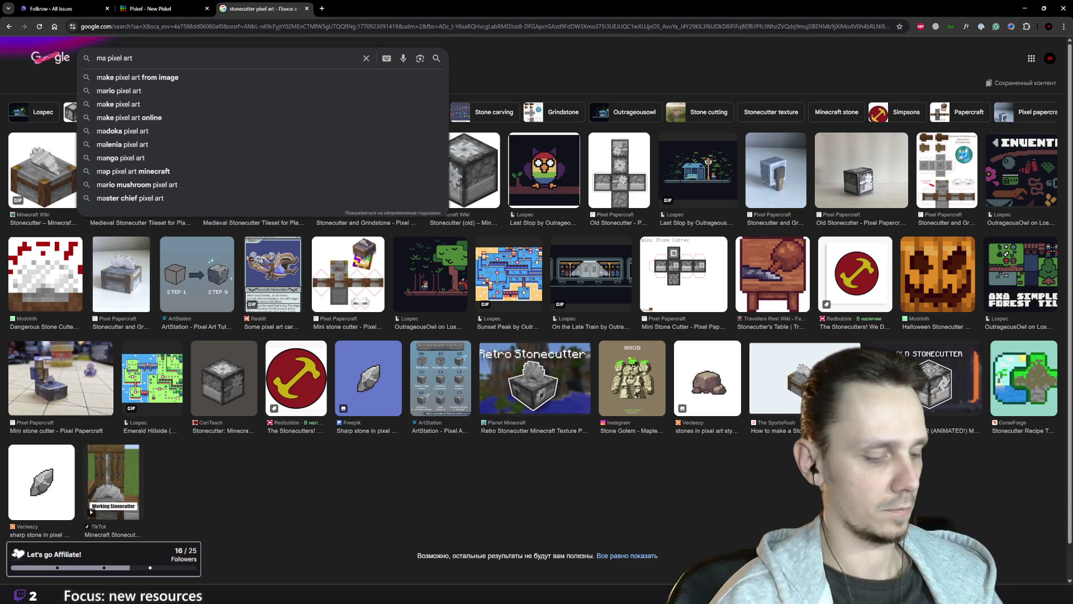
text(s)
key(BackSpace)
key(BackSpace)
key(BackSpace)
text(sto)
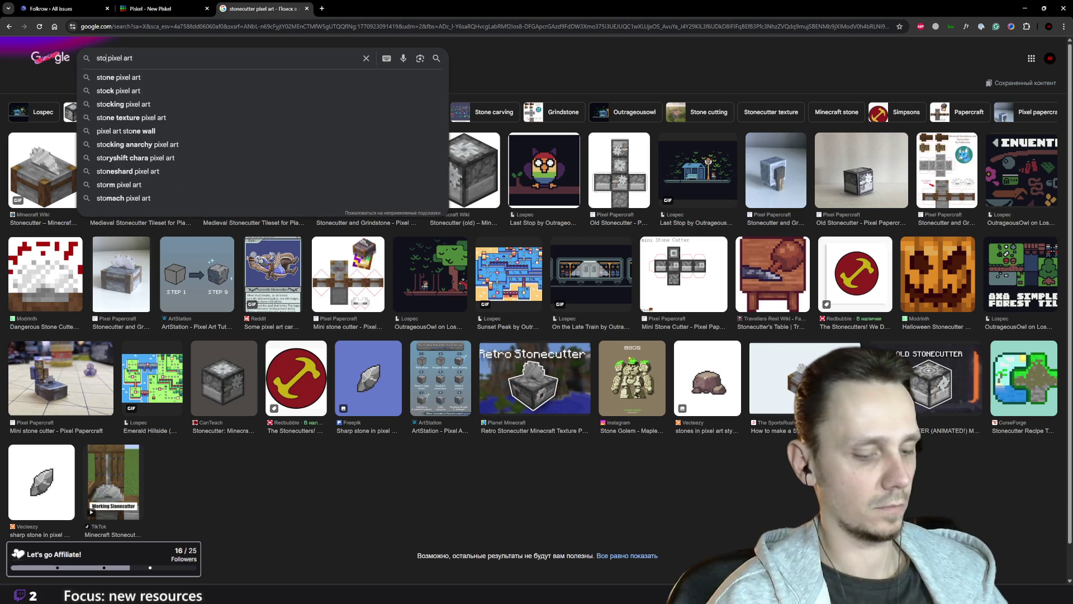
text(ne)
key(Return)
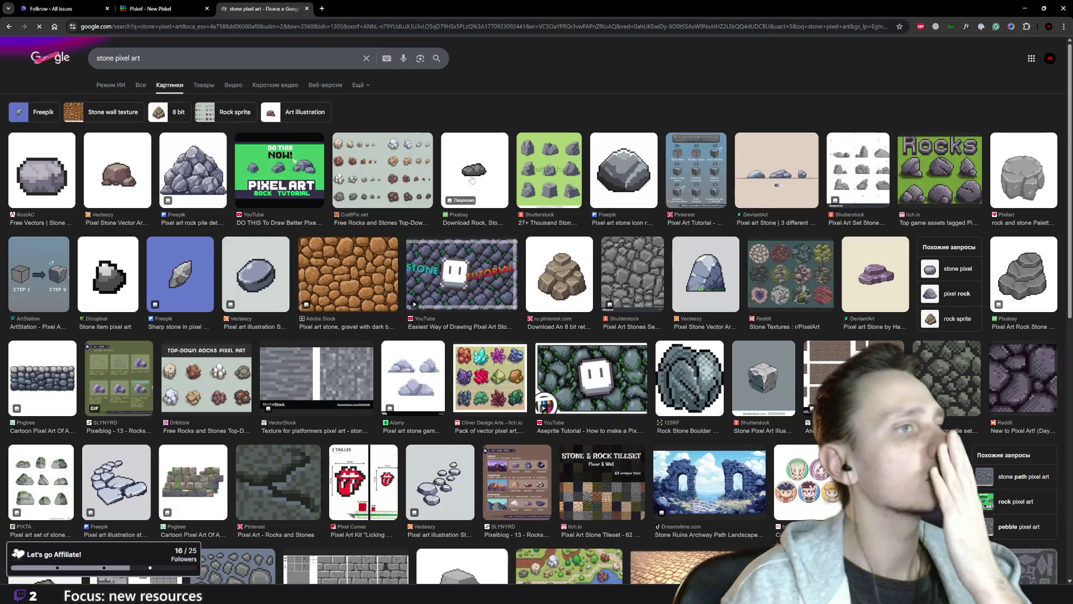
- Browse the stone pixel art results, then replace 'stone' with 'workshop' in the query
scroll(617, 290, down, 7)
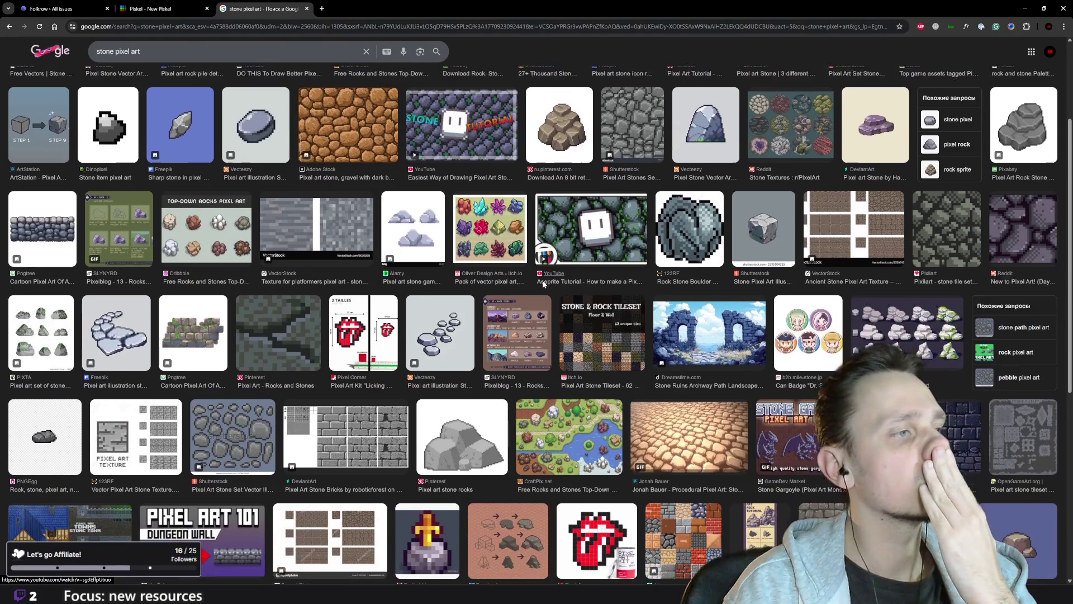
scroll(618, 395, down, 5)
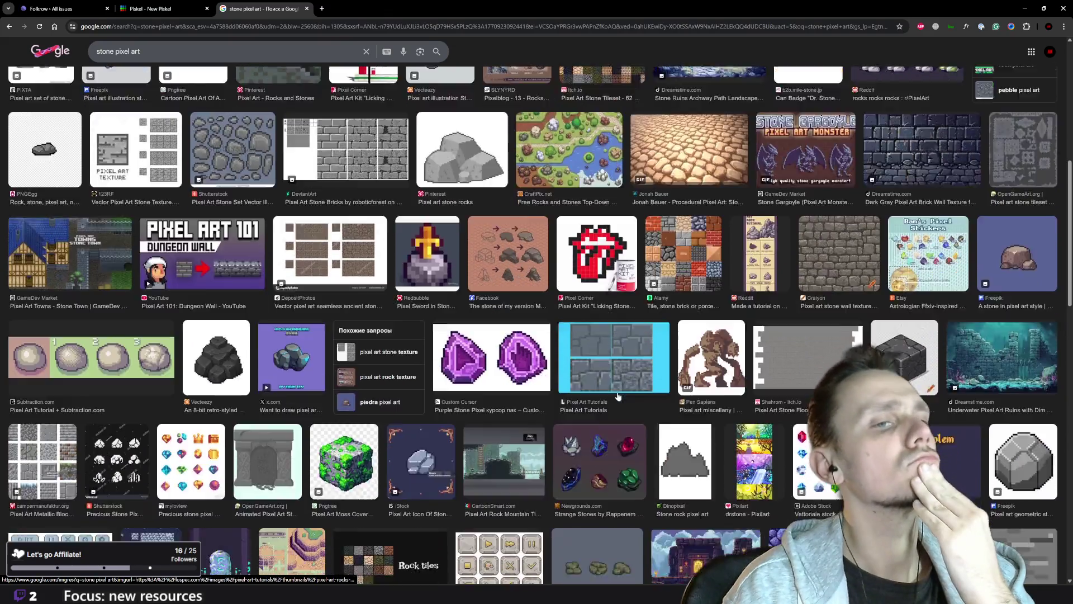
scroll(618, 396, down, 4)
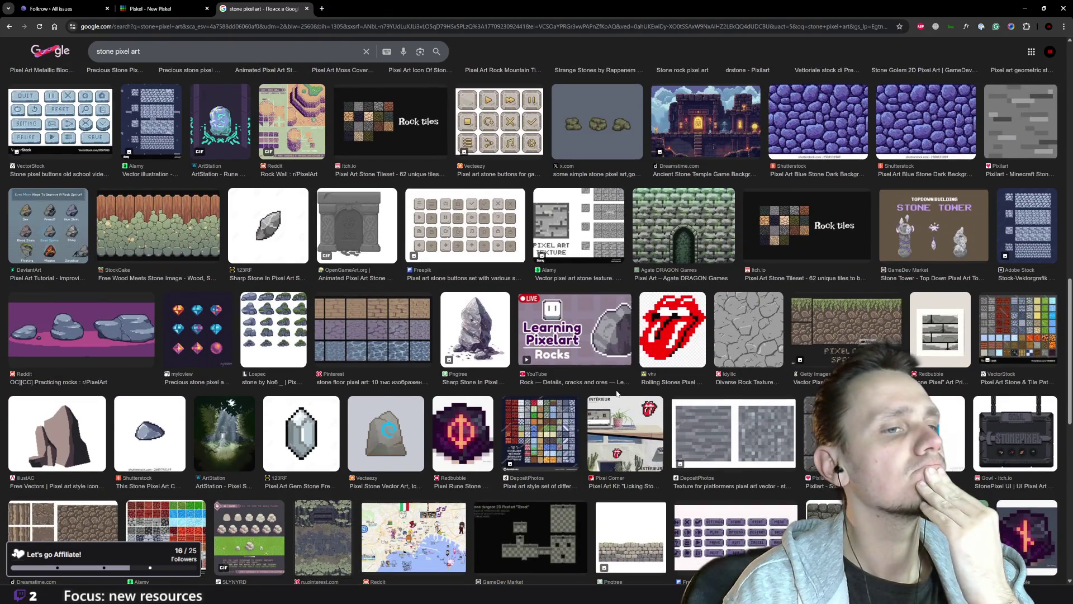
scroll(617, 393, down, 4)
key(Home)
double_click(105, 59)
text(workshop)
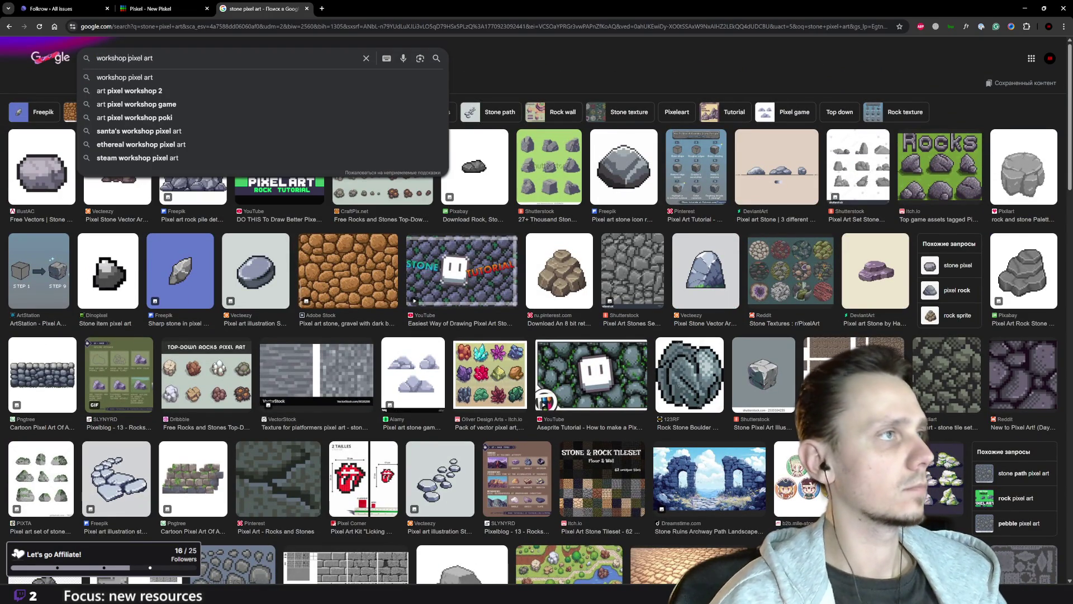
- Run and browse the 'workshop pixel art' image search, then select the query text
key(Return)
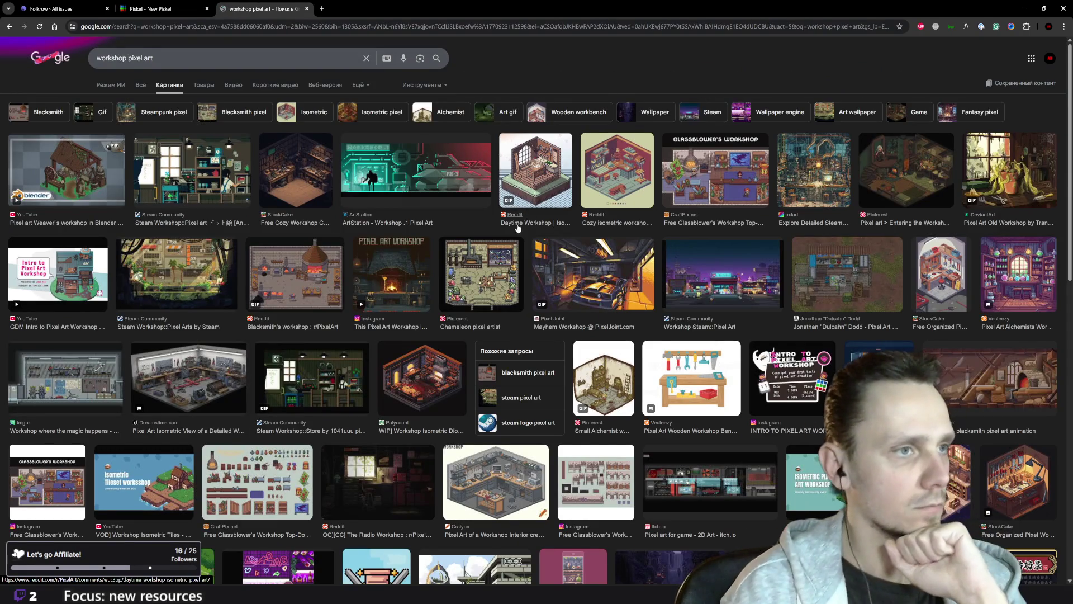
scroll(436, 223, down, 5)
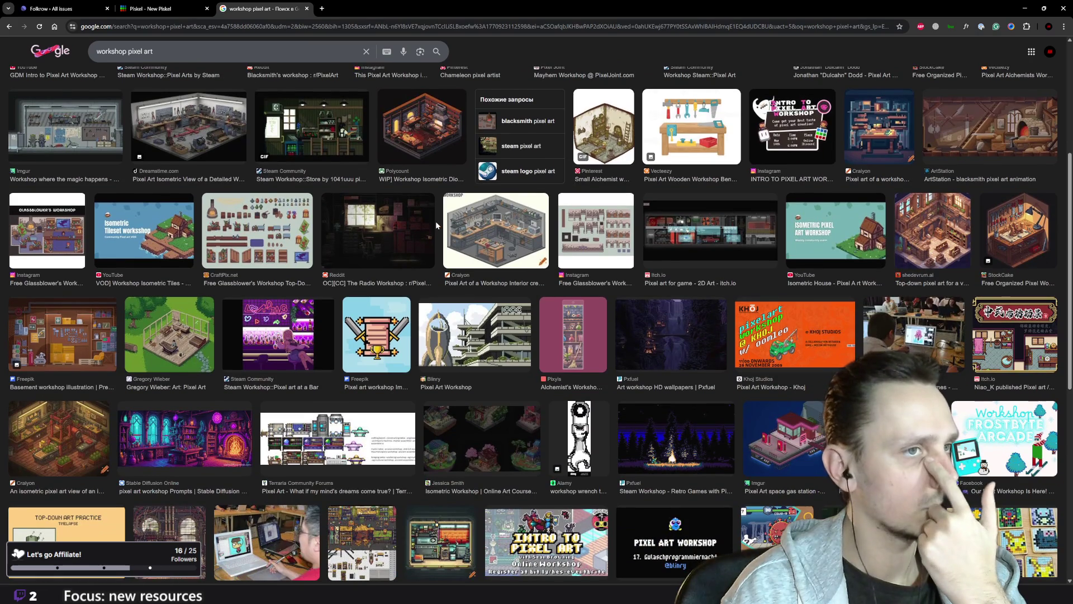
scroll(437, 225, down, 7)
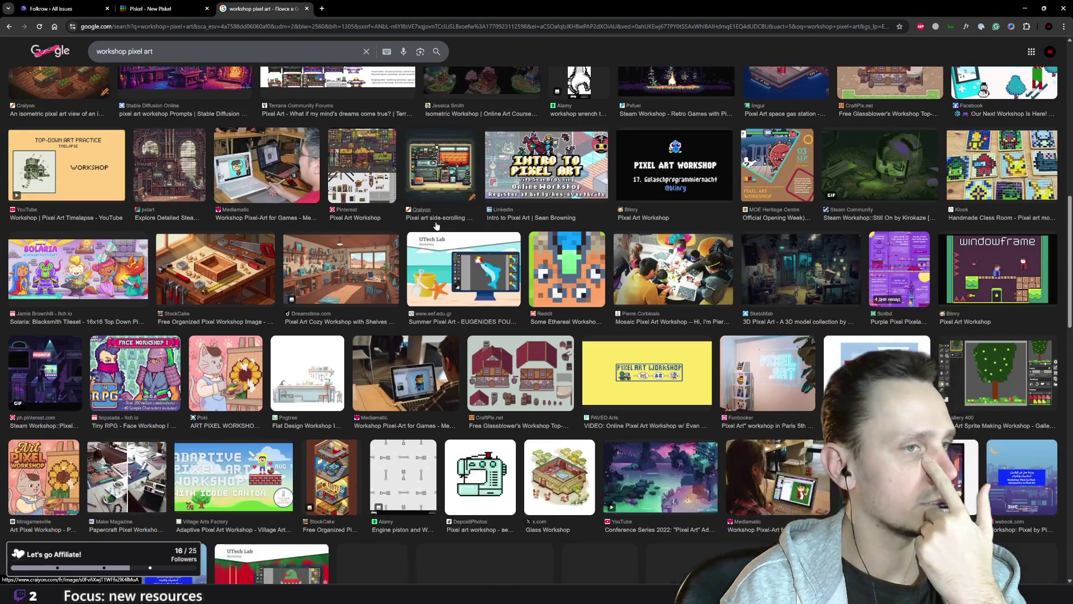
scroll(433, 226, down, 2)
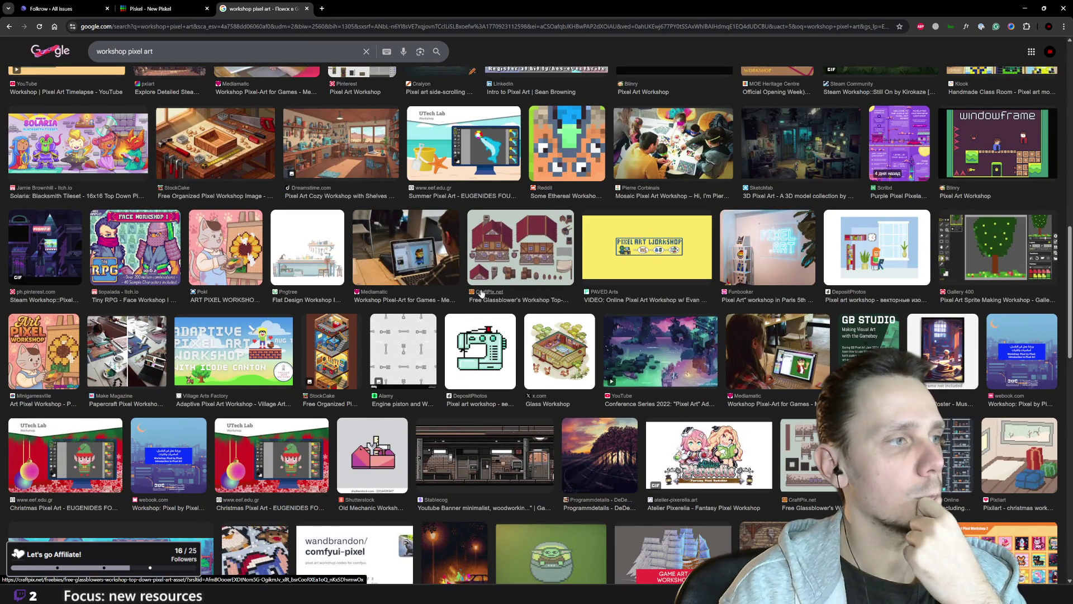
scroll(396, 256, down, 8)
scroll(433, 317, down, 6)
scroll(433, 317, up, 20)
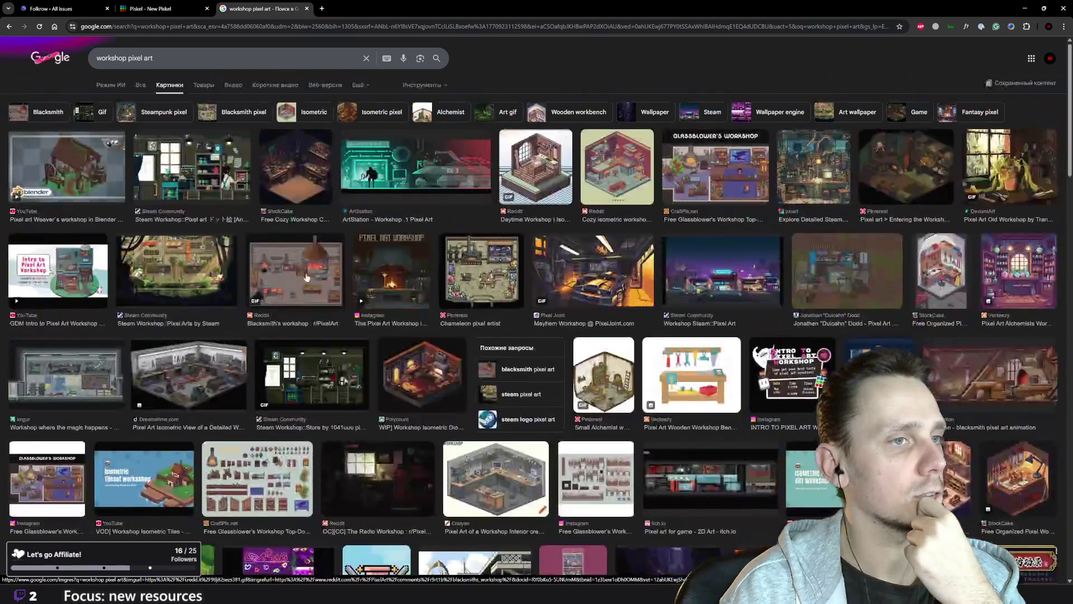
click(106, 58)
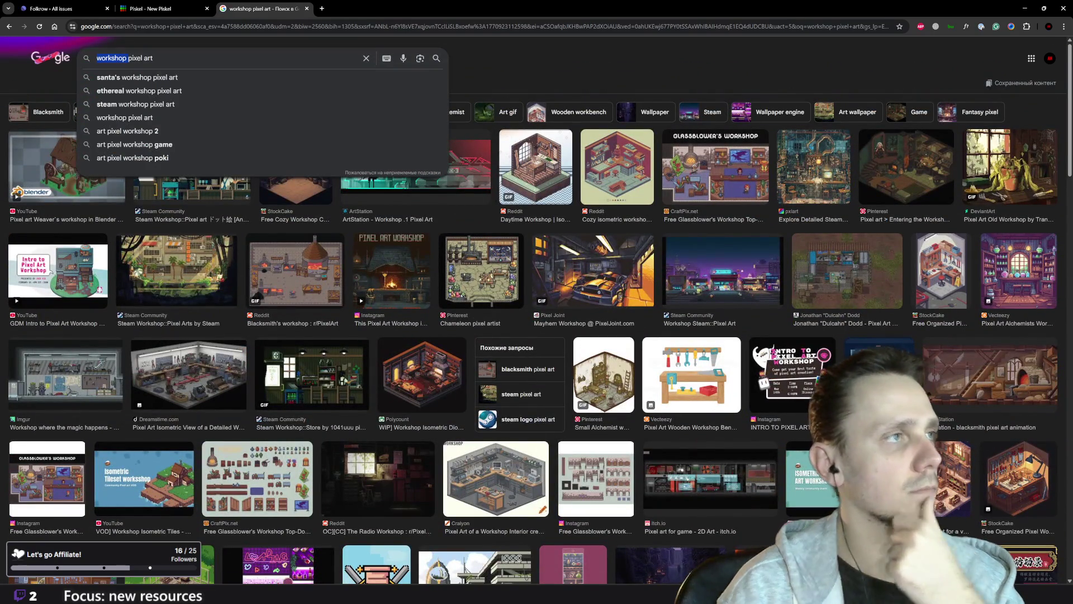
- Search images for 'hut pixel art' and scroll through the results
text(hut)
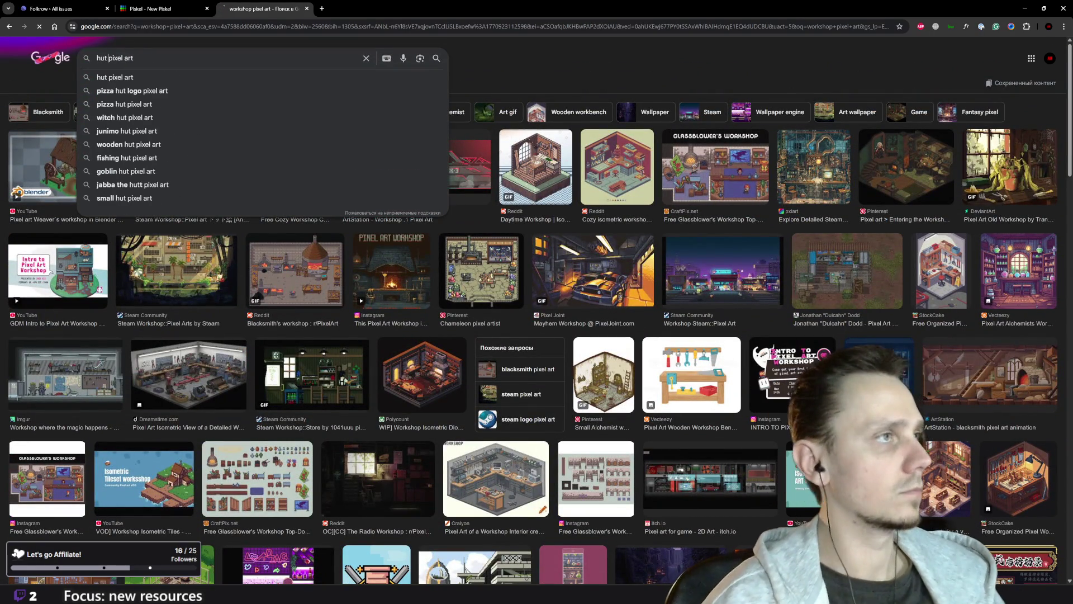
key(Return)
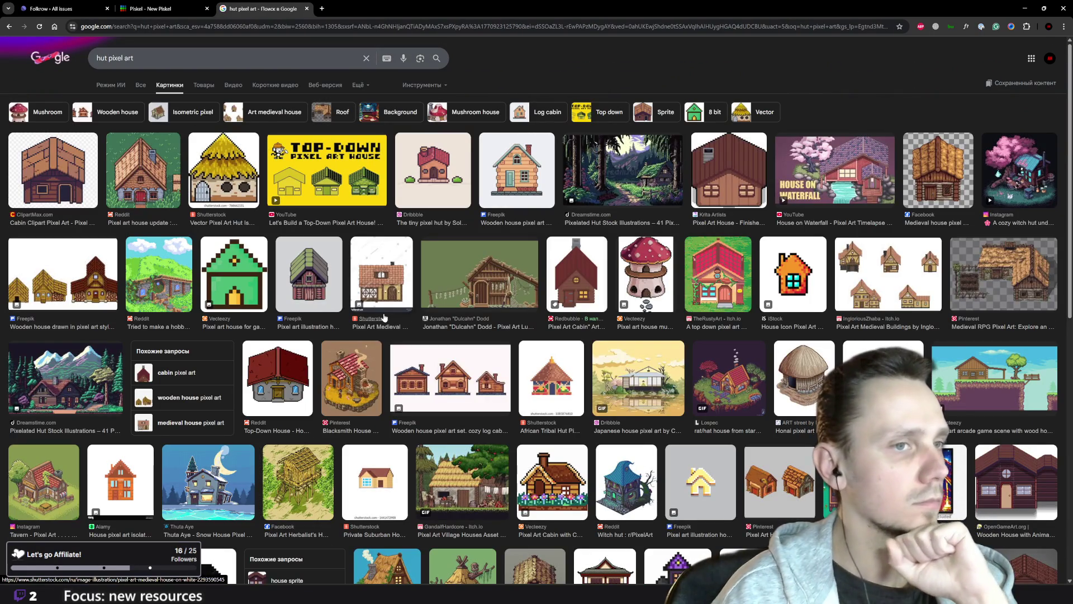
scroll(385, 317, down, 5)
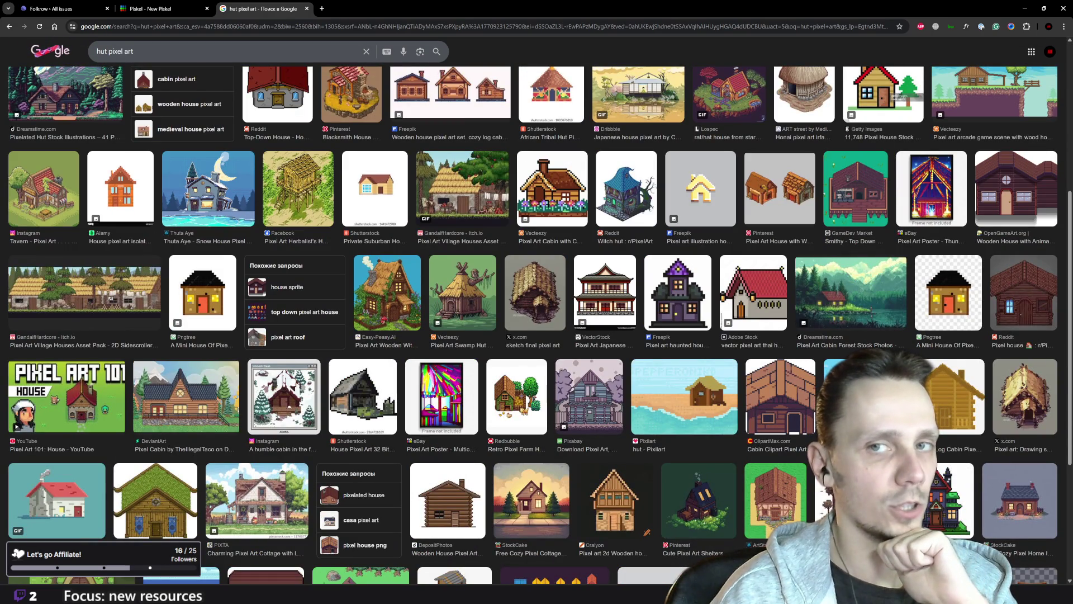
scroll(707, 316, down, 4)
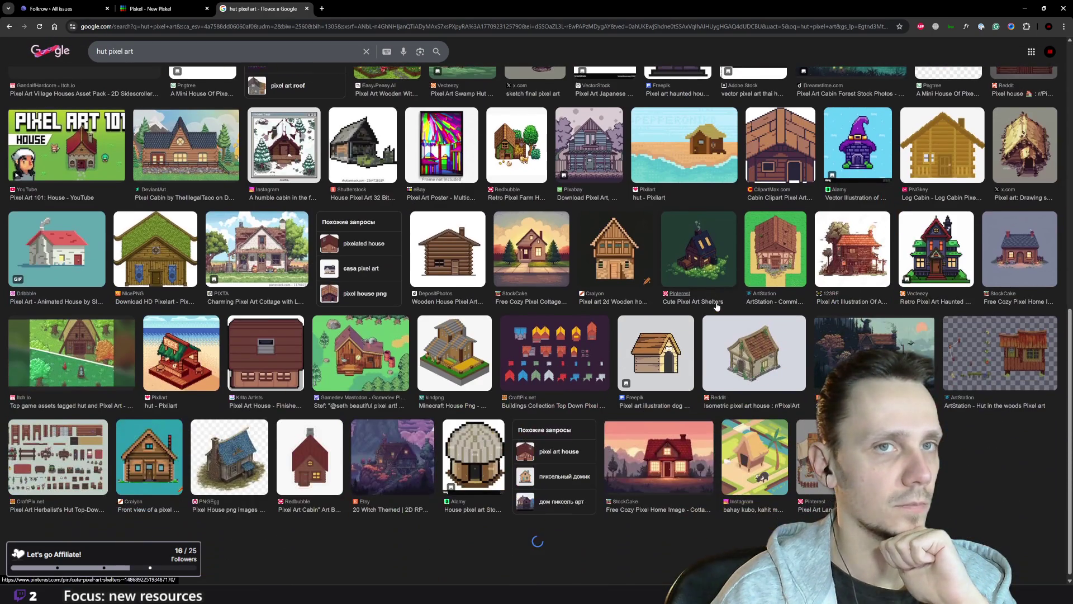
scroll(701, 322, down, 4)
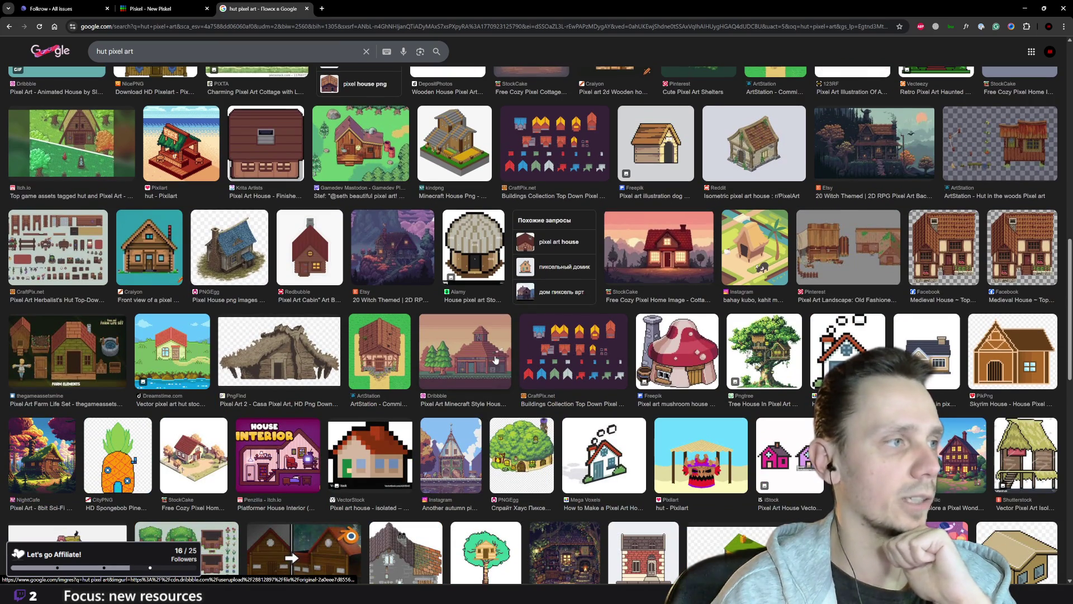
scroll(489, 346, down, 4)
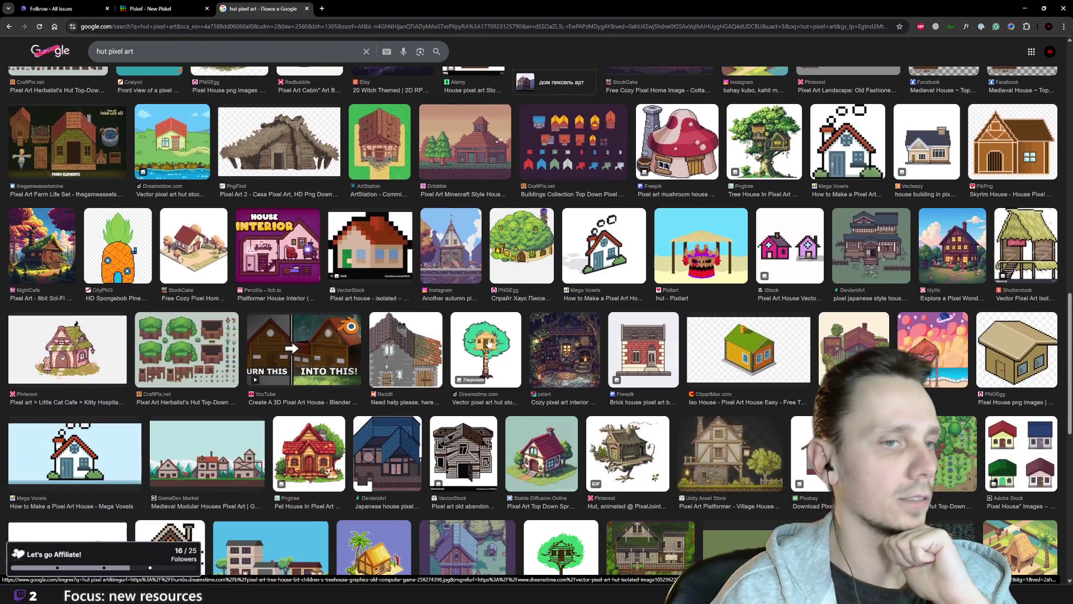
scroll(489, 344, down, 2)
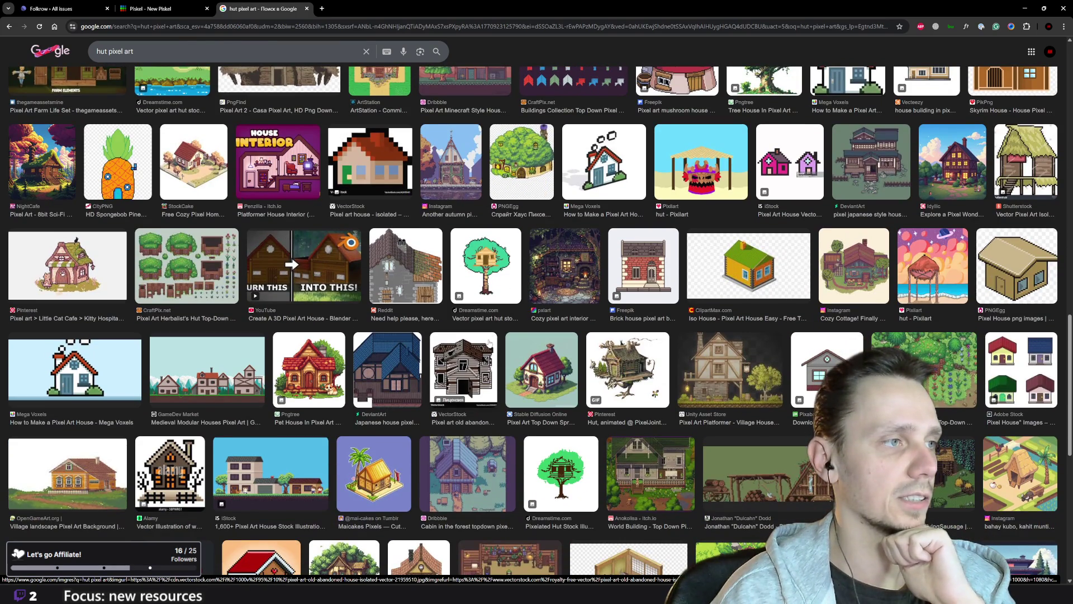
scroll(488, 343, down, 3)
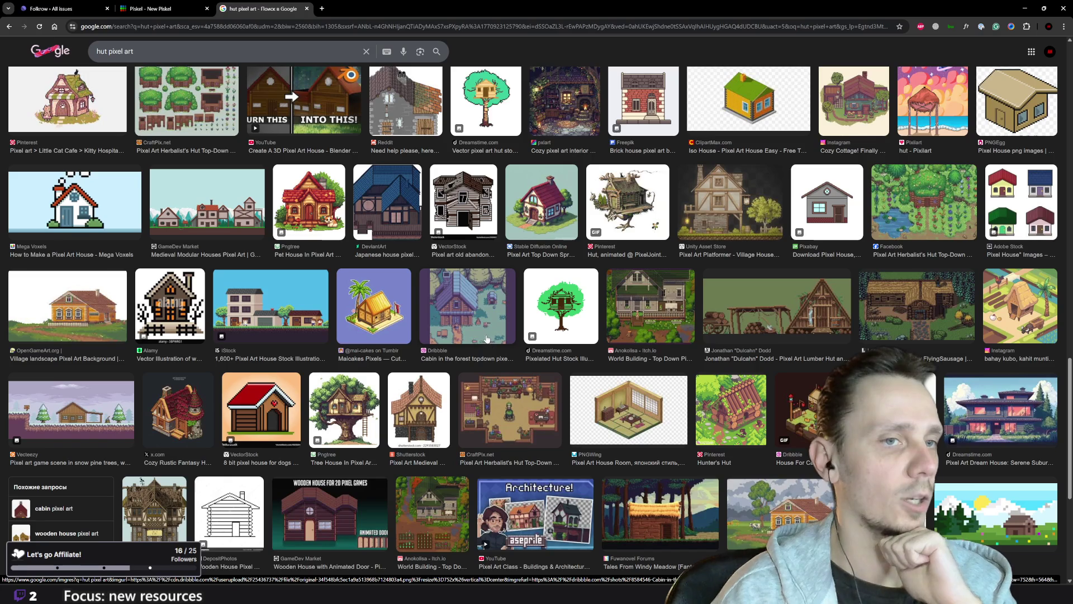
scroll(487, 341, down, 2)
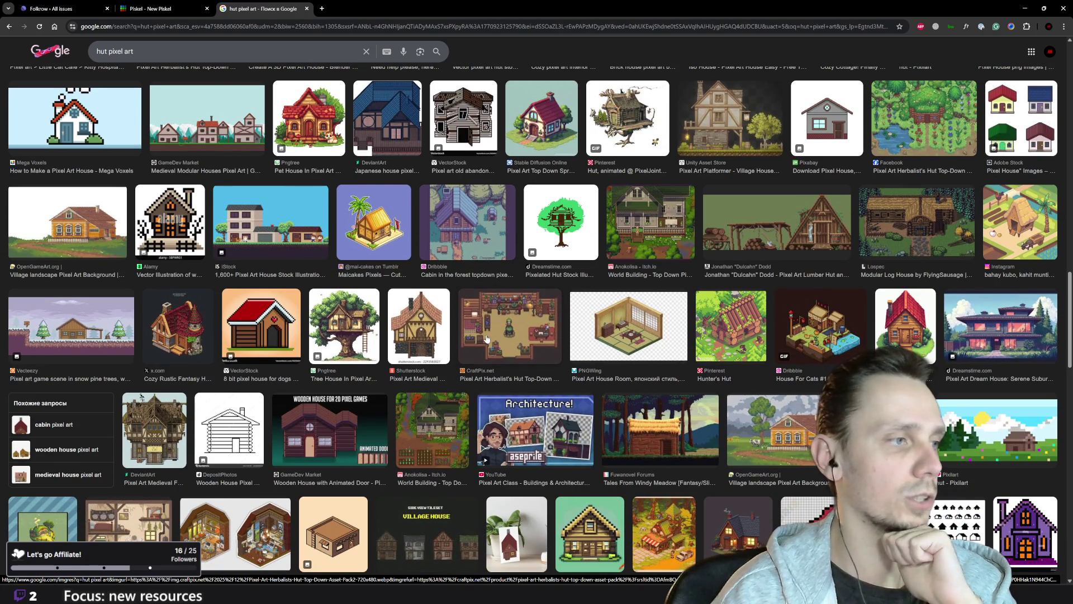
scroll(486, 338, down, 10)
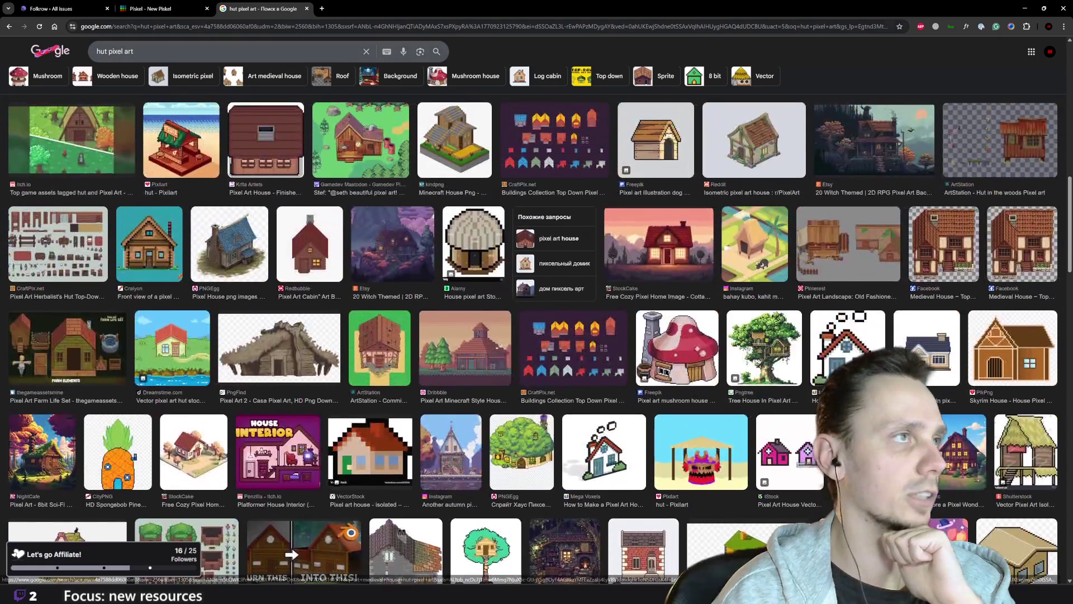
- Close the image results tab and bring the Godot editor forward
click(307, 9)
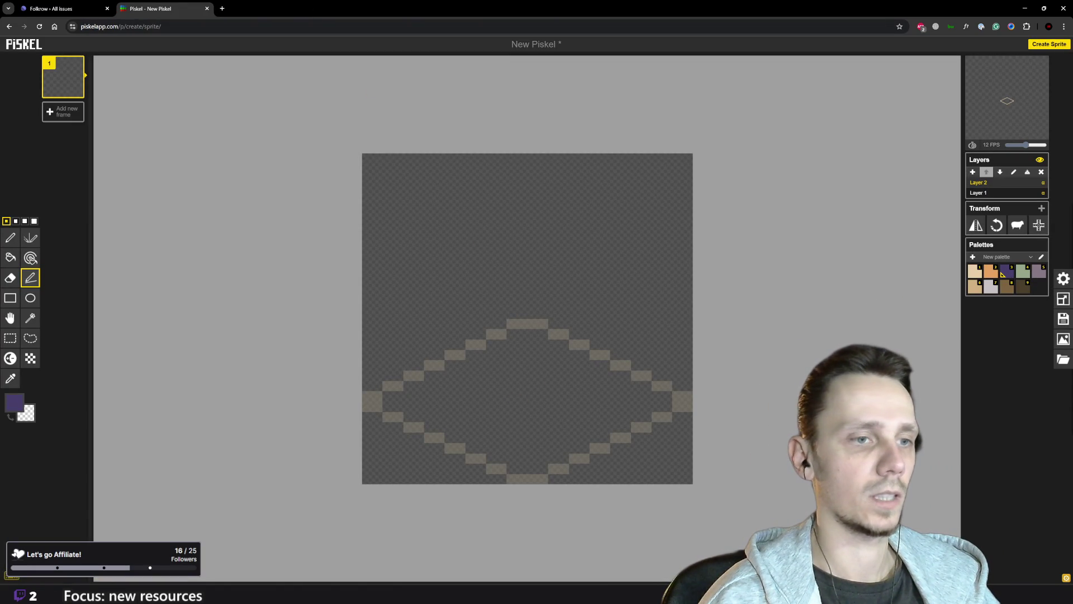
mouse_move(715, 594)
click(665, 540)
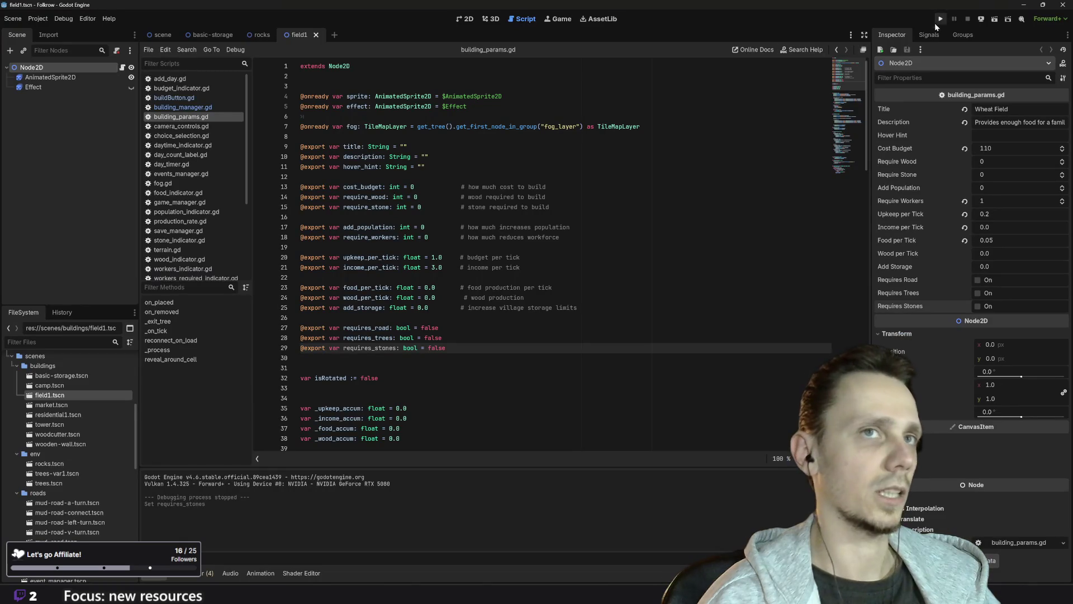
- Test-run the Godot project, stop it, and return to Piskel
click(941, 19)
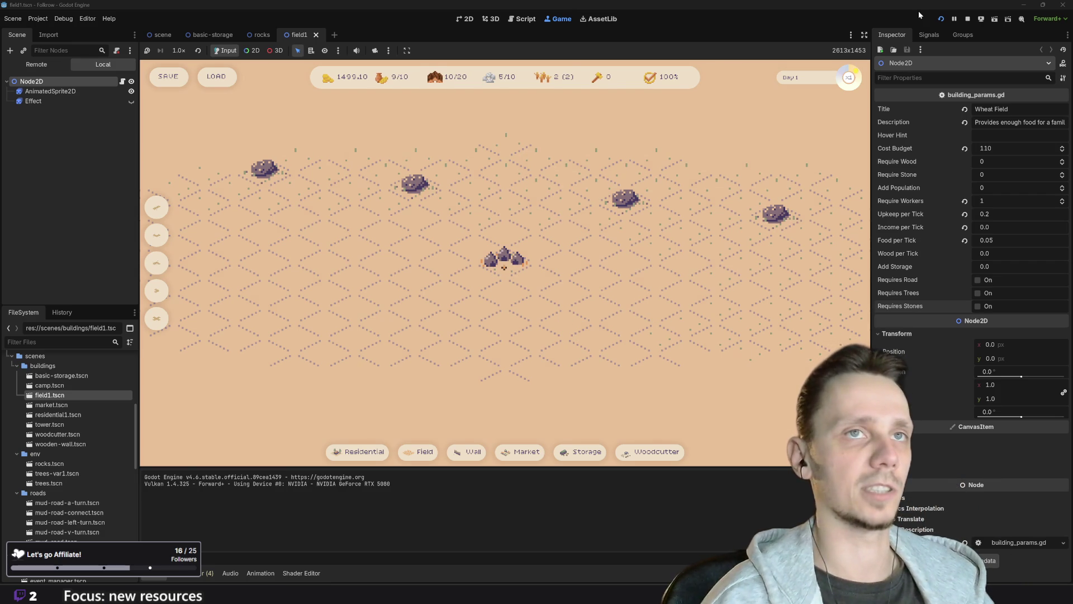
key(alt+Tab)
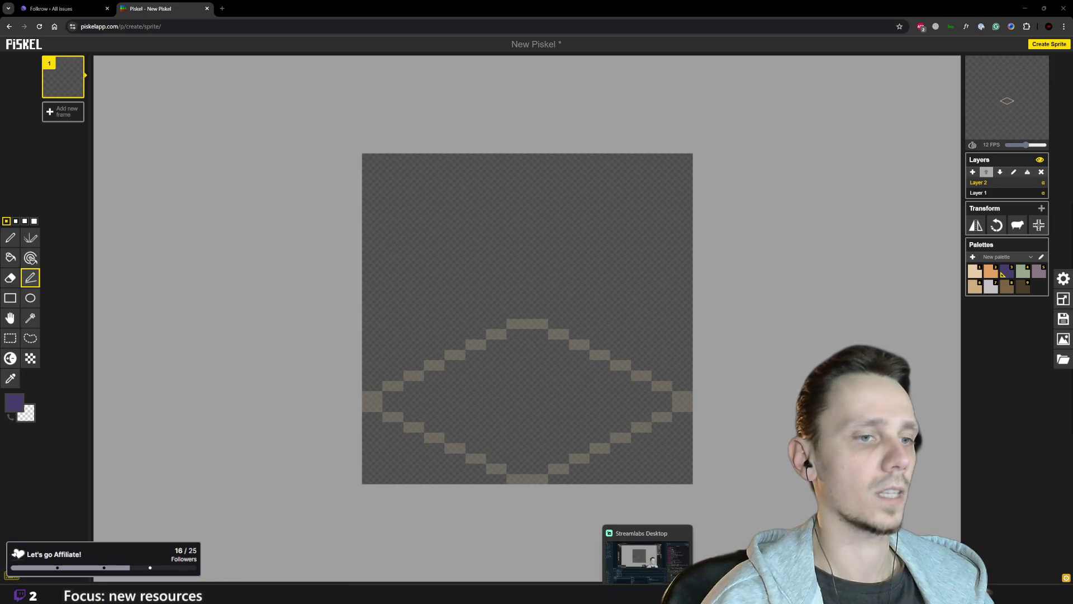
click(670, 526)
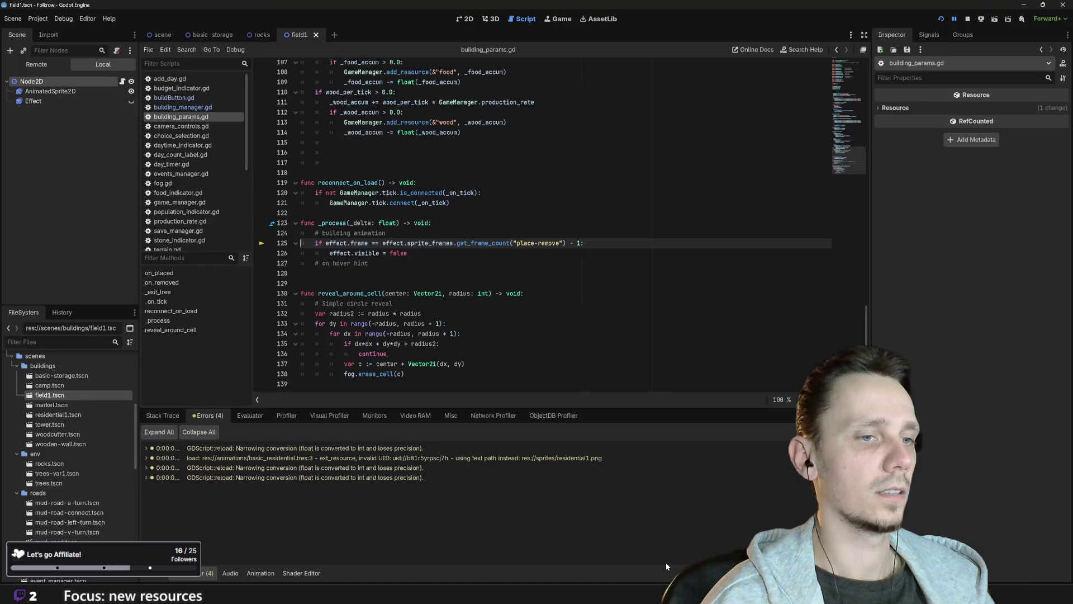
click(962, 23)
mouse_move(458, 595)
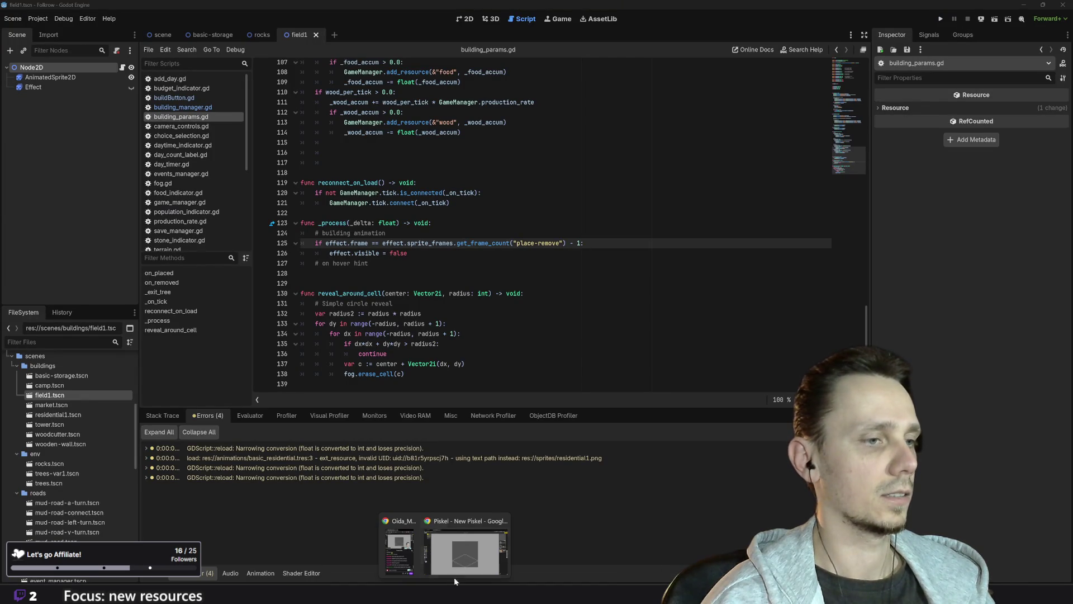
click(458, 551)
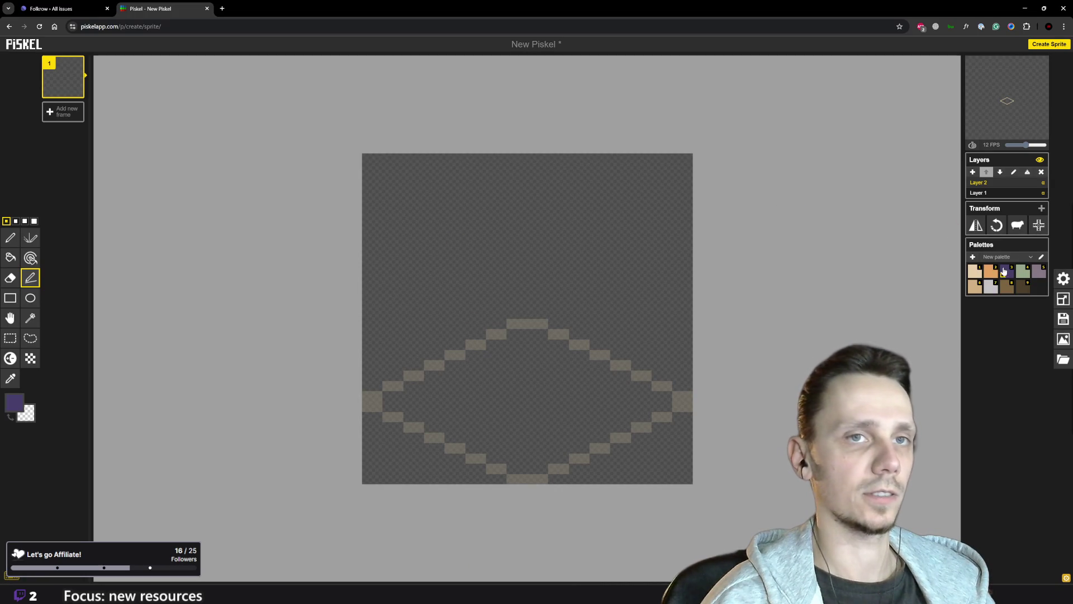
- Draw a purple peaked hut shape centred inside the diamond, undoing one stray line
click(429, 417)
drag(432, 414, 463, 413)
key(ctrl+z)
key(ctrl+z)
key(p)
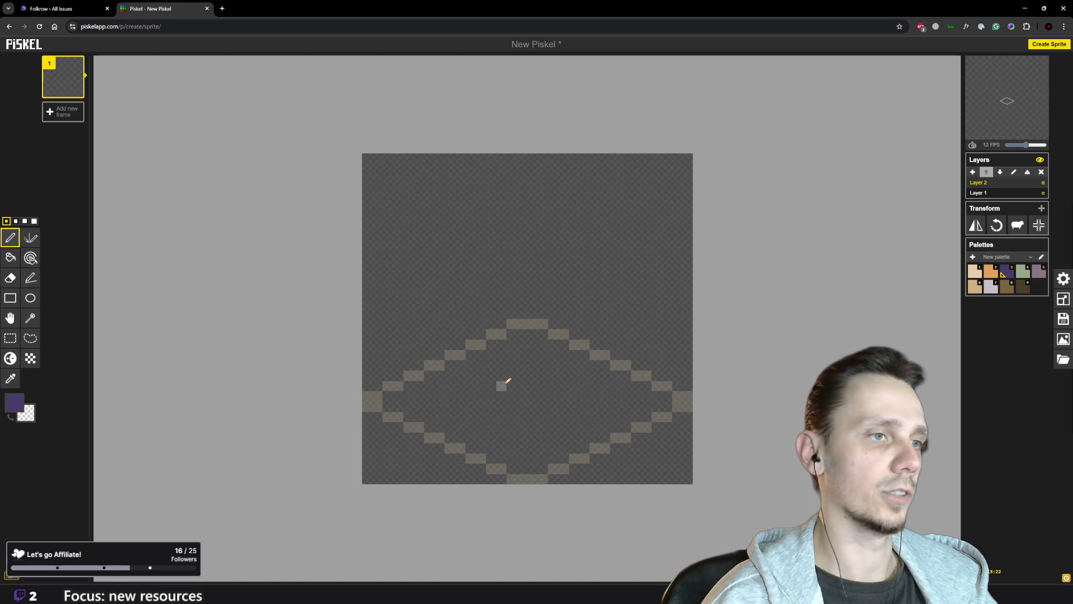
drag(498, 386, 556, 375)
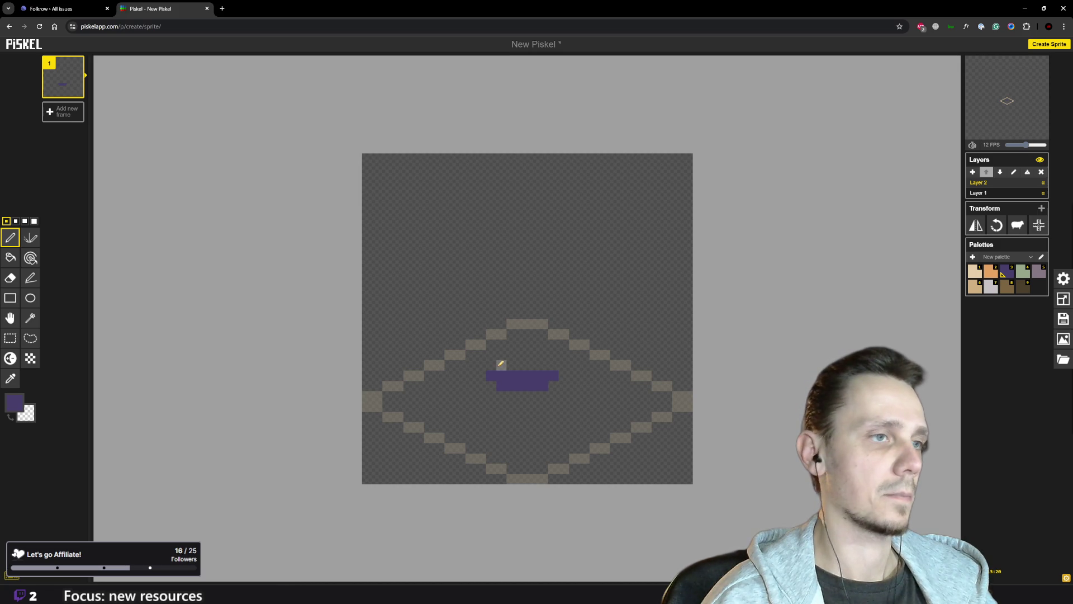
mouse_move(502, 342)
mouse_down()
mouse_move(539, 348)
mouse_move(530, 365)
mouse_up()
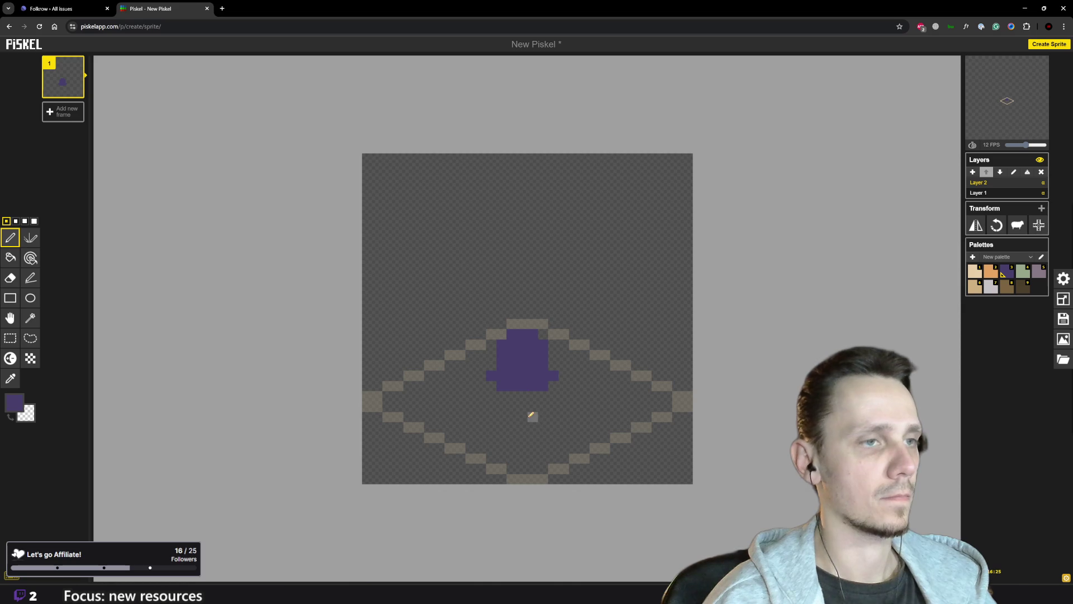
click(522, 324)
- Choose the greyish-mauve swatch as drawing colour and switch to Godot
scroll(552, 405, down, 1)
scroll(550, 403, down, 2)
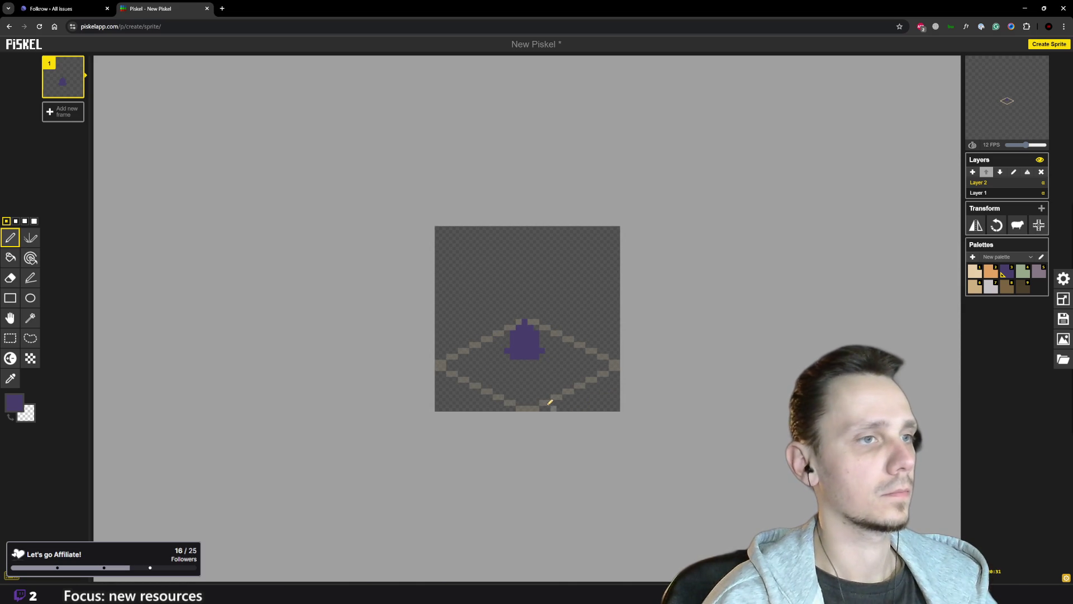
scroll(542, 392, up, 3)
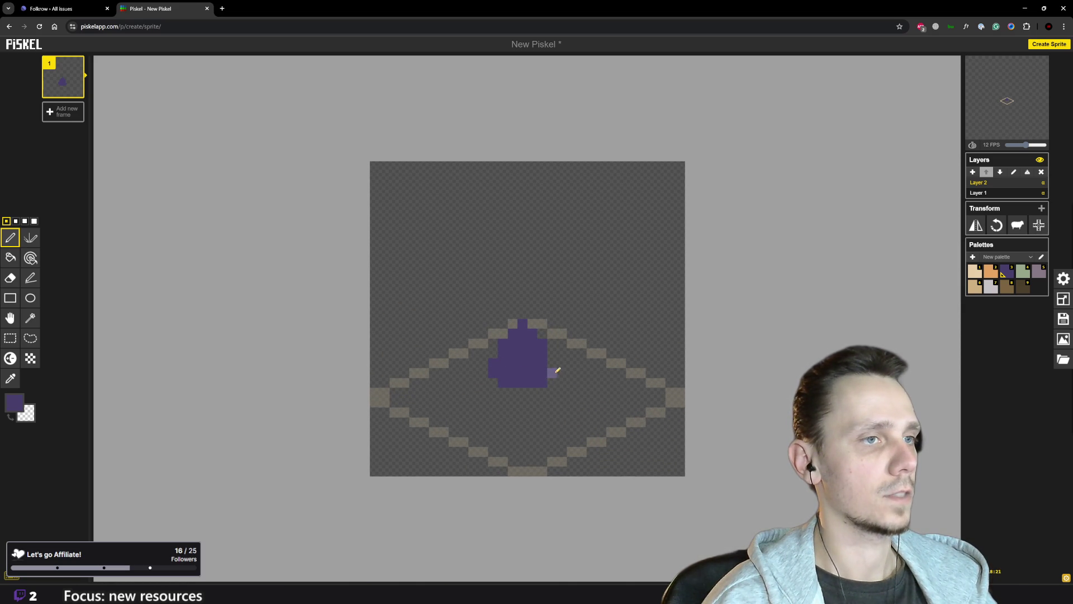
scroll(592, 409, down, 2)
scroll(557, 351, up, 2)
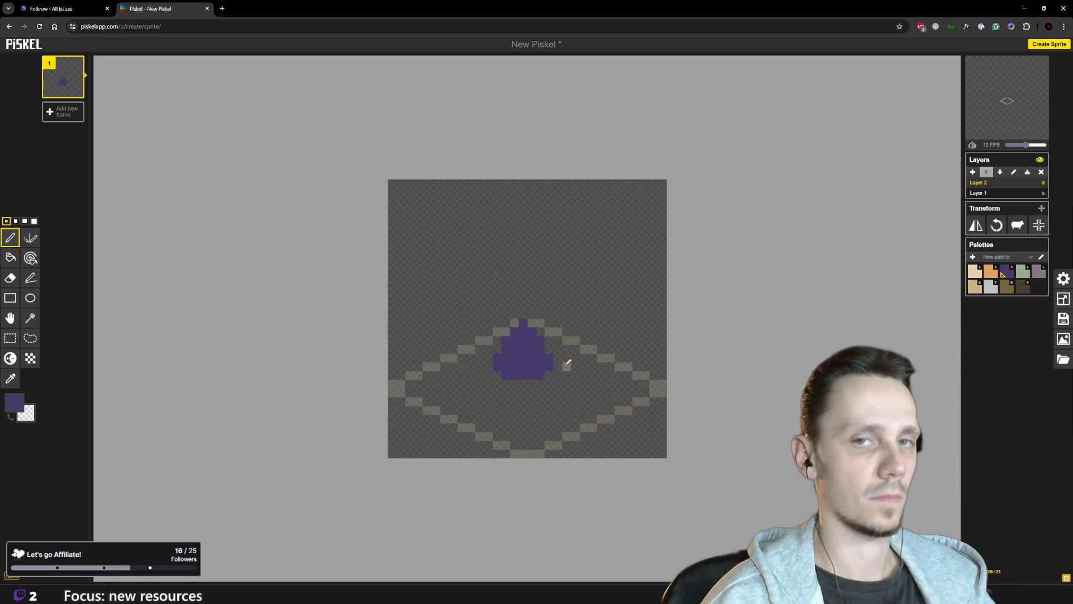
click(1040, 272)
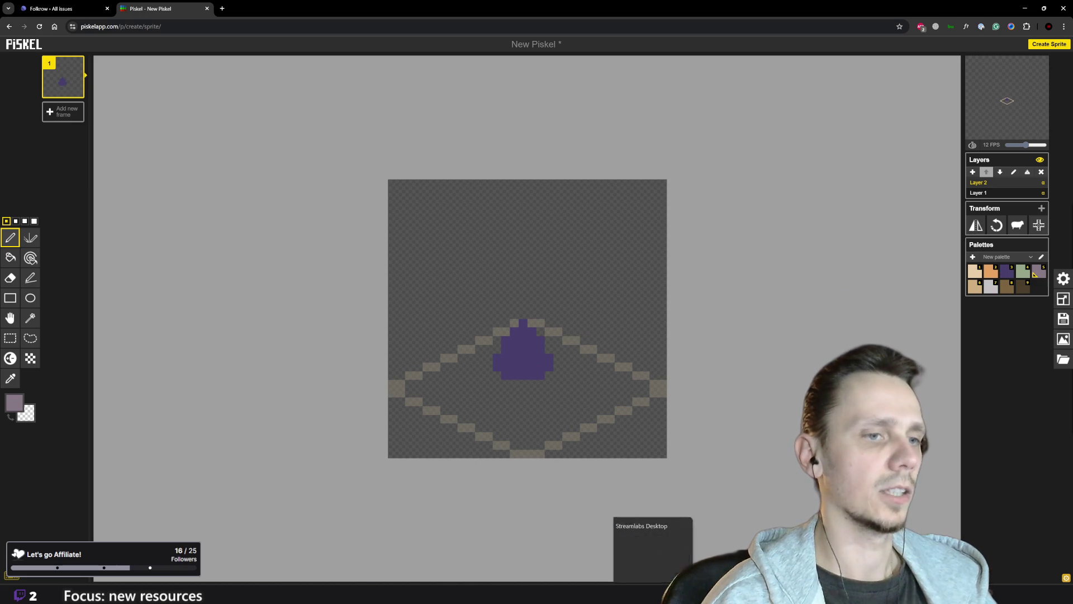
click(666, 558)
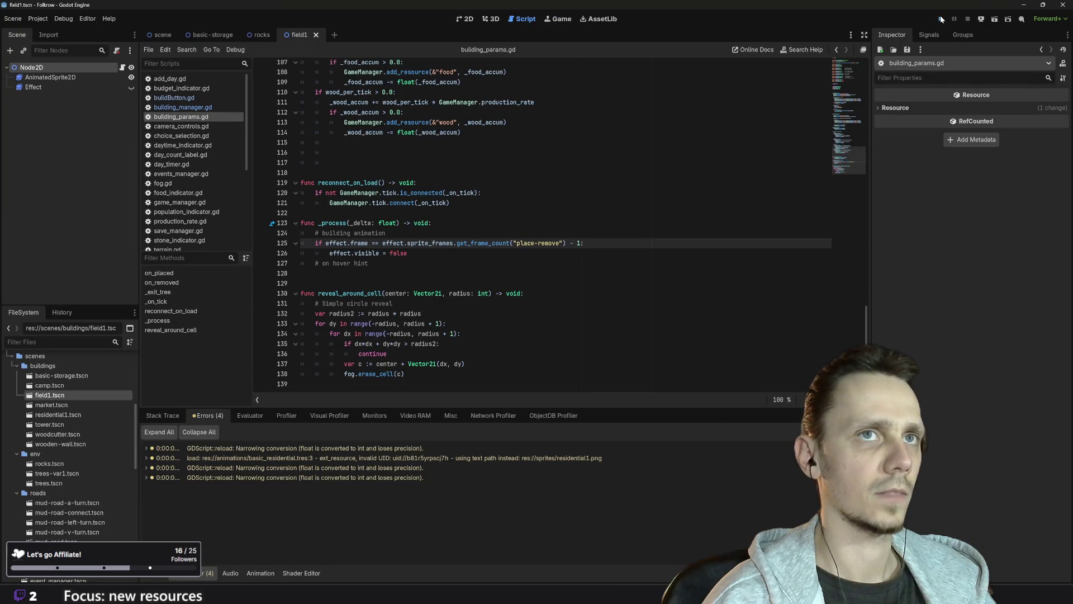
- Run the Godot game once more, stop it, and return to the Piskel sprite
click(941, 19)
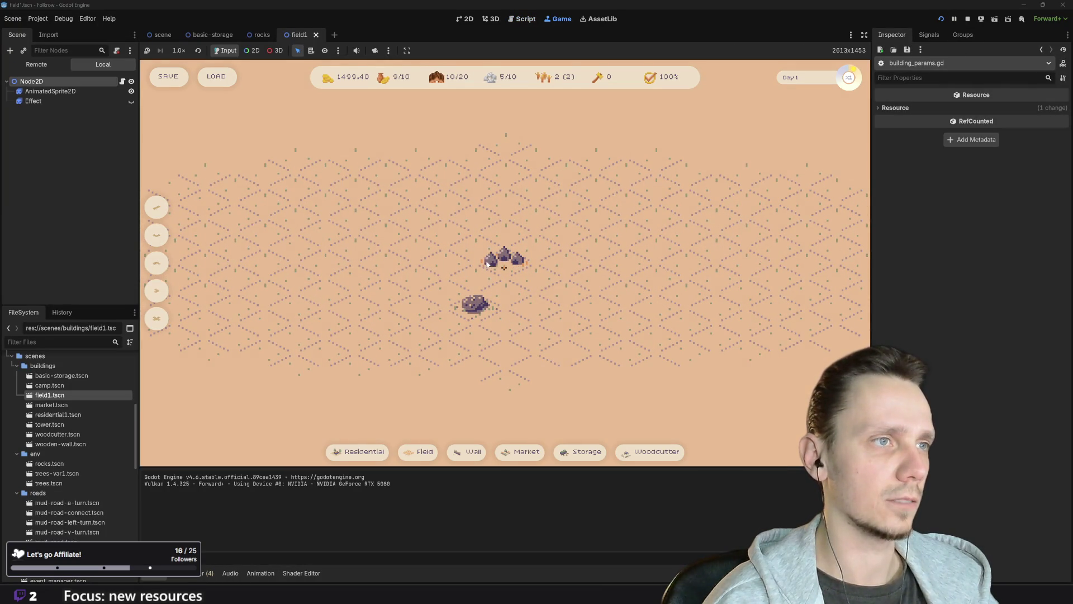
click(968, 20)
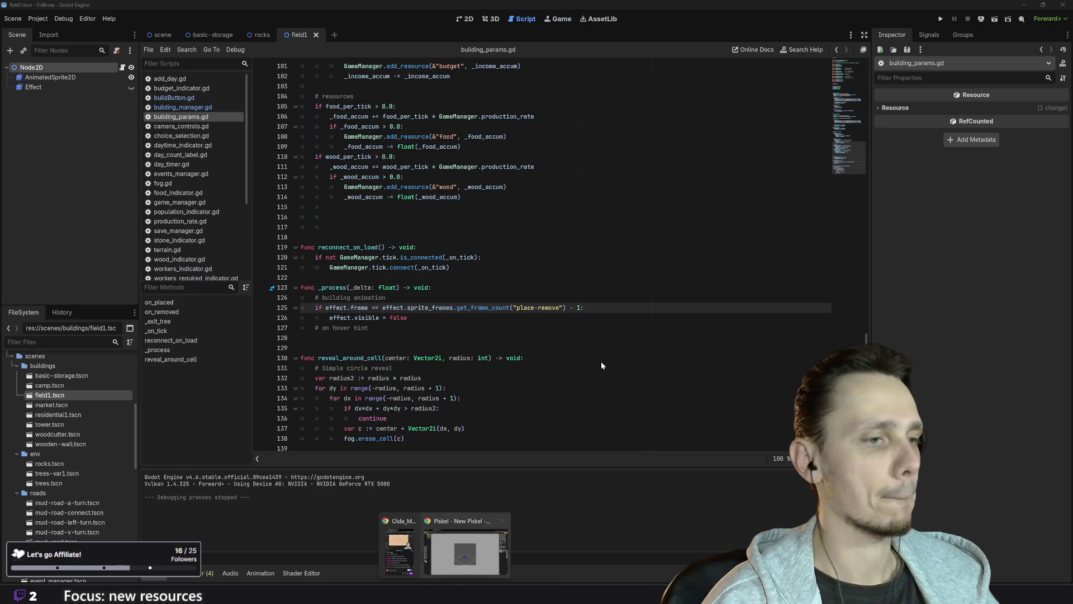
click(456, 486)
scroll(522, 428, up, 2)
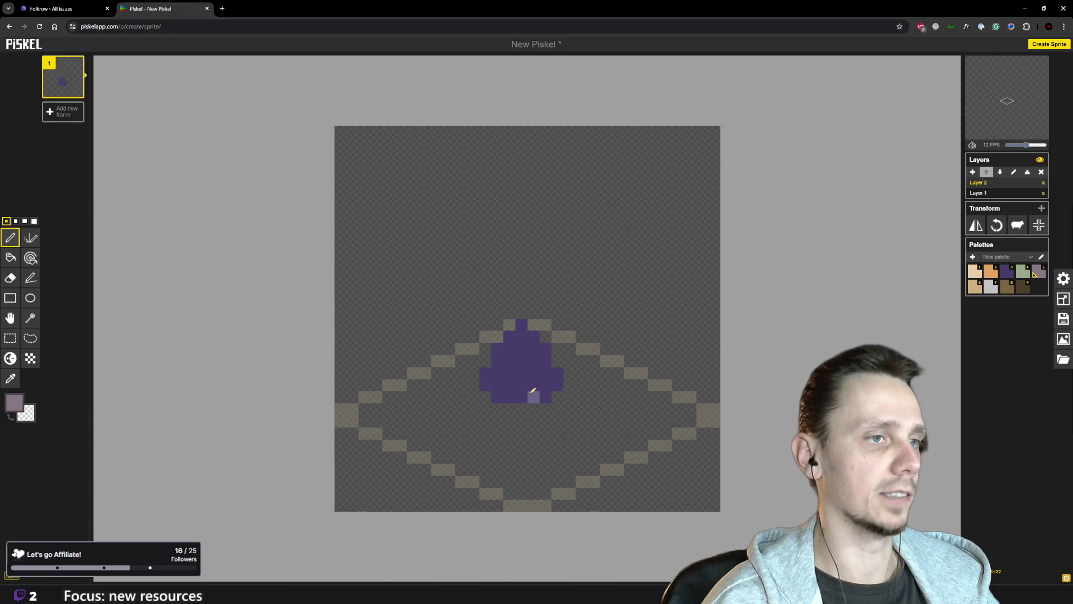
- Paint a lavender row across the hut and add dark-purple shading pixels at its lower left
mouse_move(546, 384)
mouse_down()
mouse_move(485, 385)
mouse_move(485, 373)
mouse_move(546, 373)
mouse_move(498, 360)
mouse_move(502, 343)
mouse_move(534, 349)
mouse_move(528, 334)
mouse_up()
scroll(525, 373, down, 3)
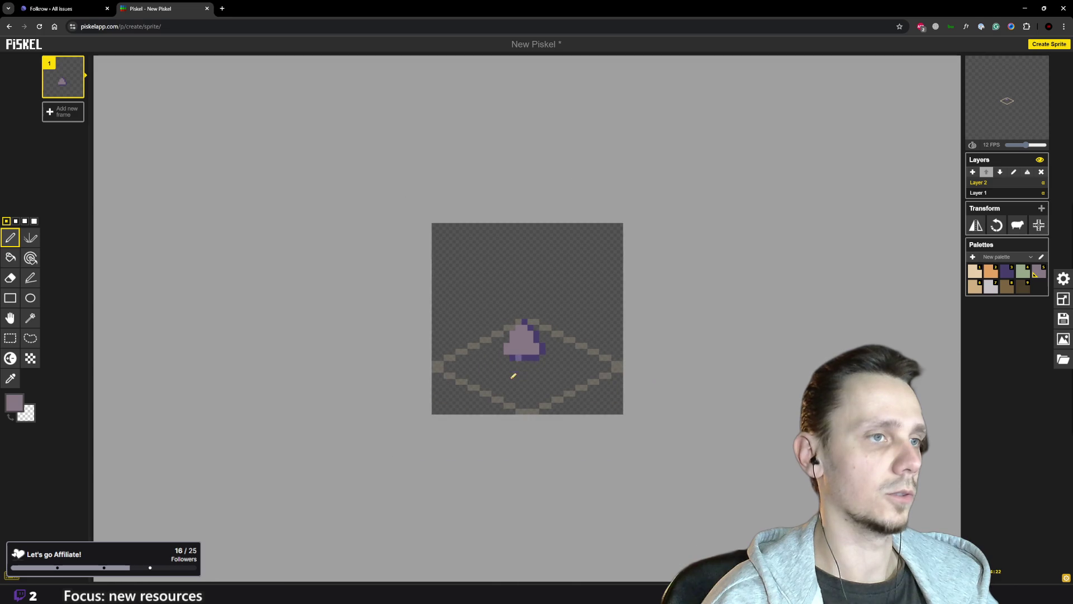
scroll(528, 364, up, 3)
key(3)
click(523, 364)
click(514, 374)
click(513, 364)
scroll(563, 380, down, 4)
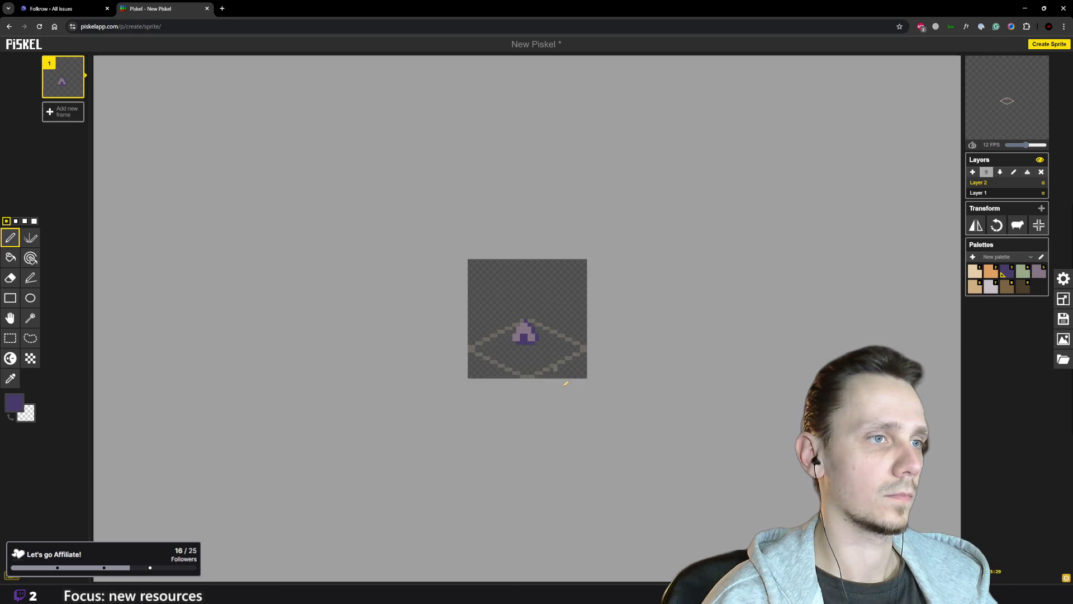
scroll(562, 367, up, 3)
scroll(562, 367, up, 1)
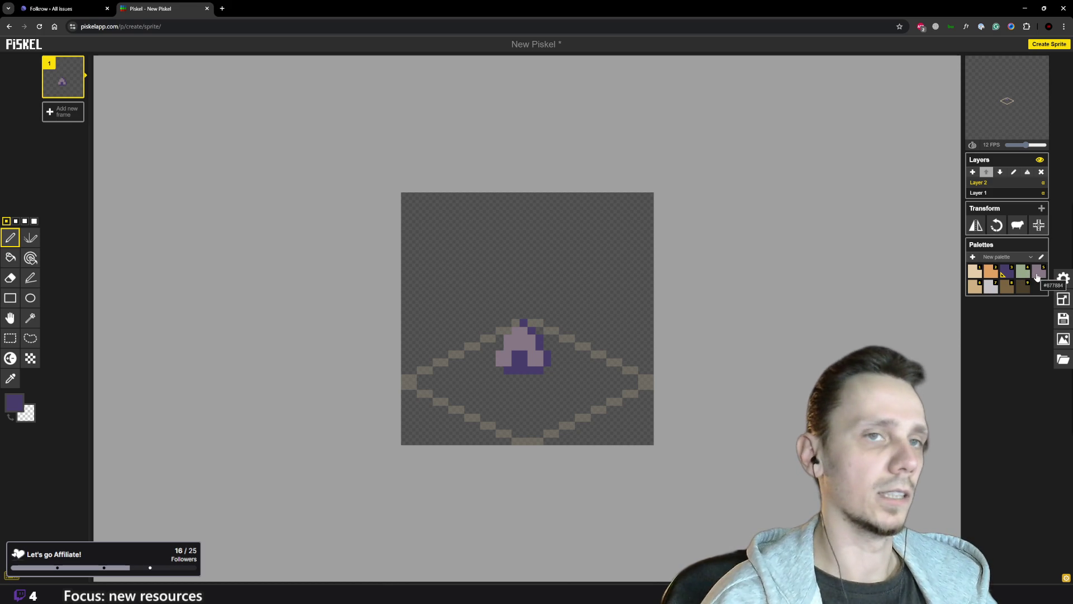
- Pick light grey for the highlight, then bring the Godot editor back to front
click(991, 288)
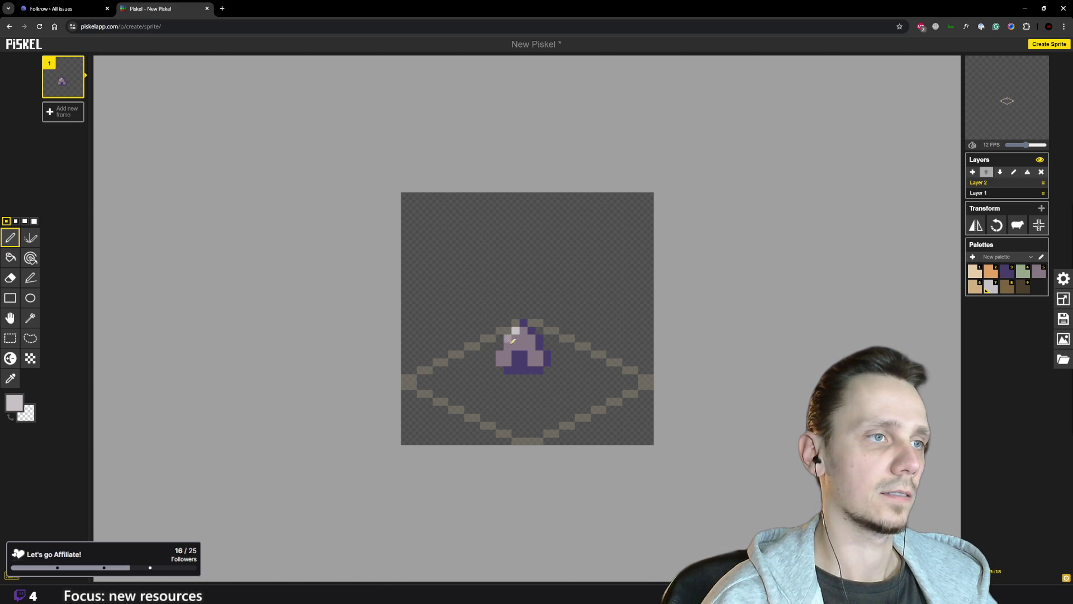
scroll(540, 423, down, 3)
scroll(536, 376, up, 1)
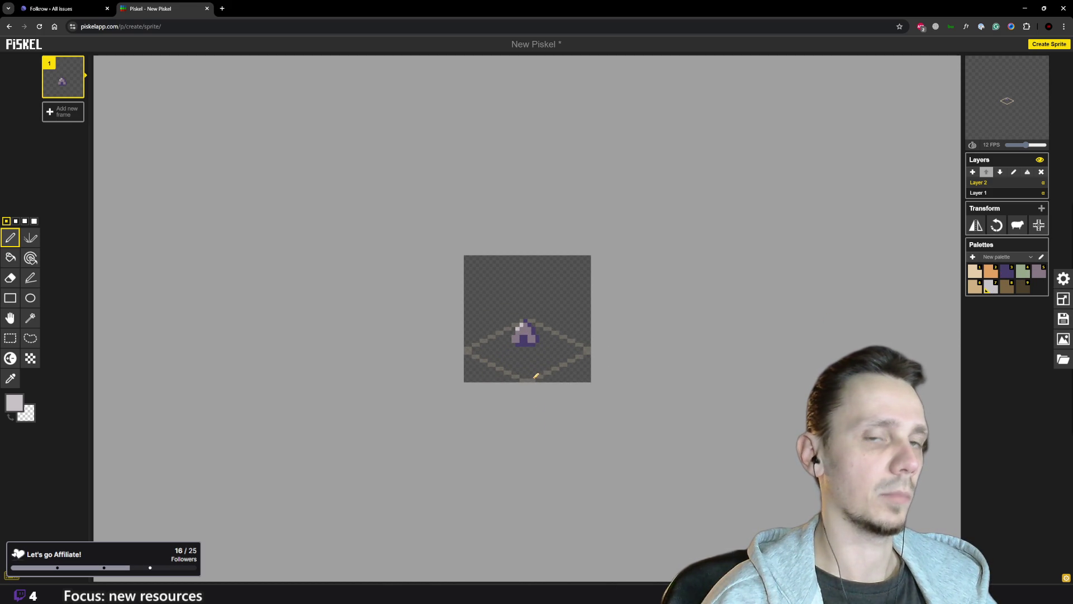
scroll(531, 361, up, 2)
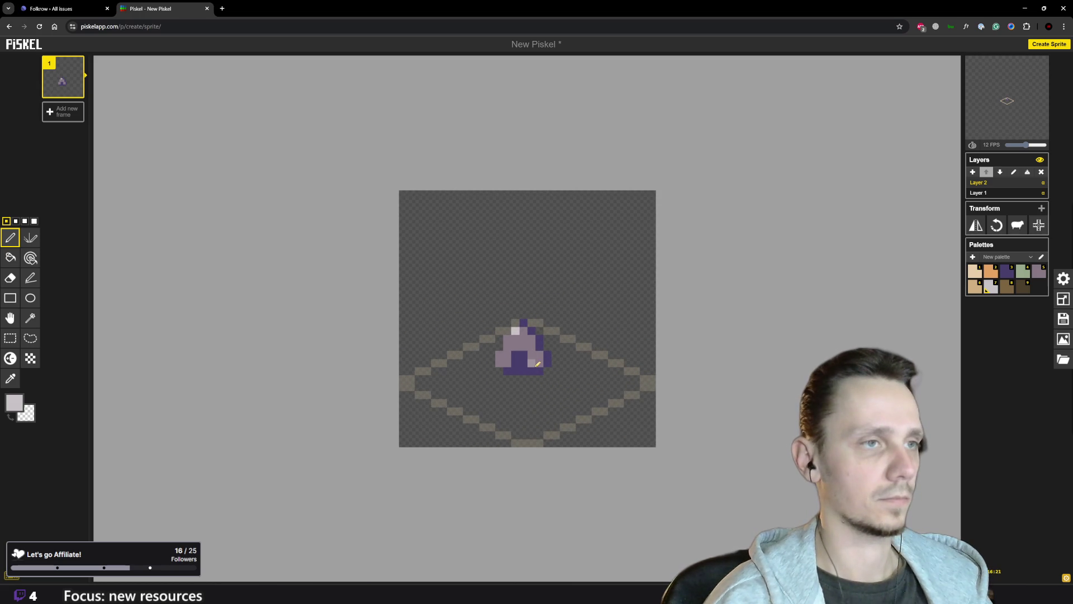
scroll(506, 370, down, 4)
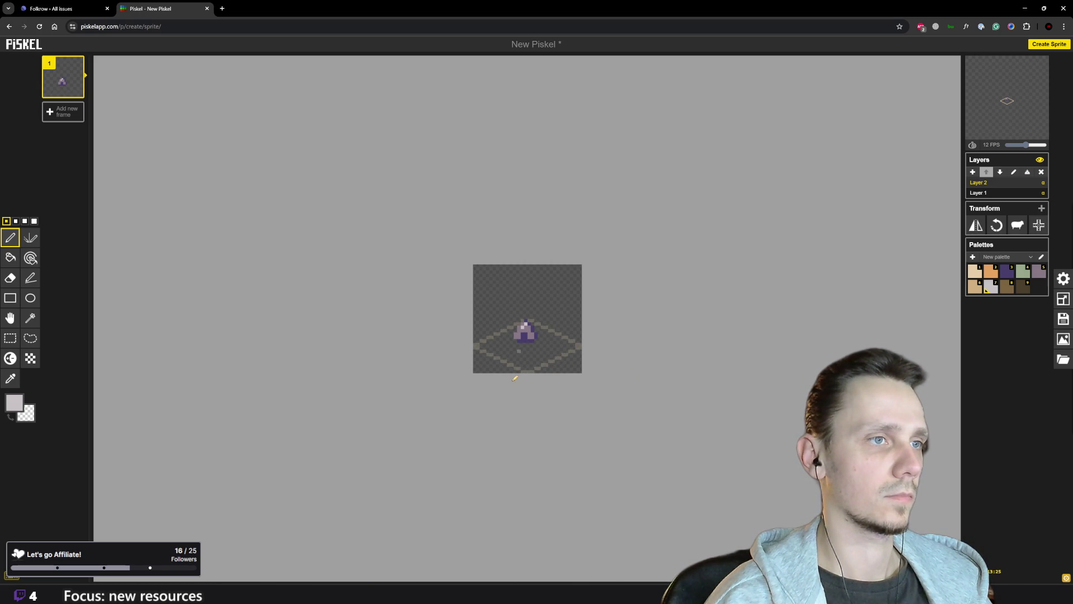
scroll(522, 345, up, 2)
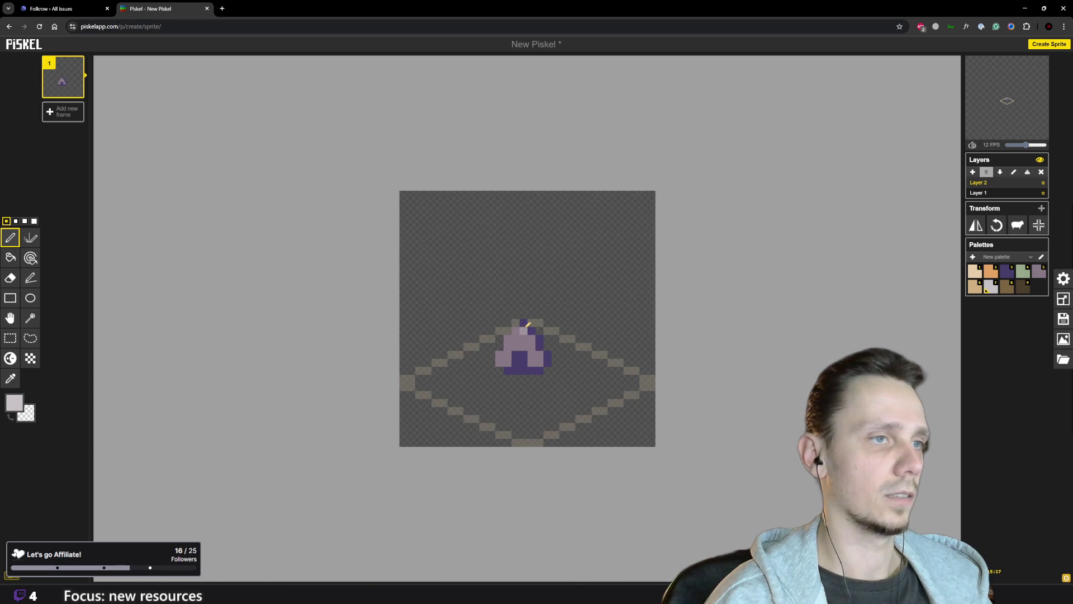
mouse_move(665, 593)
click(662, 542)
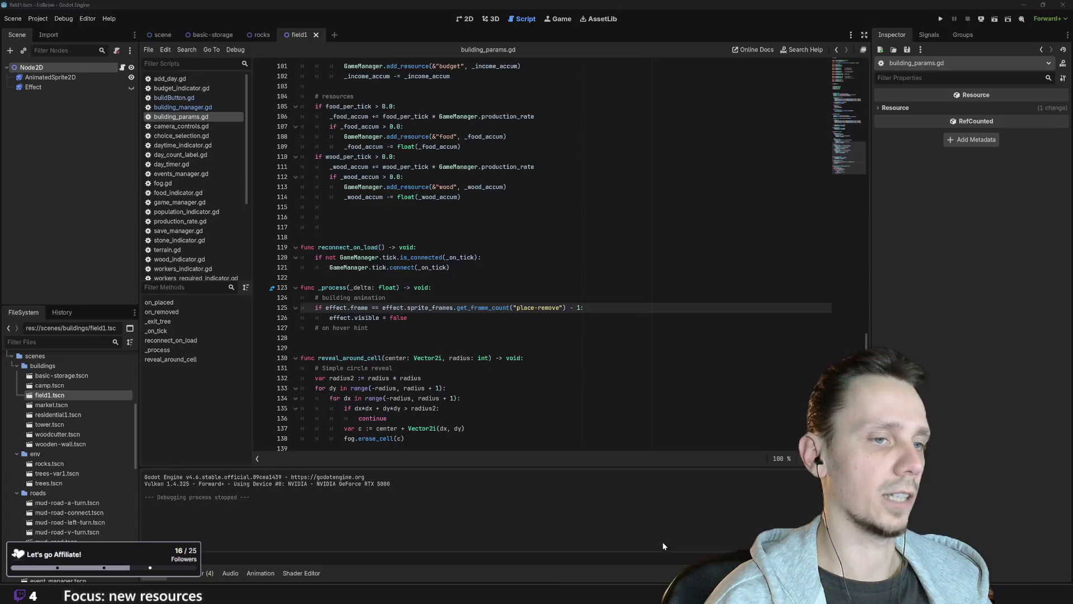
- Test-run the game to see the hut on the map, stop it, and return to Piskel
click(940, 19)
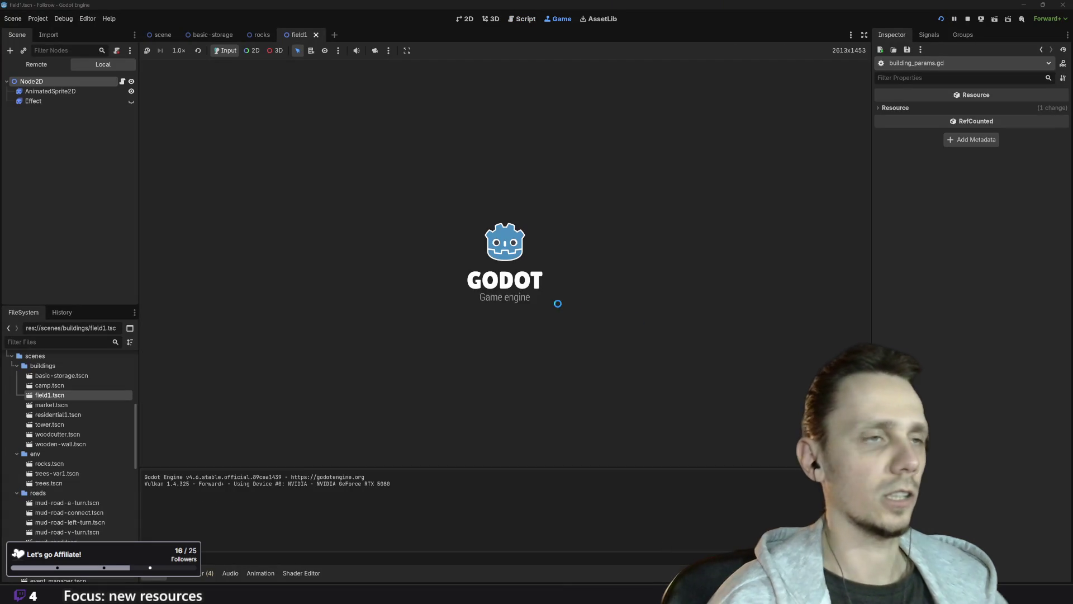
scroll(497, 267, up, 2)
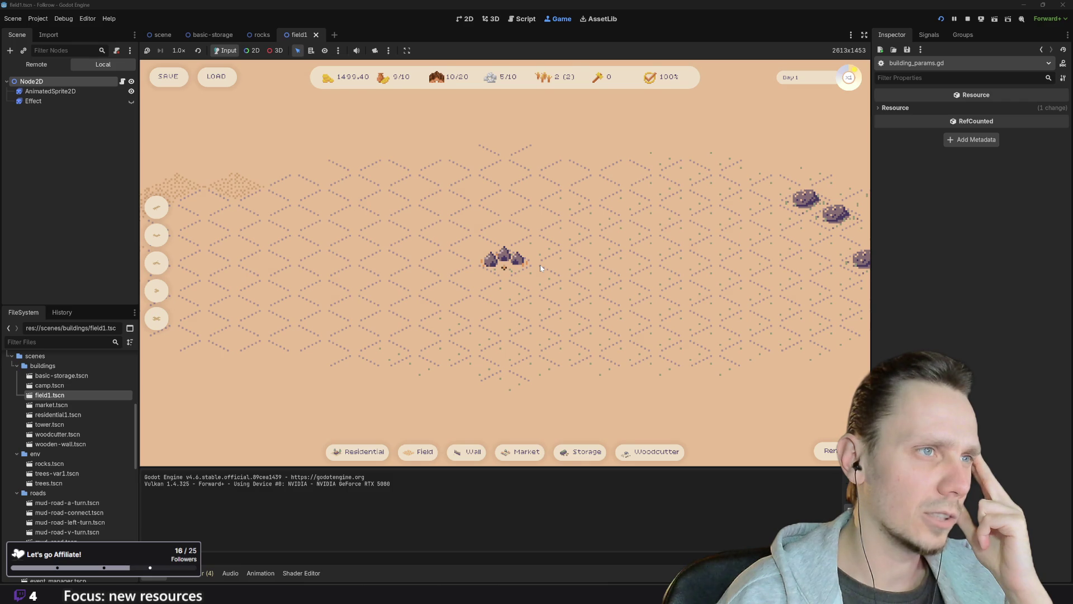
mouse_move(428, 454)
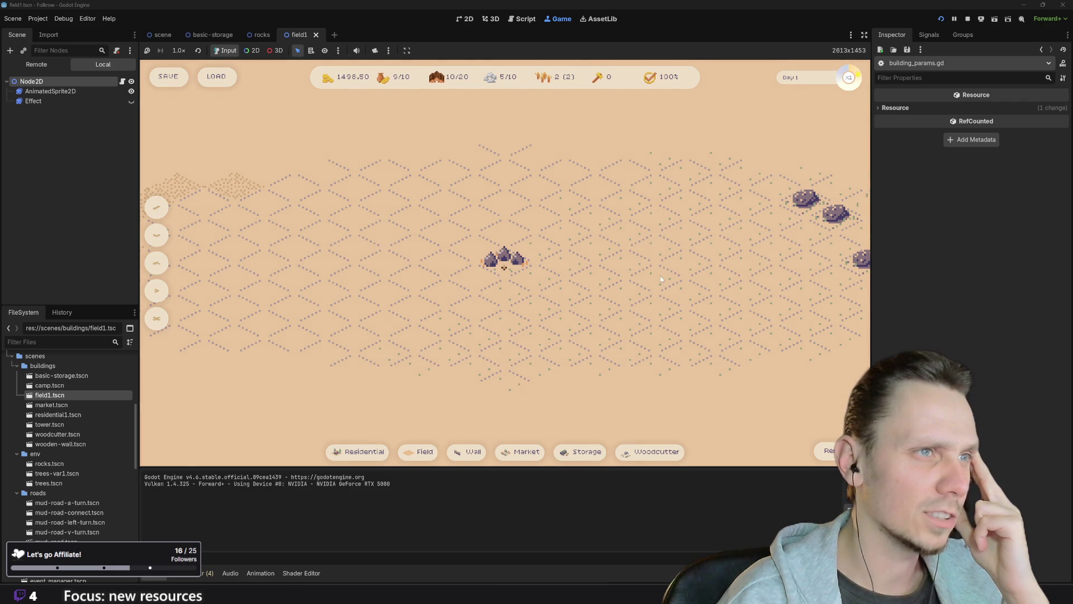
click(966, 20)
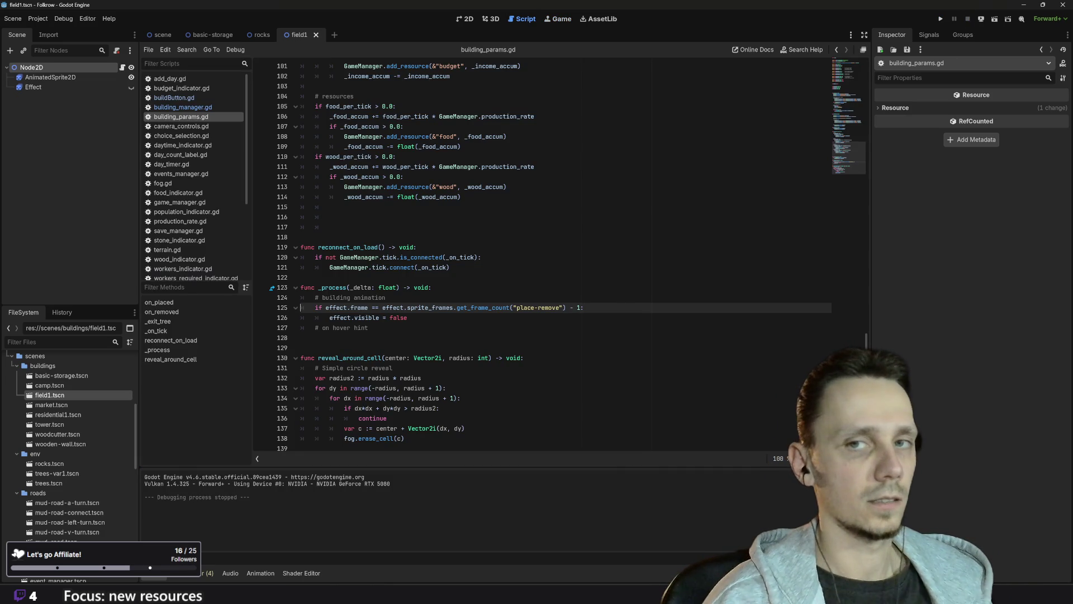
mouse_move(445, 594)
click(447, 553)
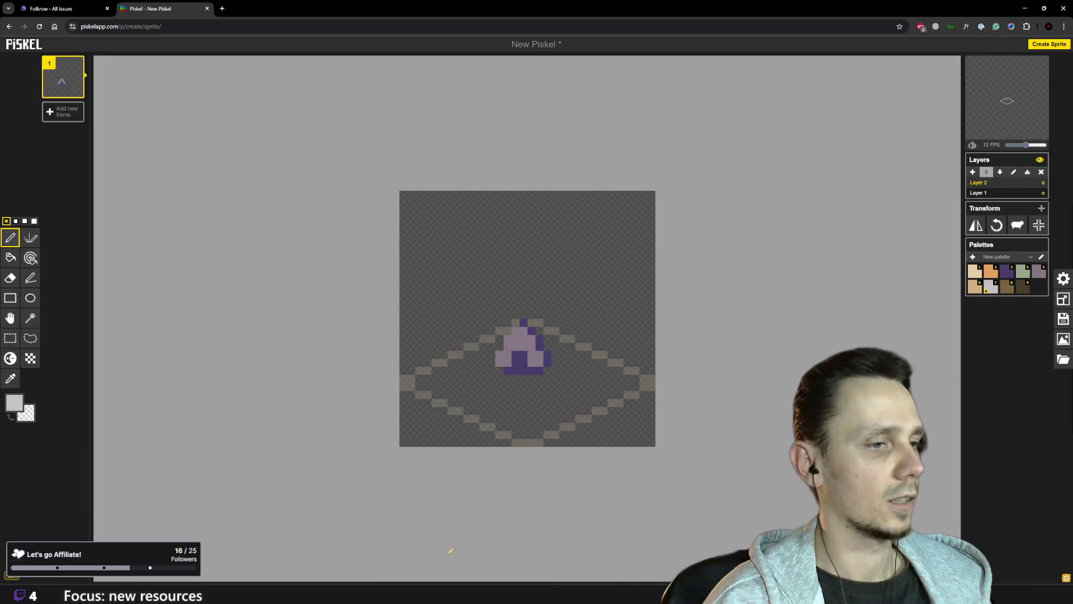
- Paint a dark purple pixel at the hut's bottom-left
scroll(527, 419, up, 3)
click(1006, 272)
click(486, 394)
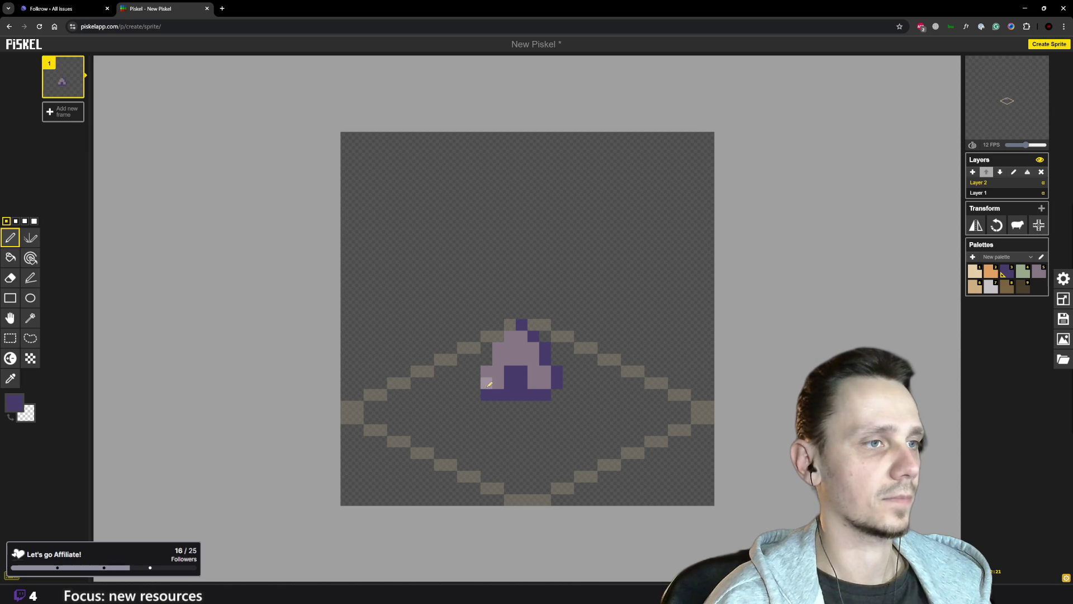
scroll(488, 414, down, 5)
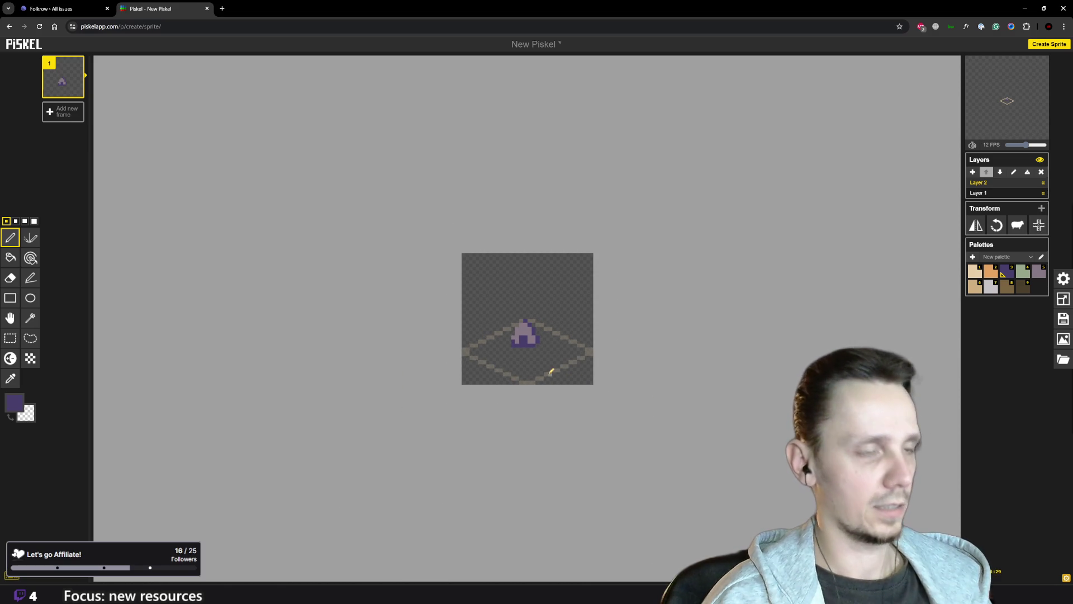
scroll(551, 391, up, 3)
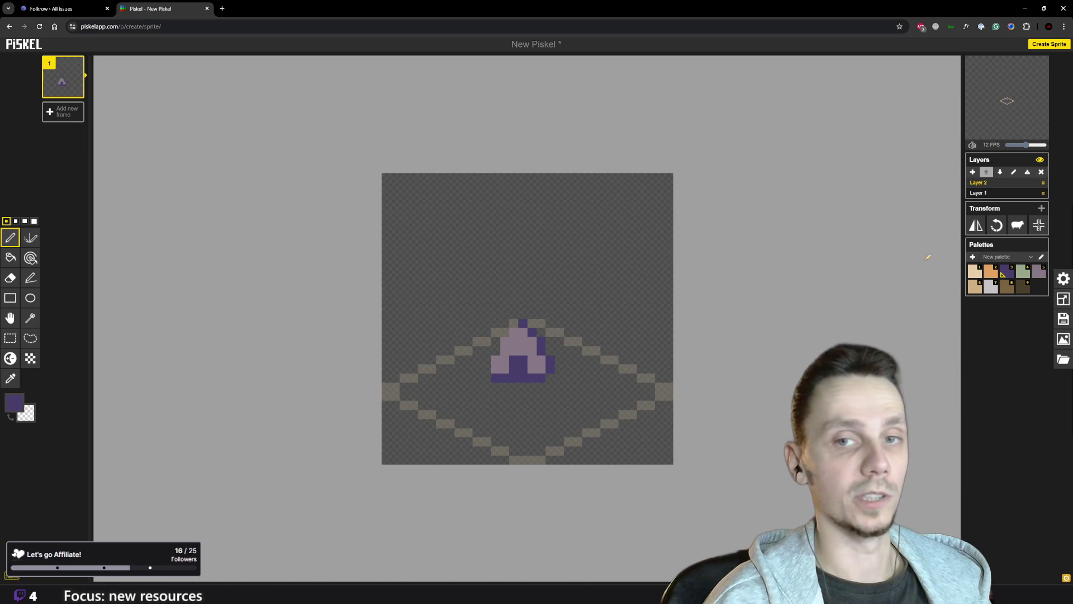
- Add light grey highlight pixels on the roof's top and left side
click(988, 288)
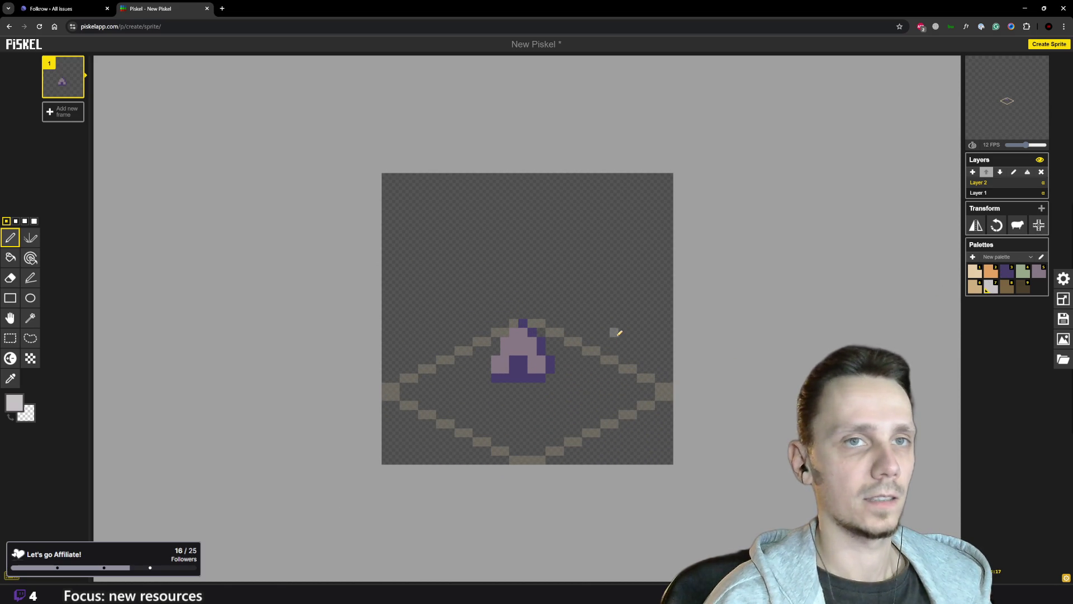
click(513, 333)
click(497, 359)
scroll(508, 397, down, 5)
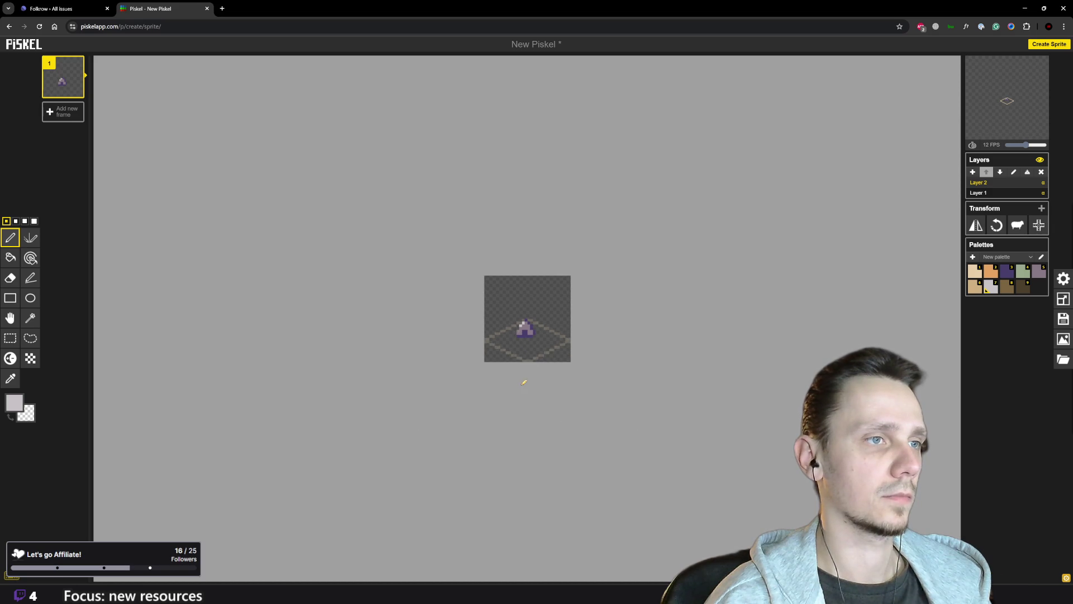
scroll(543, 372, up, 2)
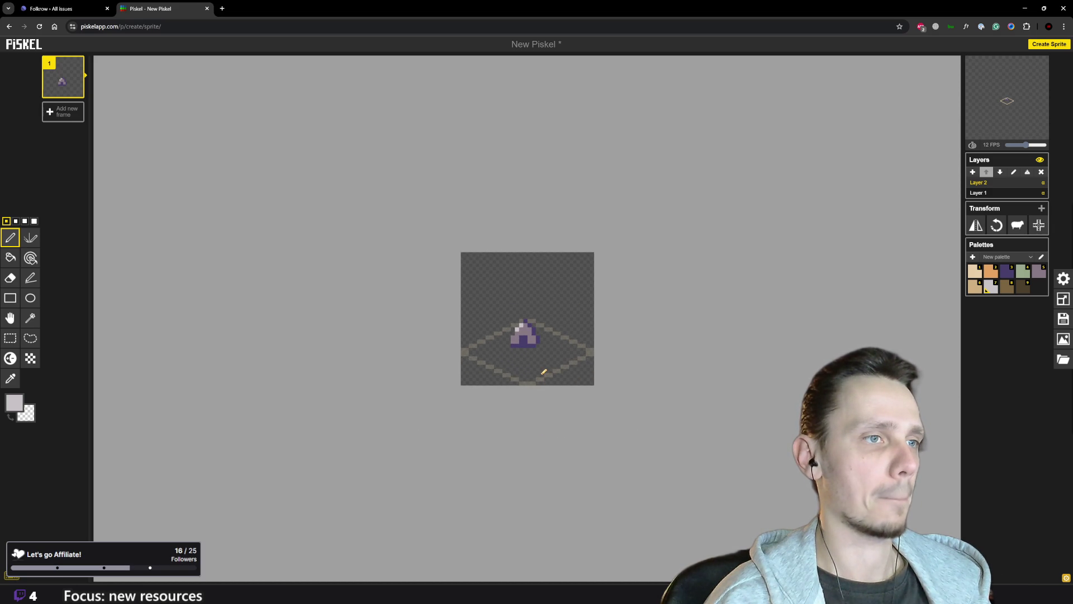
scroll(544, 371, up, 2)
scroll(543, 372, down, 2)
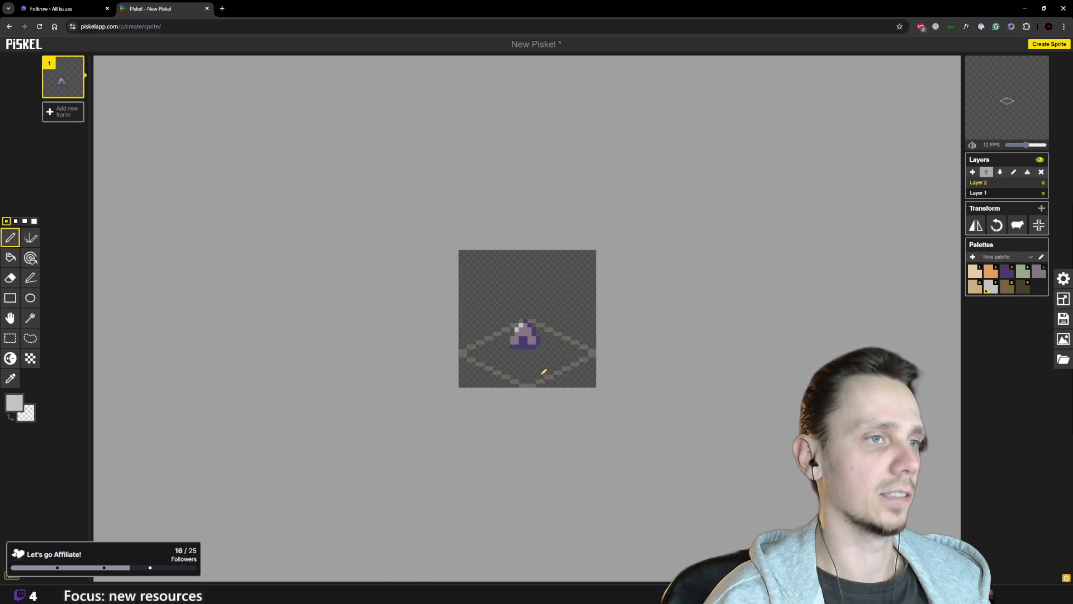
- Paint mauve pixels at the sprite's lower-left and right edges, undoing a stray lower-edge stroke
key(3)
scroll(569, 352, up, 2)
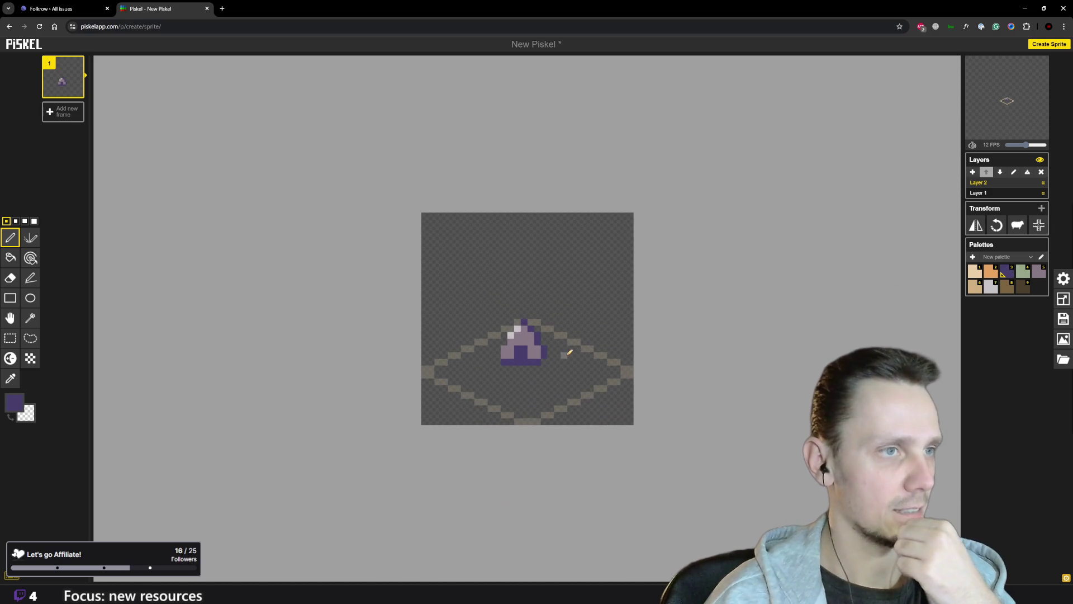
scroll(559, 373, down, 3)
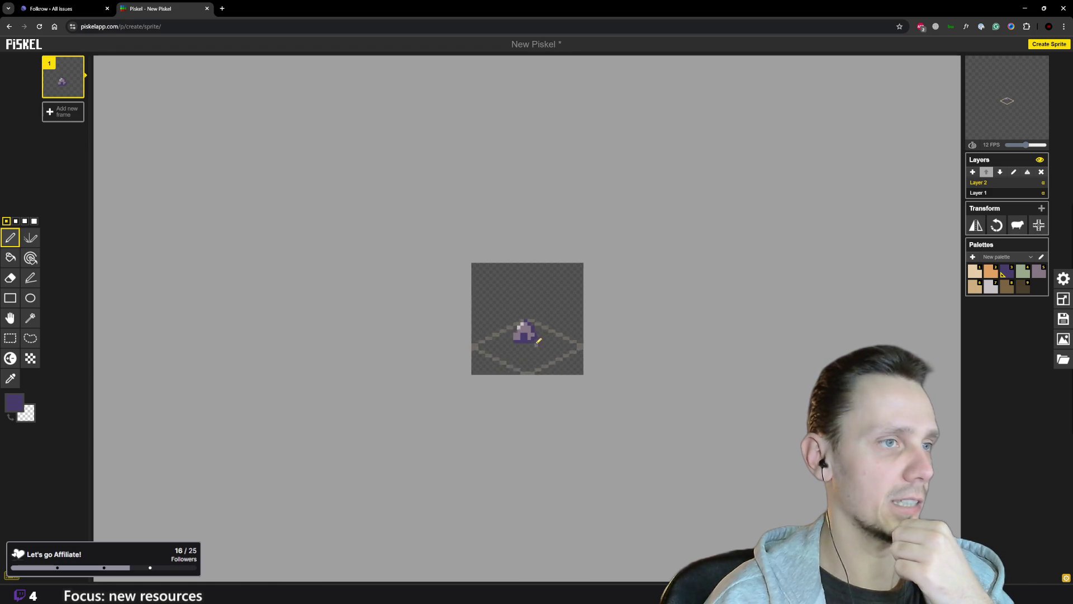
scroll(538, 340, up, 2)
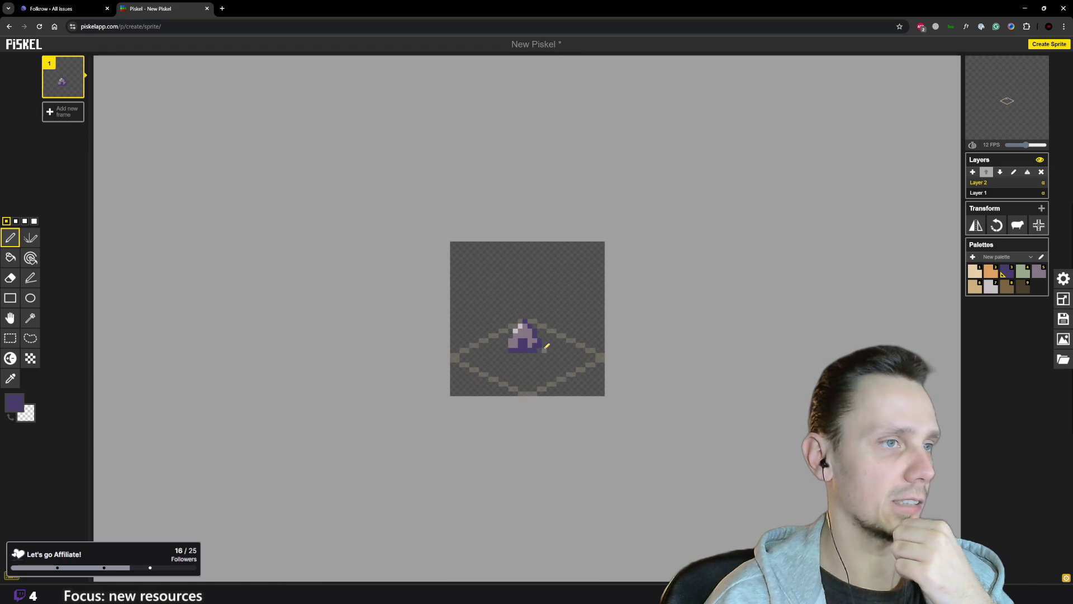
click(1035, 276)
scroll(503, 369, up, 3)
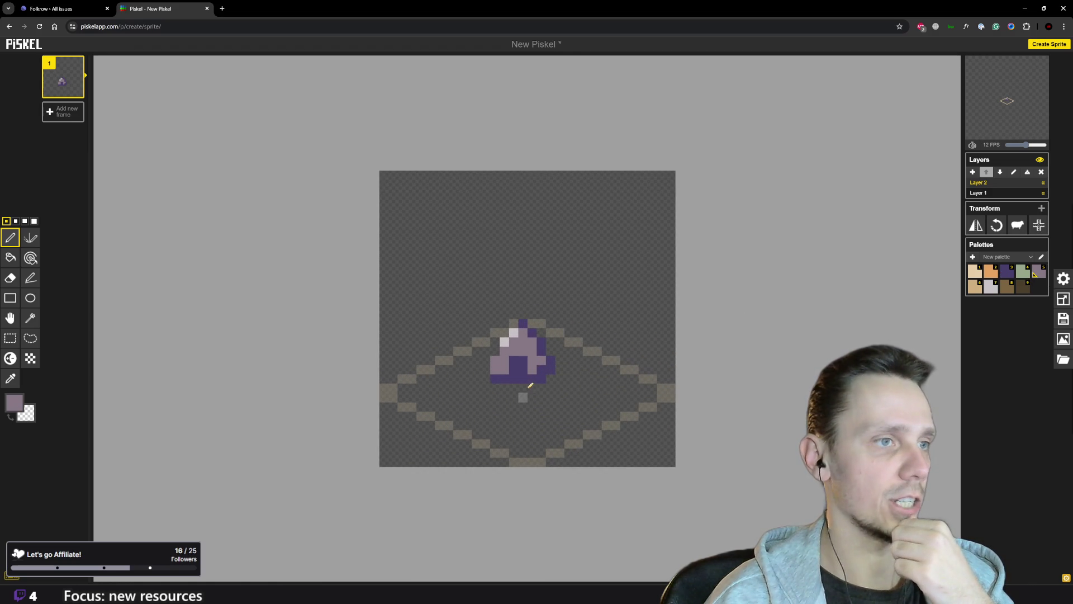
click(486, 380)
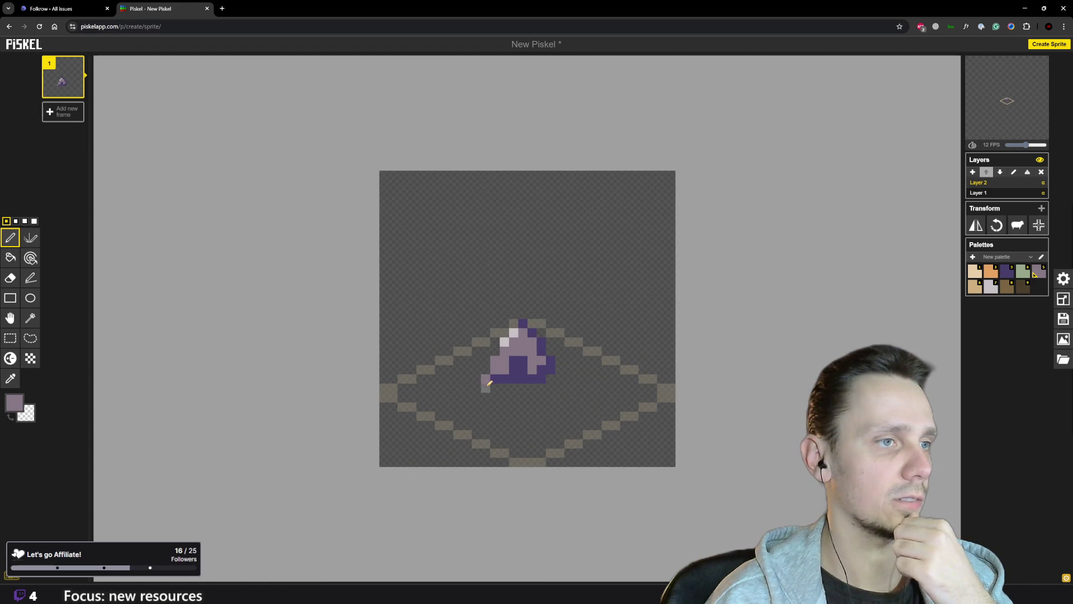
drag(485, 384, 545, 388)
key(ctrl+z)
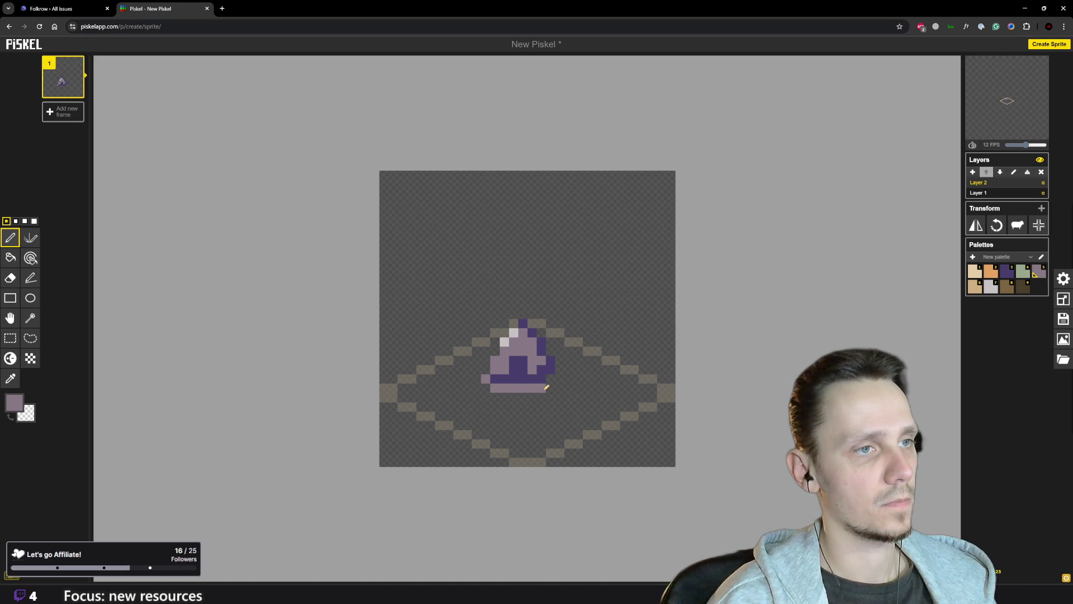
click(551, 379)
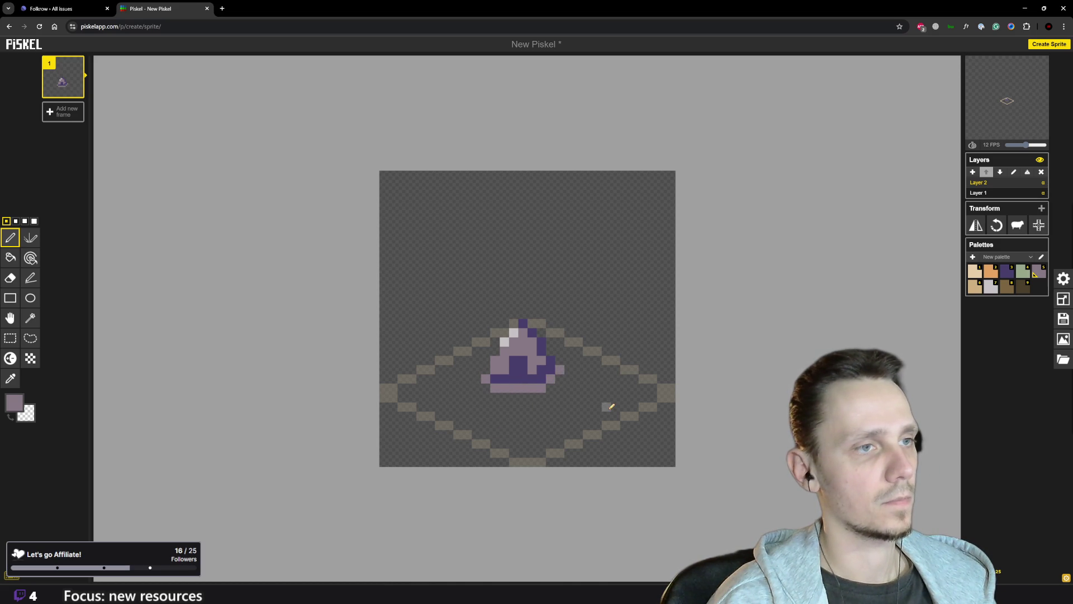
scroll(611, 406, down, 5)
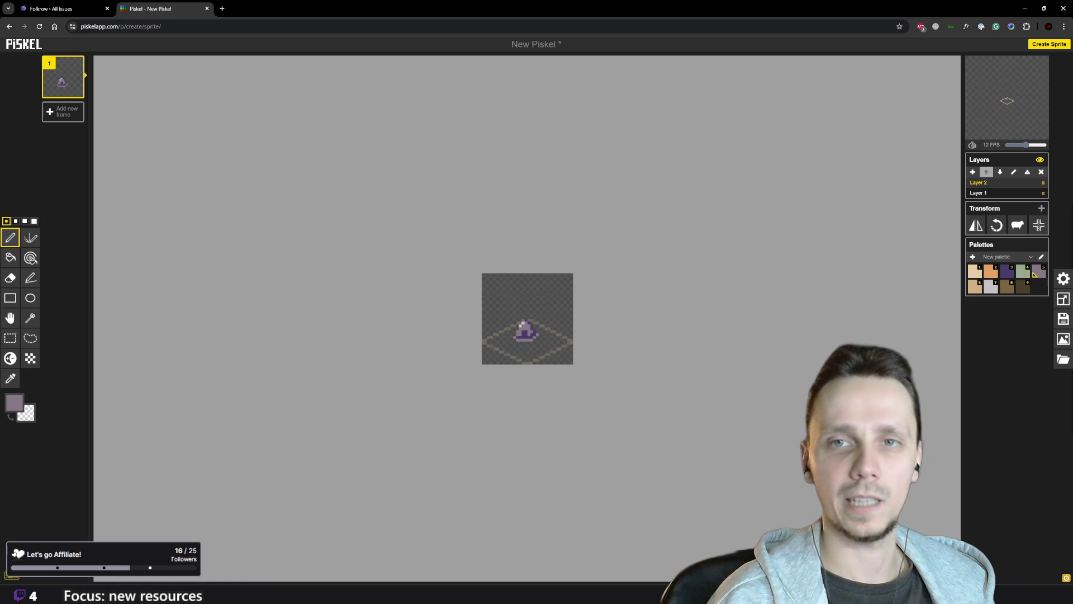
scroll(570, 380, up, 3)
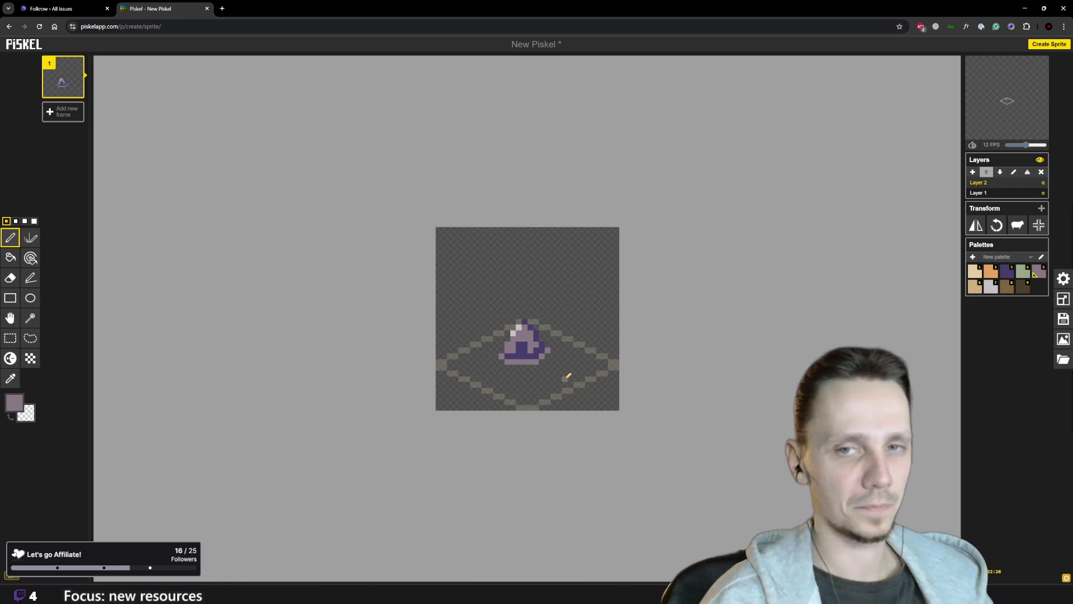
scroll(492, 360, up, 1)
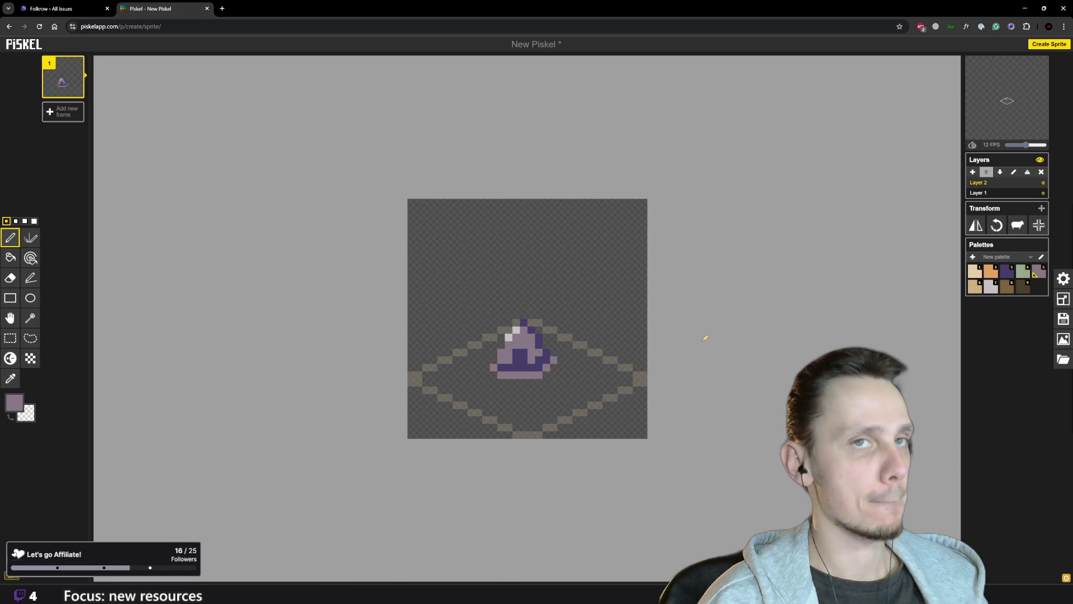
- Add a new layer, drop stone-icon.png onto it, and move the image to the top left
click(974, 175)
mouse_move(424, 592)
click(424, 551)
drag(643, 254, 429, 310)
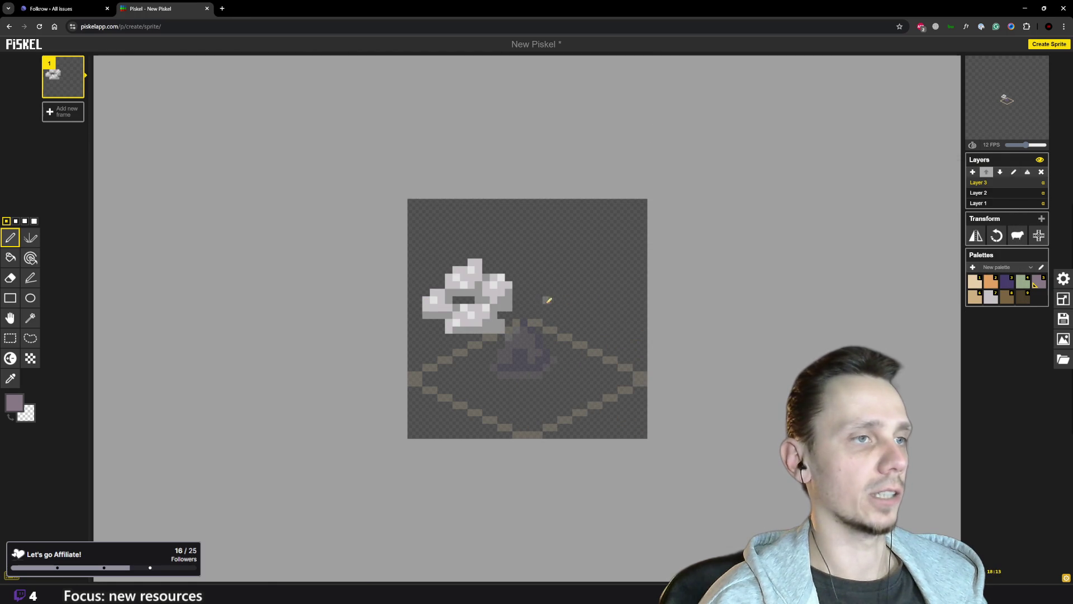
click(10, 318)
drag(457, 314, 454, 277)
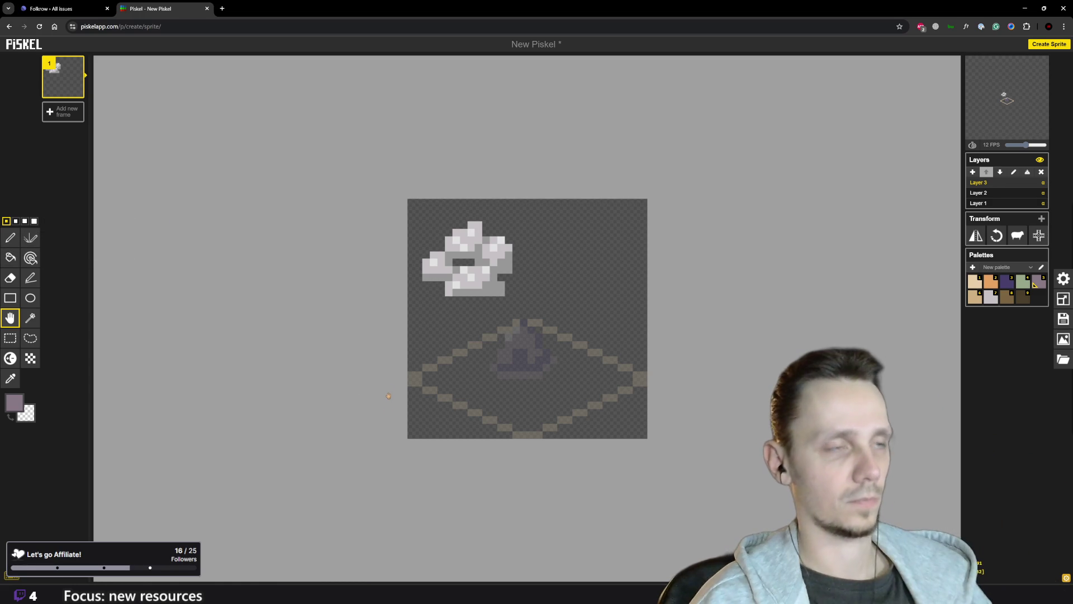
- Eyedrop the stone icon's grey as the pen colour and make Layer 2 active
key(p)
key(o)
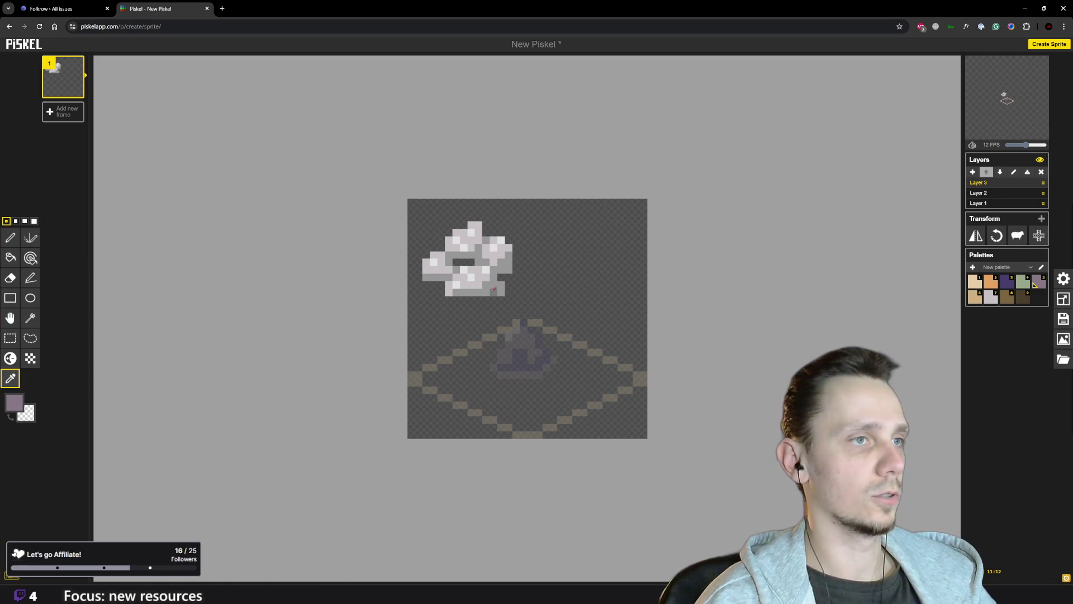
click(493, 291)
key(p)
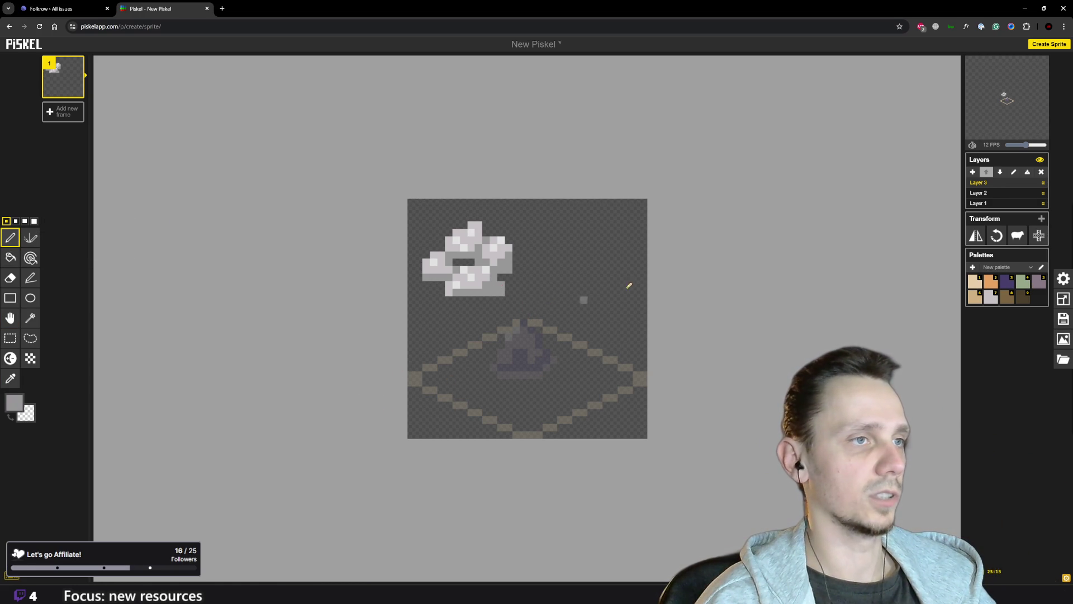
click(979, 193)
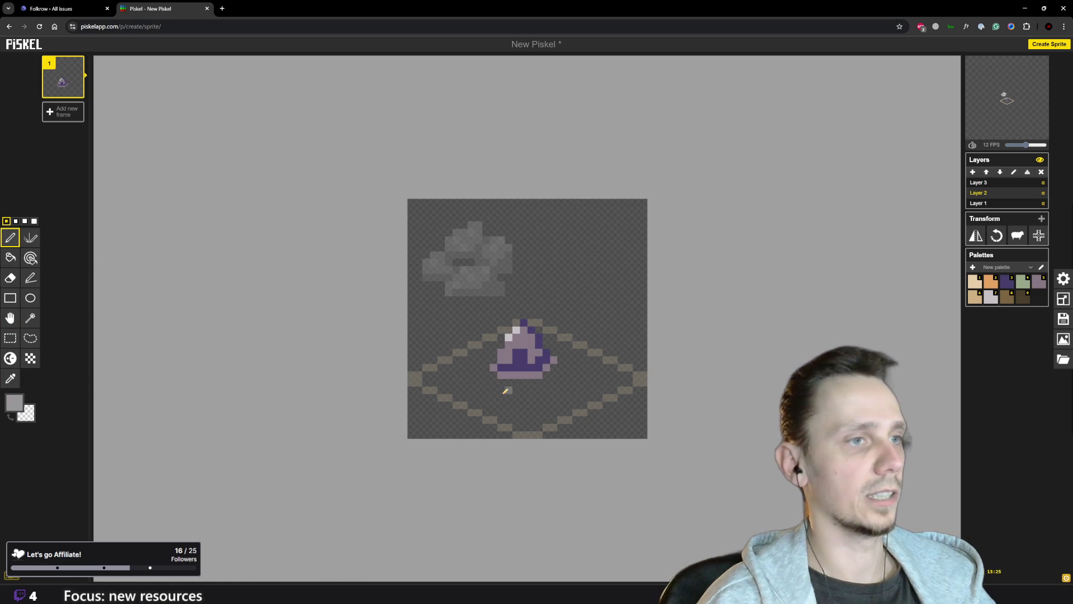
- Draw grey rock piles right, left and below the hut plus a small lower-left stone, erasing one stray pixel
mouse_move(576, 381)
mouse_down()
mouse_move(612, 351)
mouse_move(621, 380)
mouse_move(584, 381)
mouse_move(610, 360)
mouse_move(586, 386)
mouse_up()
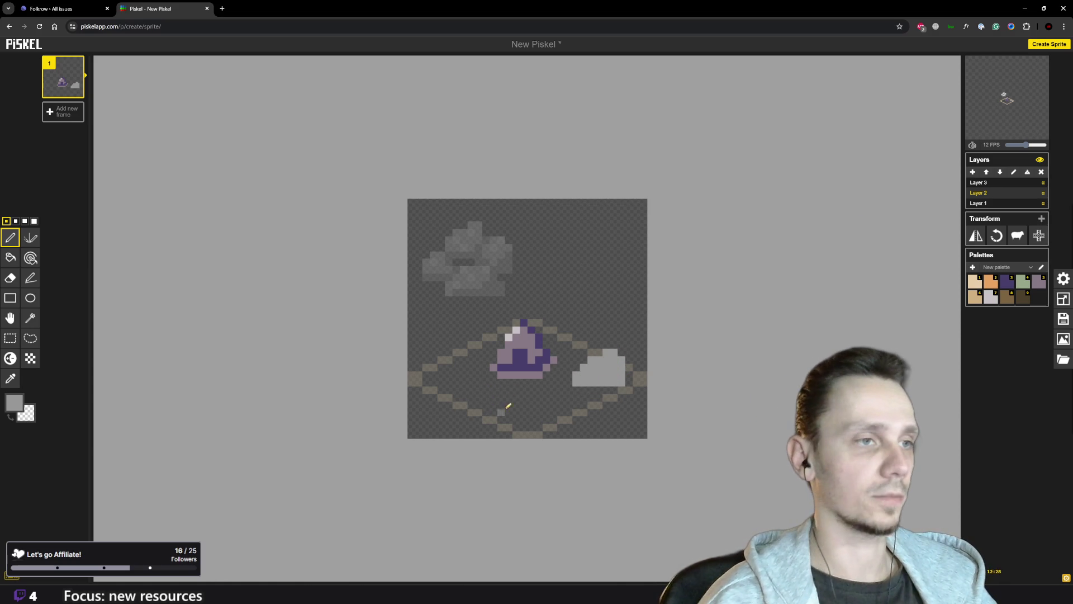
mouse_move(472, 375)
mouse_down()
mouse_move(454, 360)
mouse_move(434, 373)
mouse_move(444, 382)
mouse_move(457, 369)
mouse_move(424, 384)
mouse_up()
mouse_move(506, 405)
mouse_down()
mouse_move(498, 412)
mouse_move(535, 401)
mouse_move(547, 416)
mouse_move(515, 411)
mouse_up()
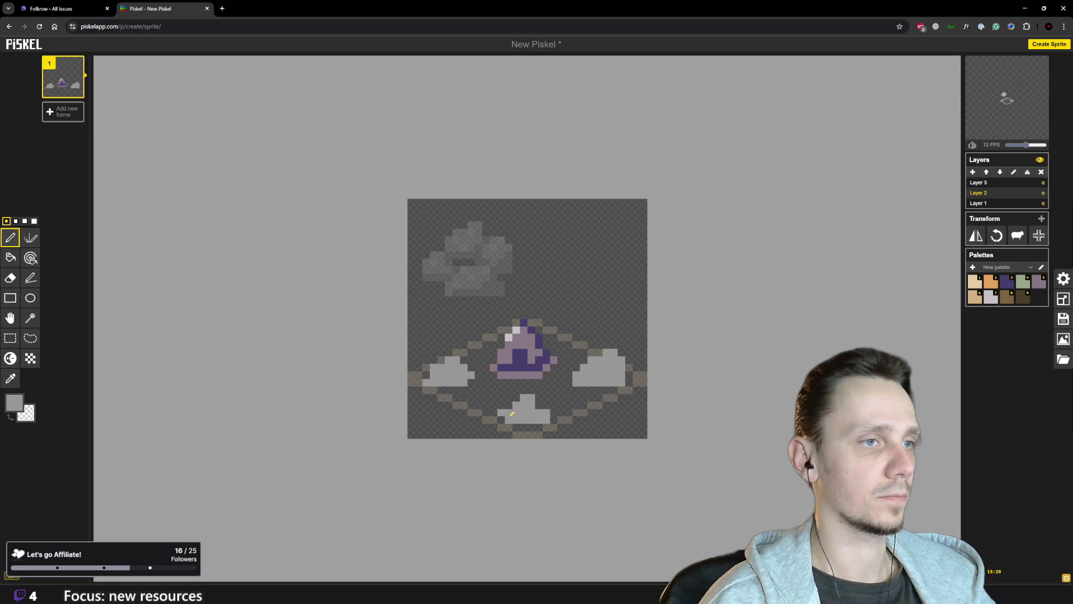
drag(541, 421, 521, 423)
mouse_move(471, 395)
mouse_down()
mouse_move(490, 395)
mouse_move(462, 396)
mouse_up()
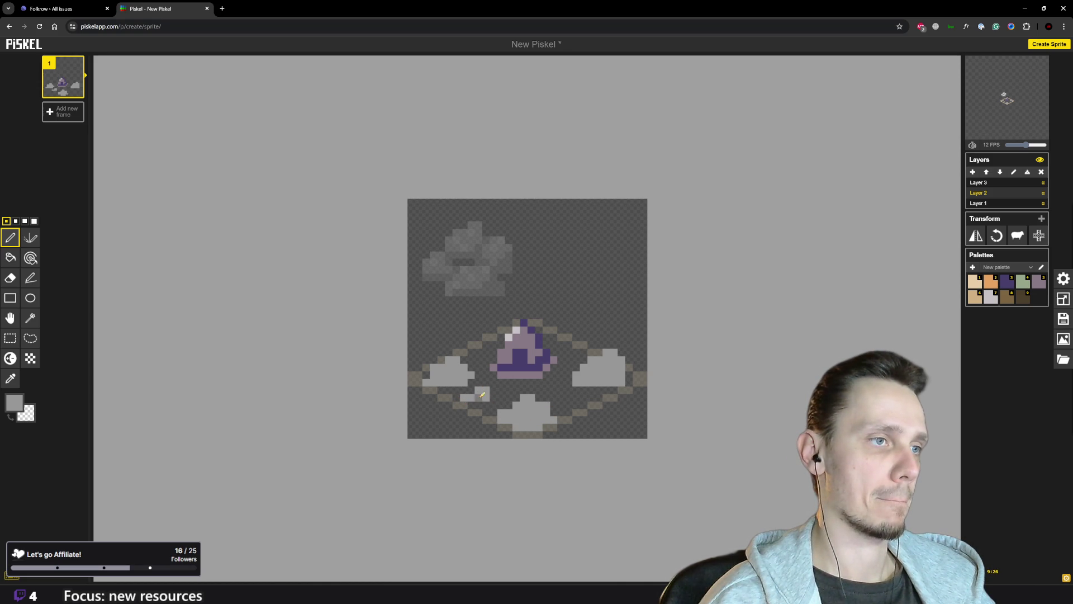
right_click(463, 398)
scroll(649, 368, down, 5)
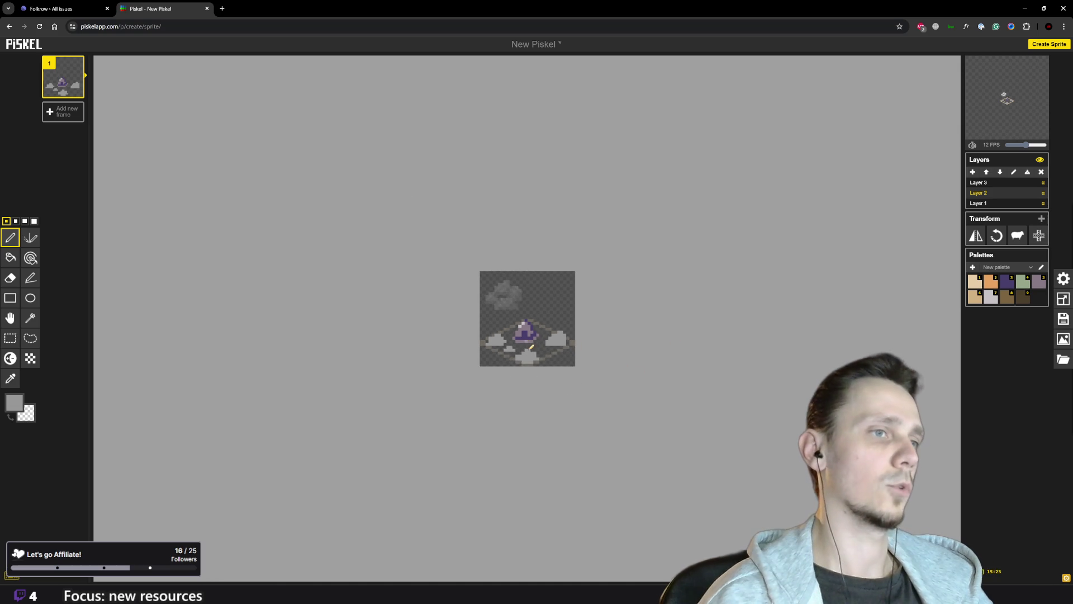
scroll(555, 321, up, 3)
scroll(556, 323, up, 1)
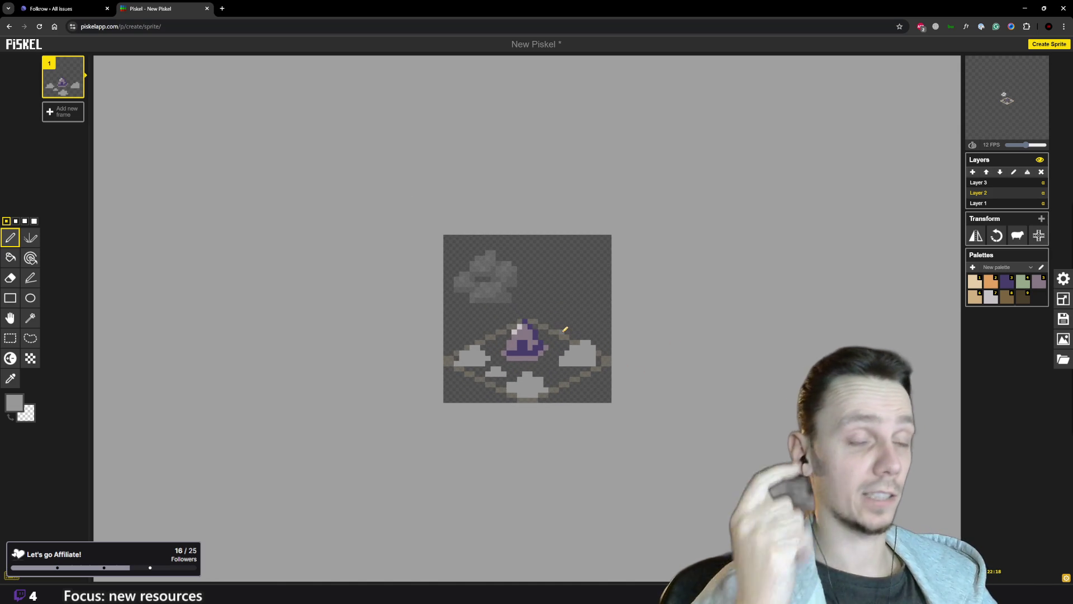
scroll(564, 327, up, 1)
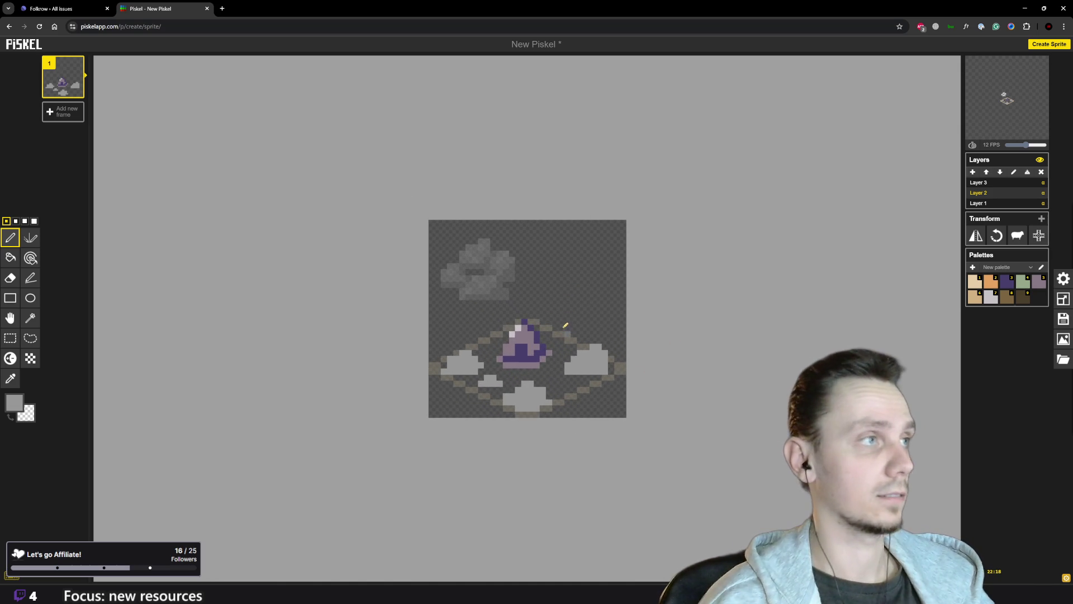
- Sample light grey from the stone icon on Layer 3 and highlight the left rock on Layer 2
click(999, 183)
key(o)
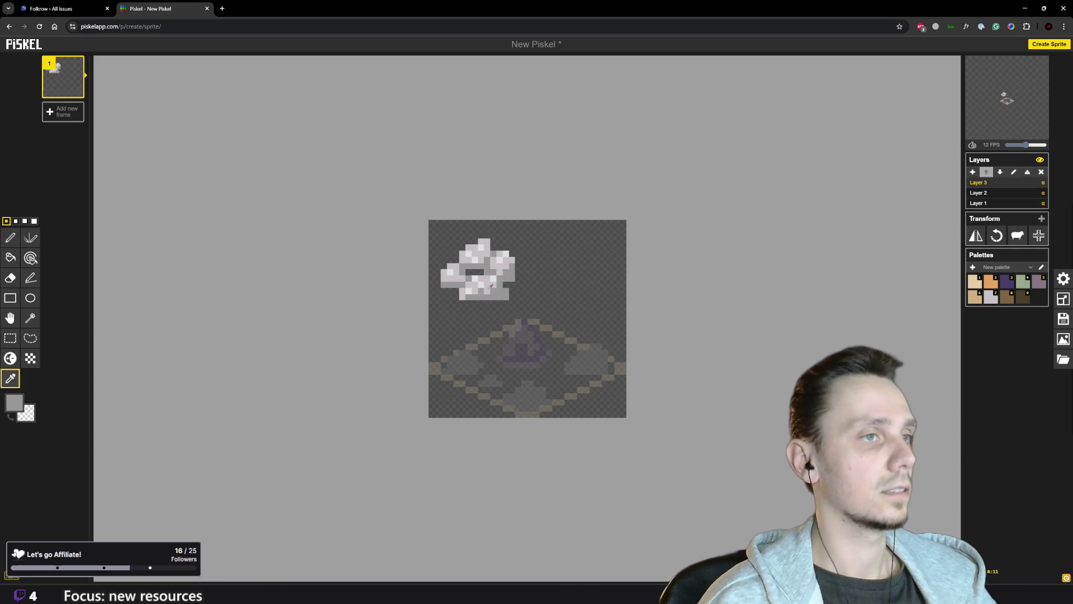
click(488, 288)
key(p)
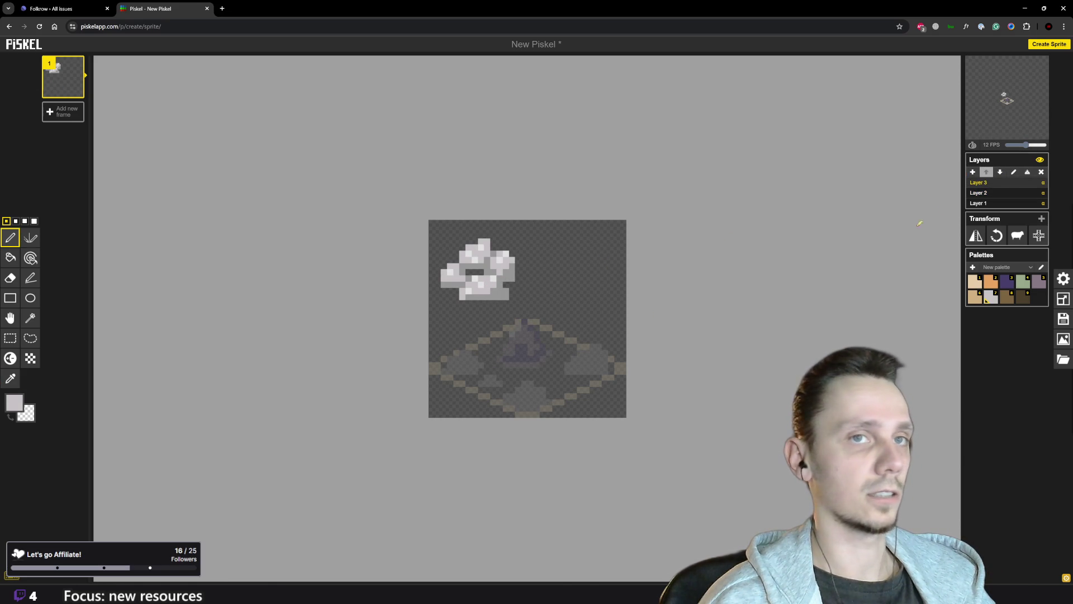
click(989, 193)
scroll(439, 447, up, 2)
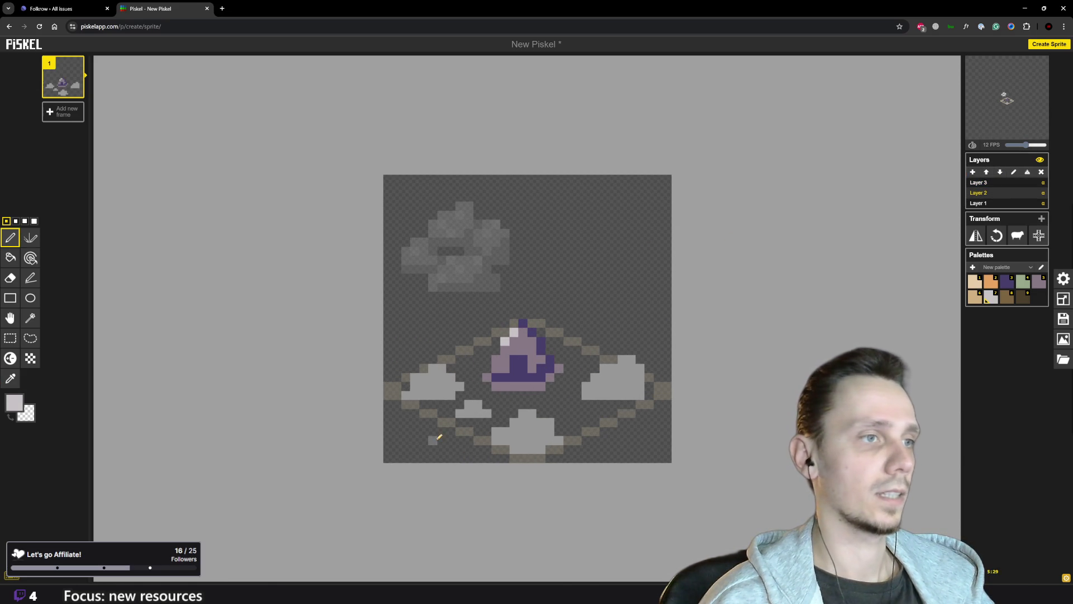
click(412, 395)
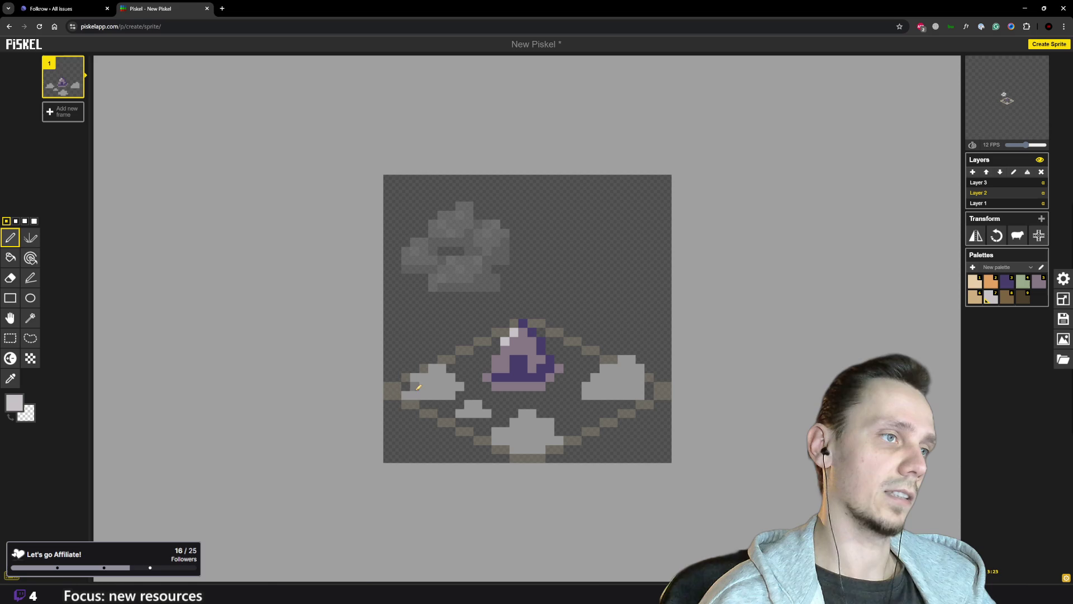
mouse_move(414, 385)
mouse_down()
mouse_move(442, 384)
mouse_move(435, 376)
mouse_up()
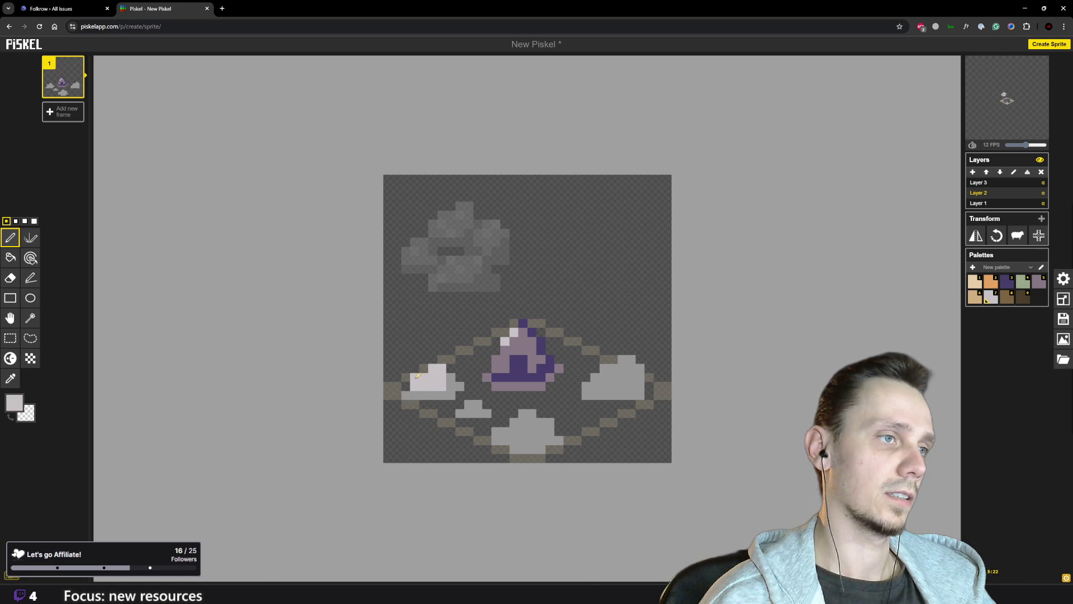
- Lighten the small stone and the bottom rock pile's top, then sample medium grey from the canvas
scroll(480, 386, down, 4)
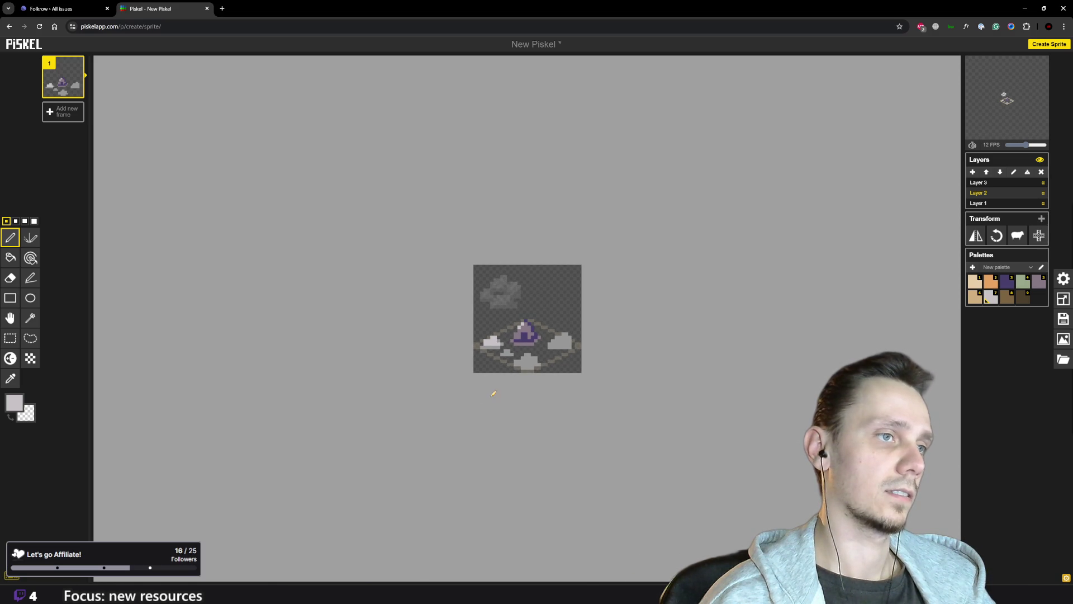
scroll(503, 378, up, 3)
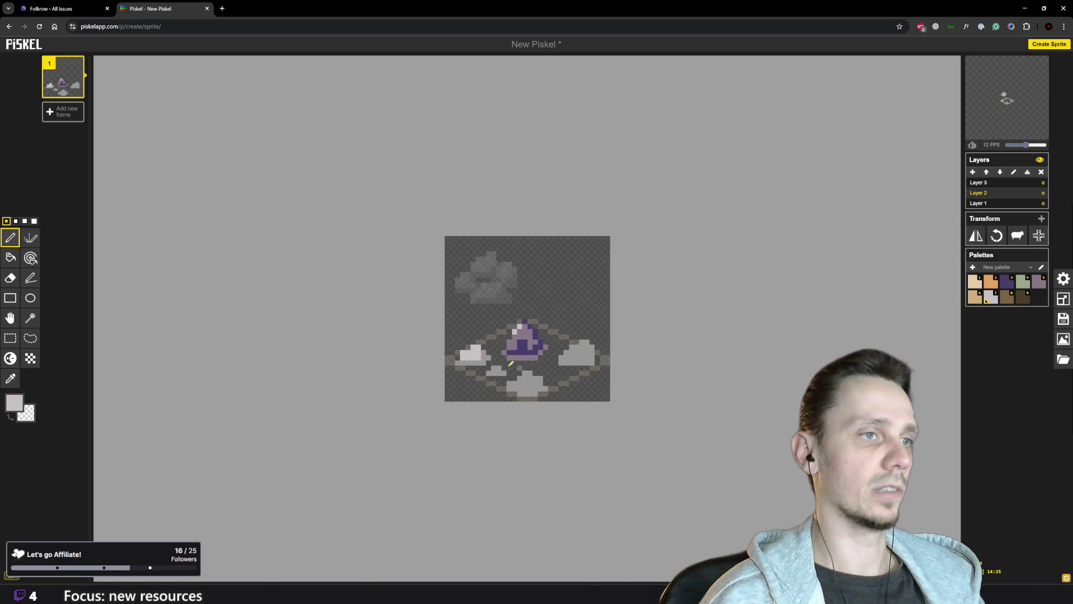
scroll(490, 372, up, 2)
click(470, 410)
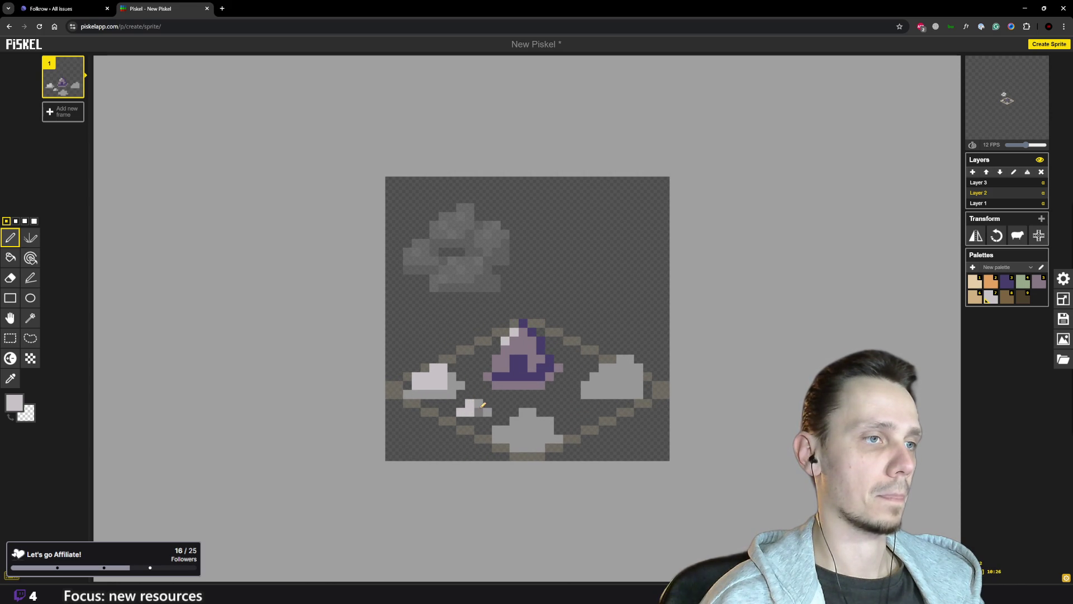
scroll(475, 420, down, 2)
scroll(526, 410, up, 1)
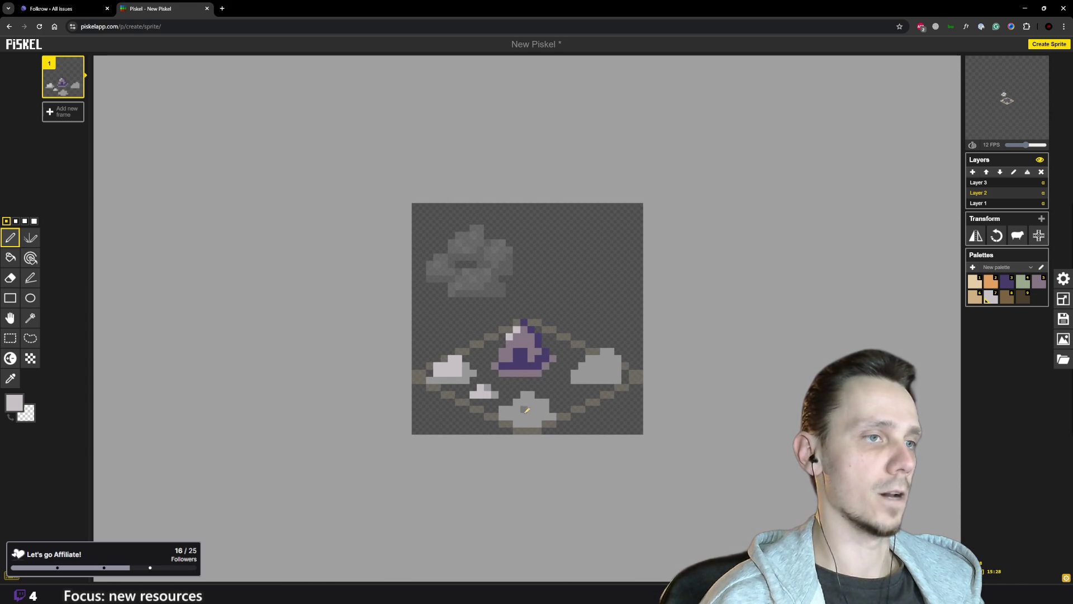
mouse_move(538, 416)
mouse_down()
mouse_move(508, 416)
mouse_move(541, 406)
mouse_up()
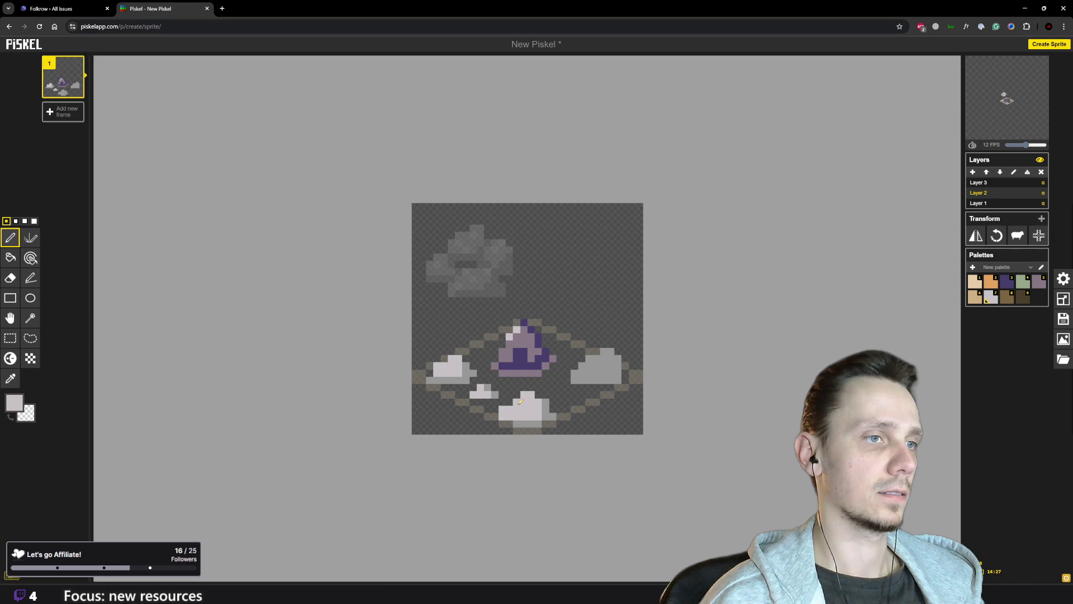
scroll(520, 400, down, 3)
scroll(584, 368, up, 4)
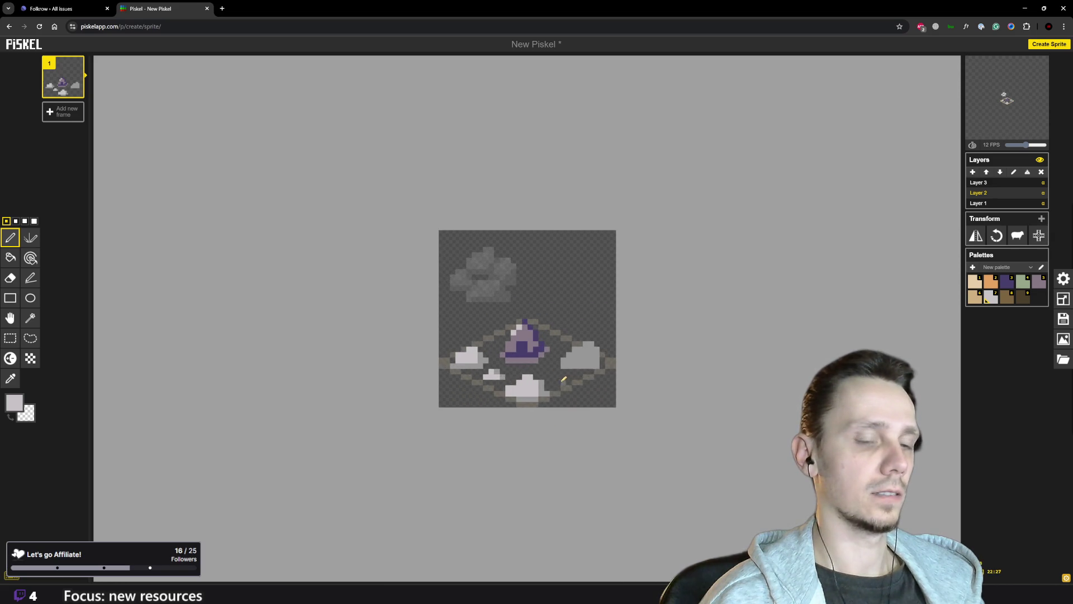
click(482, 428)
key(p)
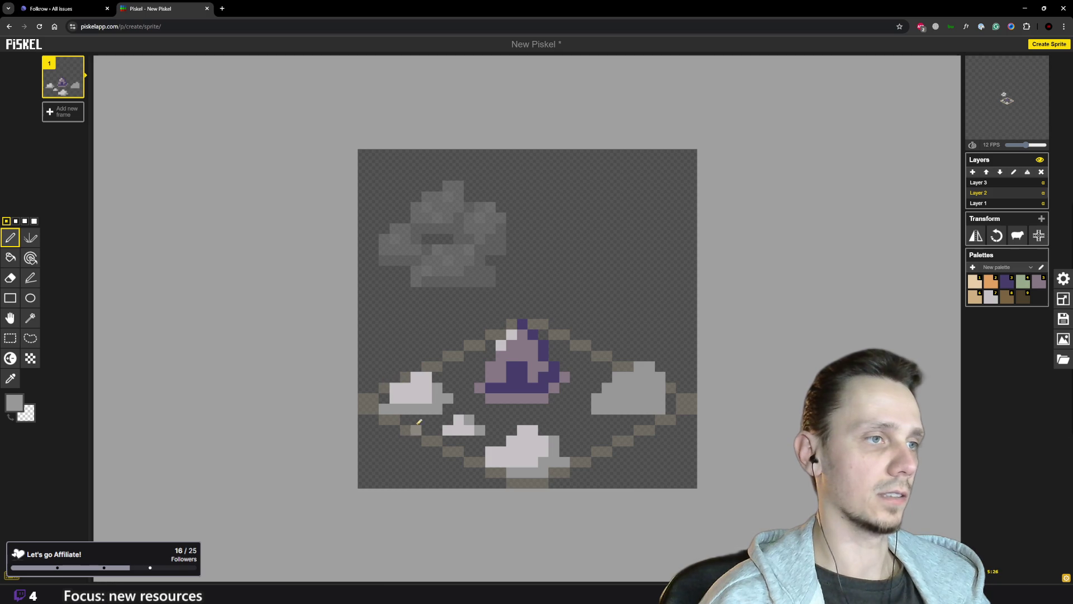
scroll(432, 400, down, 5)
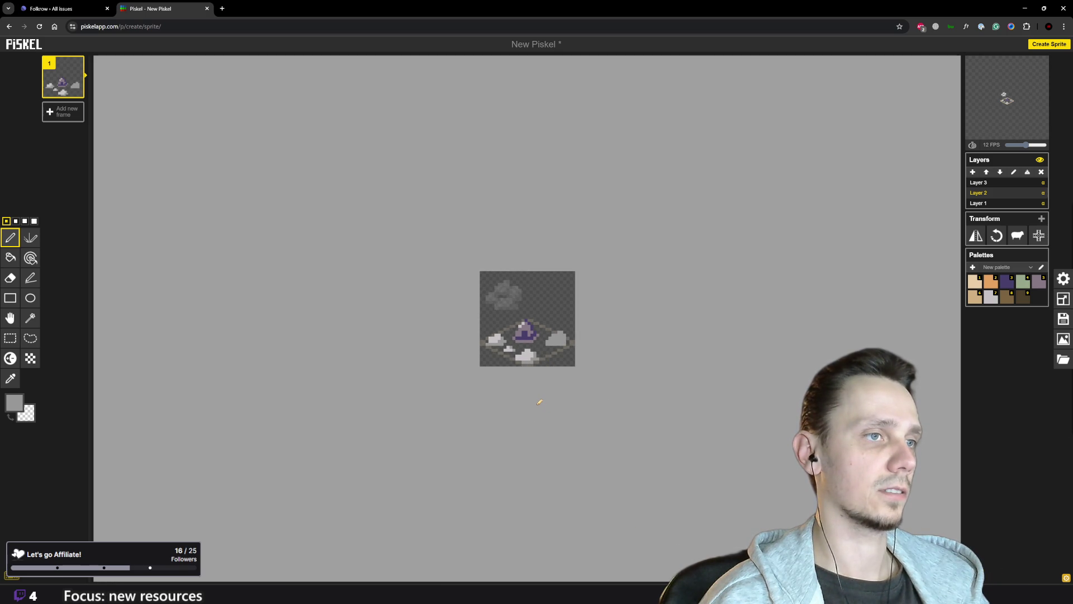
- Paint a light-grey highlight row across the right rock pile and shade its lower right medium grey
scroll(570, 383, up, 4)
key(o)
click(524, 432)
key(p)
mouse_move(584, 396)
mouse_down()
mouse_move(629, 394)
mouse_move(635, 366)
mouse_move(615, 380)
mouse_move(606, 369)
mouse_move(617, 370)
mouse_up()
click(632, 387)
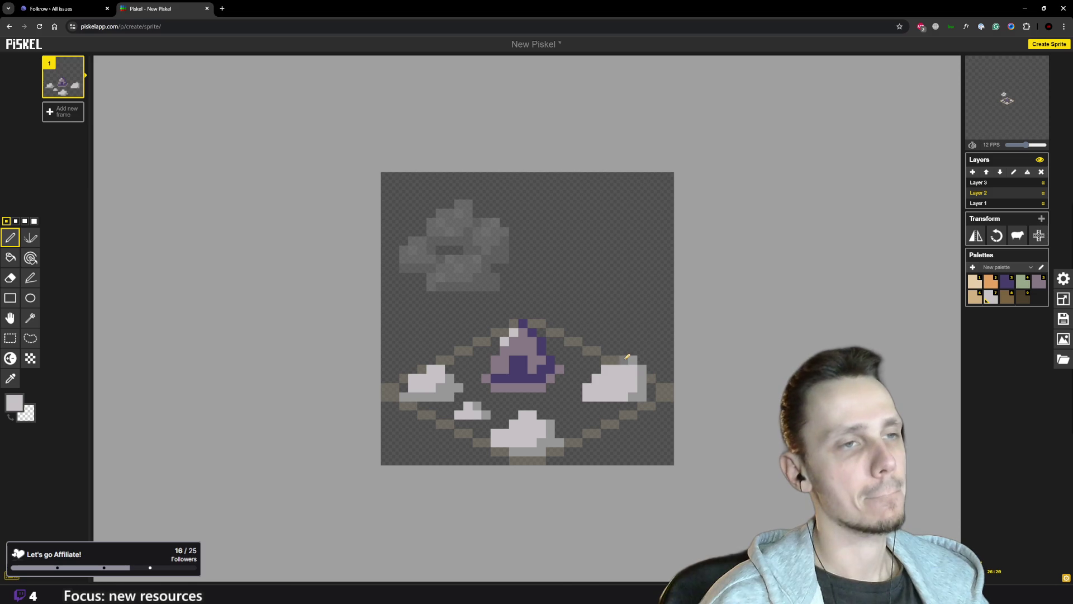
click(623, 360)
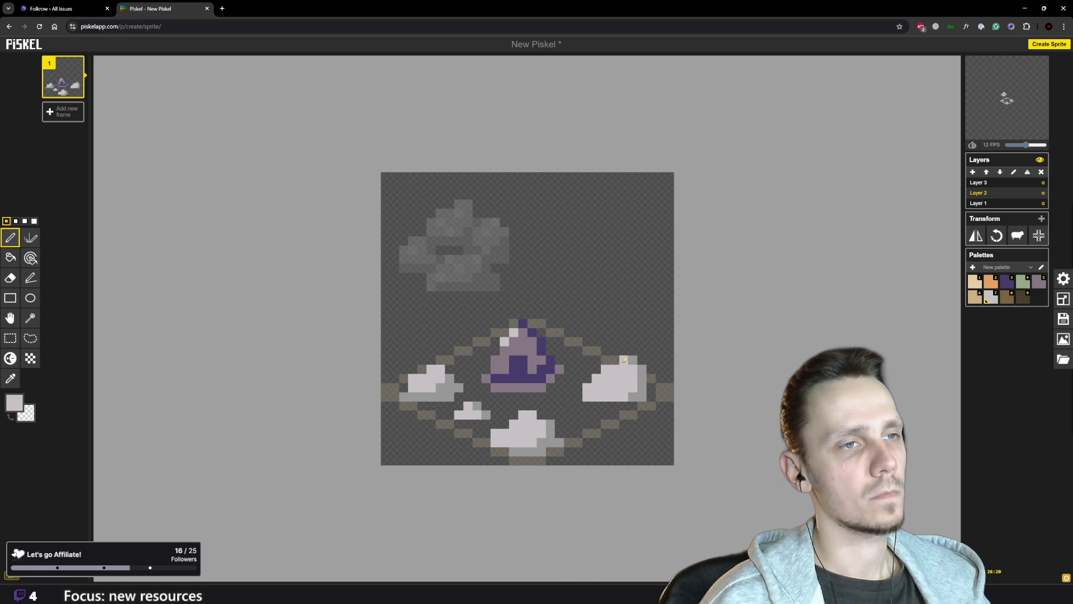
alt+click(637, 397)
click(624, 396)
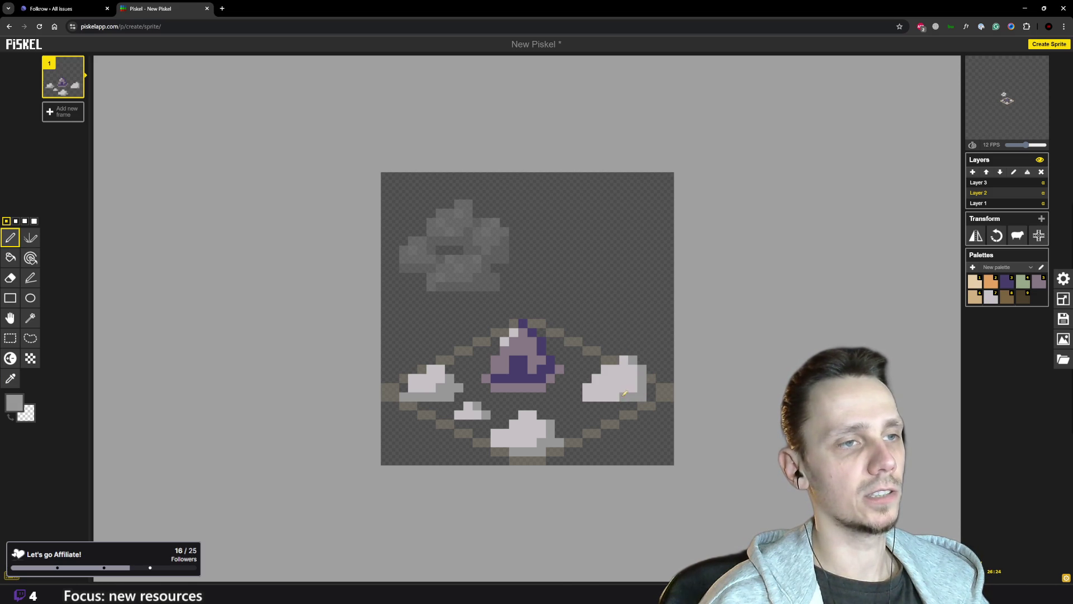
scroll(592, 393, down, 3)
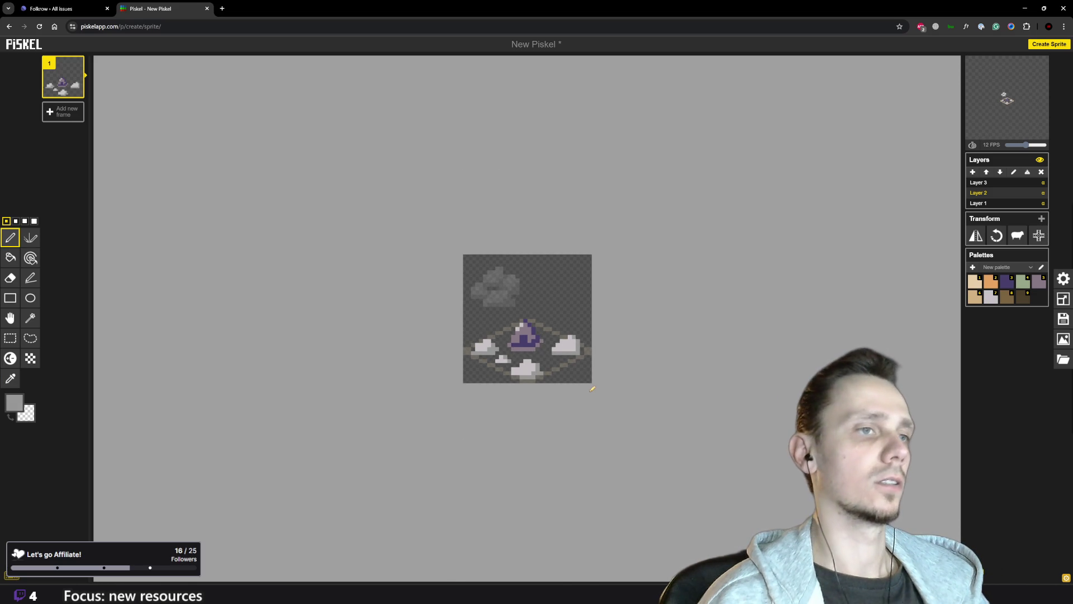
scroll(590, 386, up, 2)
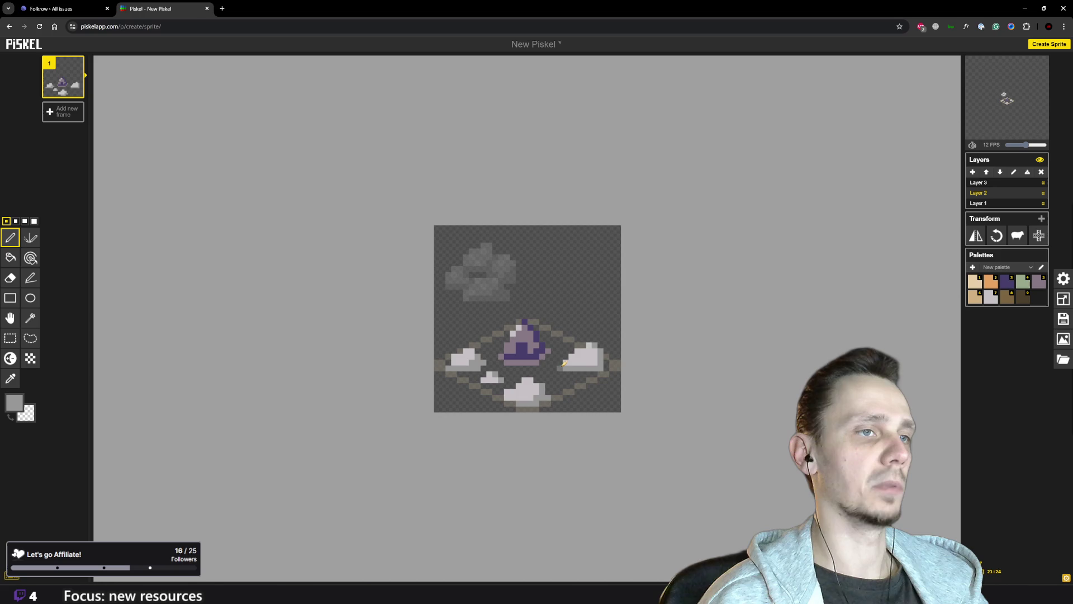
scroll(581, 399, down, 2)
scroll(581, 397, up, 1)
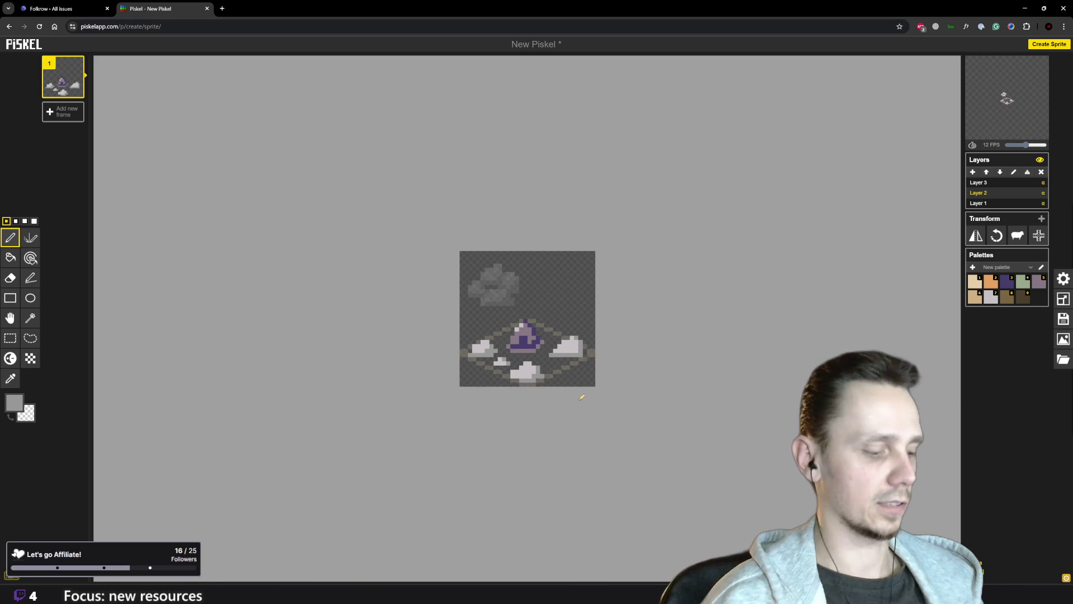
scroll(581, 396, up, 3)
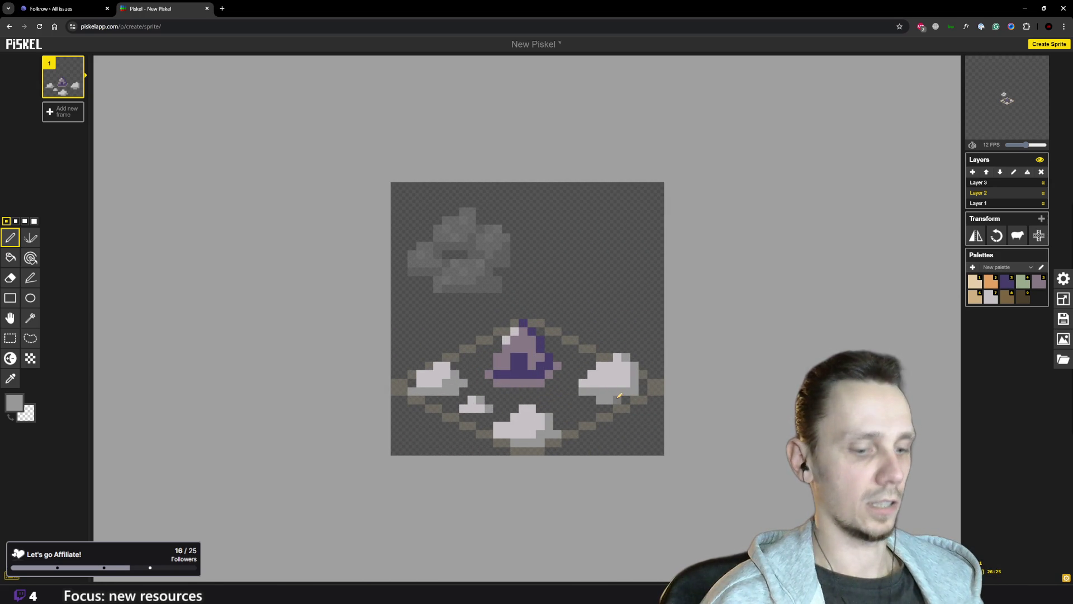
- Sample the cloud's whiter grey from Layer 3 and add white highlights to the left, small and bottom stones
alt+click(620, 384)
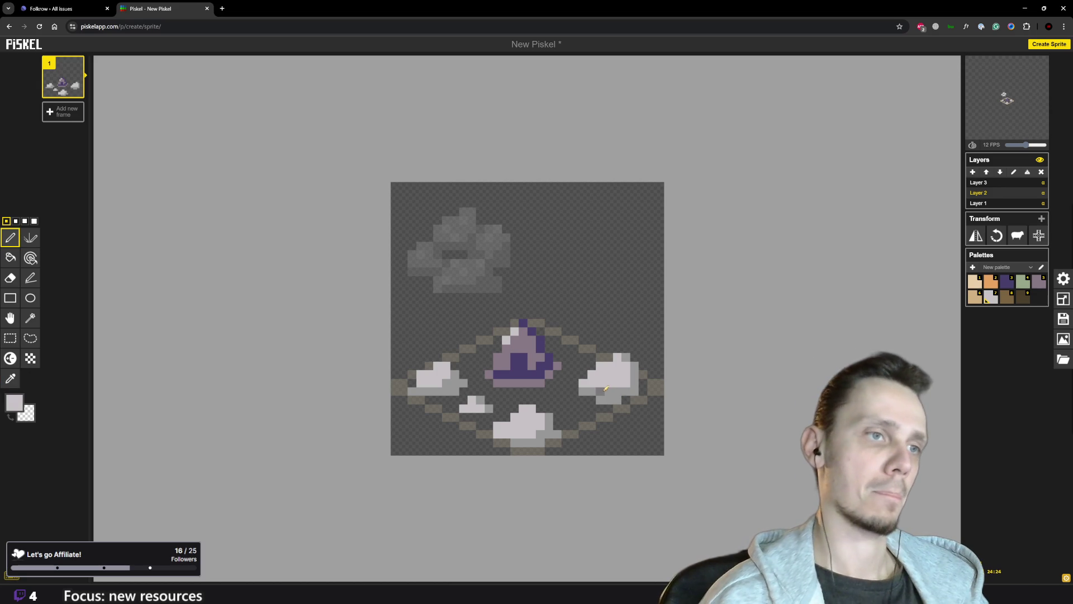
scroll(618, 387, down, 4)
scroll(623, 367, up, 2)
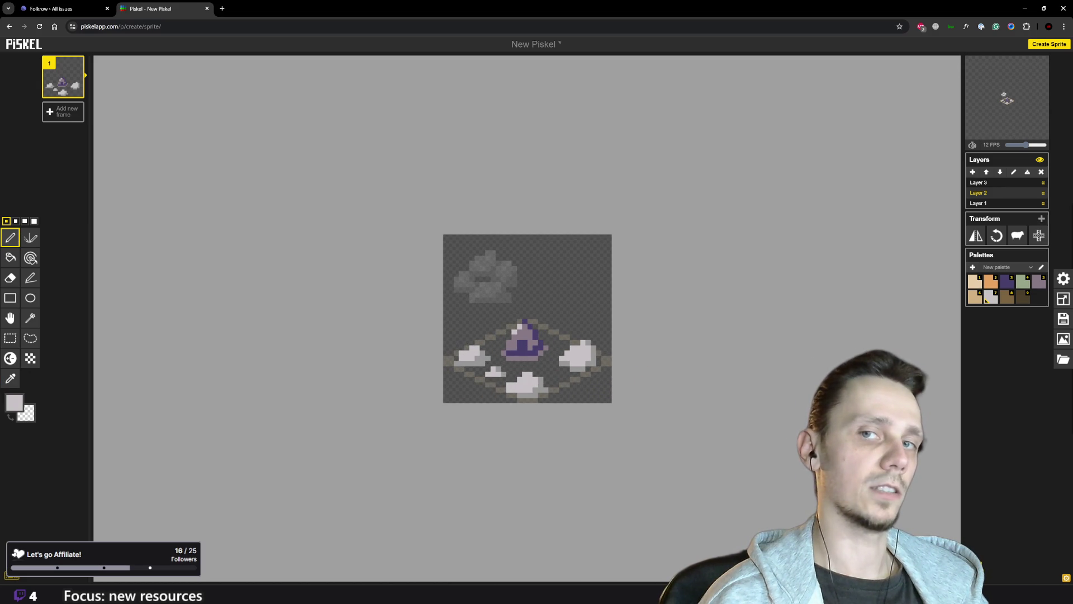
scroll(625, 290, up, 3)
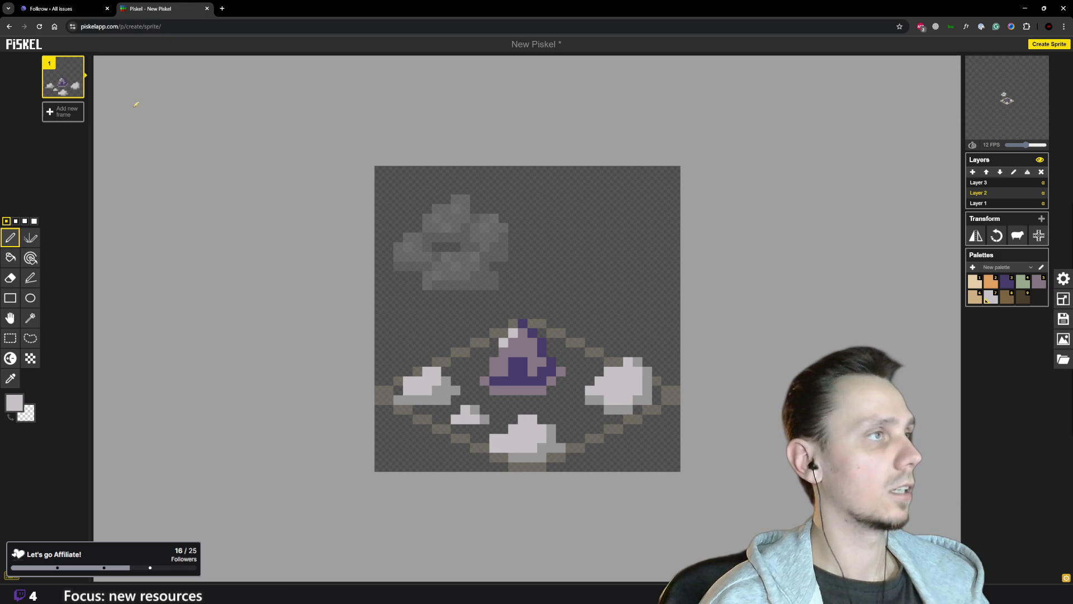
click(979, 184)
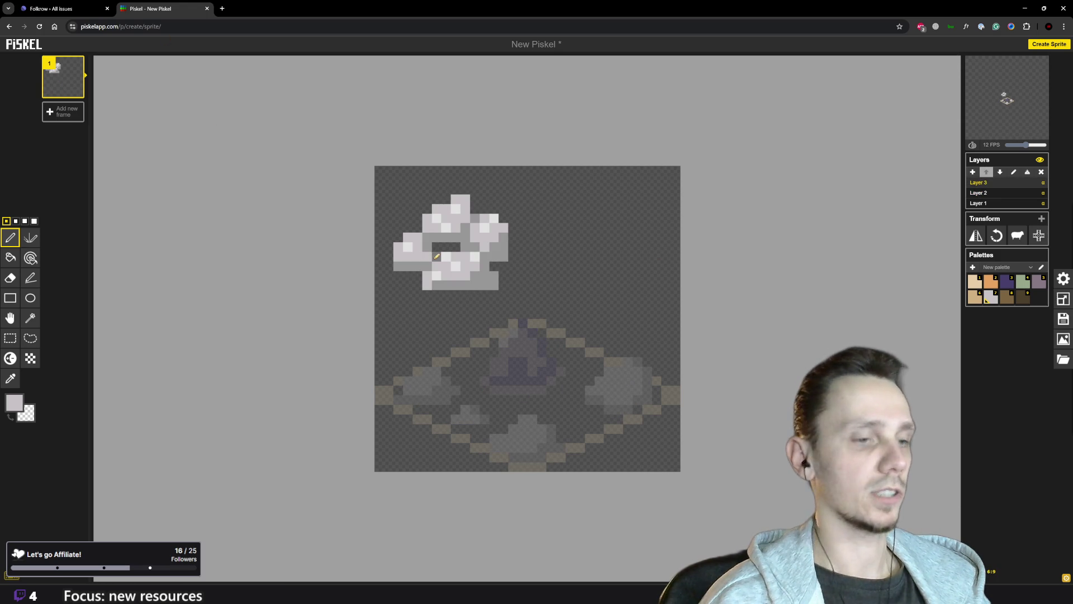
key(o)
click(408, 248)
key(p)
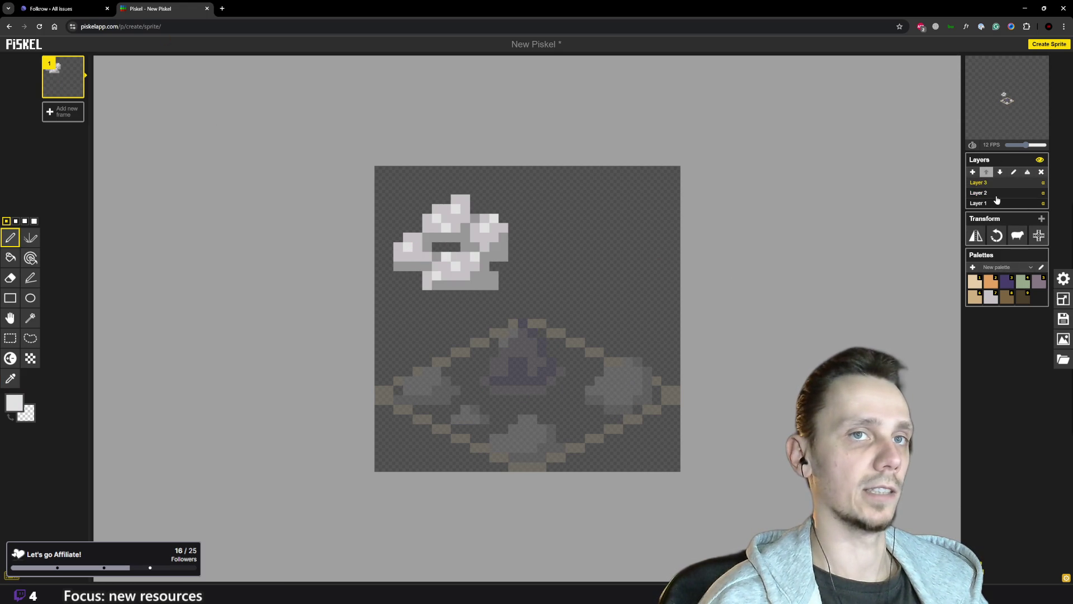
click(978, 193)
click(408, 390)
click(428, 381)
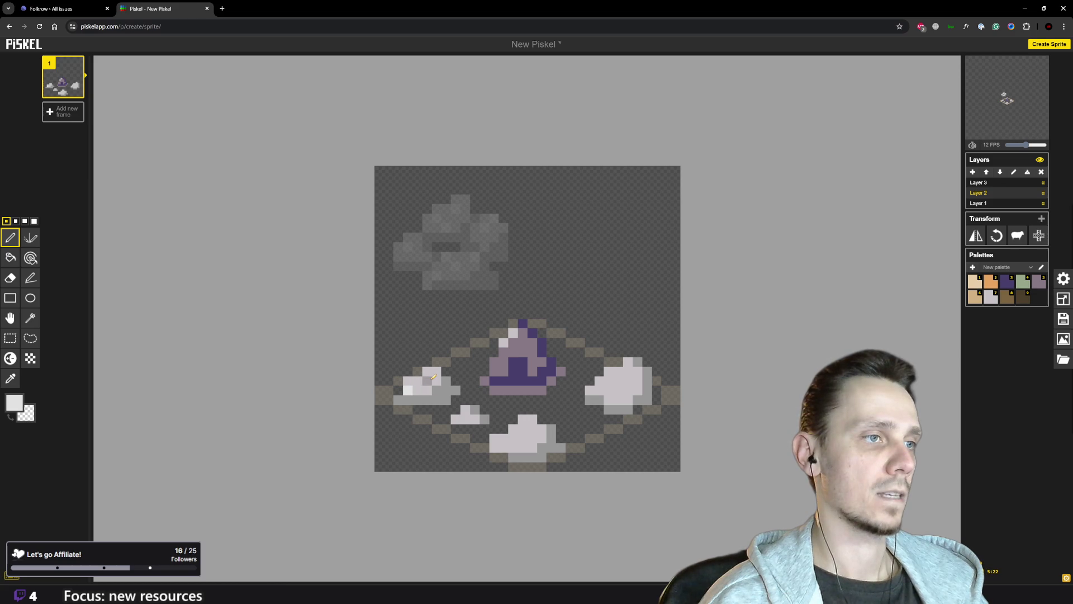
click(466, 419)
click(523, 429)
click(532, 446)
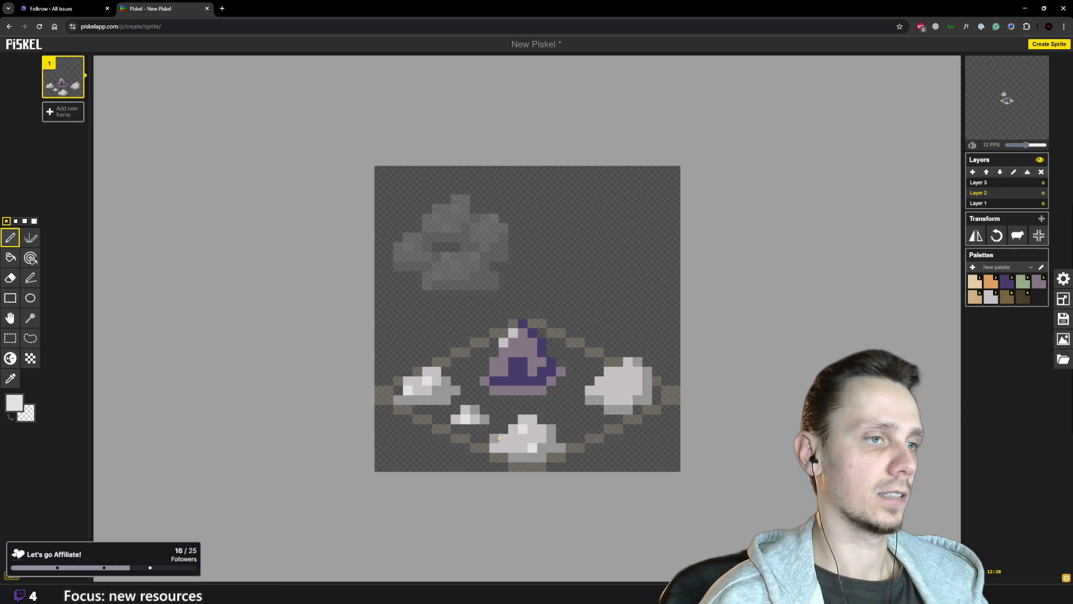
- Shade the bottom of the right stone pile with the purple-grey palette swatch 5
scroll(501, 439, down, 4)
scroll(567, 367, up, 3)
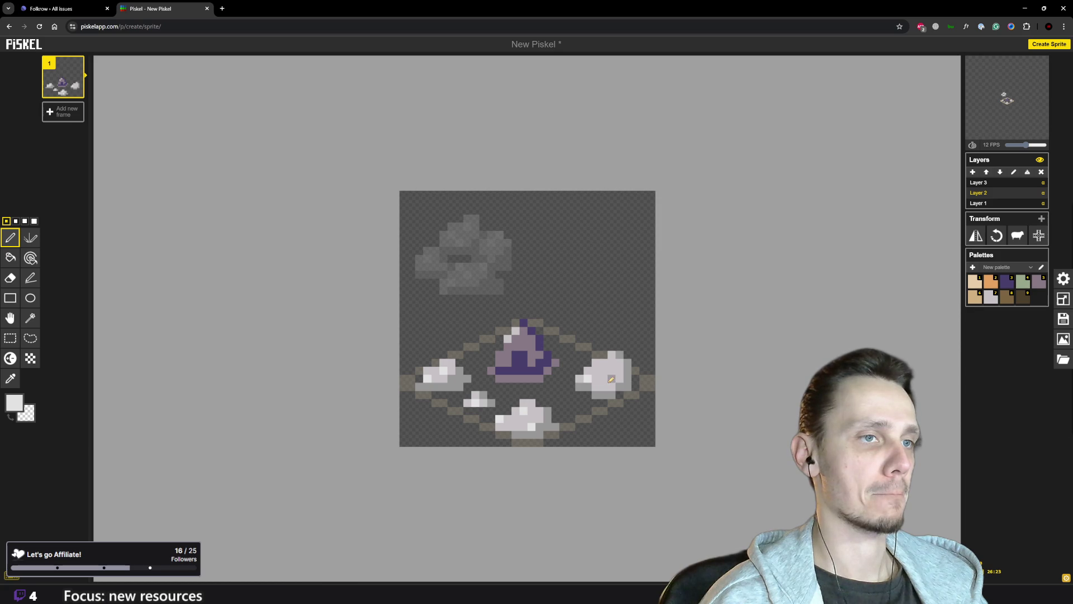
scroll(593, 370, down, 5)
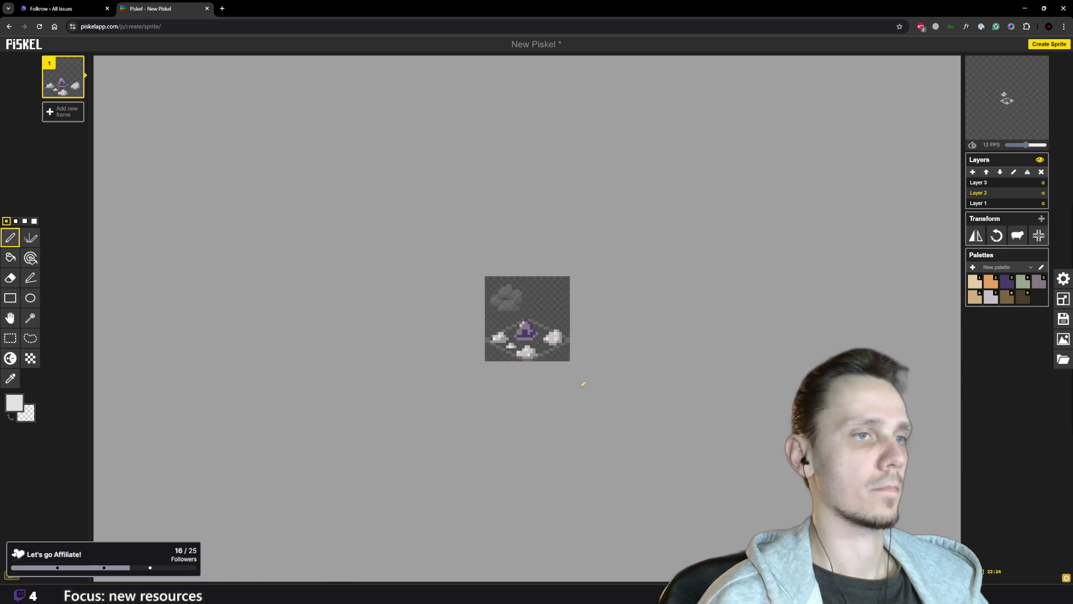
scroll(591, 369, up, 2)
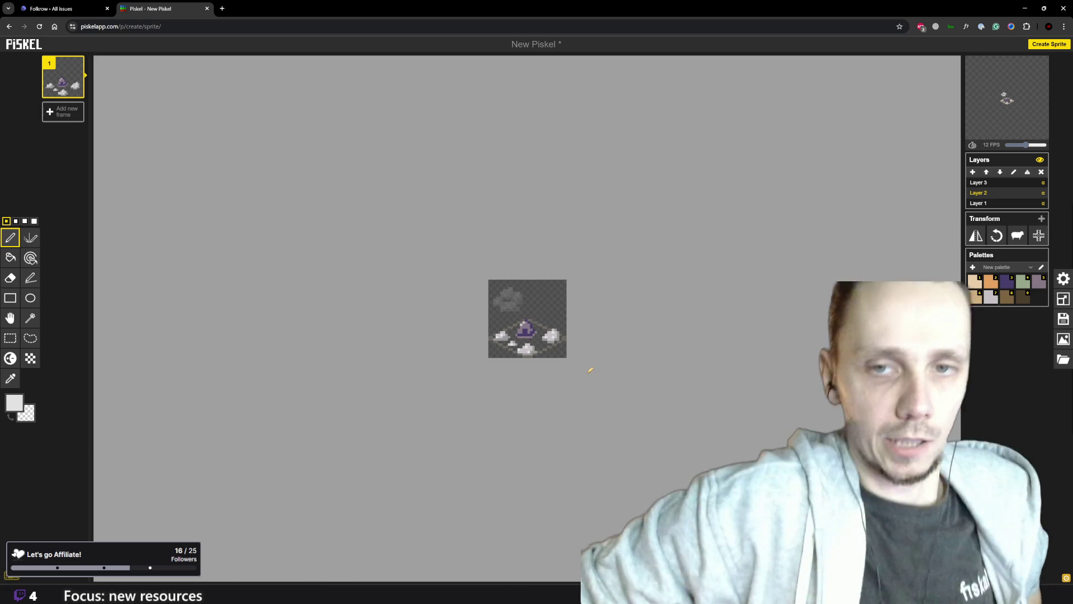
scroll(592, 352, up, 3)
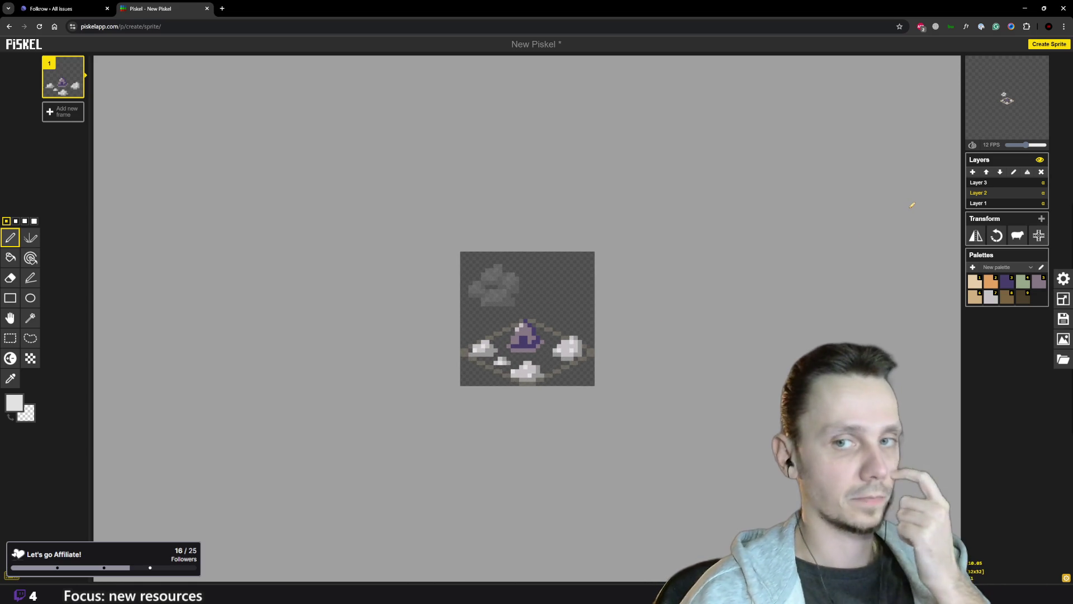
scroll(707, 344, up, 1)
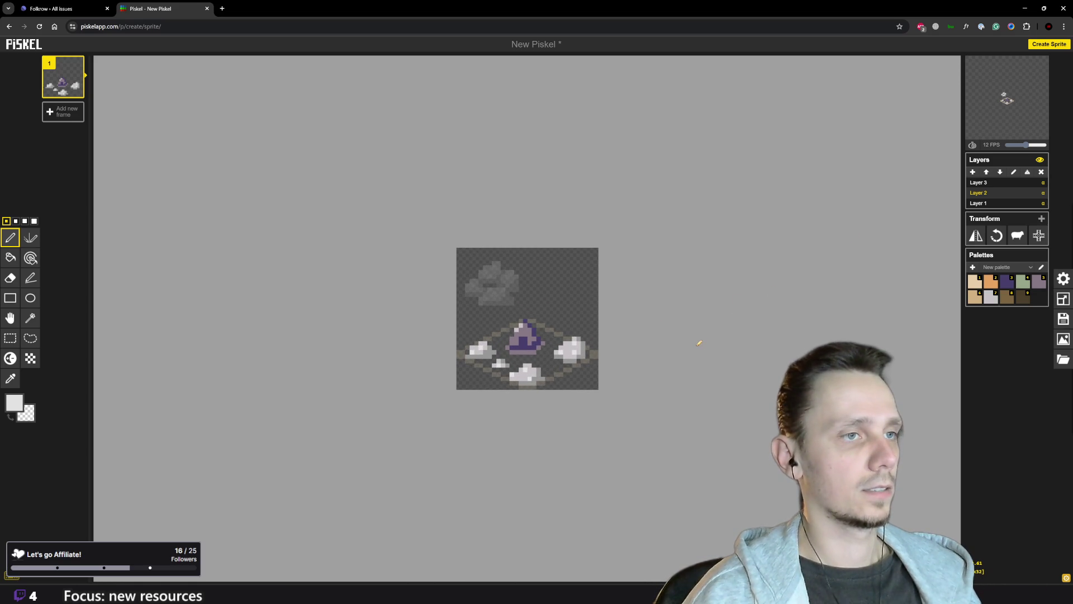
click(1040, 282)
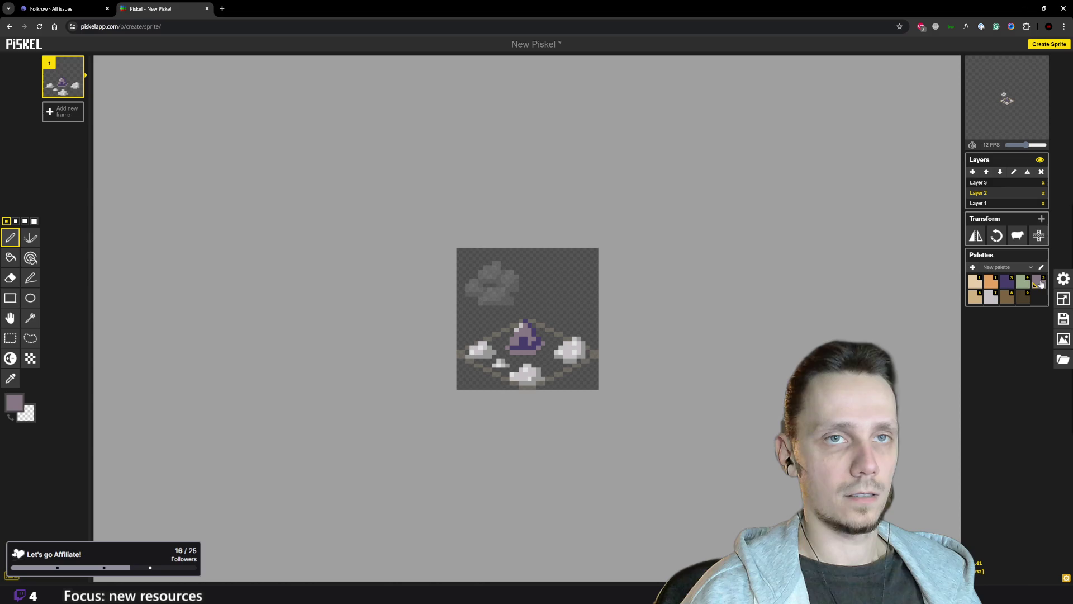
scroll(493, 374, up, 2)
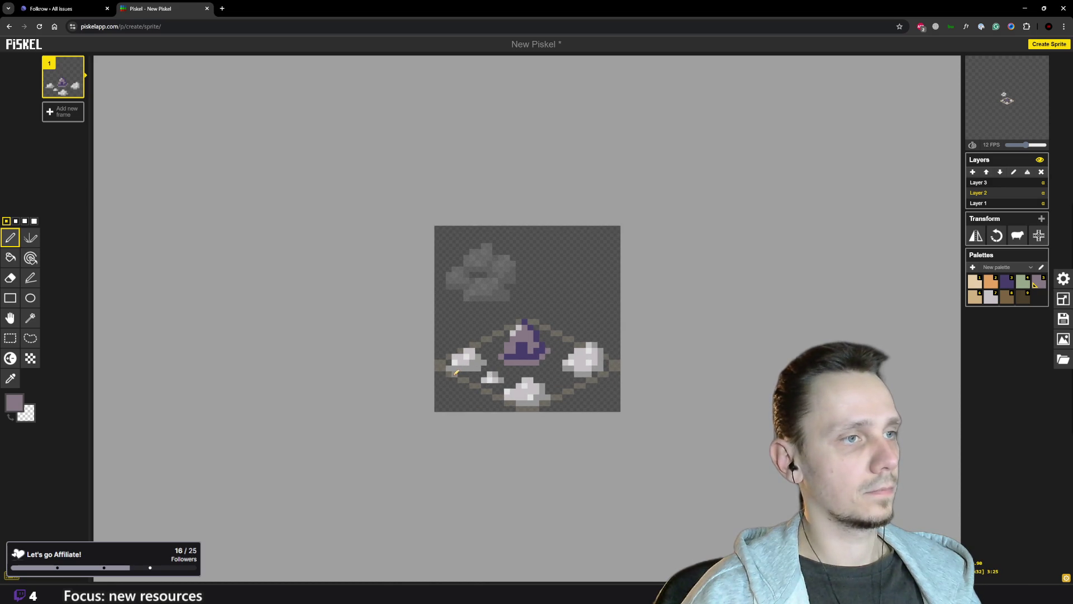
scroll(528, 358, down, 3)
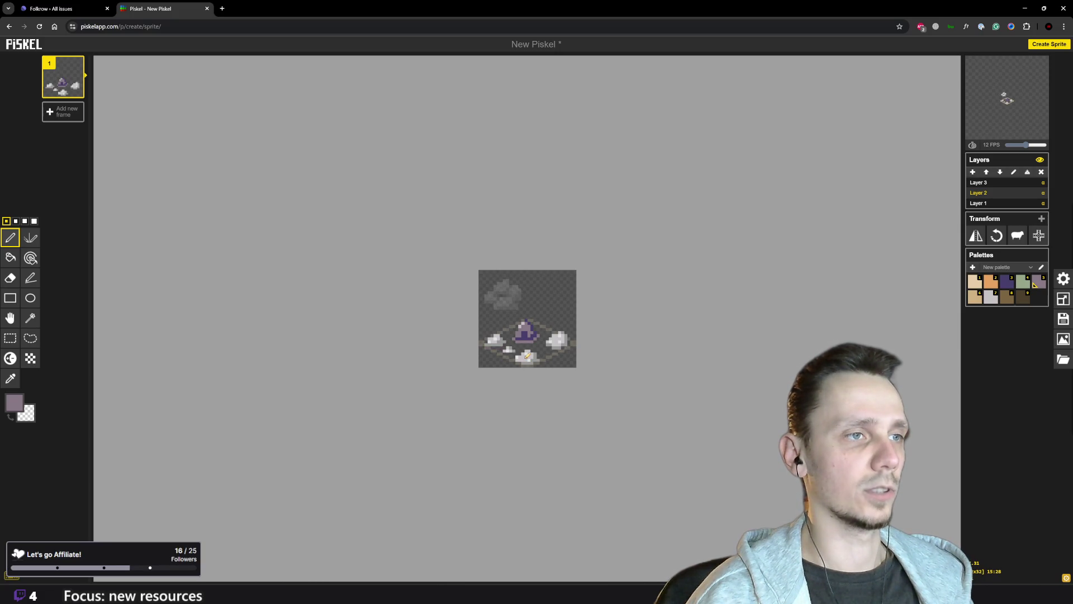
scroll(528, 356, up, 3)
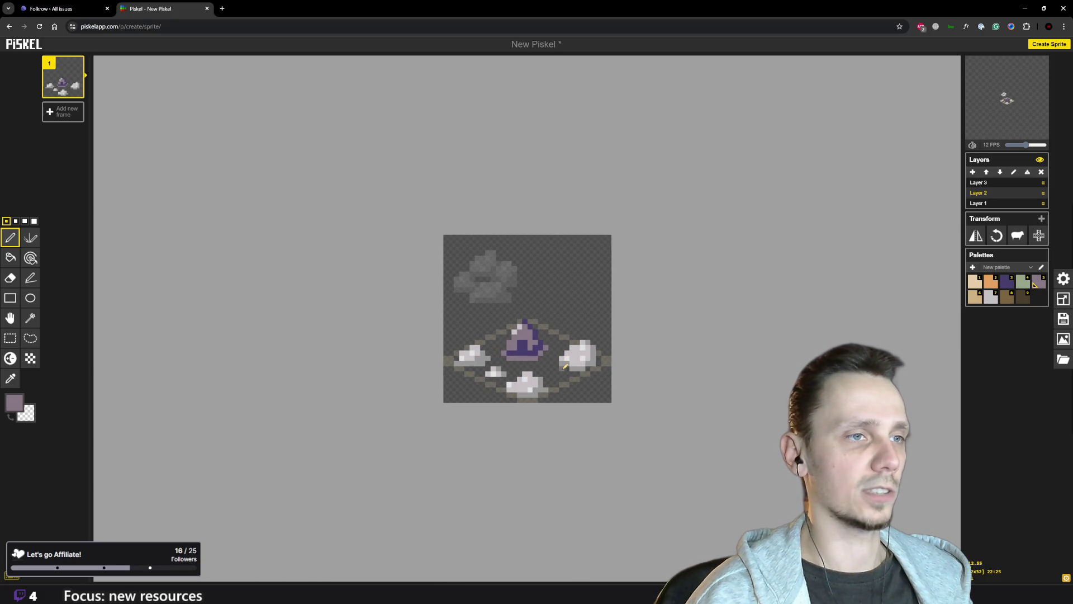
drag(573, 370, 587, 372)
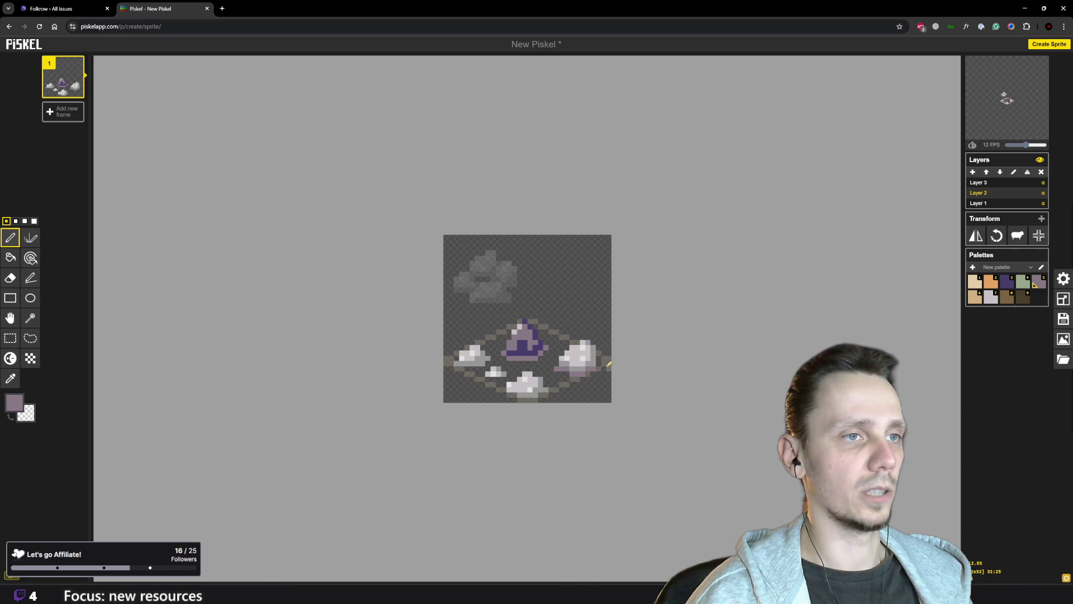
scroll(615, 385, down, 4)
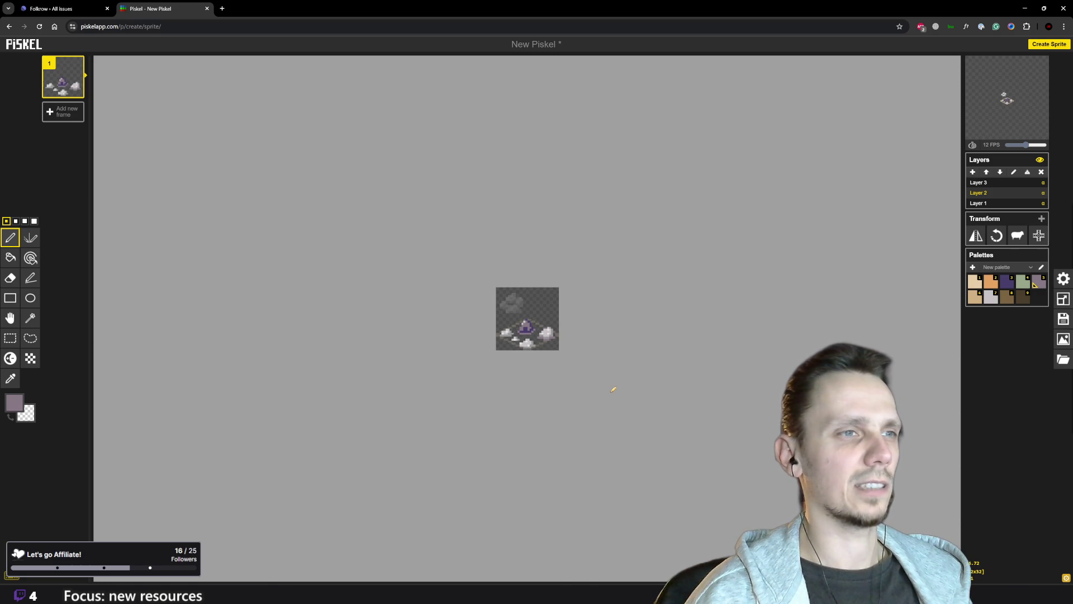
scroll(512, 368, up, 1)
scroll(512, 369, up, 1)
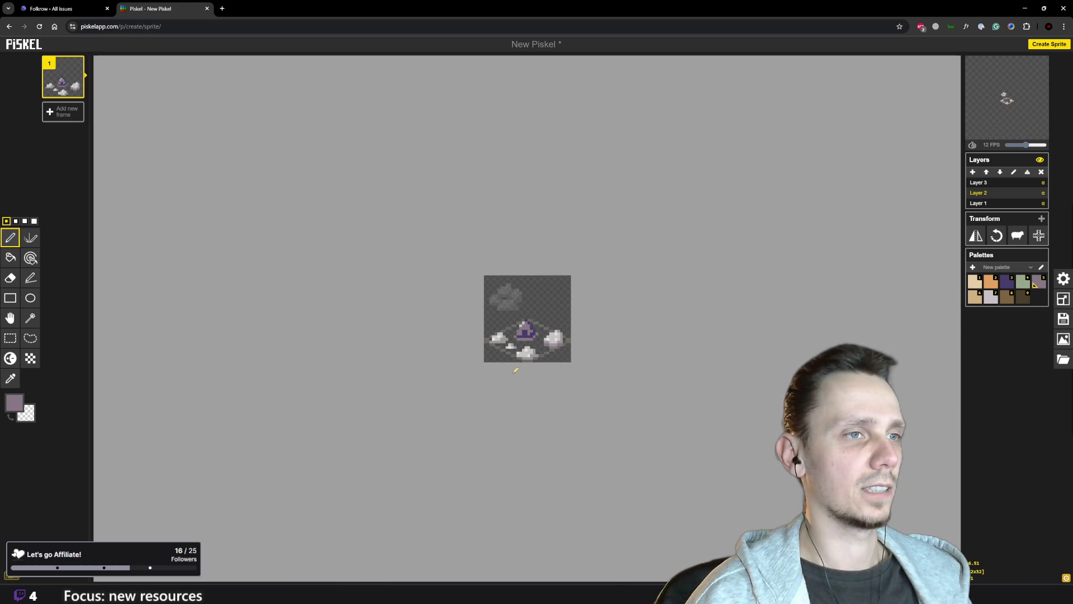
scroll(516, 370, up, 3)
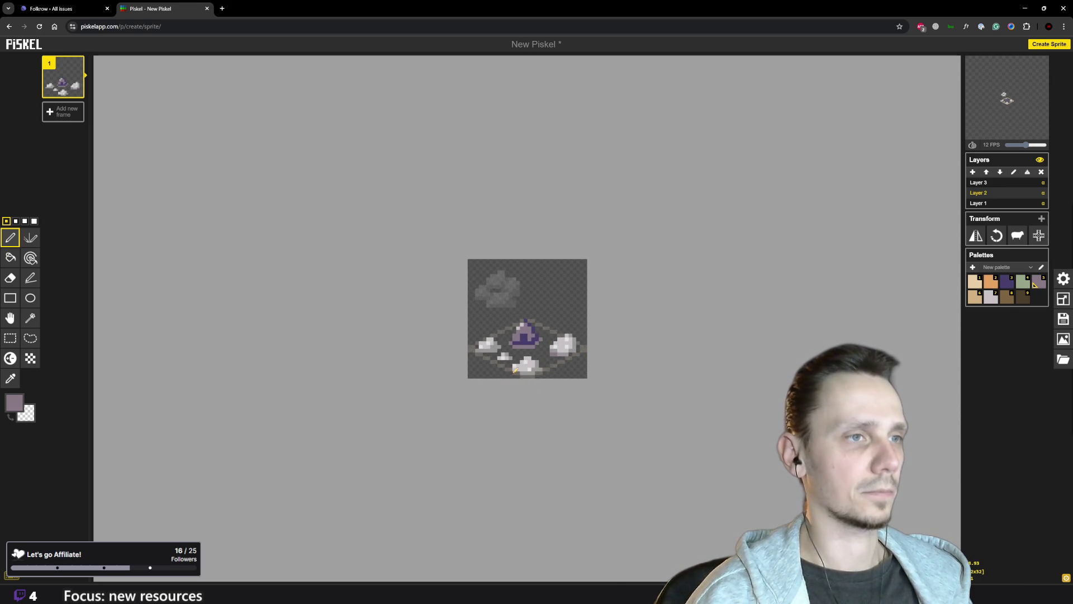
scroll(561, 397, down, 1)
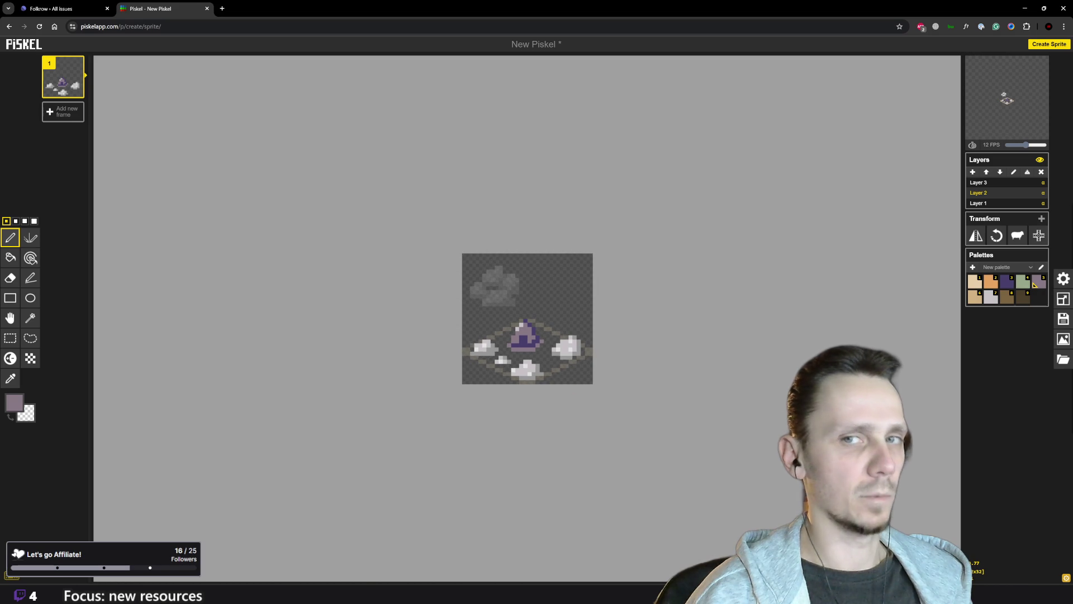
scroll(569, 404, up, 2)
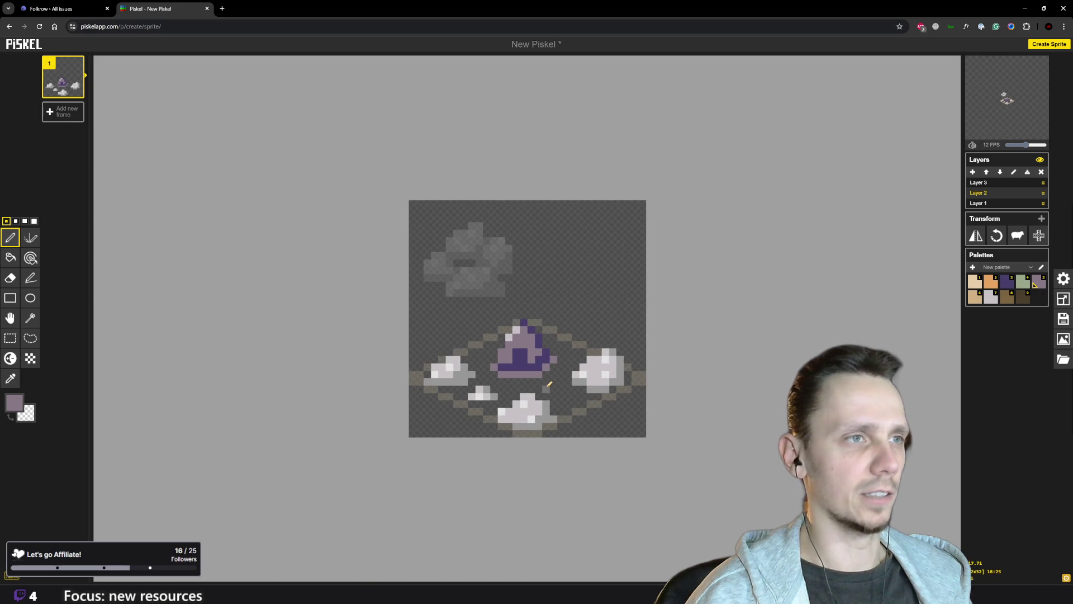
scroll(576, 408, down, 2)
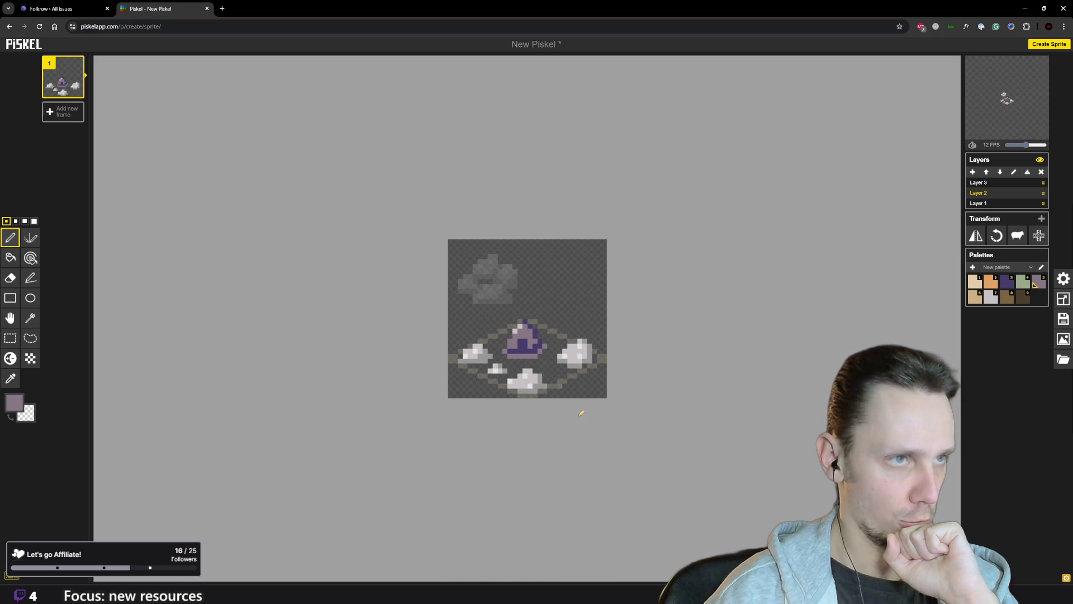
scroll(581, 413, down, 1)
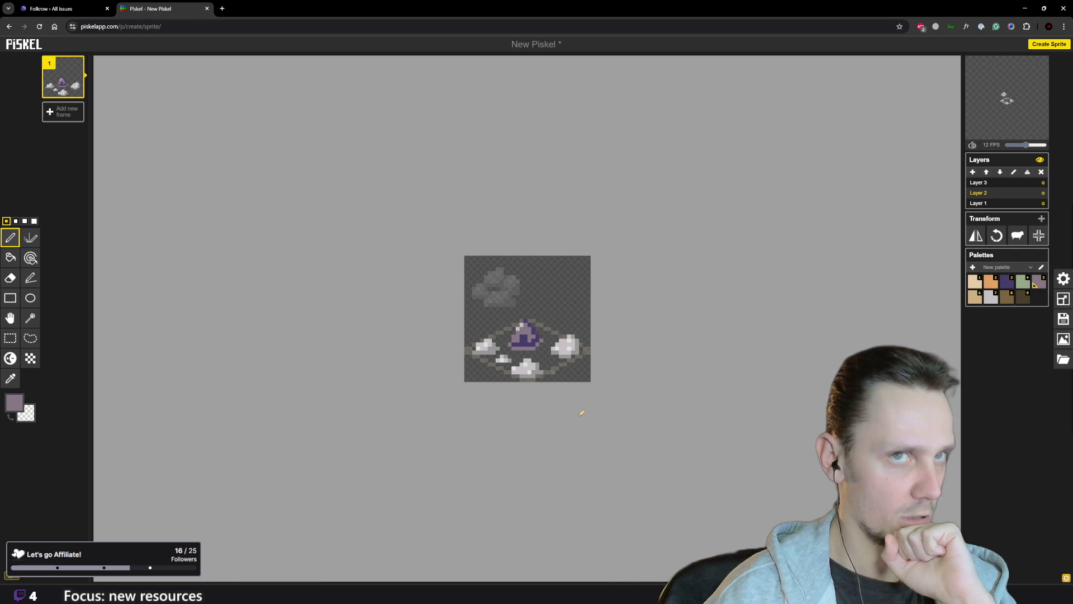
- Delete Layer 3 and the cloud it holds
click(1009, 183)
click(1041, 171)
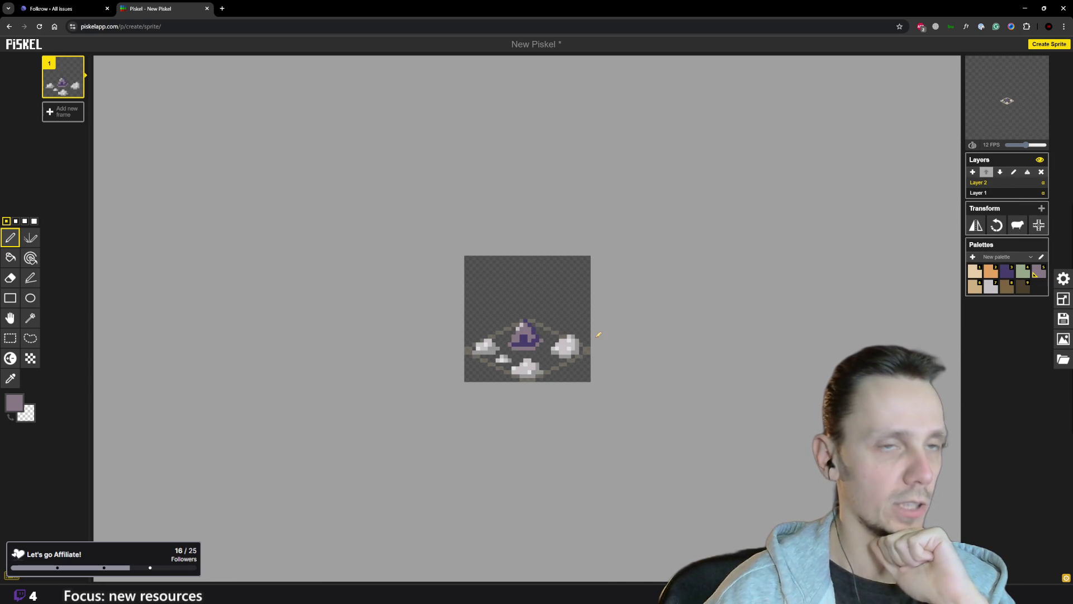
scroll(687, 319, up, 2)
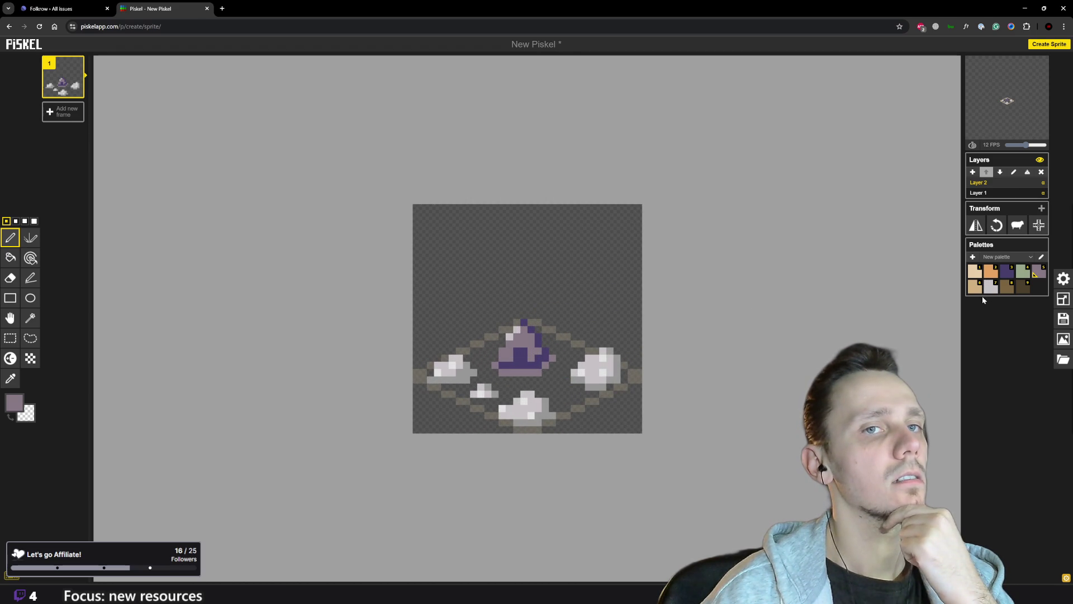
- Sample the sprite's grey and add a grey pixel near the right rock
key(o)
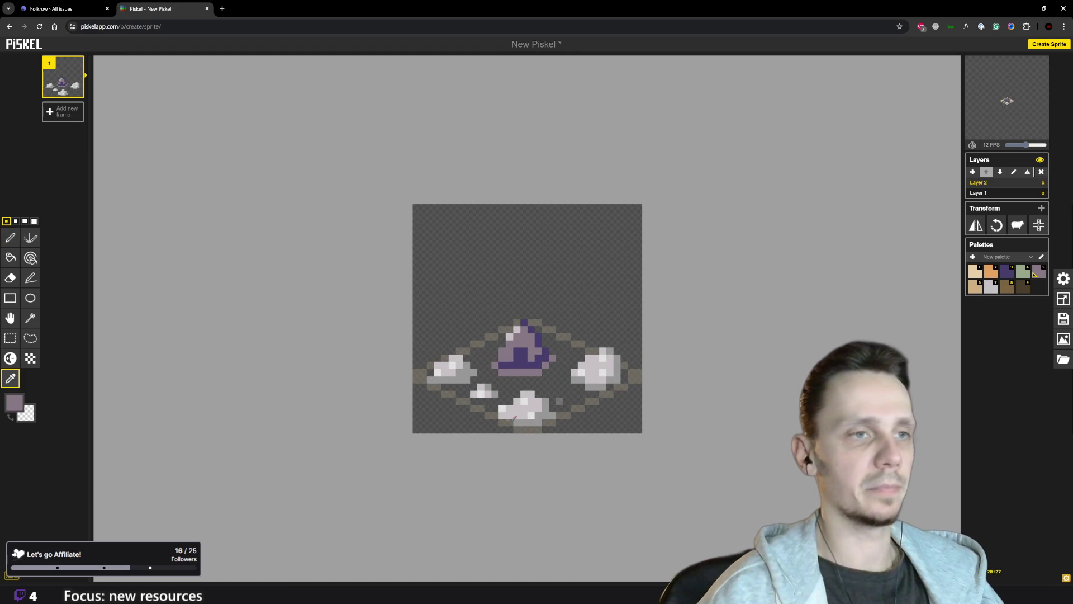
click(592, 391)
key(p)
click(560, 387)
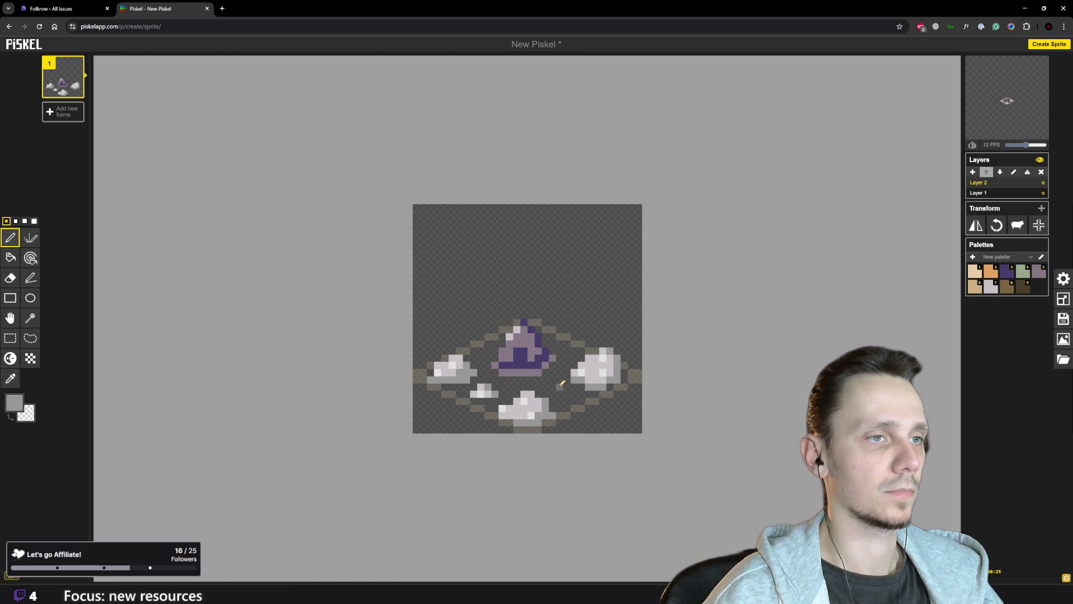
- Choose brown from the palette as the drawing colour
scroll(566, 357, down, 3)
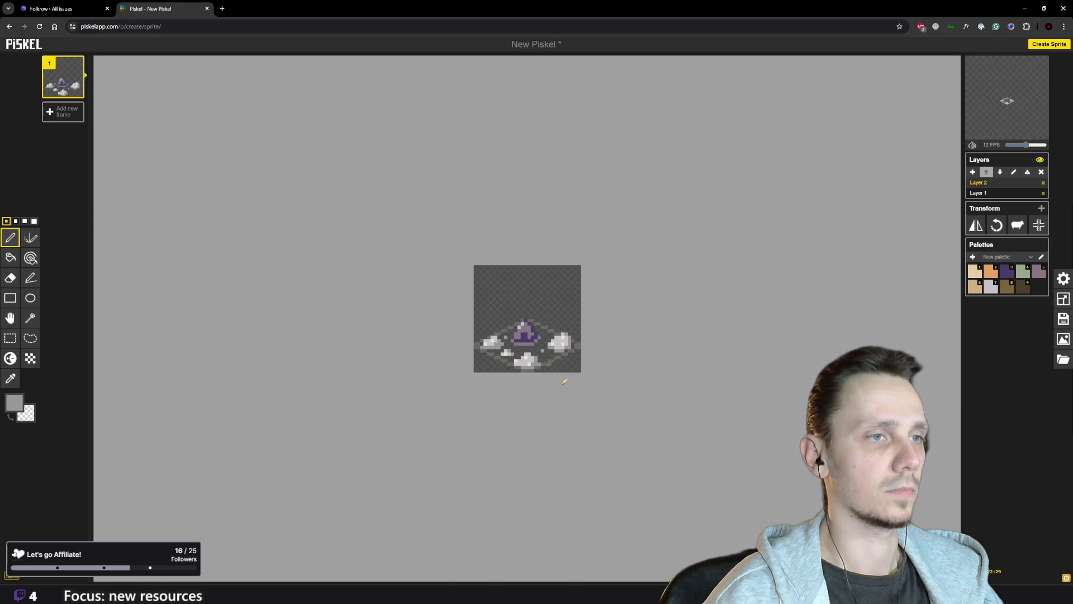
scroll(548, 334, up, 1)
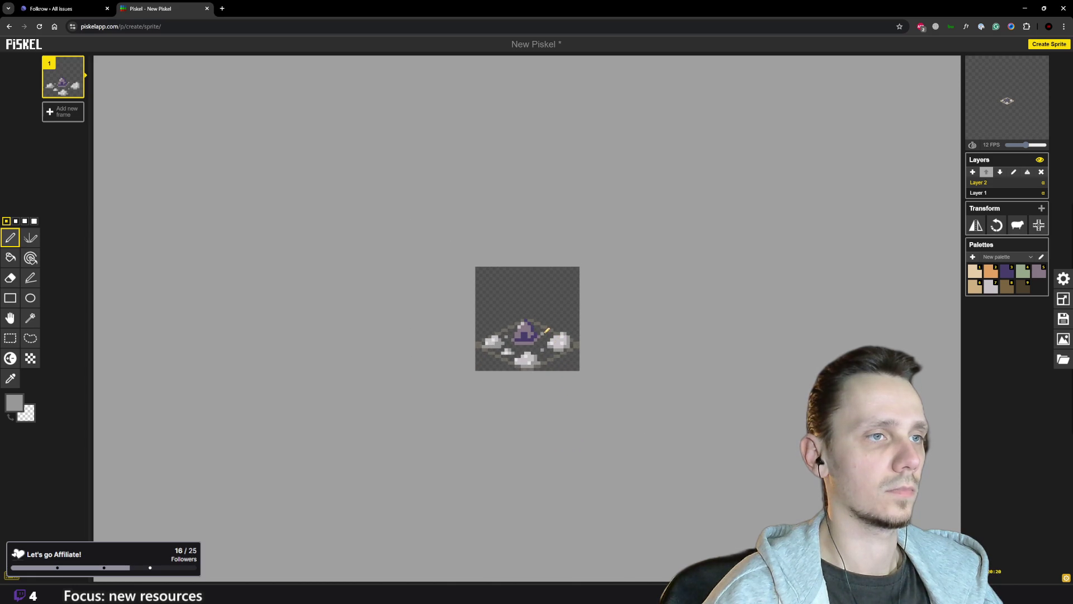
scroll(564, 361, up, 2)
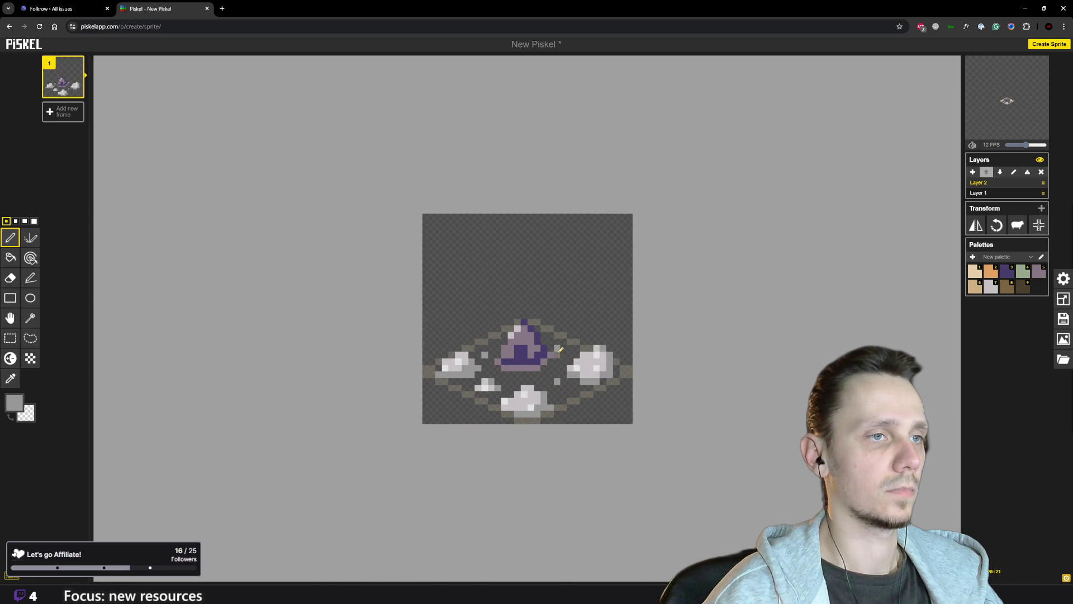
scroll(569, 342, down, 3)
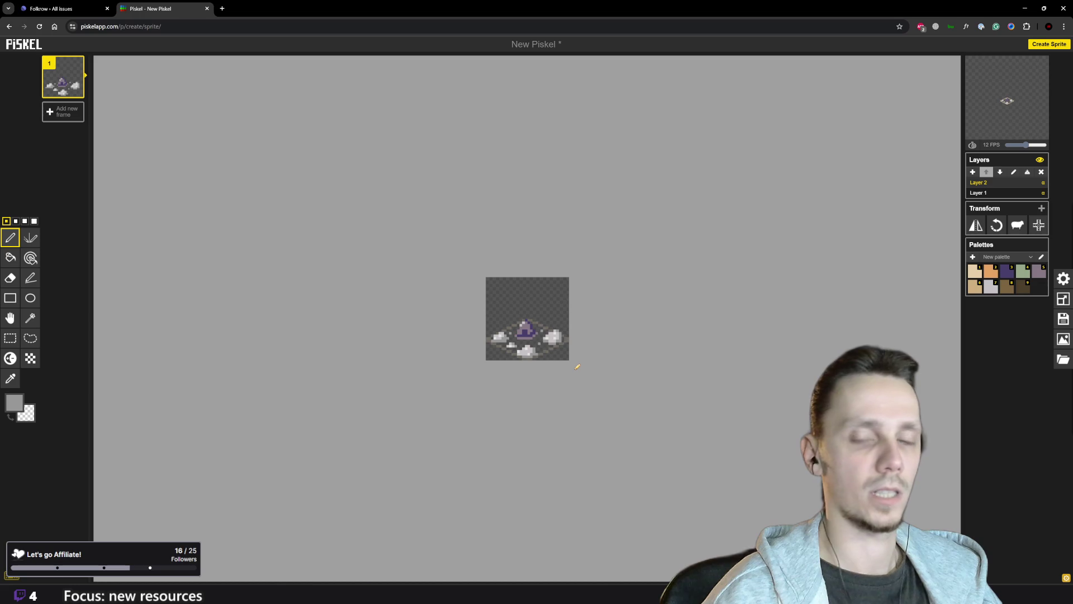
scroll(575, 366, up, 1)
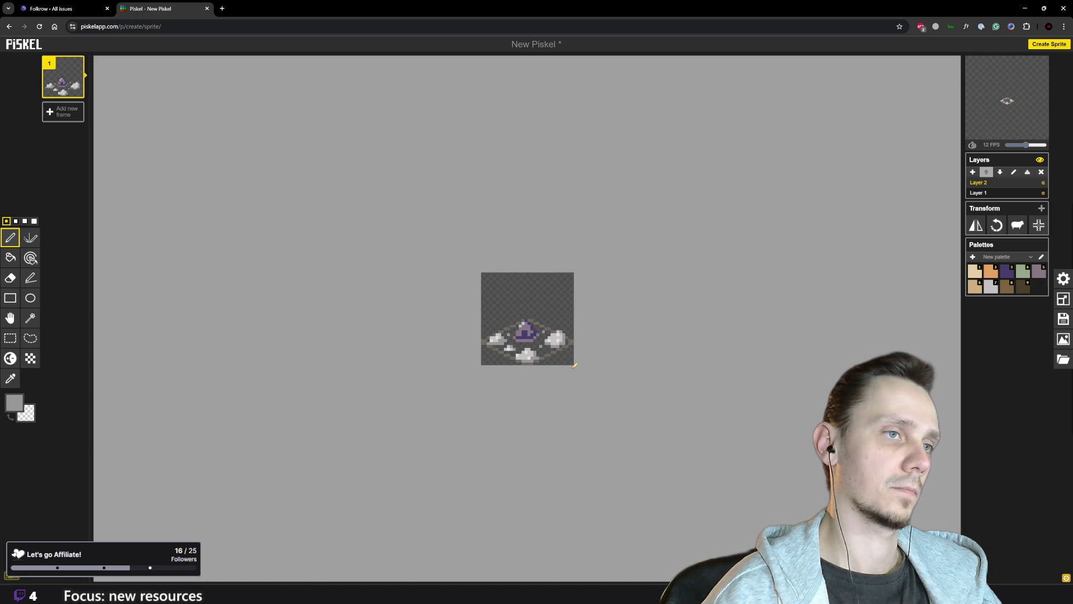
scroll(575, 366, up, 3)
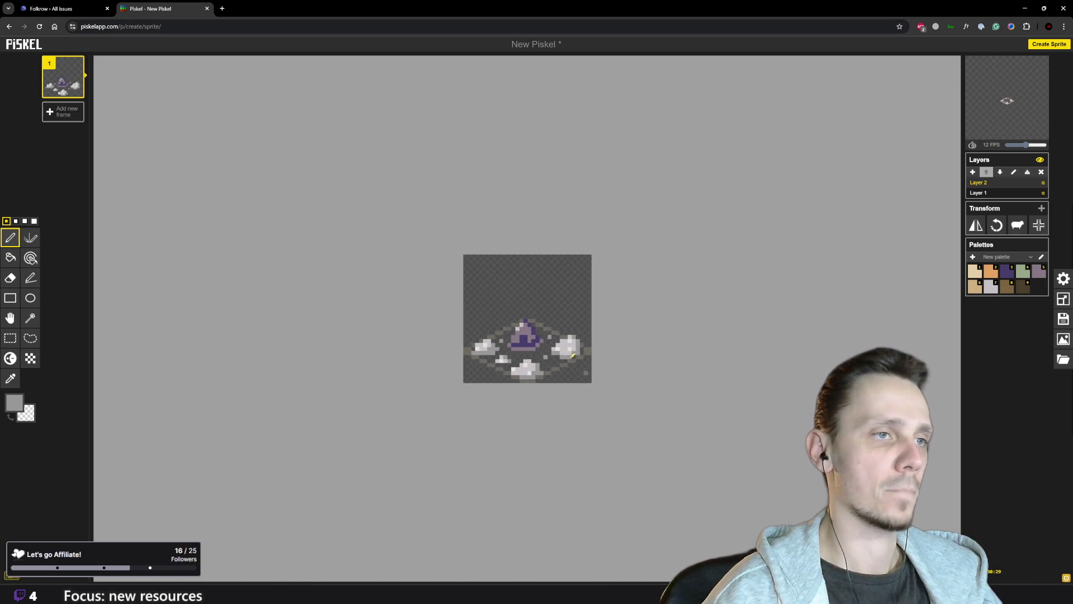
click(1006, 286)
- Draw two brown vertical posts to the left of the roof
scroll(564, 366, up, 2)
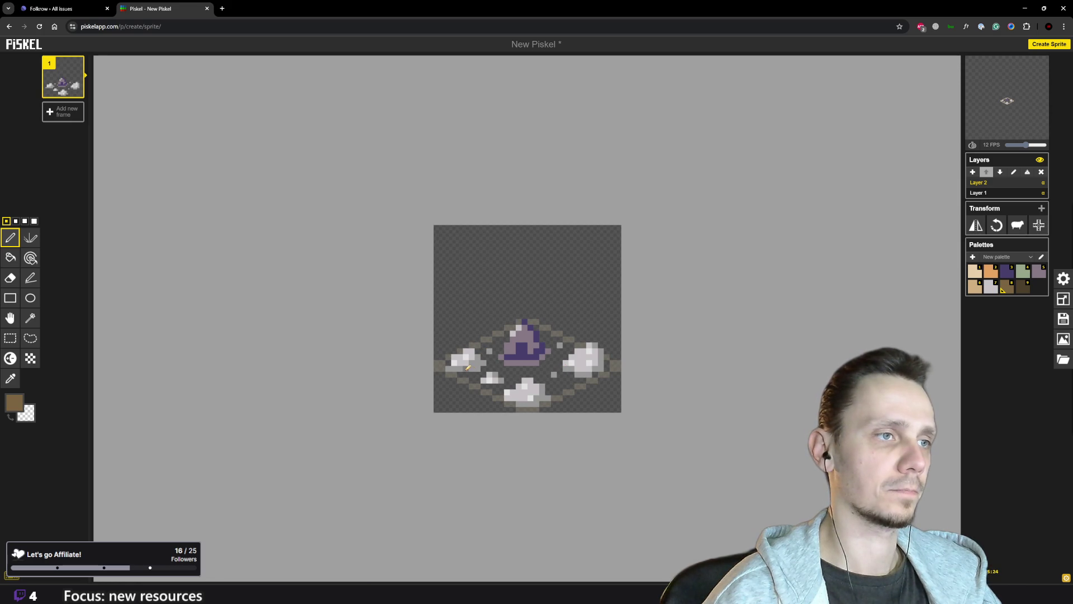
drag(464, 371, 463, 350)
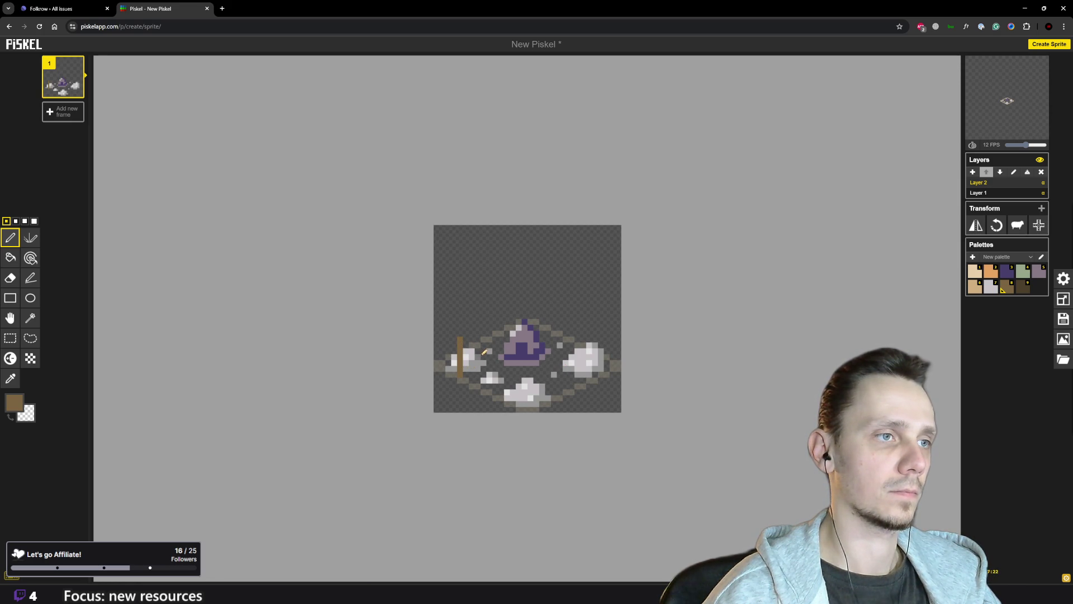
drag(483, 353, 483, 330)
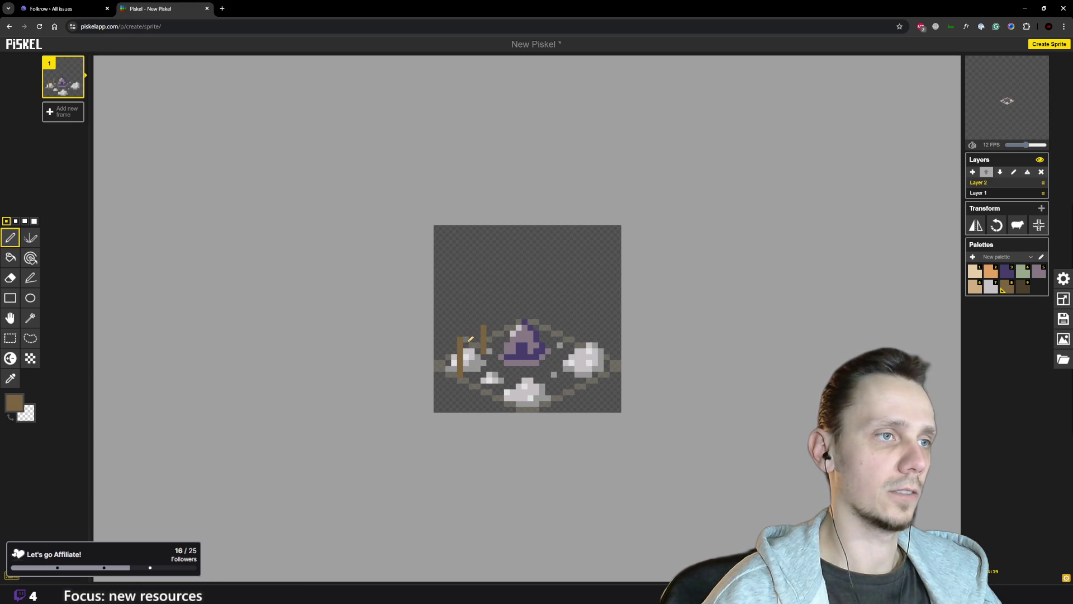
- Try a brown post beside the right rock, then undo it
scroll(472, 339, down, 3)
scroll(526, 363, up, 2)
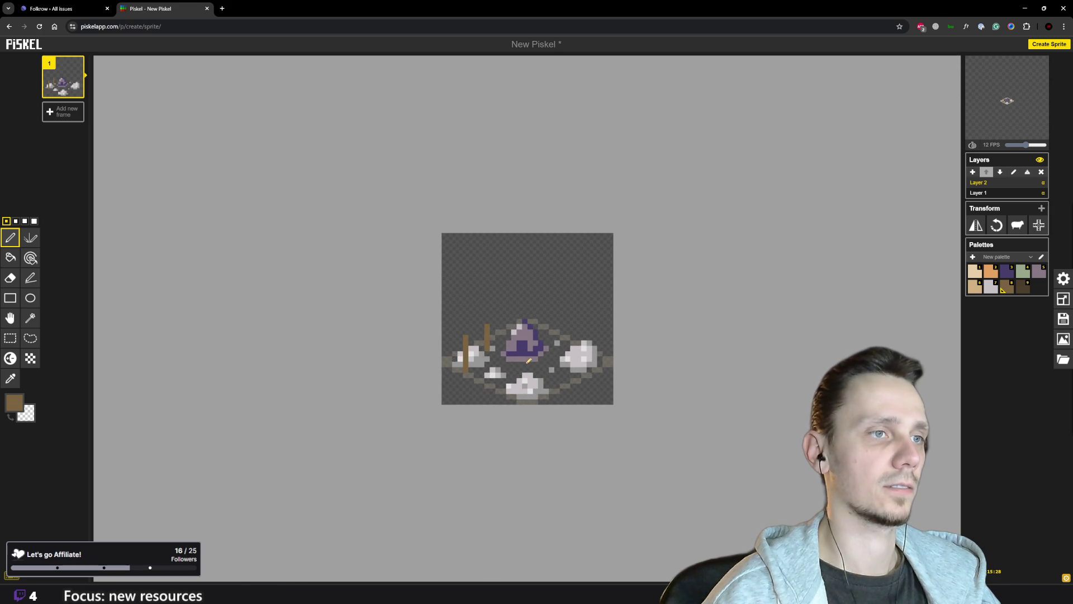
scroll(536, 364, up, 1)
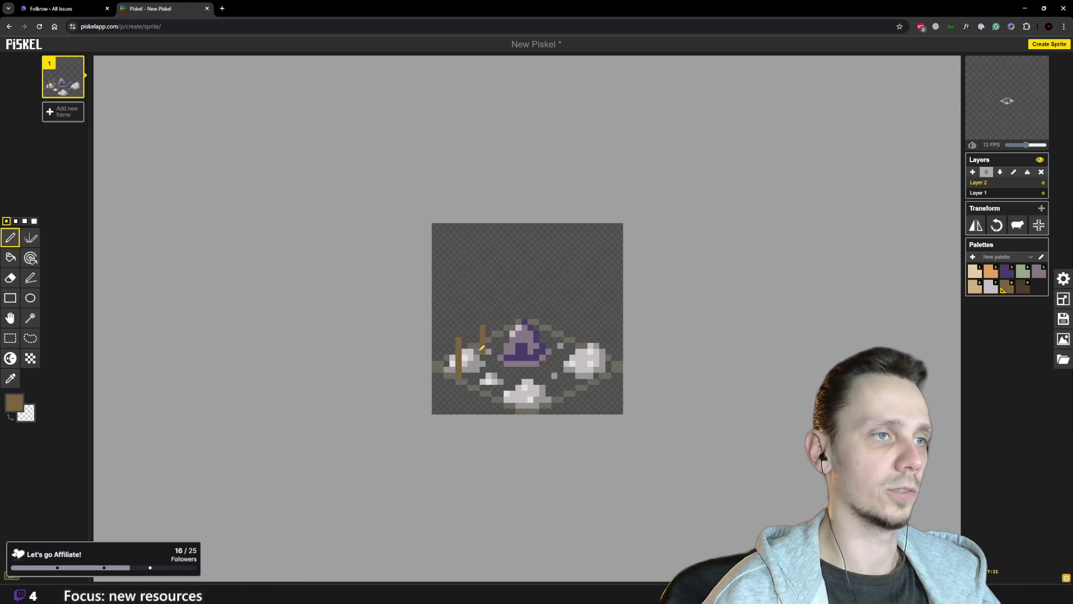
scroll(491, 340, down, 2)
scroll(477, 364, up, 2)
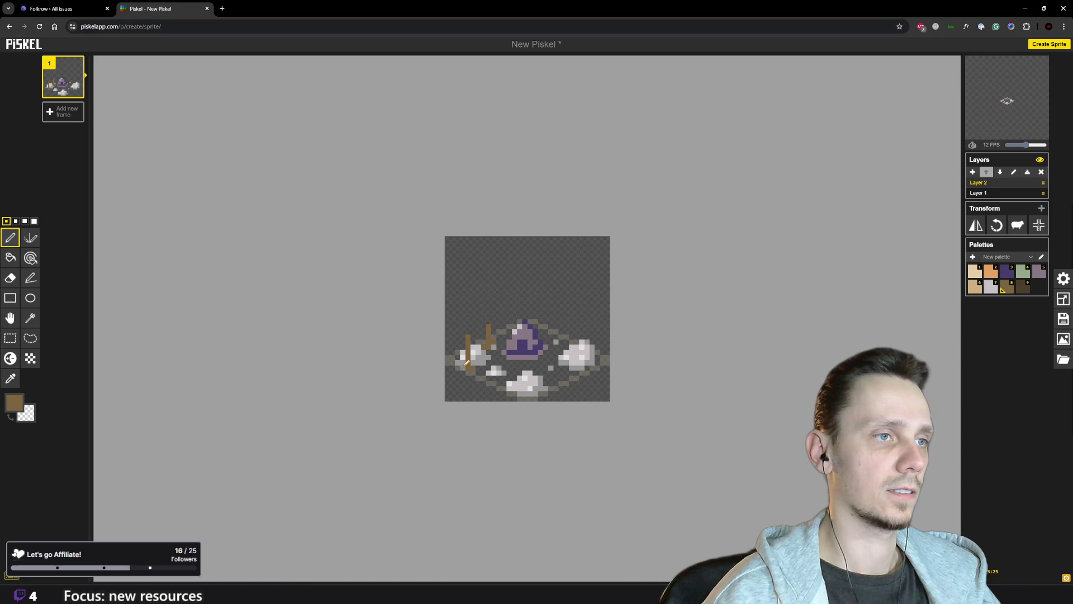
scroll(487, 369, down, 2)
scroll(490, 370, up, 4)
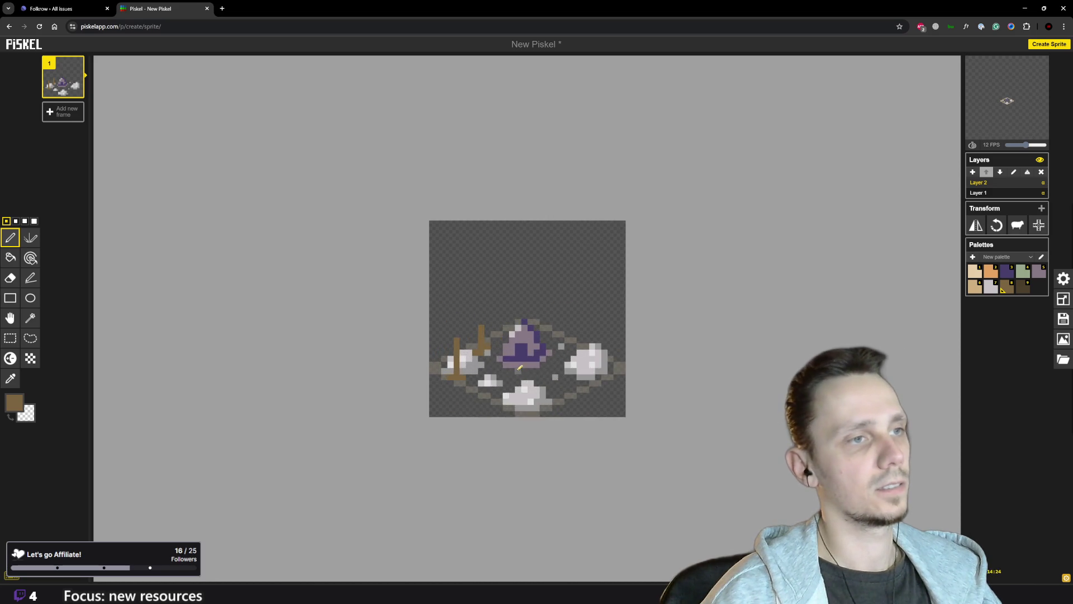
scroll(491, 370, down, 2)
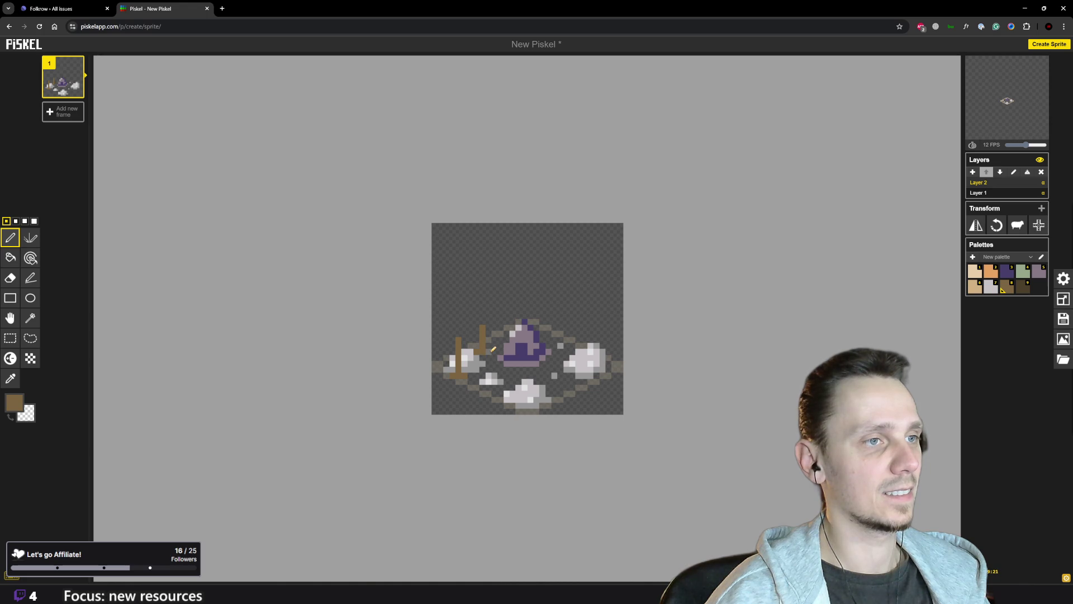
scroll(496, 361, down, 3)
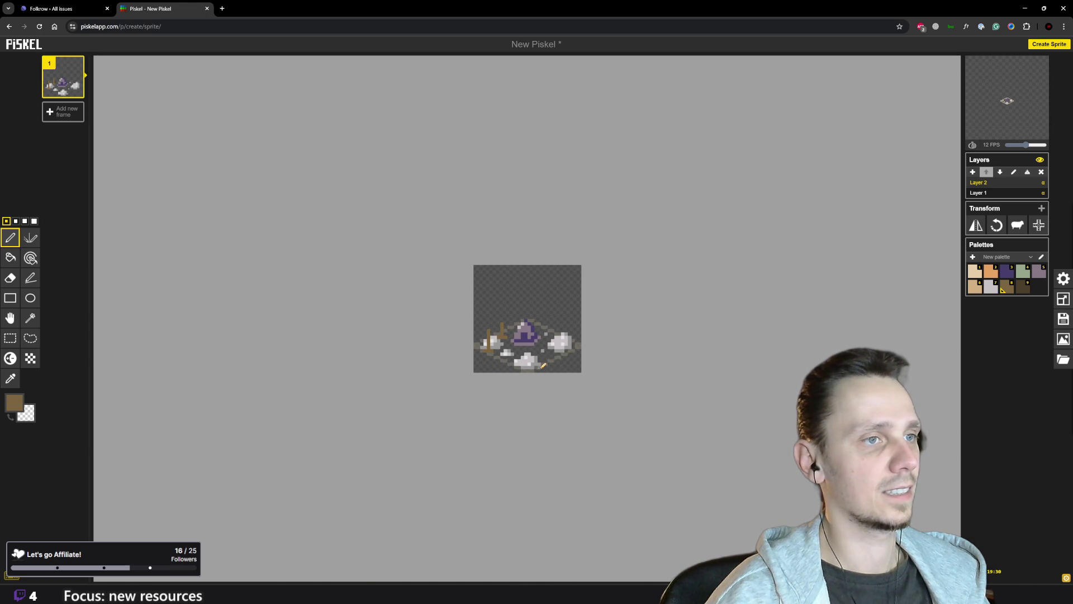
scroll(542, 366, up, 3)
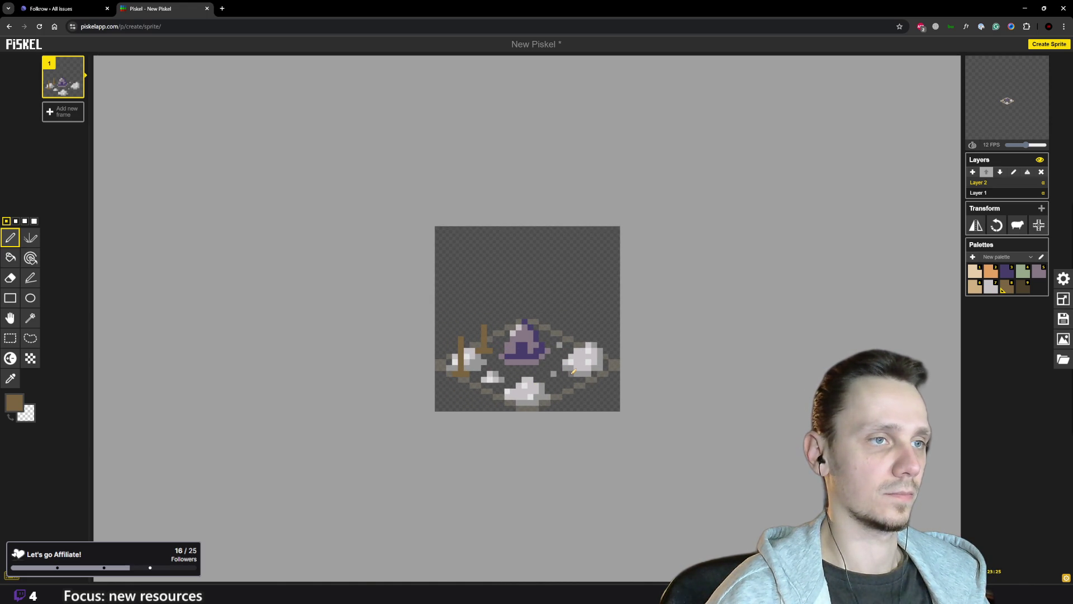
drag(573, 369, 573, 347)
key(ctrl+z)
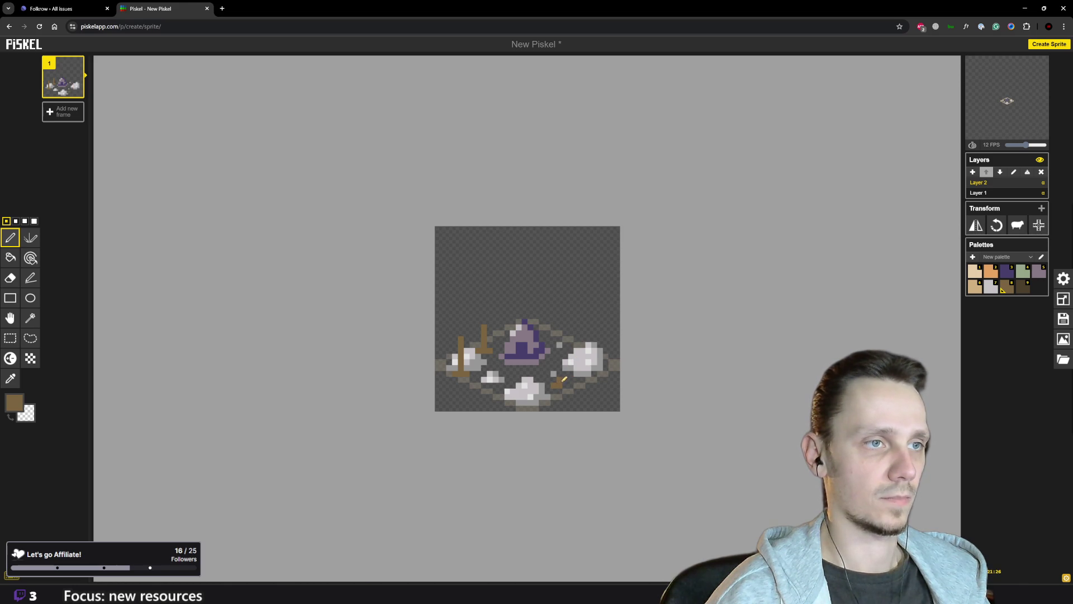
- Switch to dark brown and draw a diagonal stroke beside the right rock
click(1023, 295)
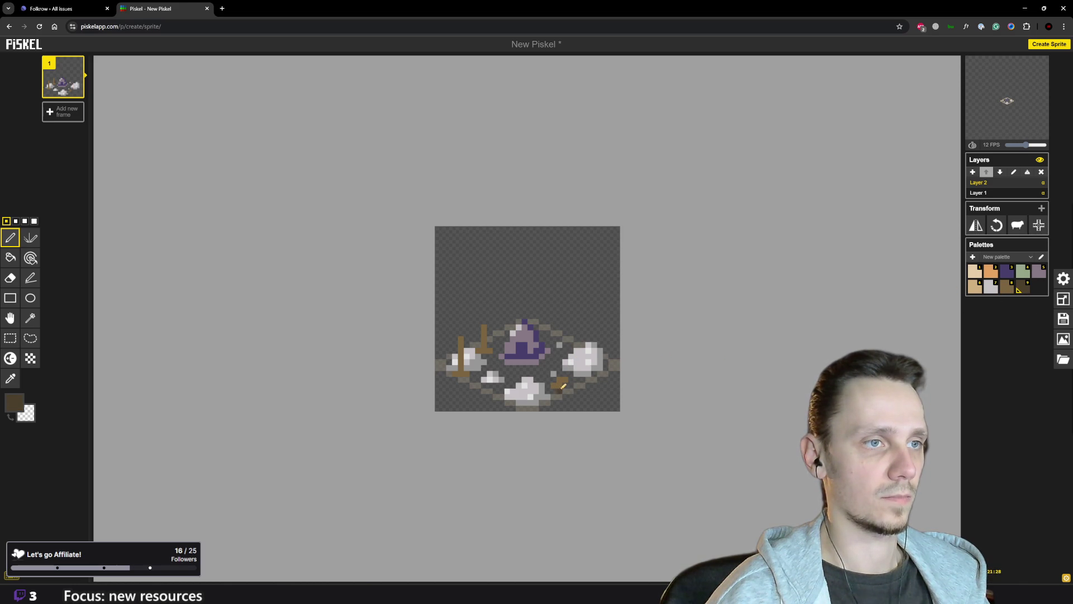
drag(562, 386, 574, 380)
scroll(586, 384, down, 1)
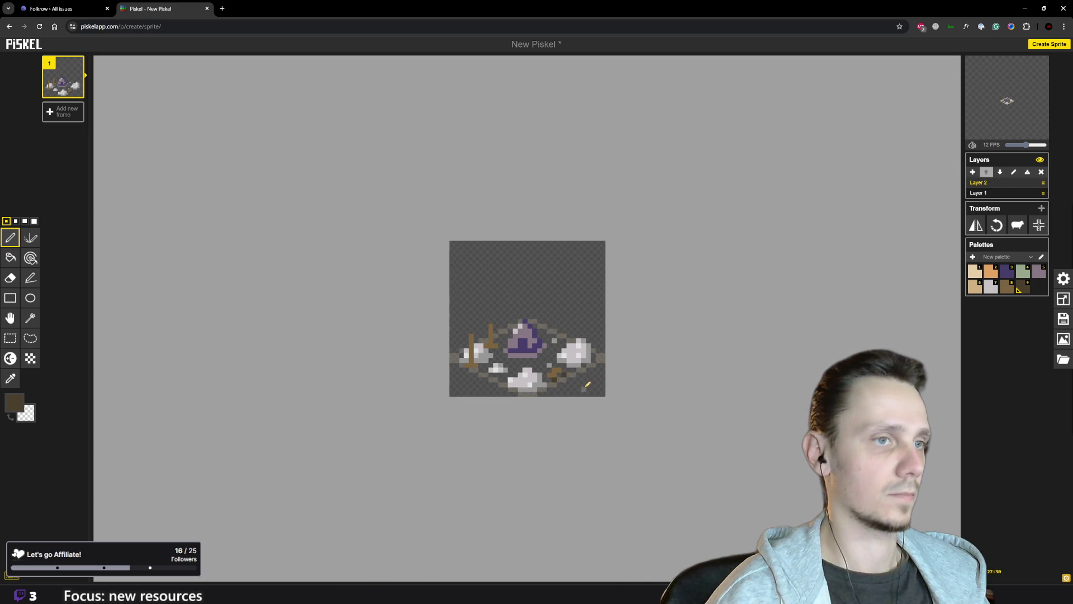
scroll(587, 385, down, 1)
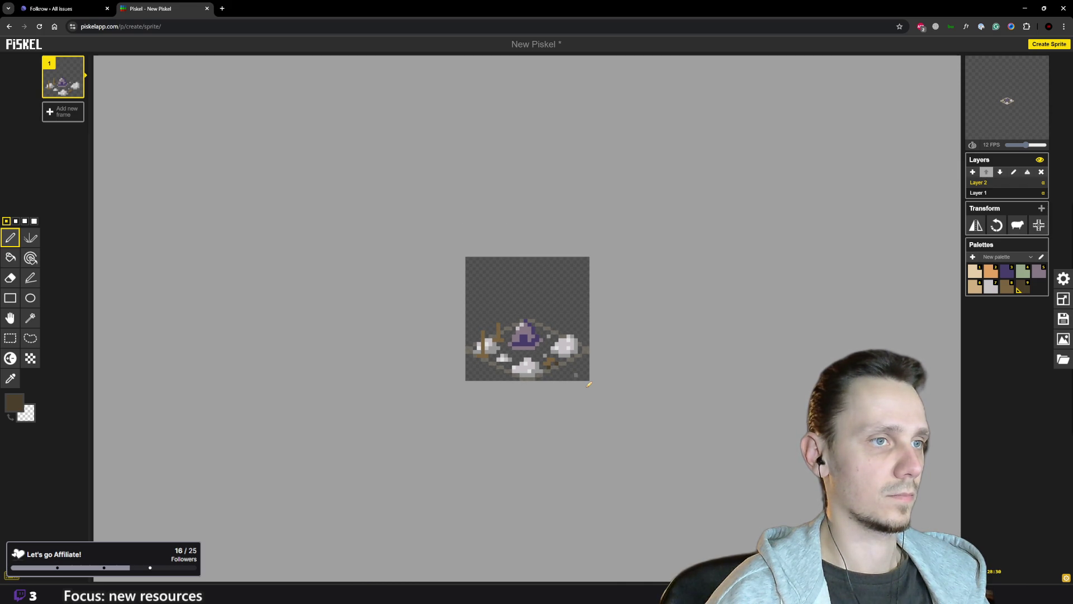
scroll(590, 384, up, 1)
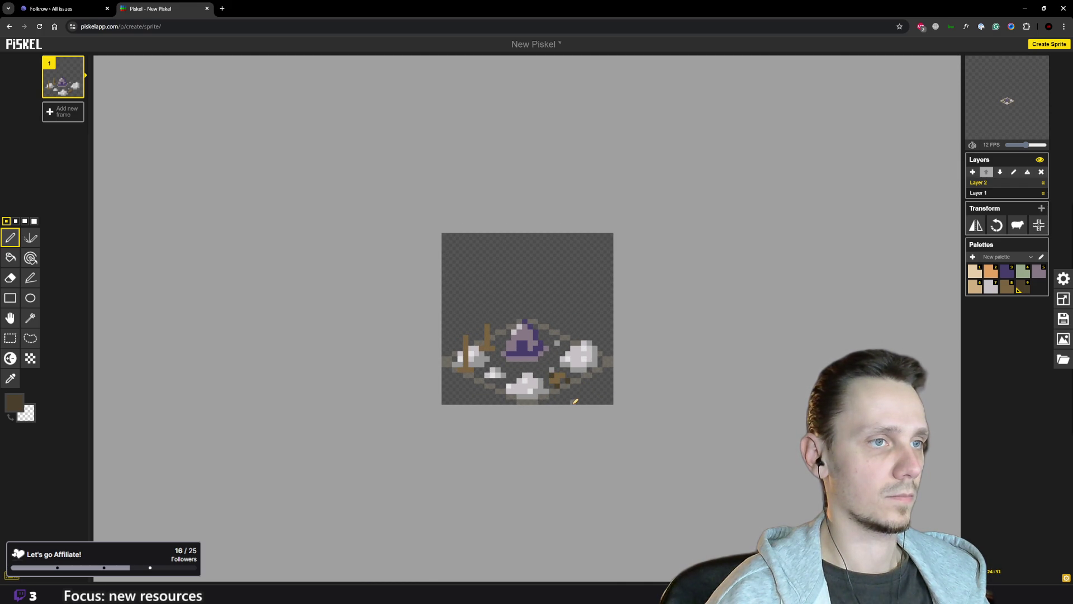
scroll(574, 402, down, 2)
scroll(602, 373, up, 1)
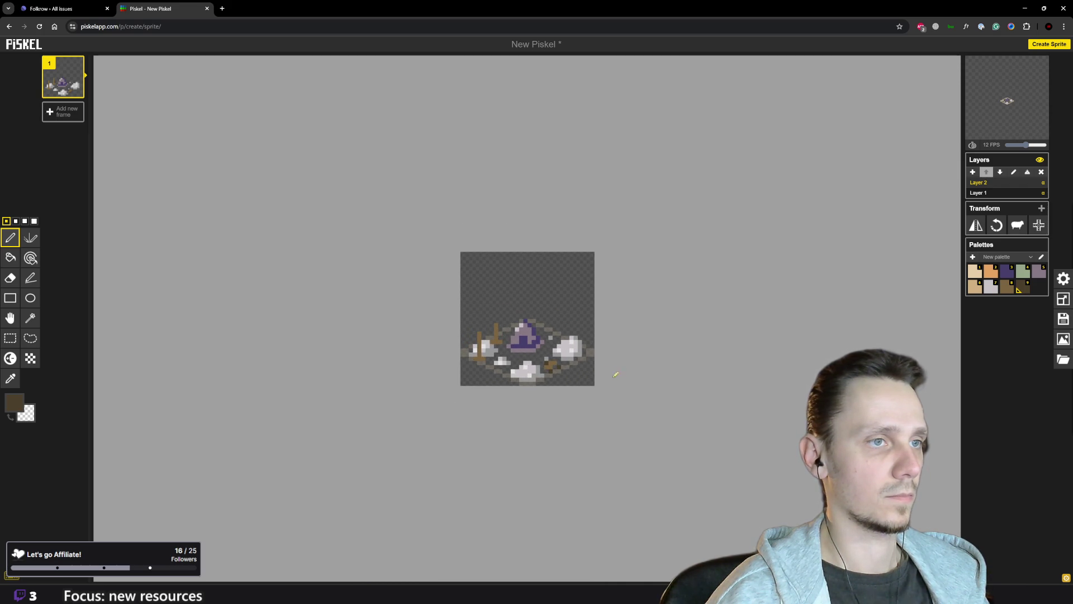
scroll(622, 376, up, 1)
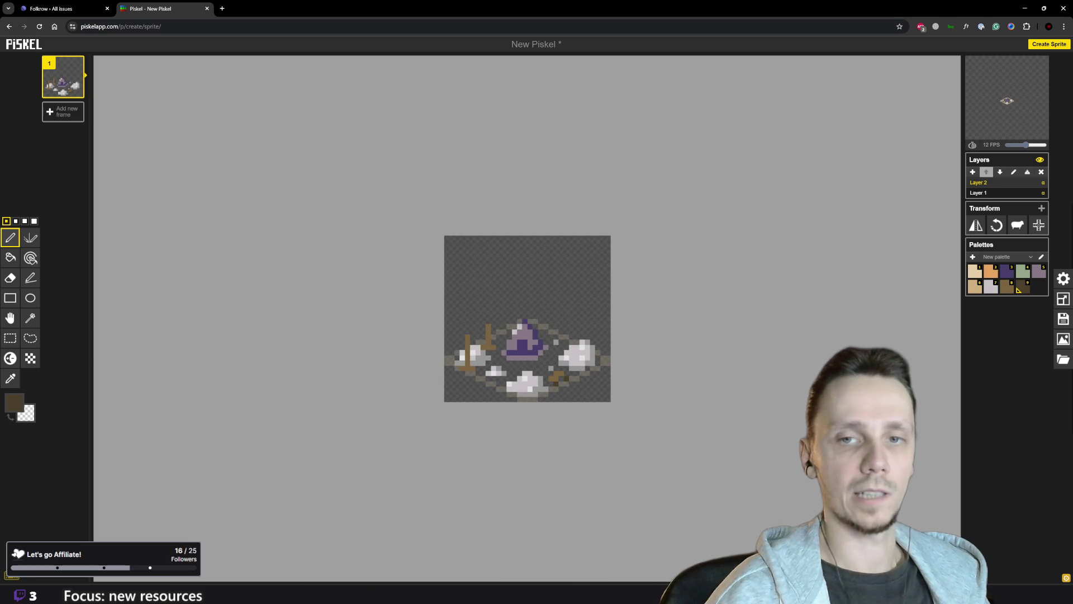
scroll(605, 315, down, 1)
scroll(605, 314, up, 1)
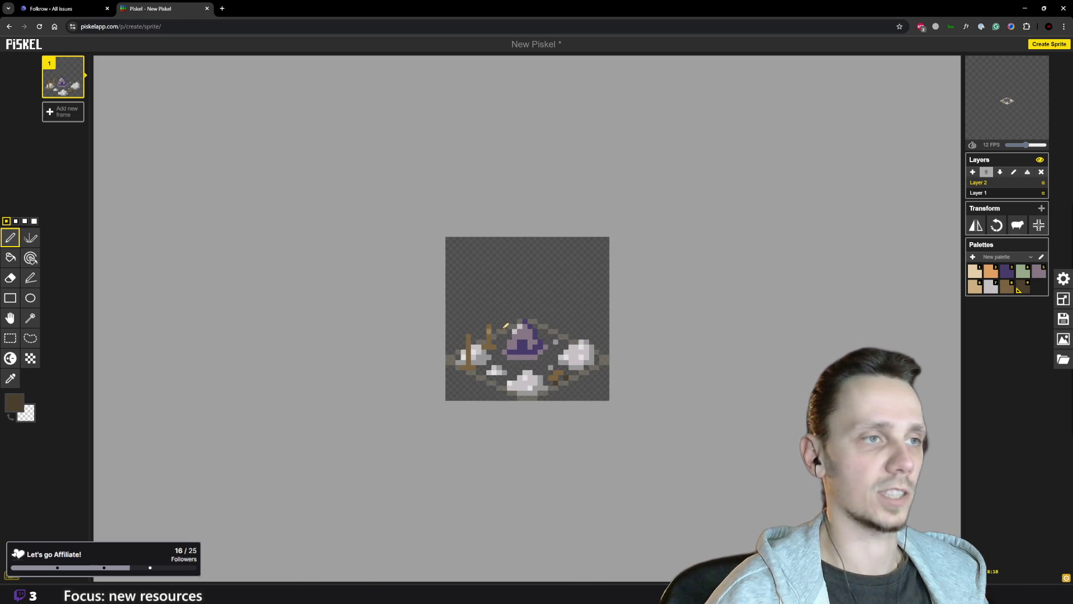
- Test tan pixels on the left post and right rock, undoing both
click(998, 289)
click(975, 289)
scroll(456, 363, up, 1)
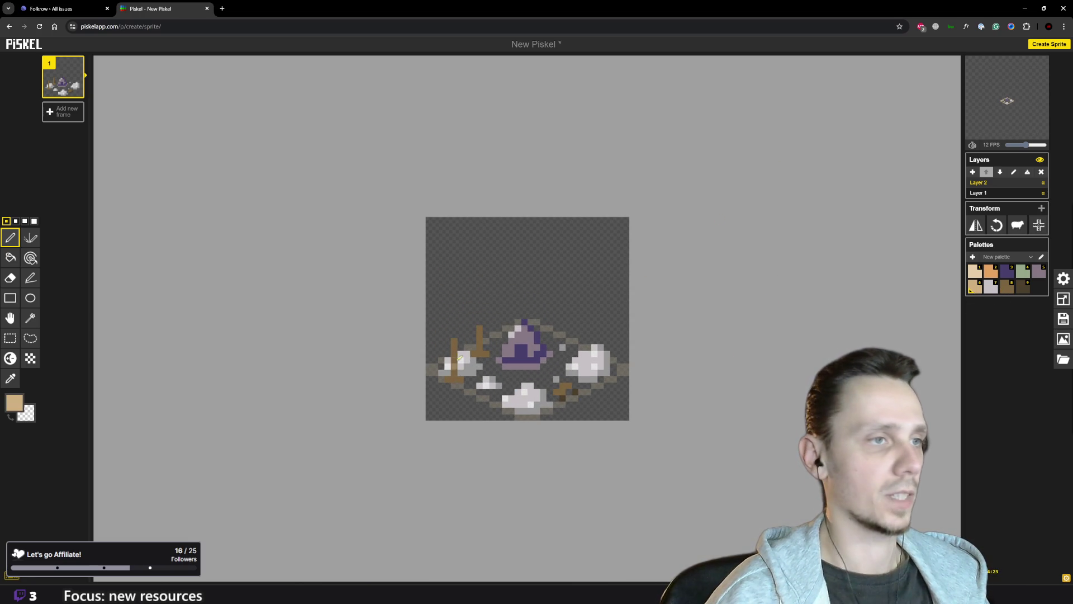
click(454, 341)
key(ctrl+z)
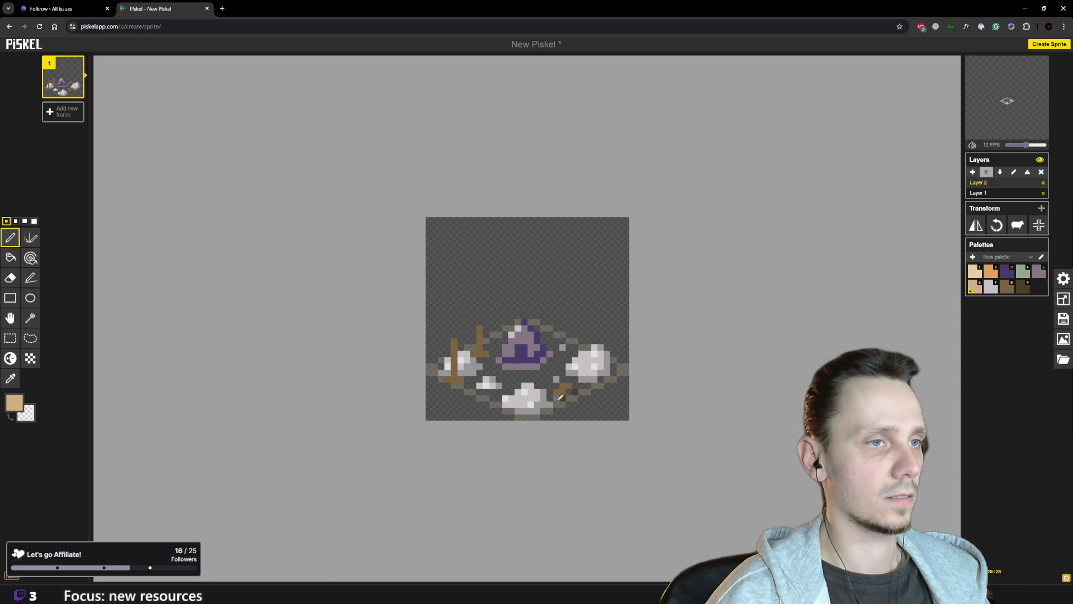
scroll(572, 407, down, 2)
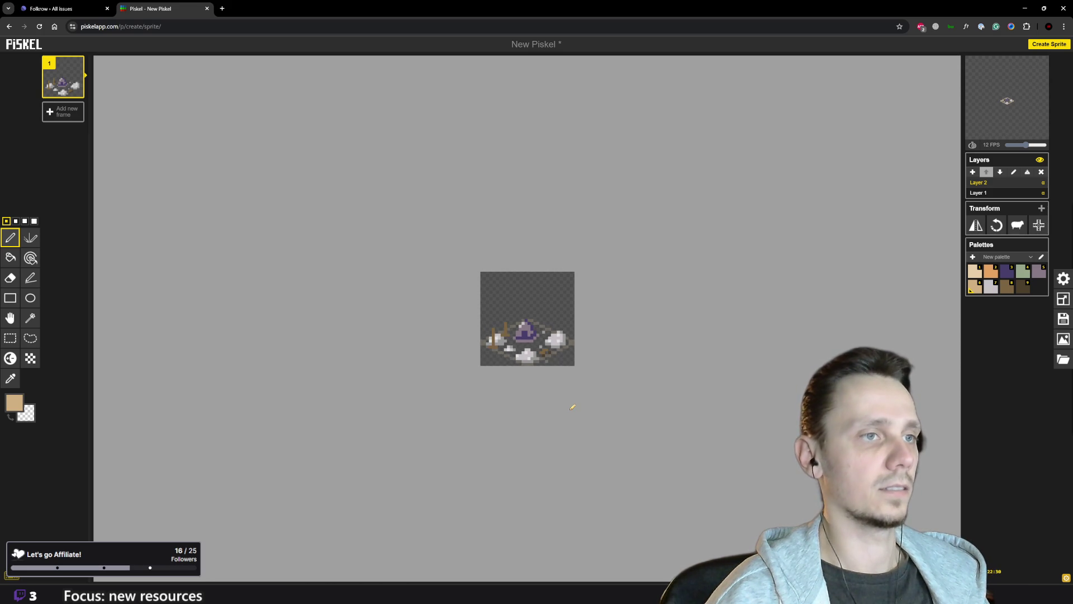
scroll(573, 394, up, 3)
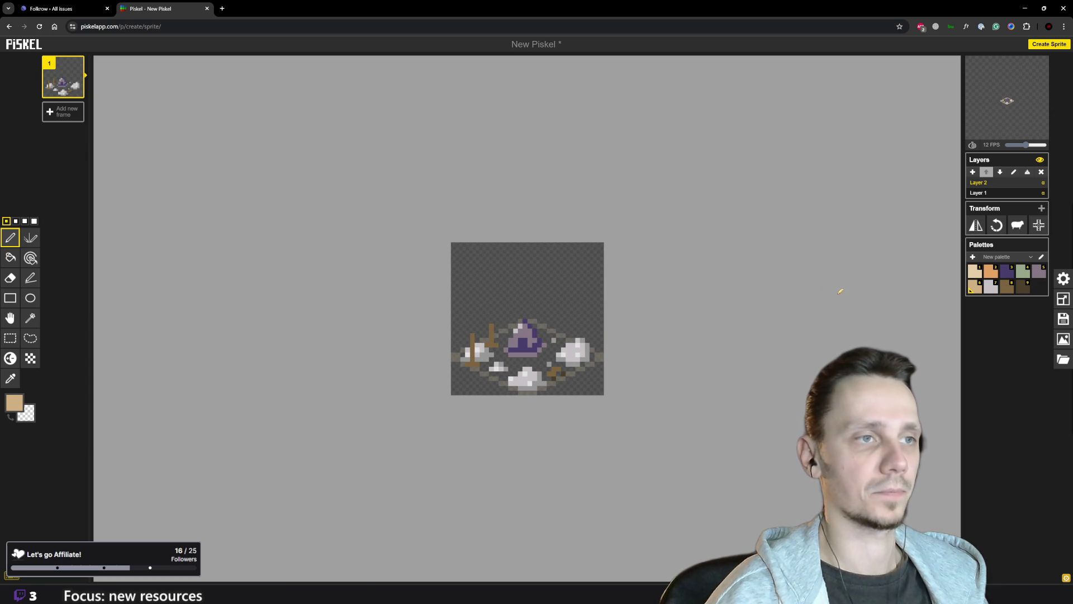
scroll(749, 296, up, 1)
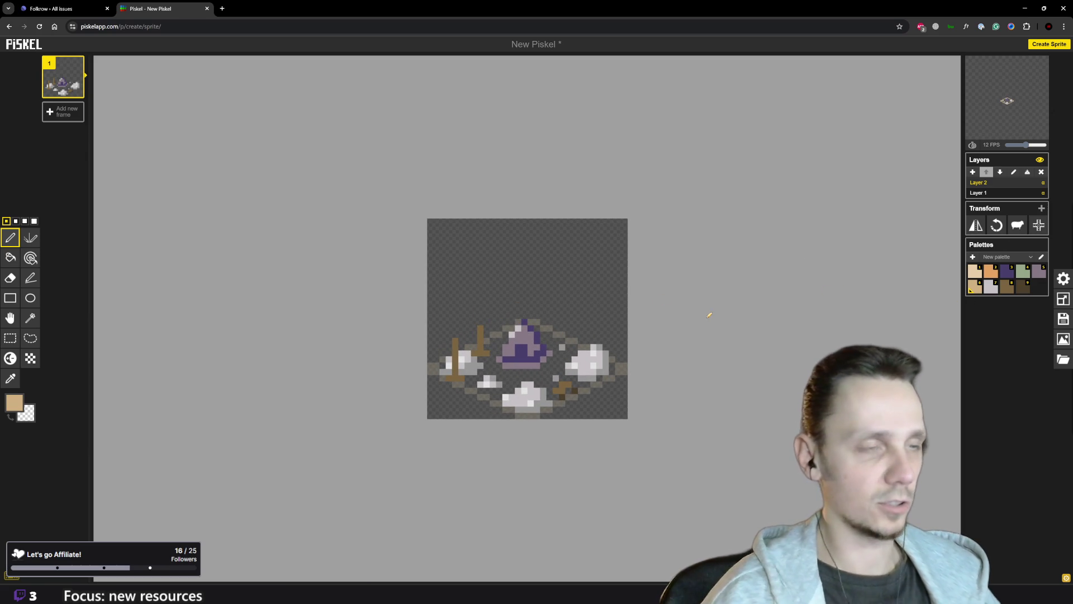
click(587, 366)
scroll(460, 374, up, 1)
scroll(460, 374, up, 1)
key(ctrl+z)
- Sample the right rock's light grey and paint the left rock's stick grey
key(o)
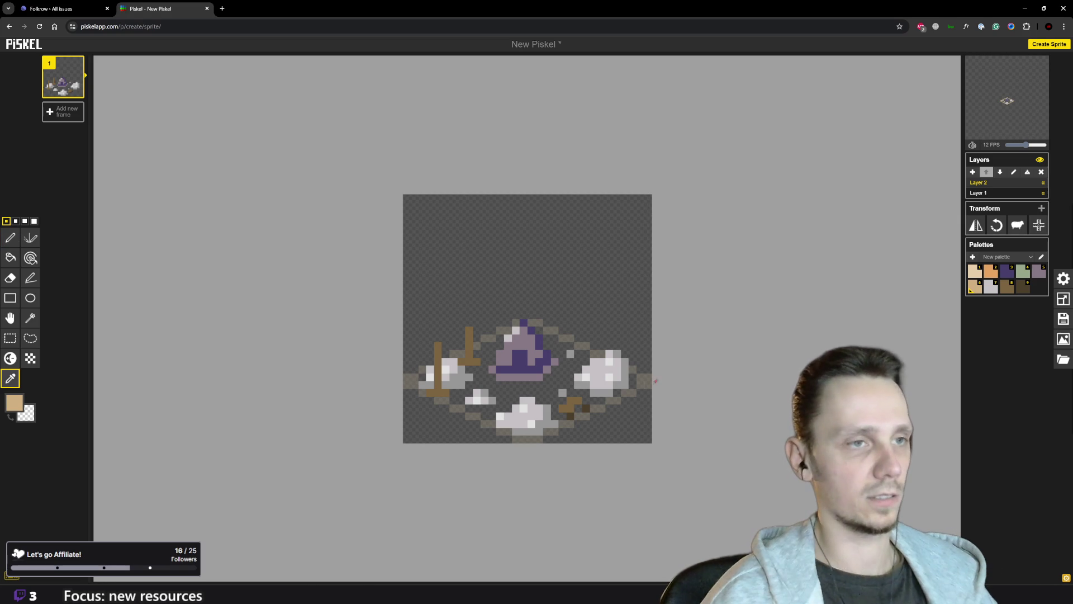
click(596, 369)
key(p)
click(441, 371)
drag(441, 366, 440, 347)
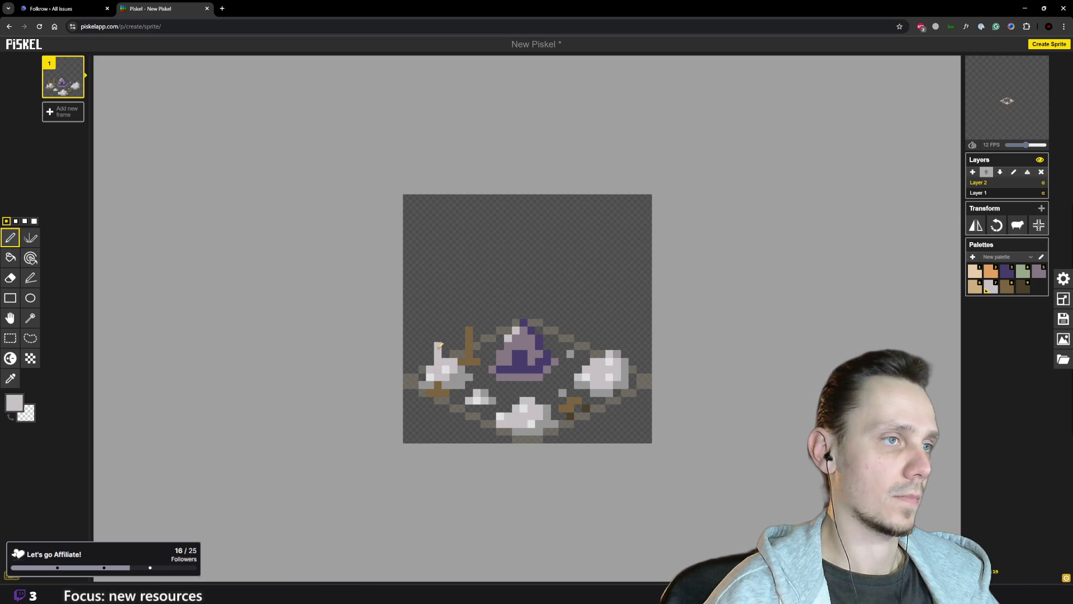
- Sample the stick's brown and repaint the left rock's stick pixels brown
key(o)
click(439, 391)
key(p)
drag(439, 389, 439, 373)
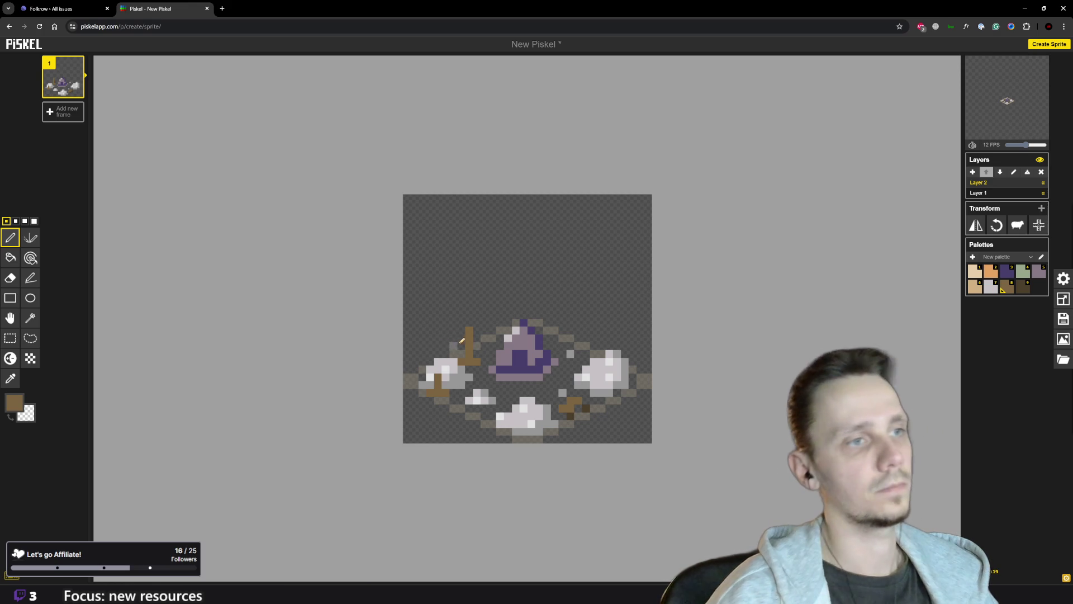
scroll(474, 331, down, 2)
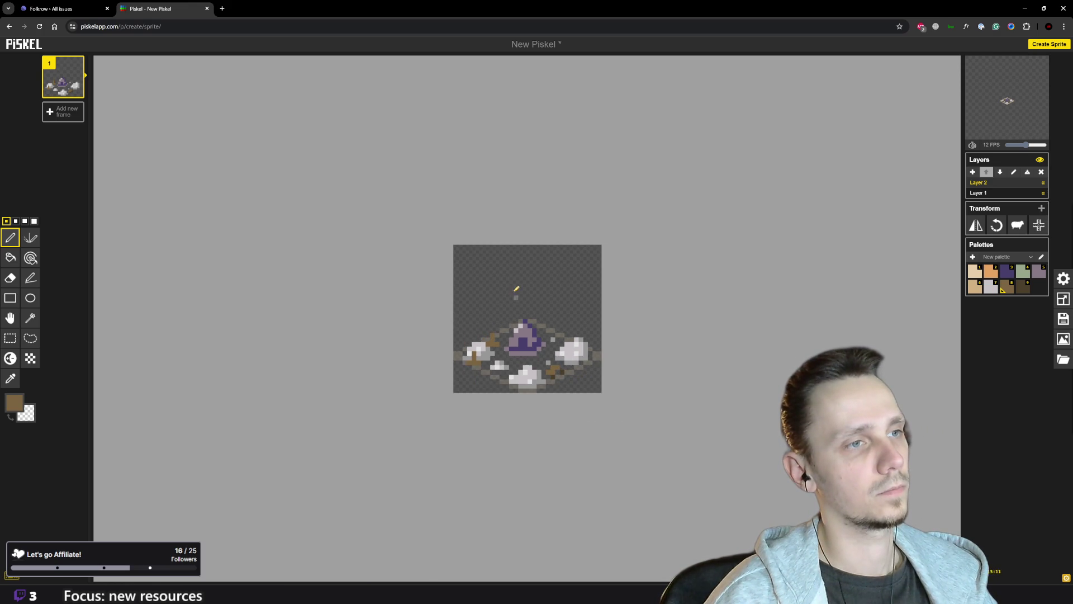
scroll(508, 319, up, 2)
key(o)
key(p)
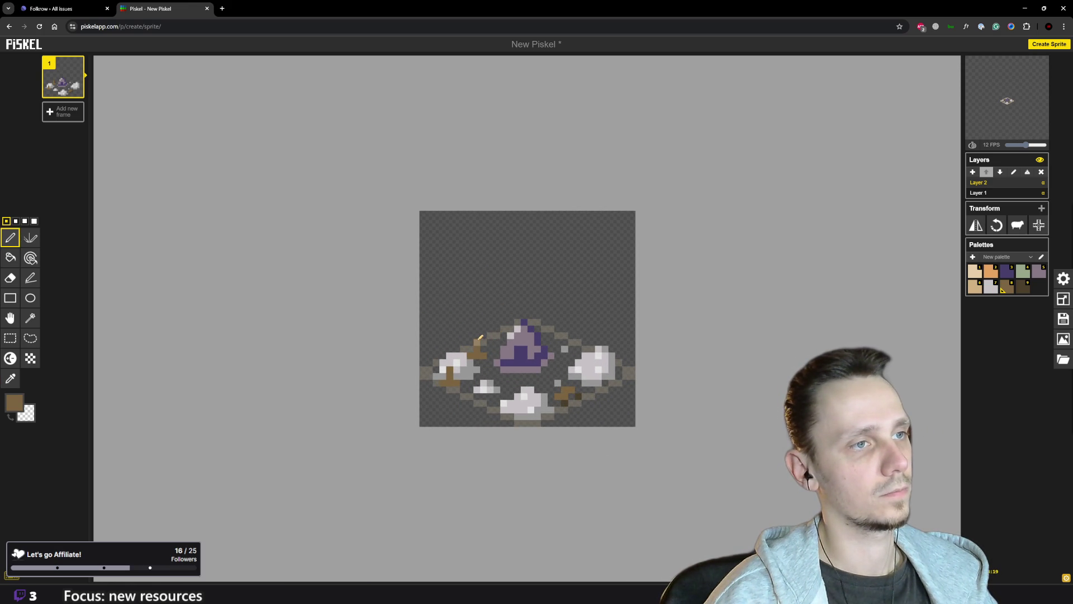
key(o)
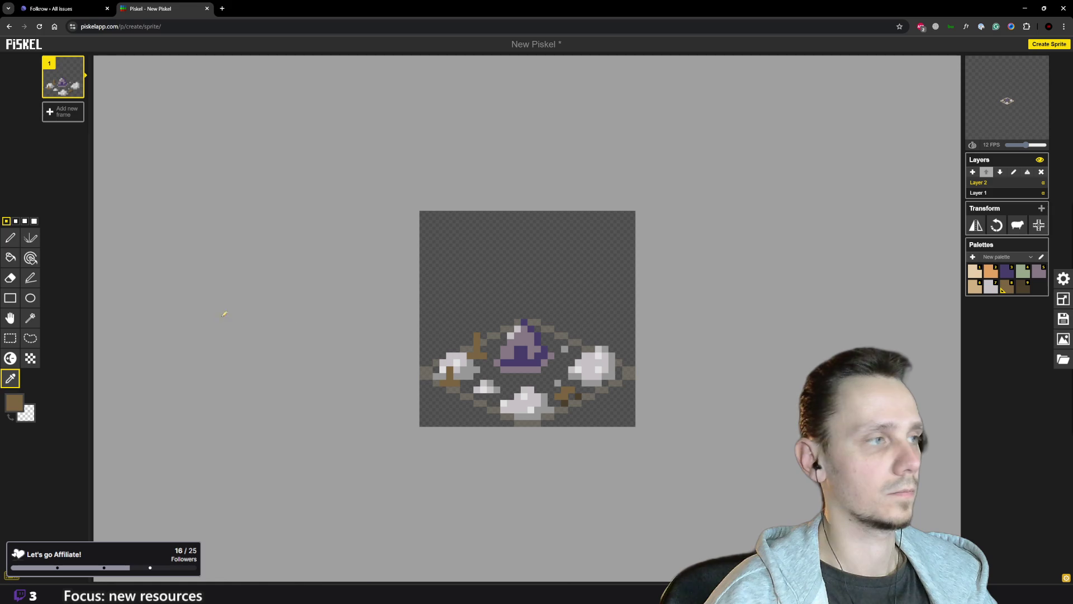
key(p)
click(14, 403)
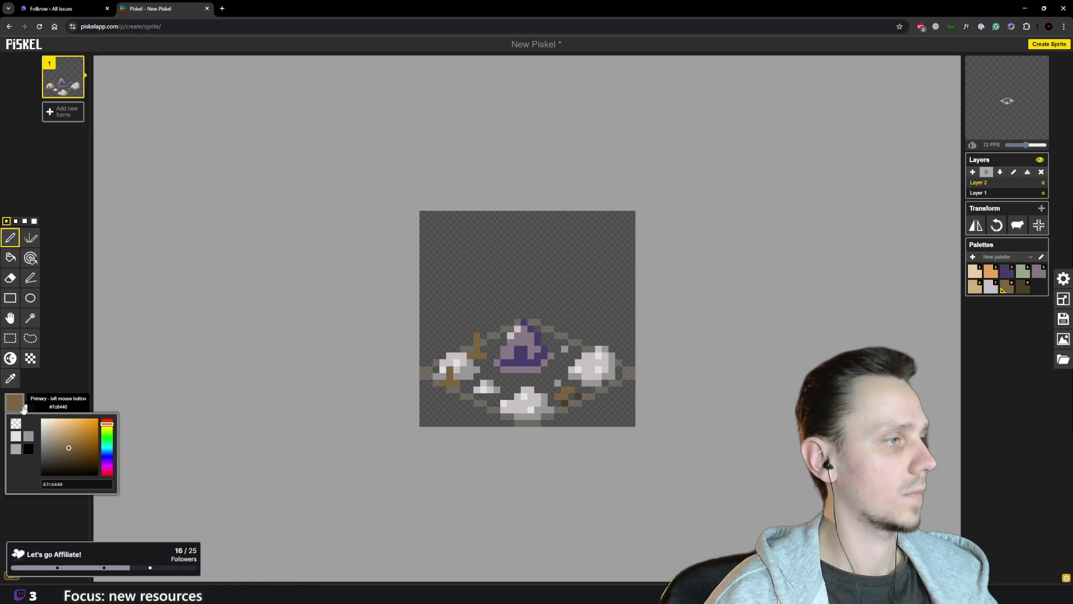
- Change the drawing colour from #7c6440 to the darker brown #6b5637
click(69, 451)
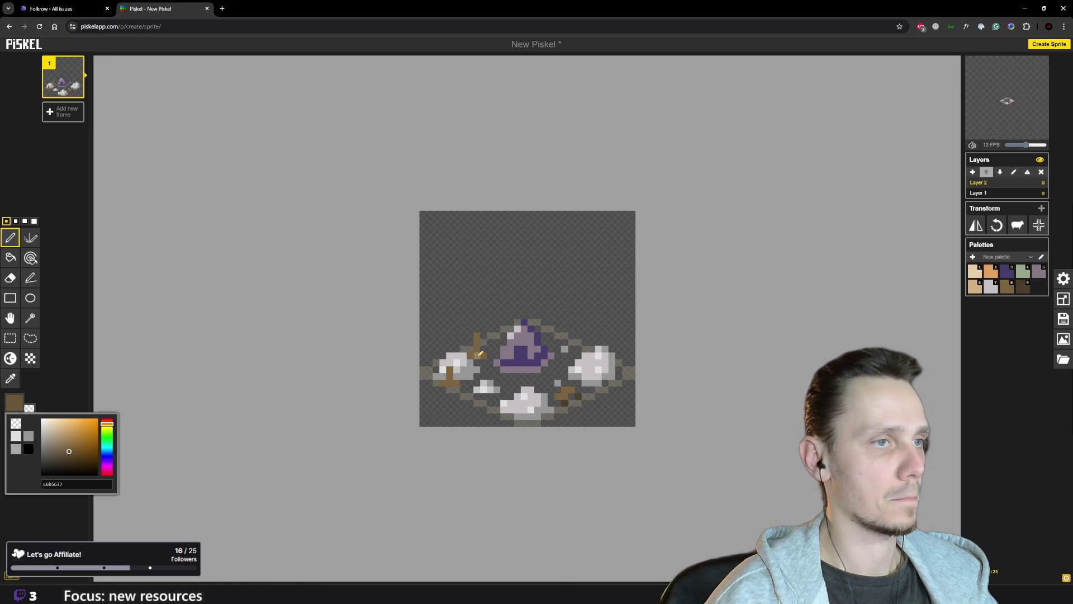
click(478, 352)
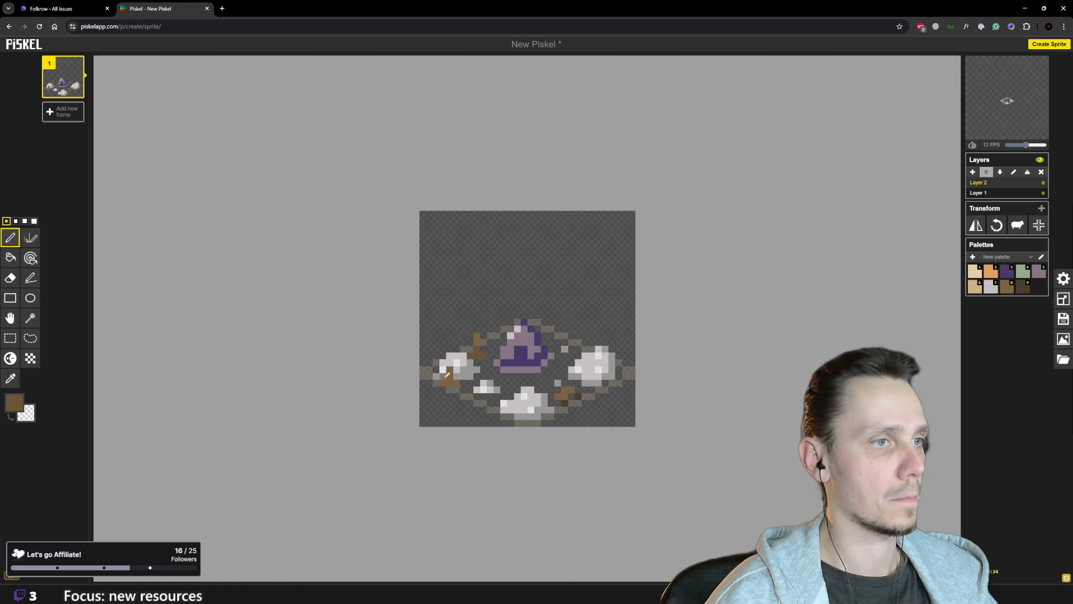
scroll(452, 375, down, 3)
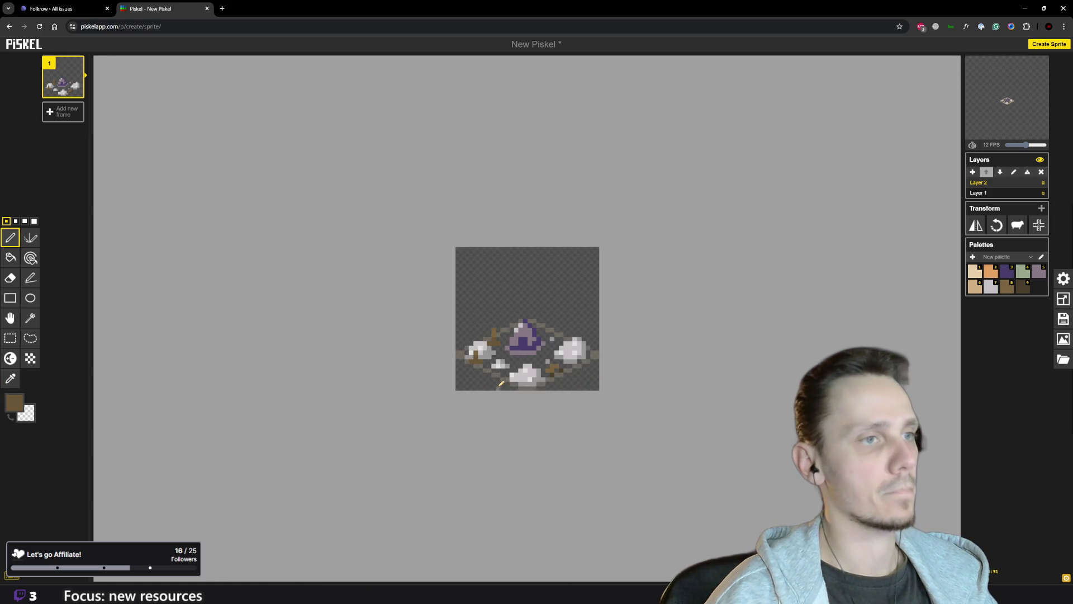
scroll(452, 375, up, 2)
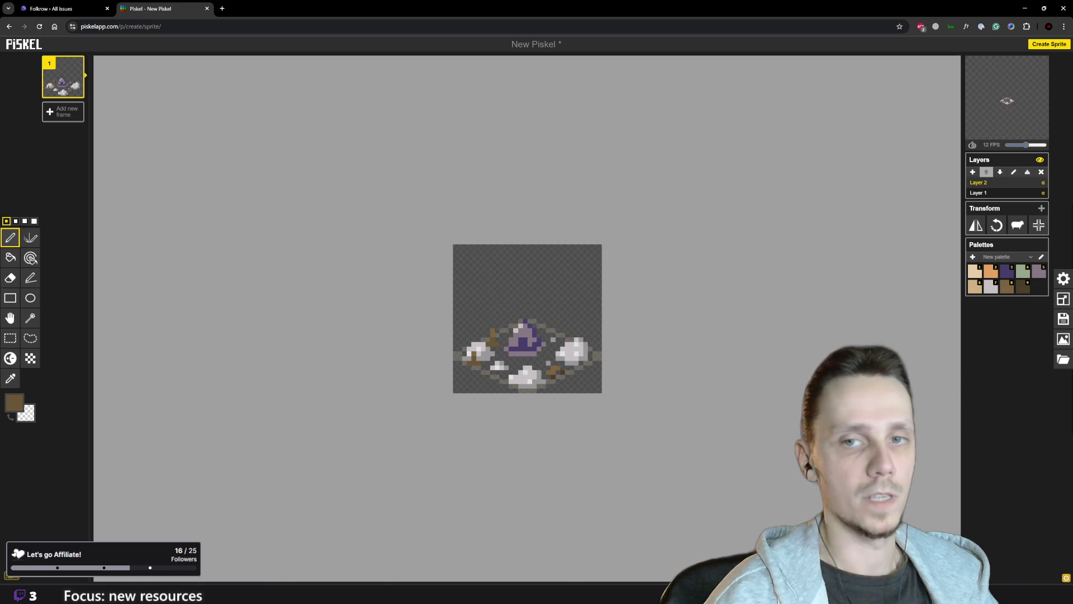
scroll(598, 293, up, 3)
scroll(607, 402, down, 2)
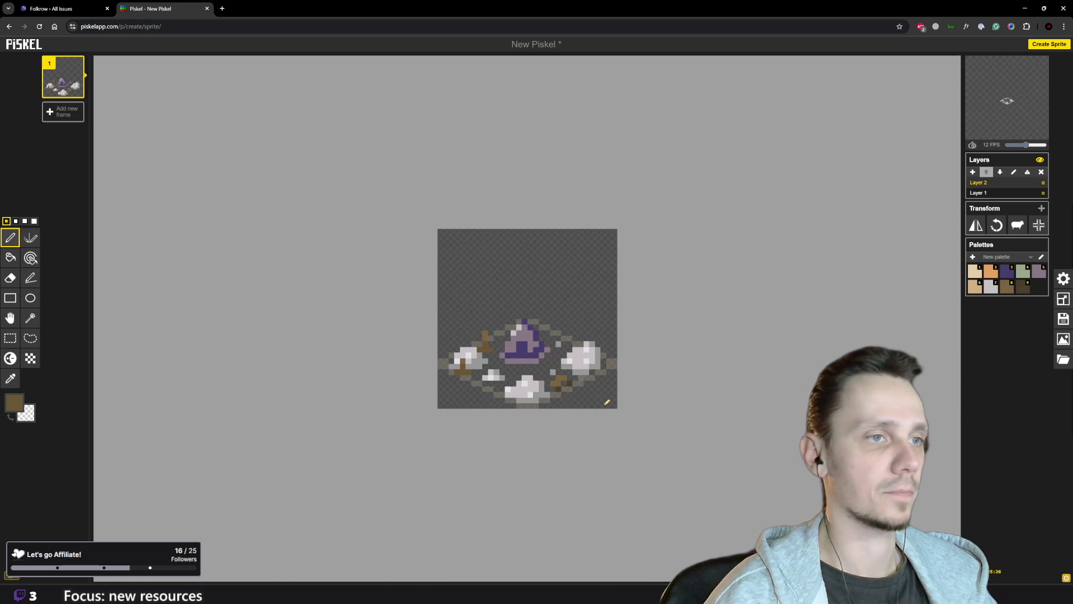
scroll(639, 414, down, 2)
scroll(623, 413, up, 2)
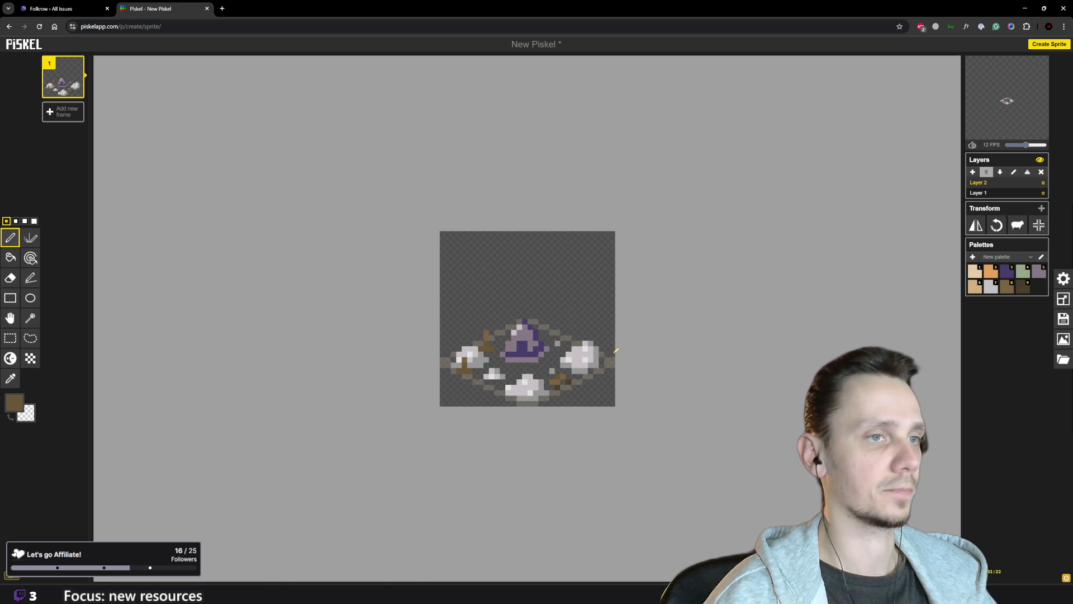
scroll(626, 352, down, 3)
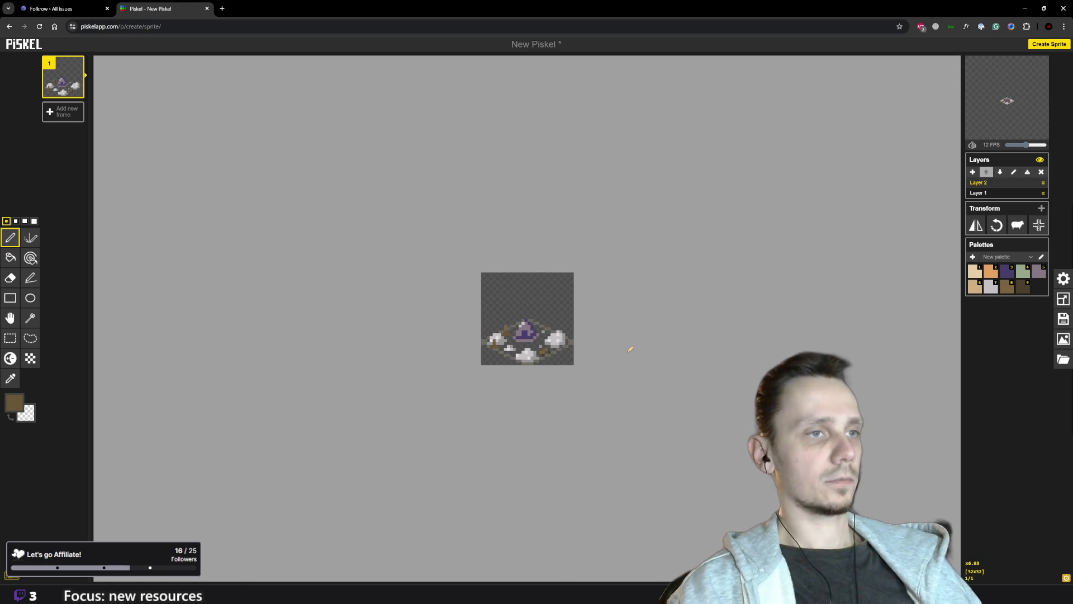
scroll(631, 349, up, 1)
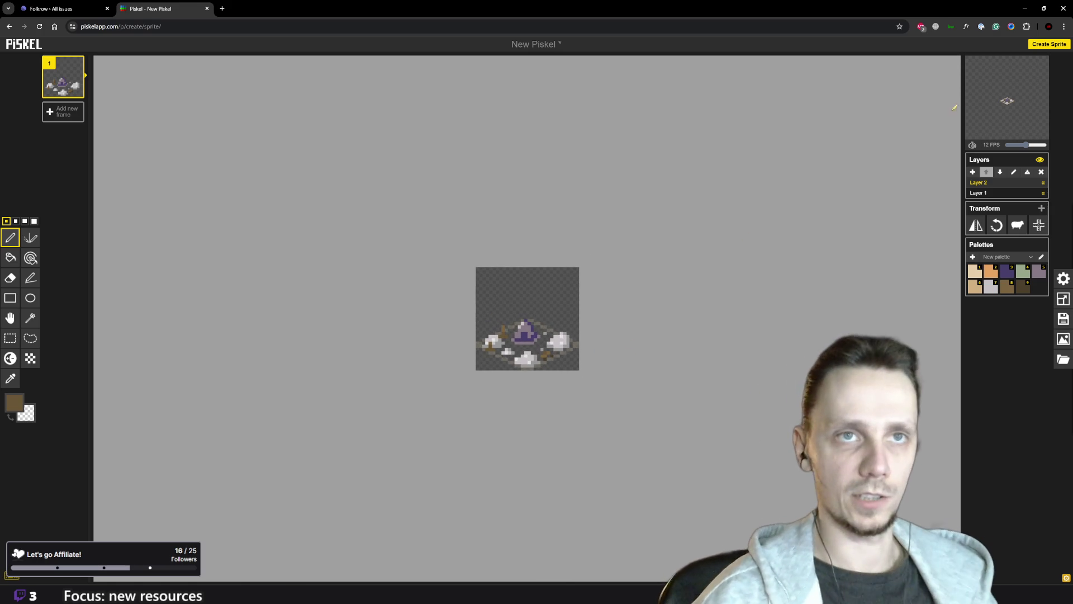
- Change Layer 1's opacity to hide the lower layer's outline
click(1043, 193)
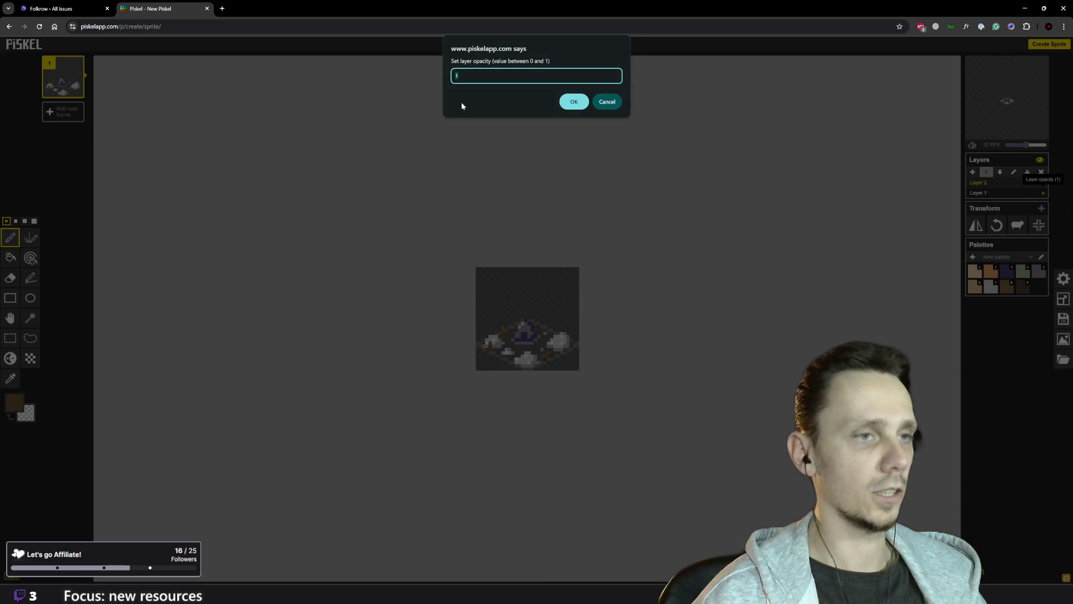
key(Return)
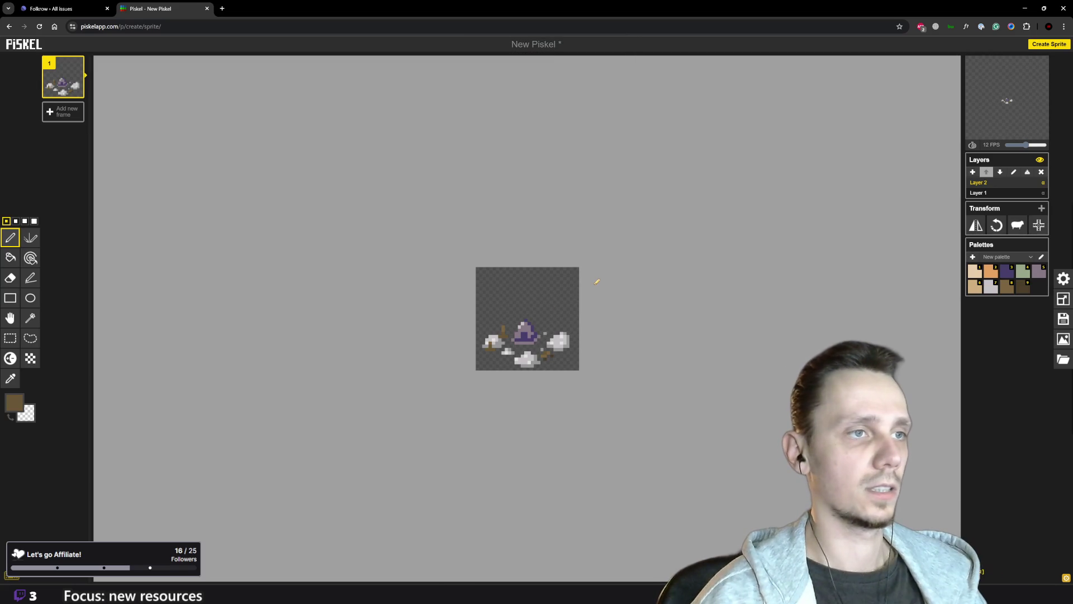
scroll(596, 282, up, 1)
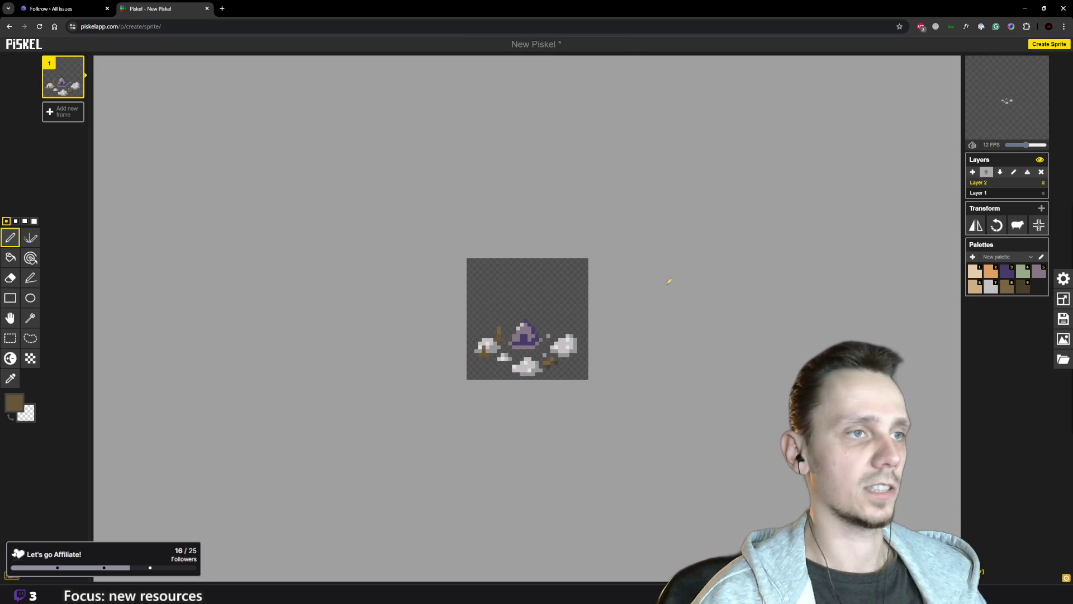
- Export the 32x32 sprite as New Piskel (8).png and show it in Downloads
click(1063, 339)
click(976, 301)
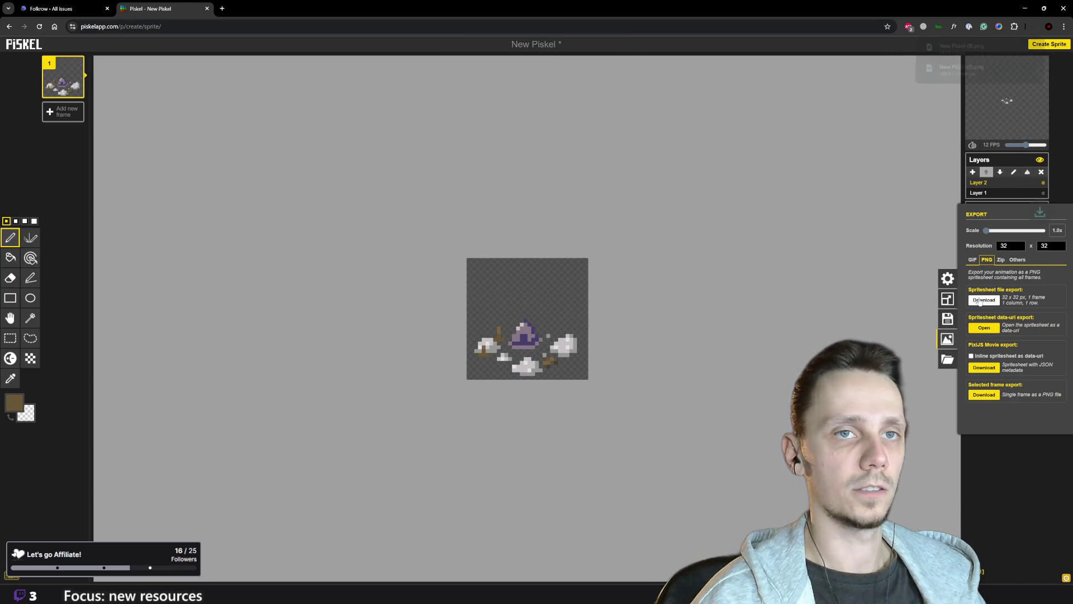
click(1016, 47)
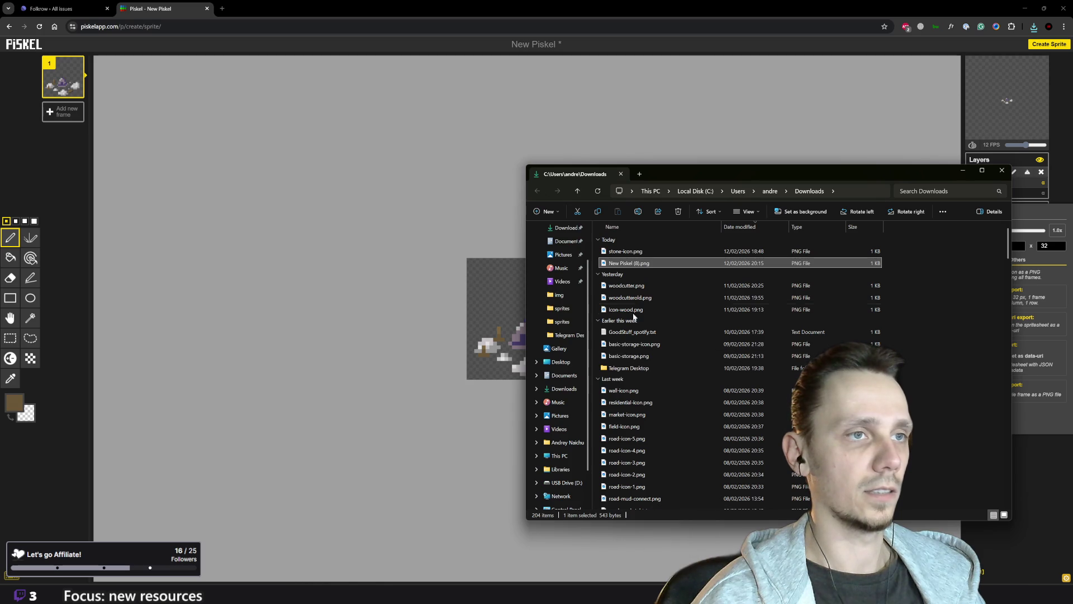
mouse_move(615, 266)
mouse_down()
mouse_move(620, 273)
mouse_move(447, 584)
mouse_move(448, 556)
mouse_up()
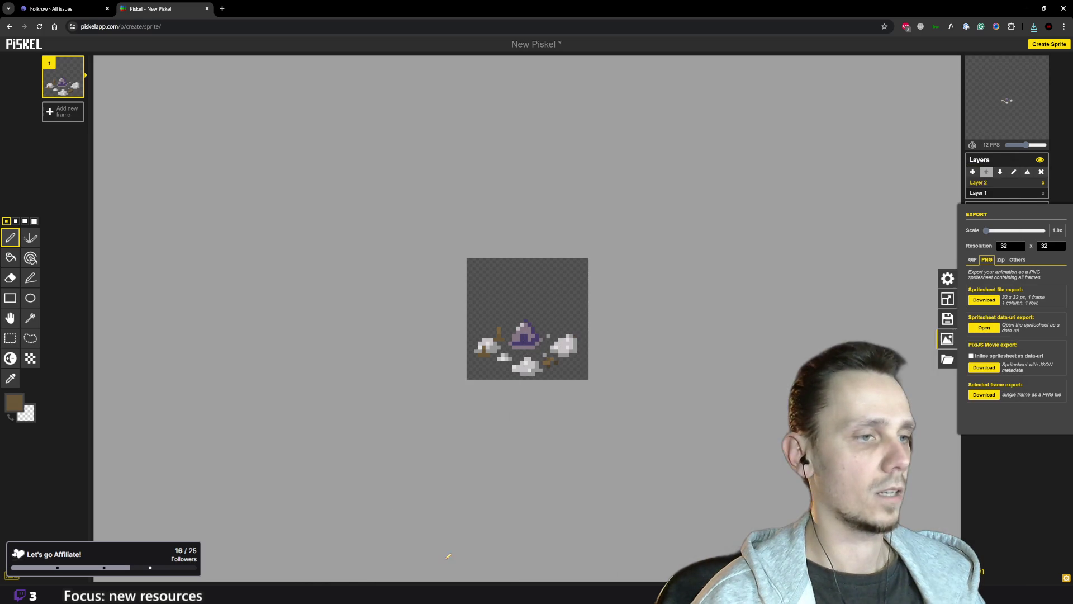
click(224, 8)
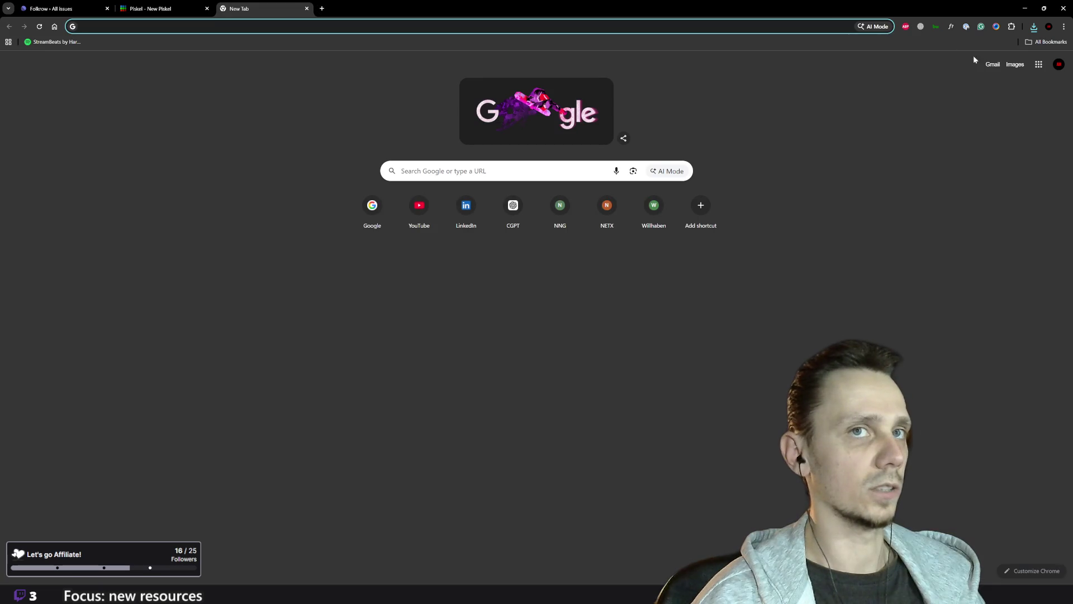
- Search Google for 'stonecutter synonyms' and open the Power Thesaurus result
text(stone)
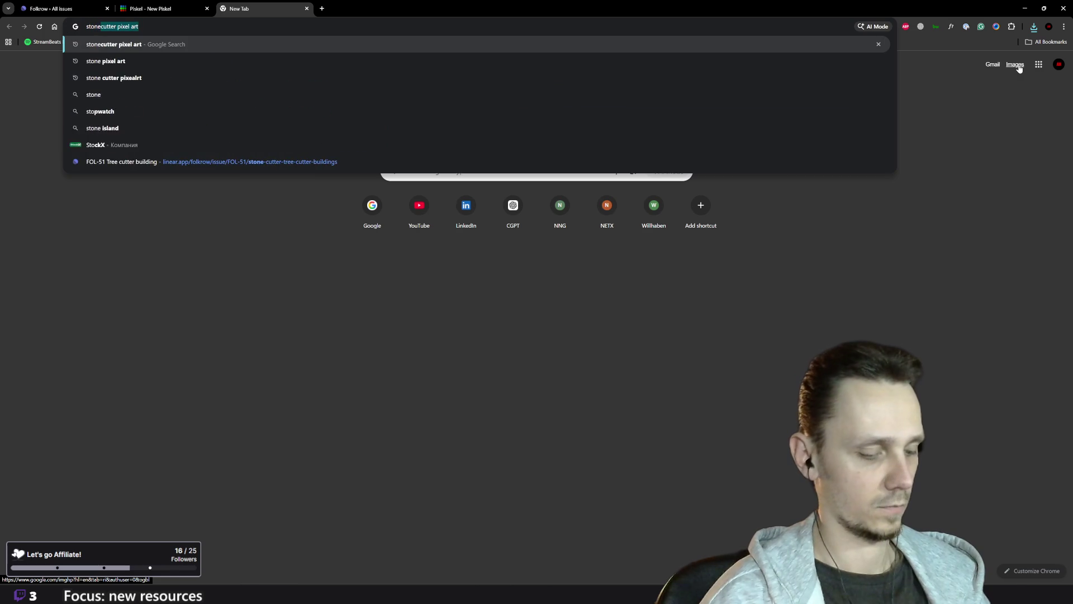
text(cutter)
key(BackSpace)
text(sy)
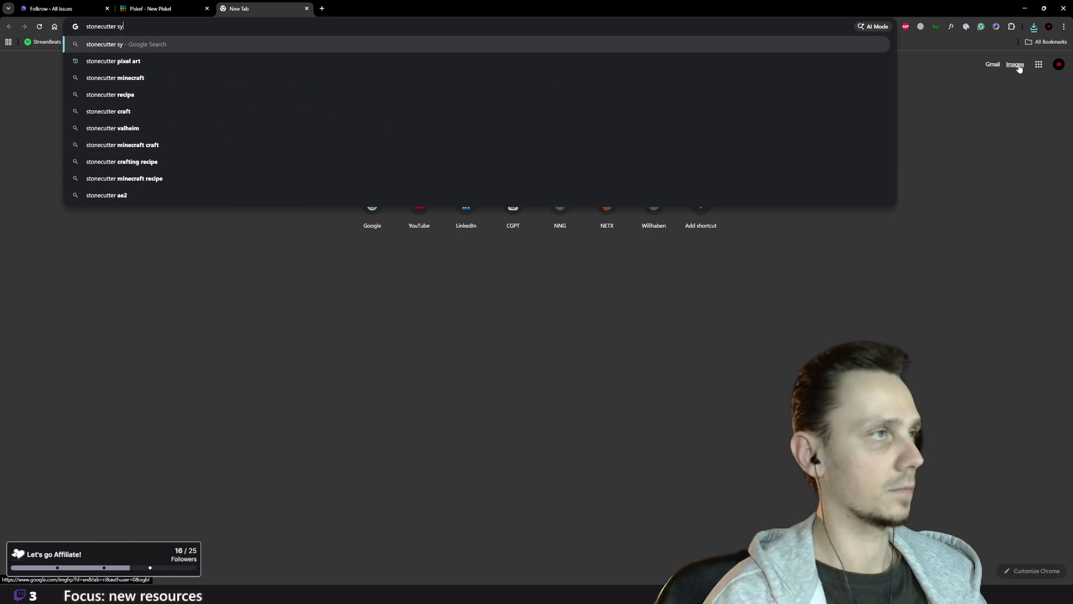
key(Return)
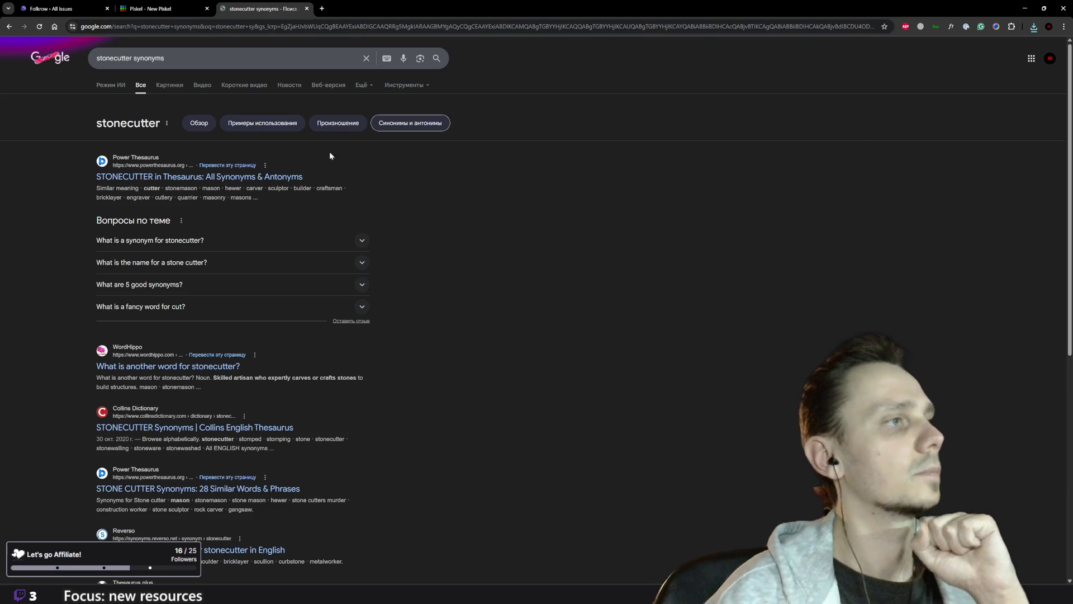
click(251, 177)
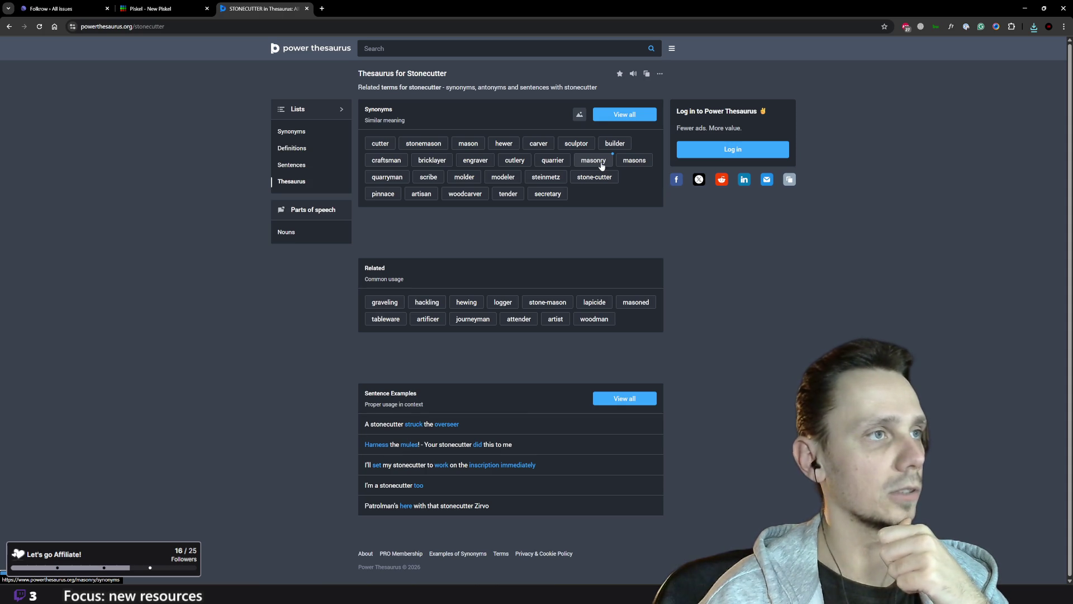
click(139, 27)
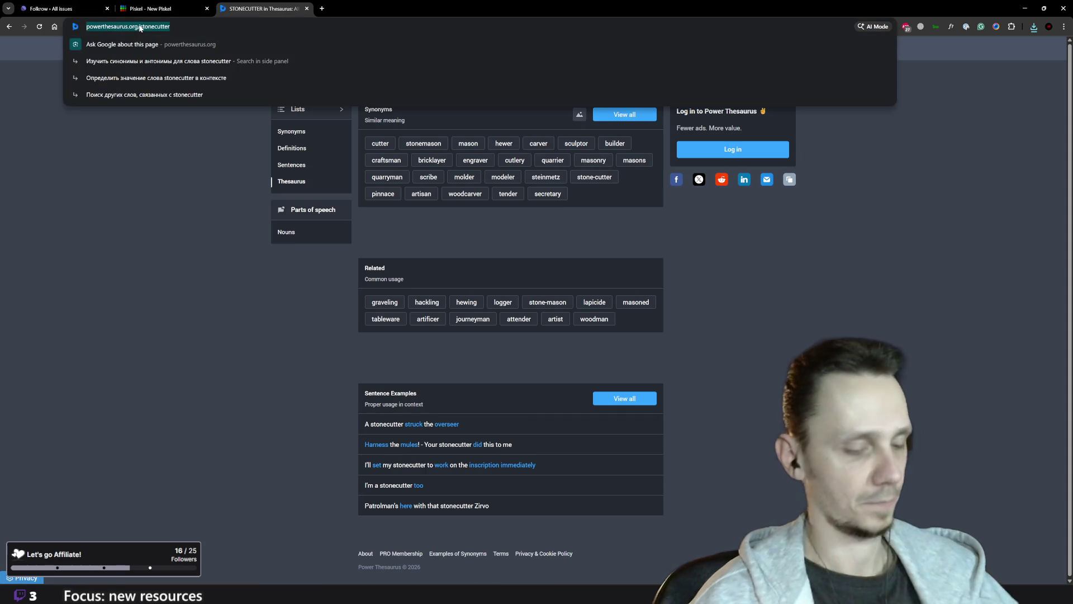
- Search 'masonry', refine it to 'masonry pixelart', and view the image results
text(masonry)
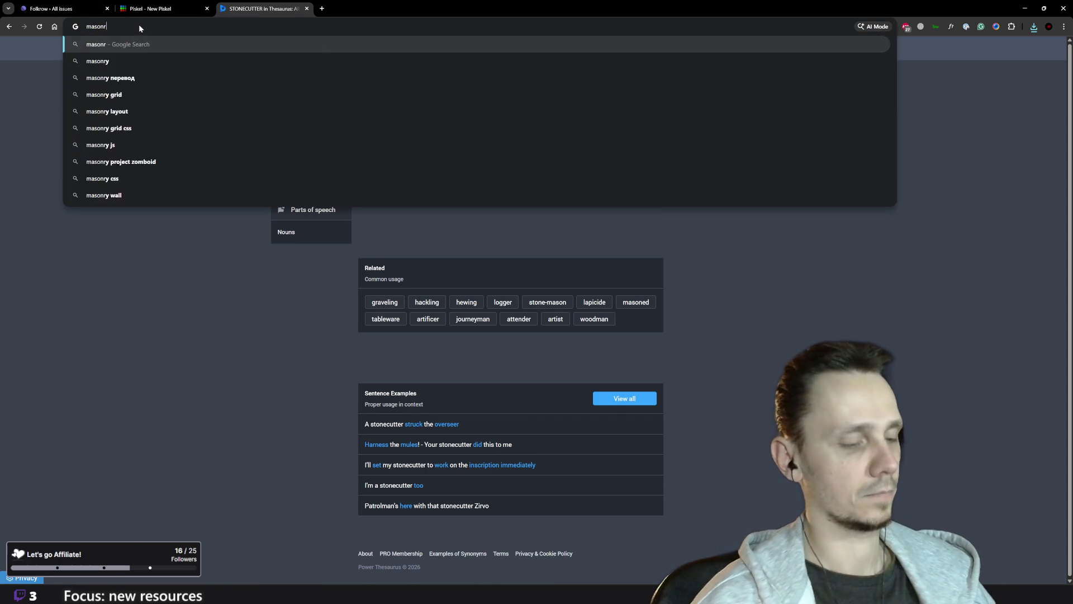
key(Return)
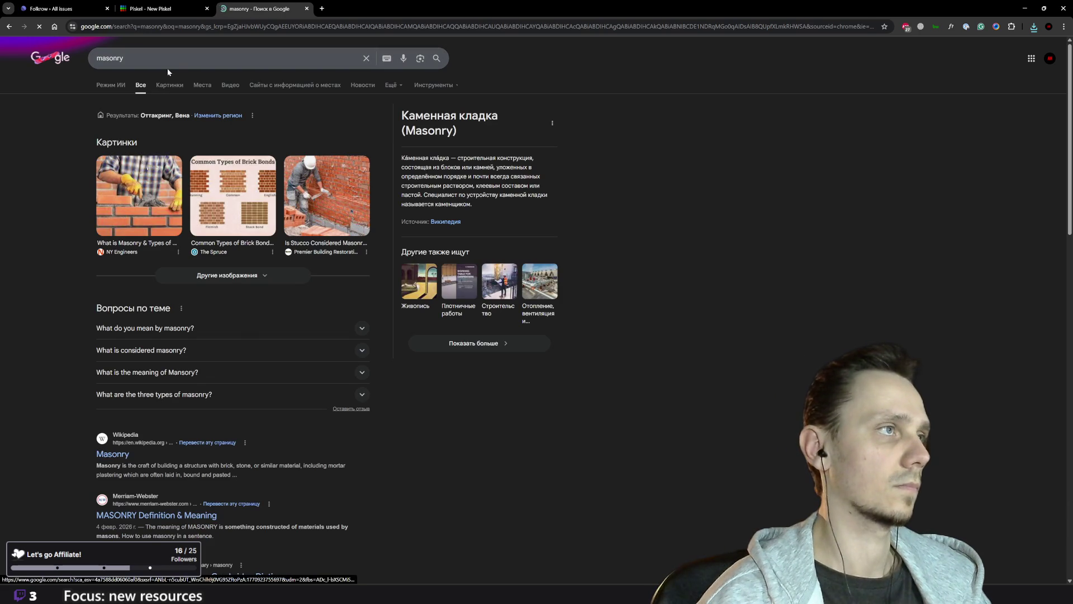
click(146, 58)
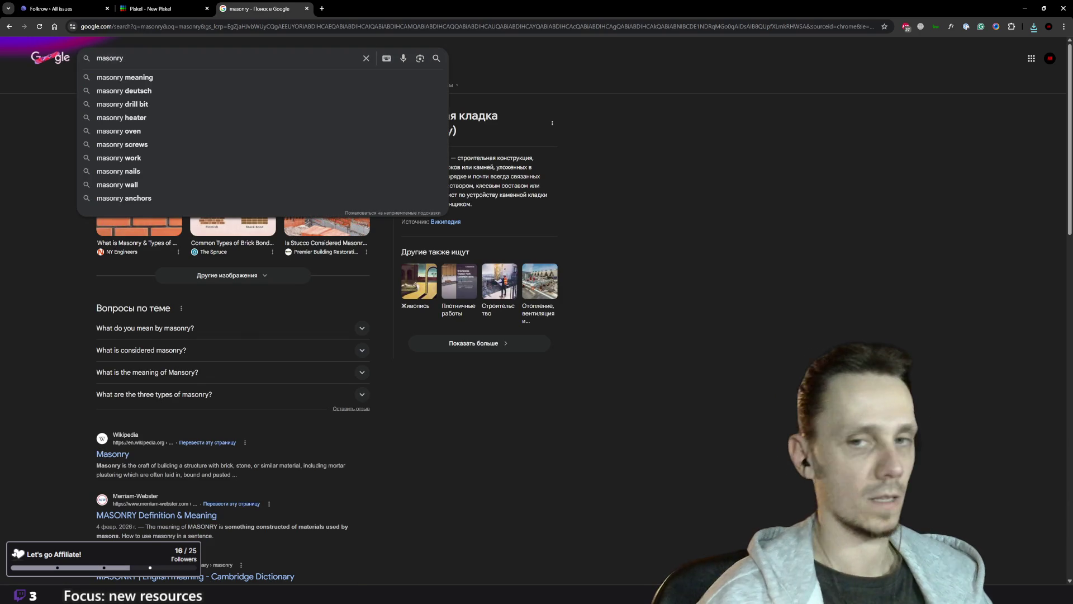
text(pixela)
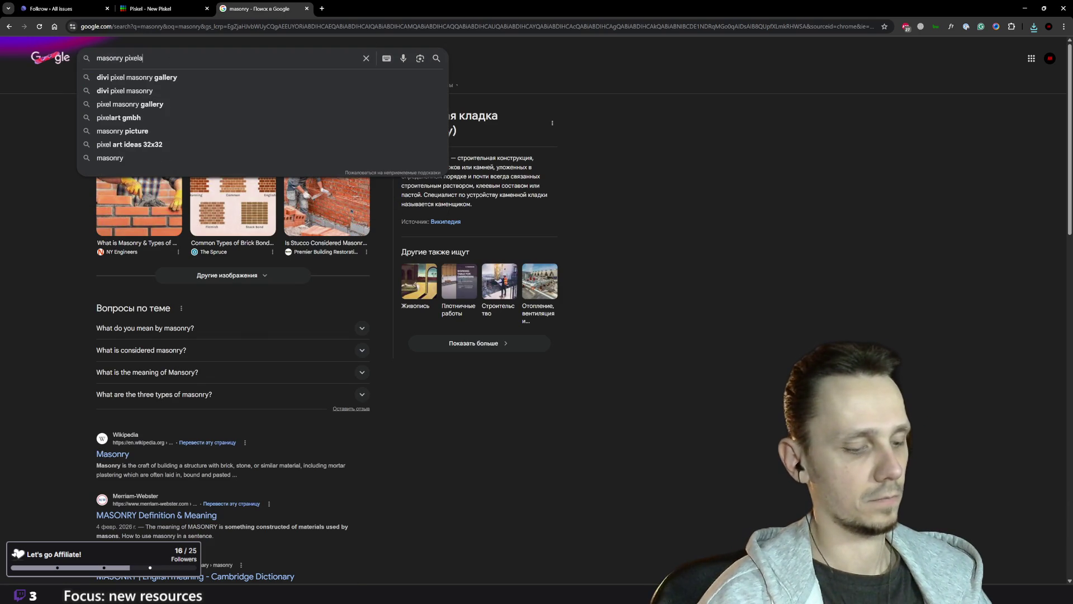
text(rt)
key(Return)
click(169, 89)
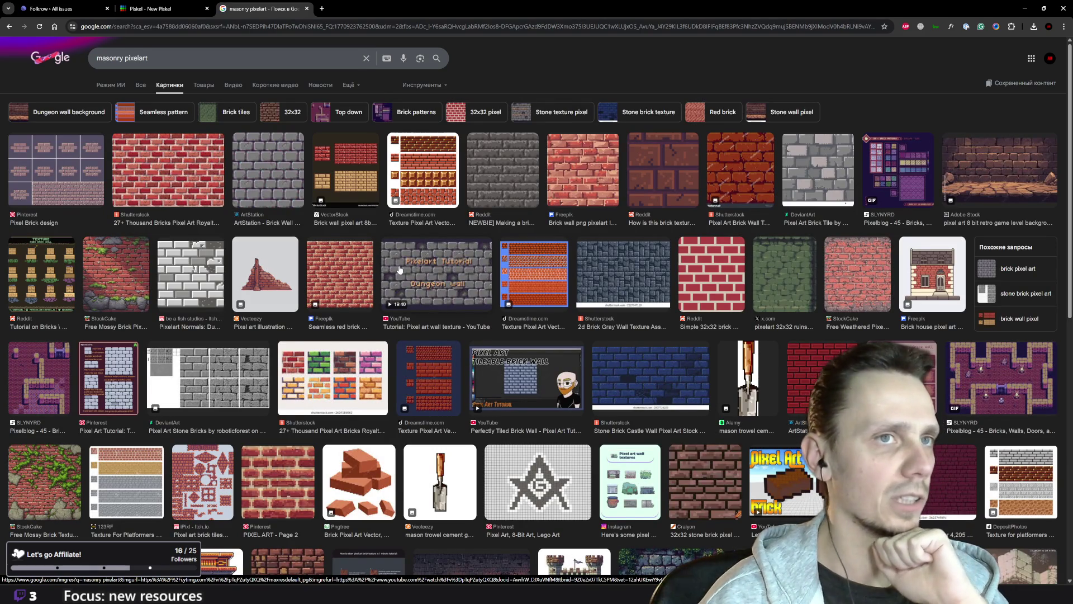
scroll(399, 270, down, 8)
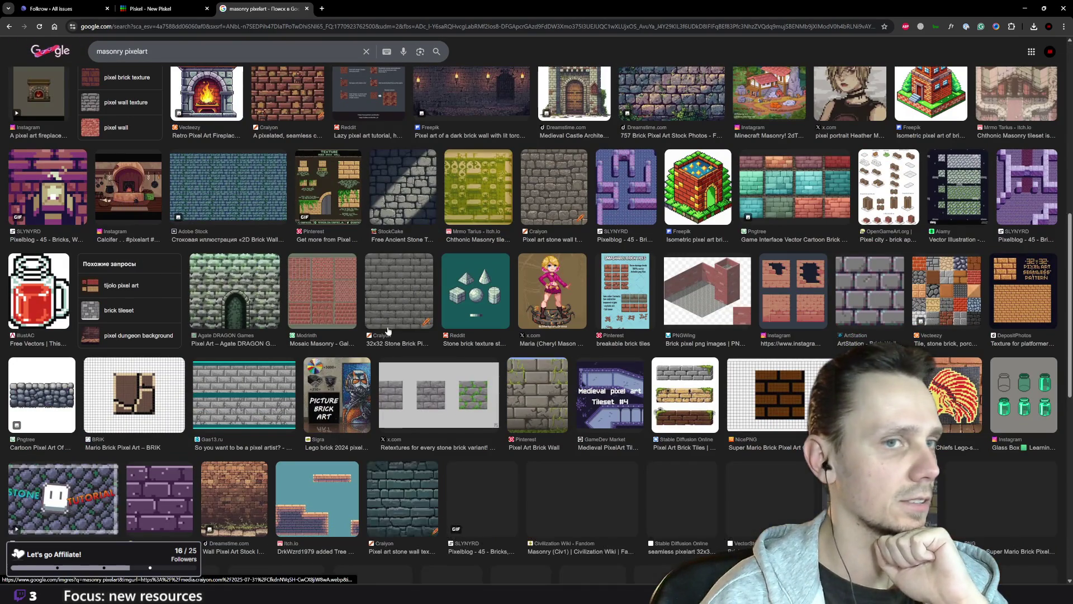
scroll(388, 330, up, 8)
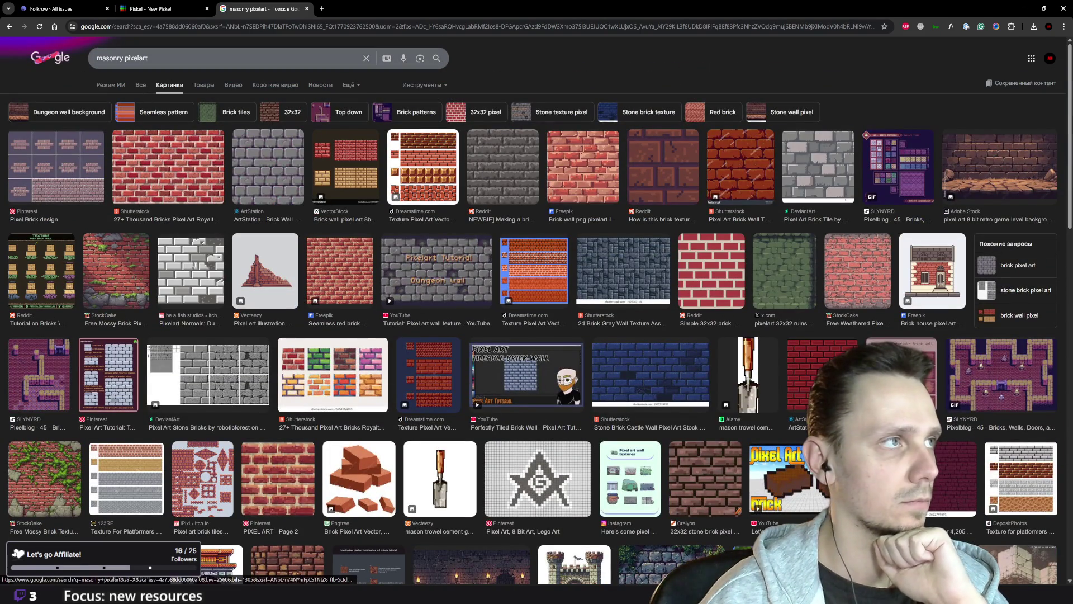
- Shorten the query to 'mason pixelart', then rerun 'masonry pixelart' image search
click(107, 58)
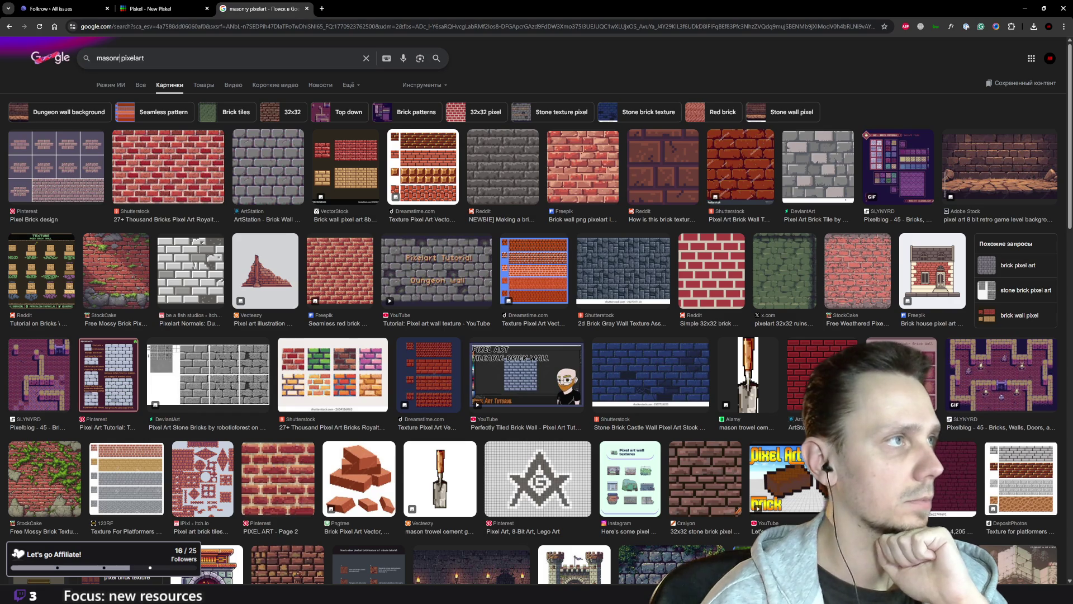
key(BackSpace)
key(BackSpace)
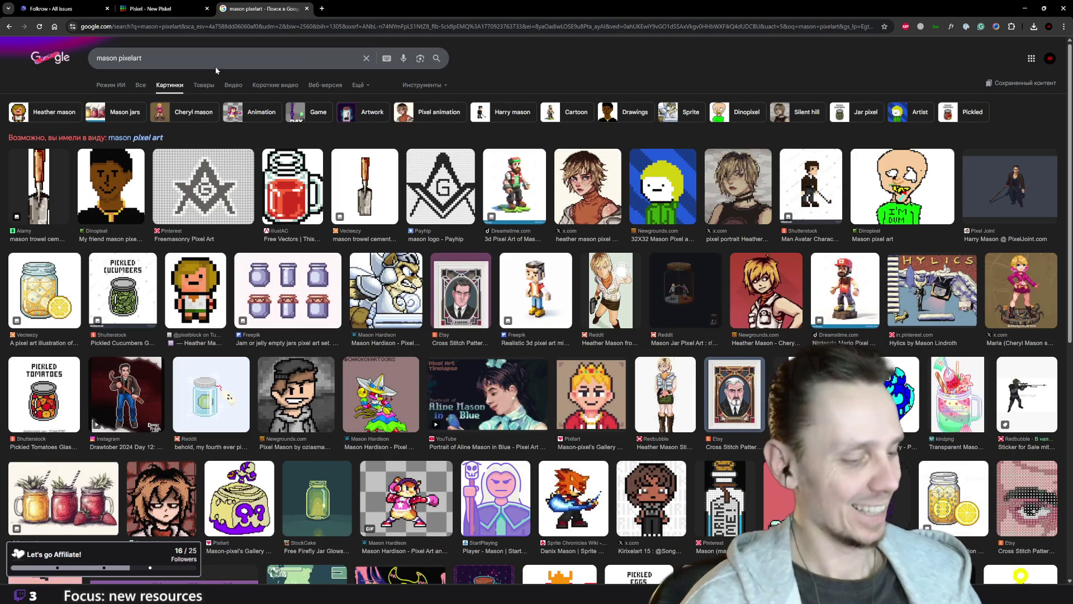
click(117, 58)
text(ry)
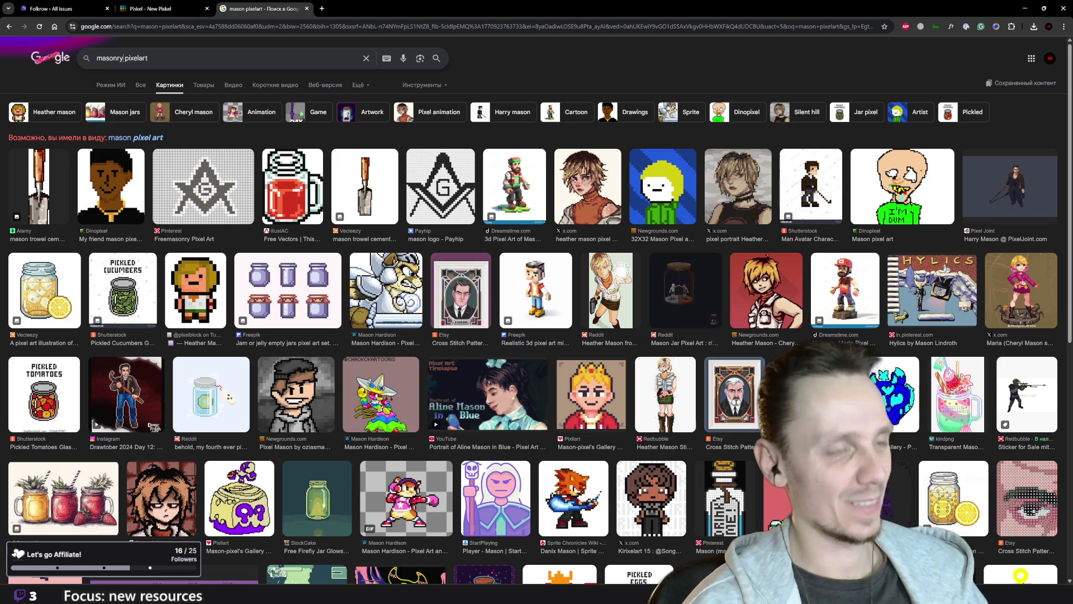
key(Return)
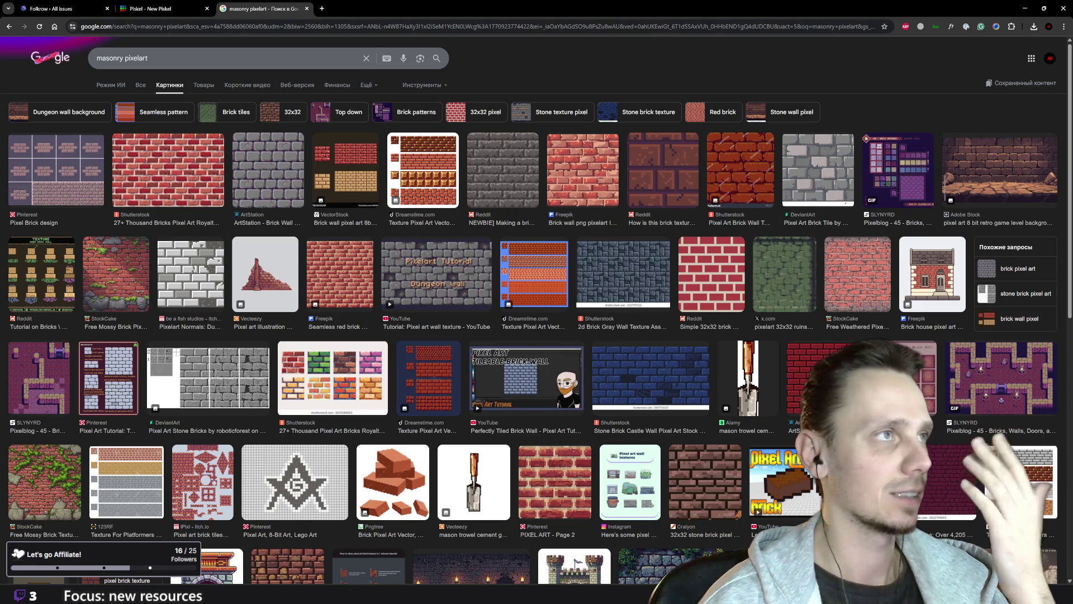
key(slash)
- Search 'anno 1404 buildings' and open the Anno 1404 Wiki Buildings category page
click(49, 56)
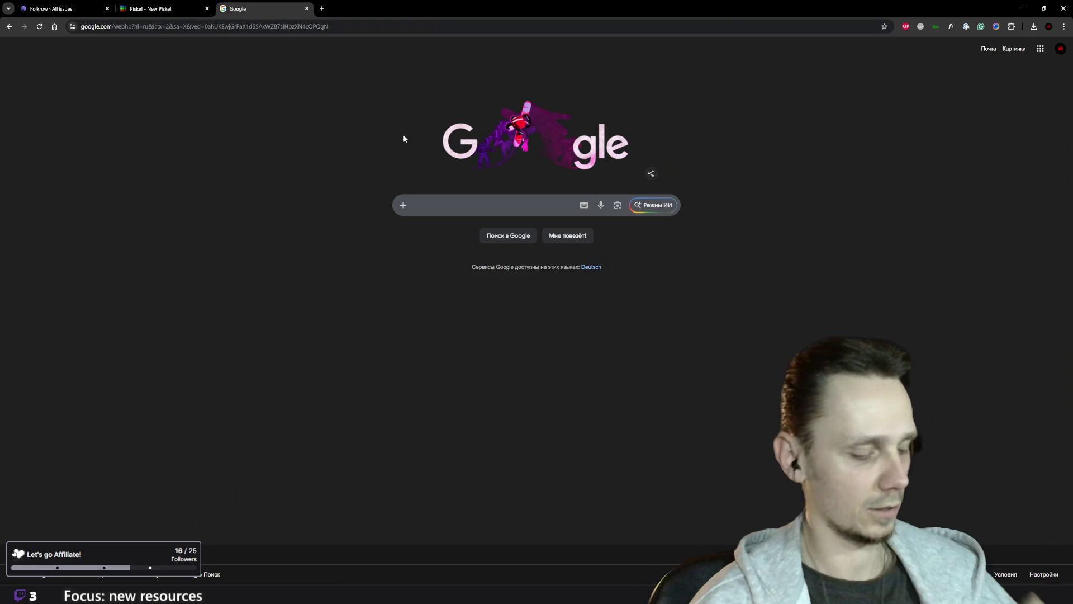
text(anno 1404 )
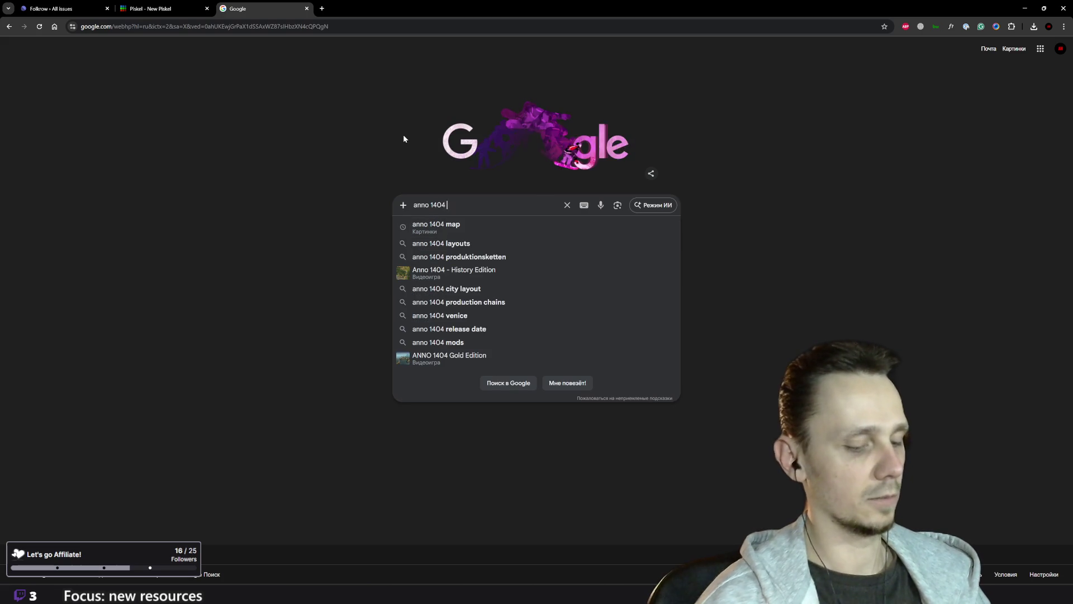
text(buildings)
key(Return)
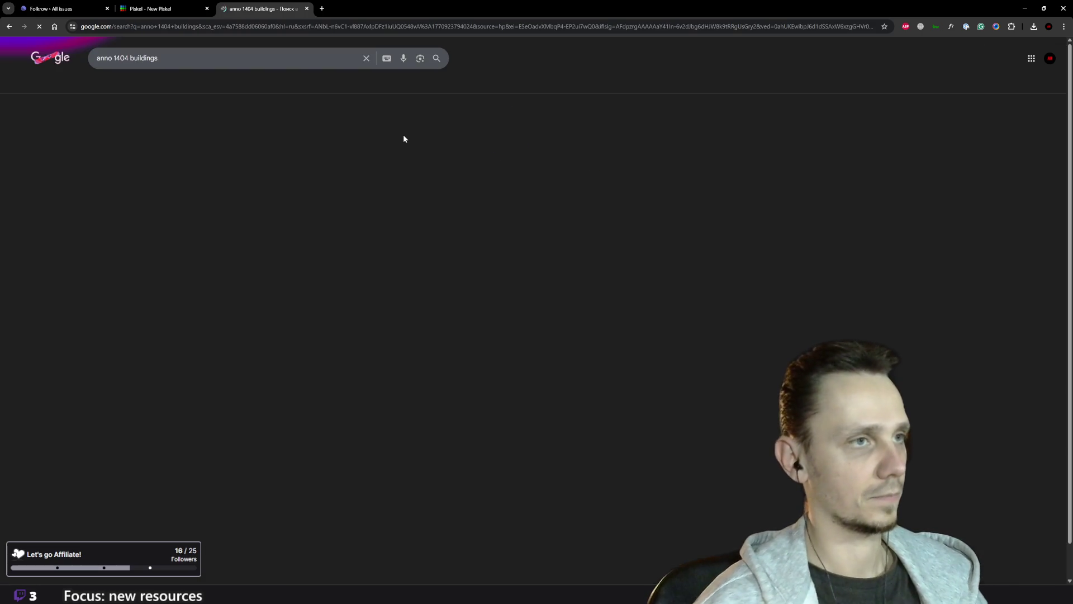
click(211, 132)
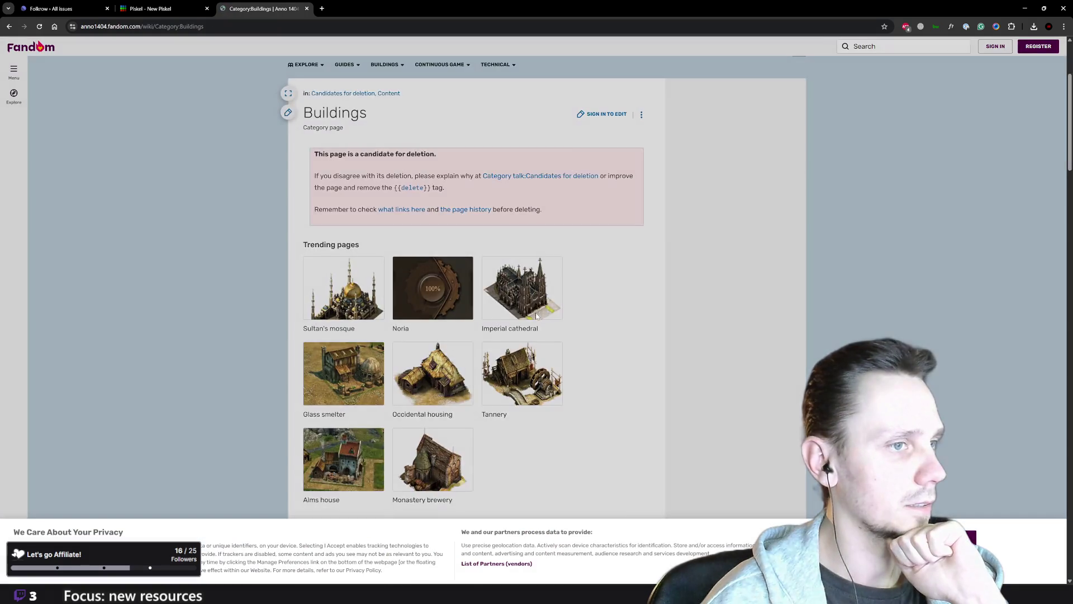
scroll(654, 386, down, 5)
click(959, 538)
- Scroll the Buildings list down to S and open the Stonemason's hut article
scroll(485, 205, down, 2)
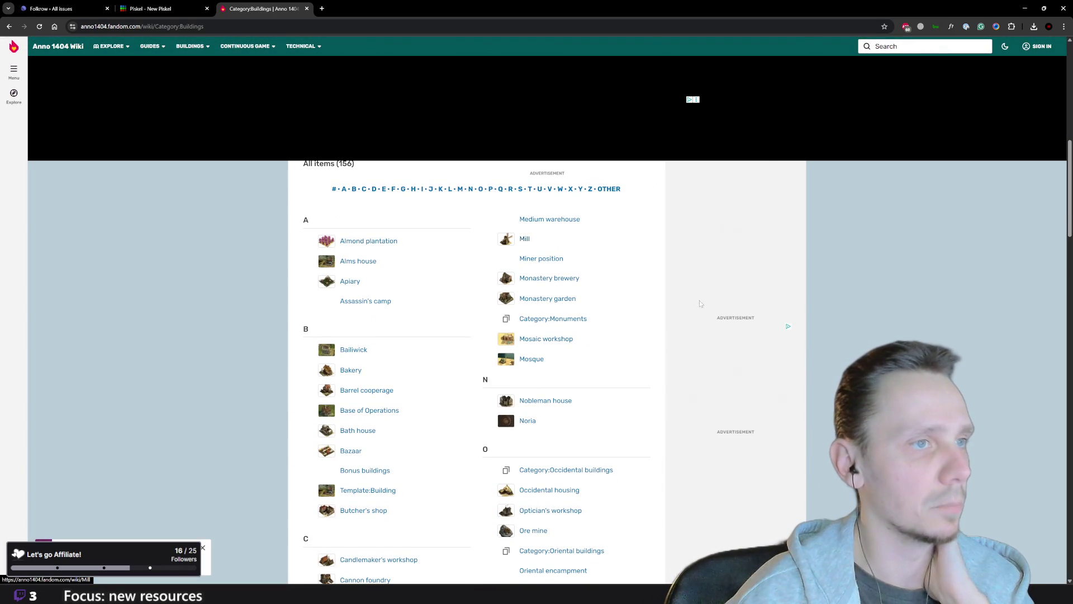
scroll(621, 334, down, 2)
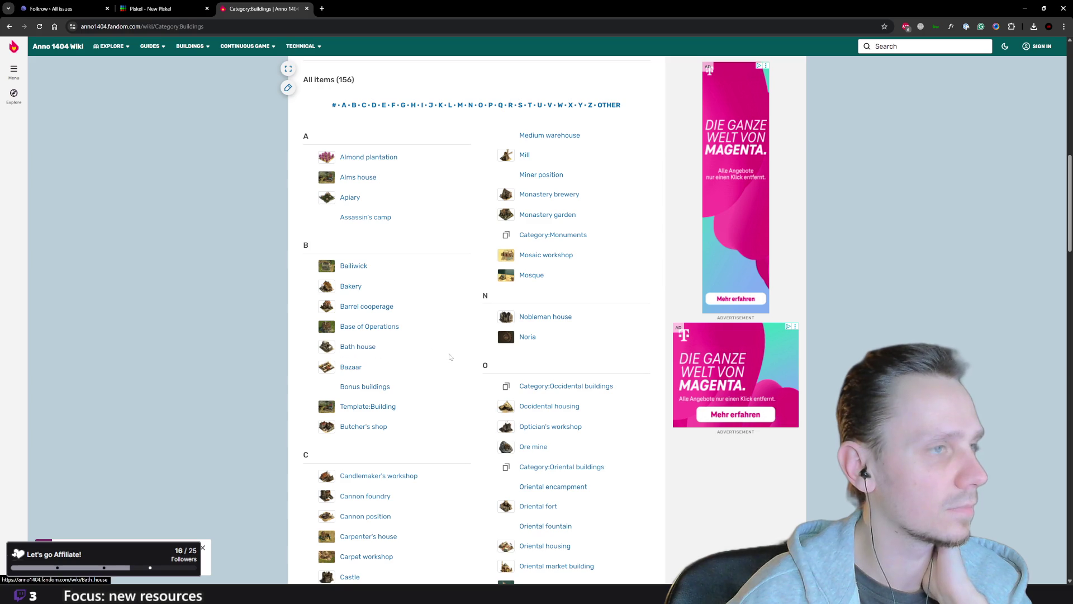
scroll(453, 356, down, 2)
scroll(479, 343, down, 3)
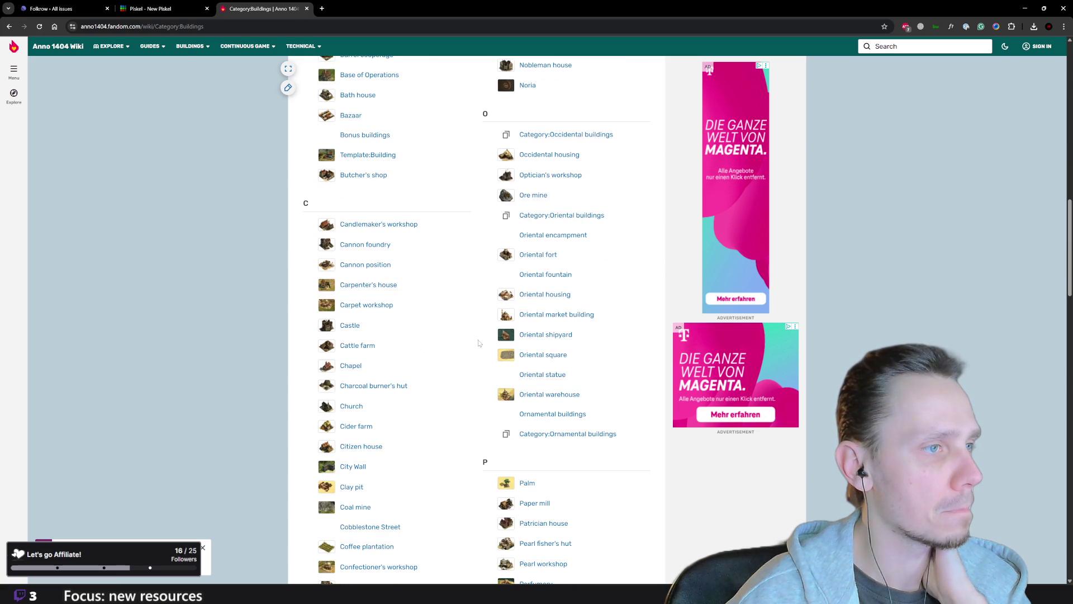
scroll(478, 342, down, 3)
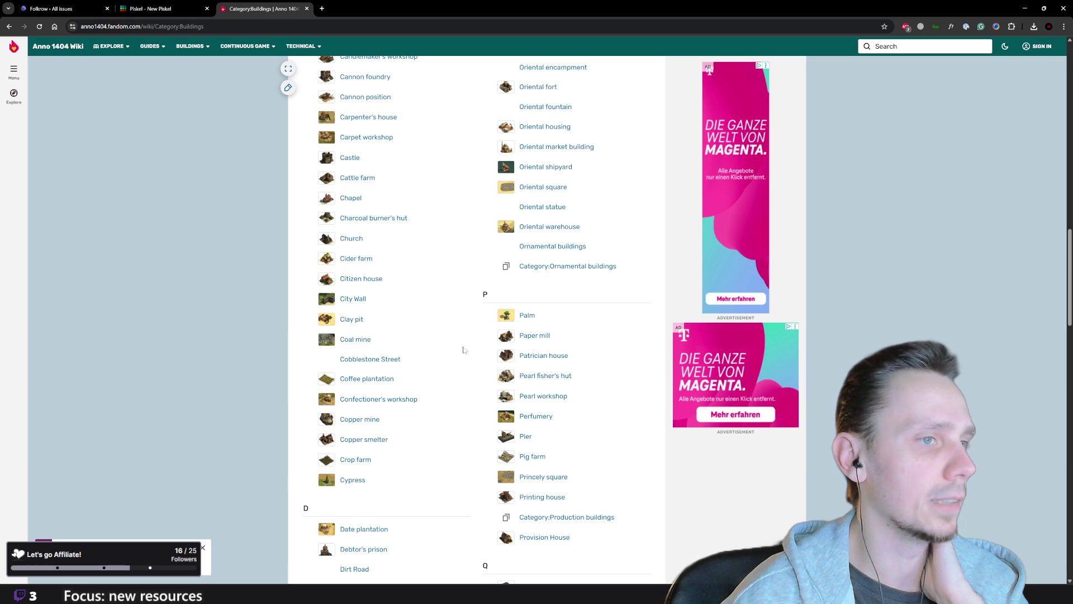
scroll(464, 350, down, 4)
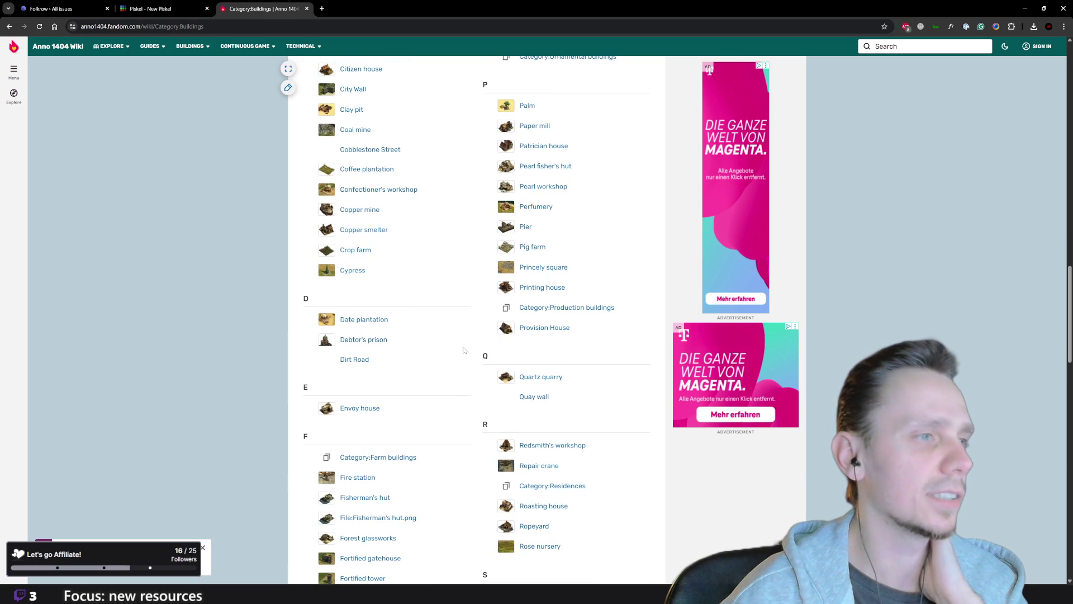
scroll(464, 350, down, 4)
scroll(448, 382, down, 2)
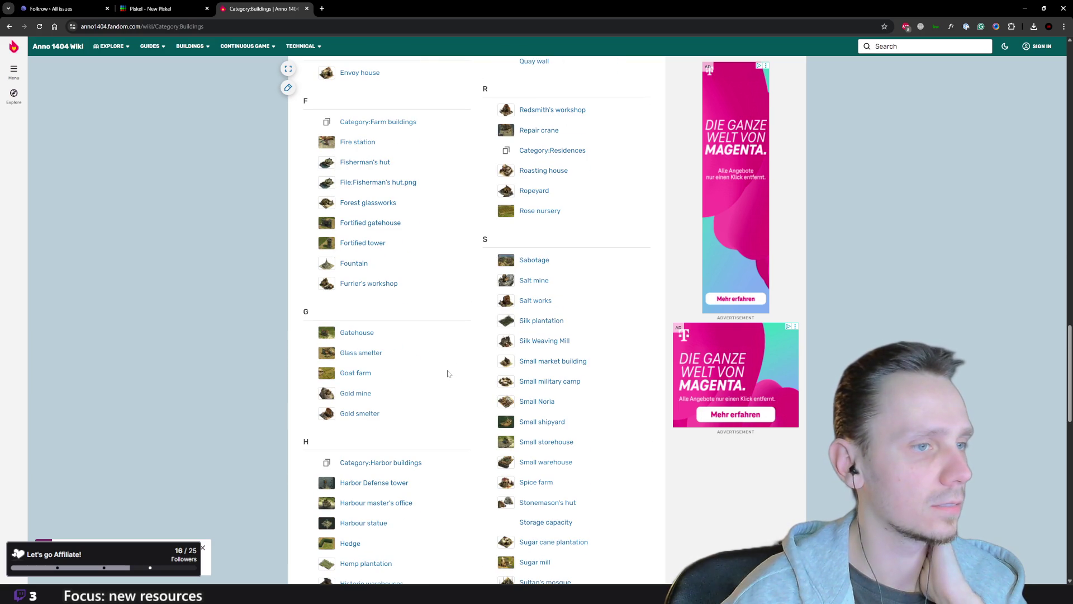
scroll(448, 372, down, 2)
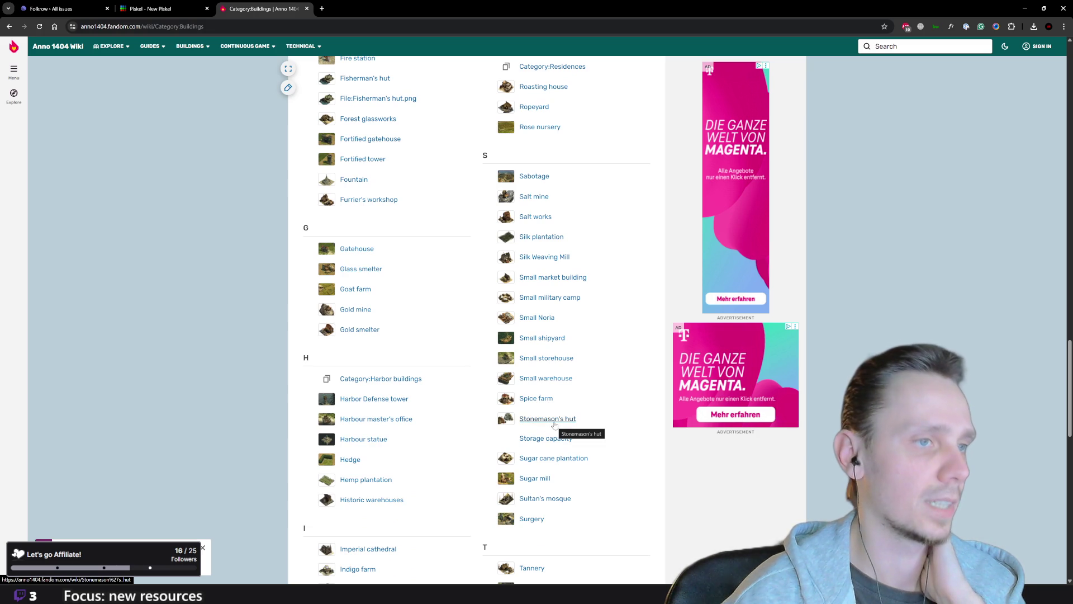
click(553, 420)
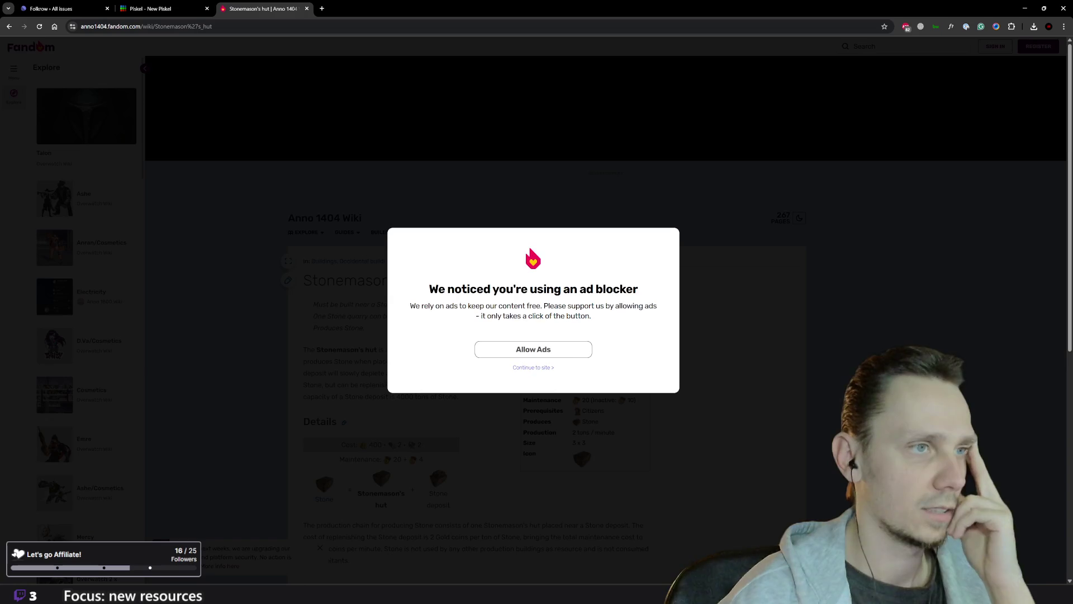
- Dismiss the ad-blocker notice, read the Stonemason's hut article, then close its tab
click(535, 368)
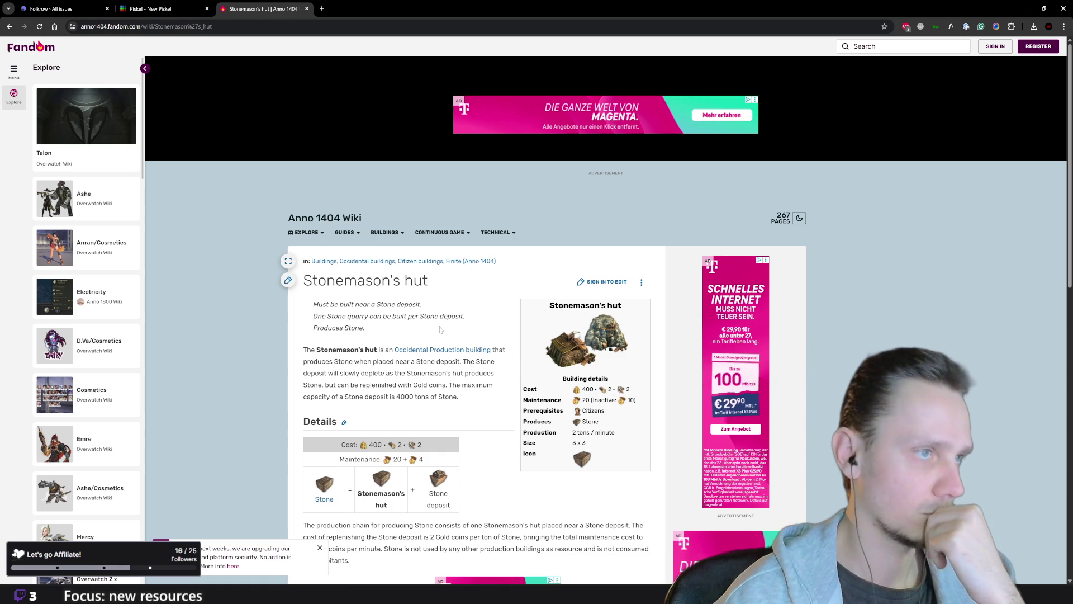
scroll(445, 325, down, 1)
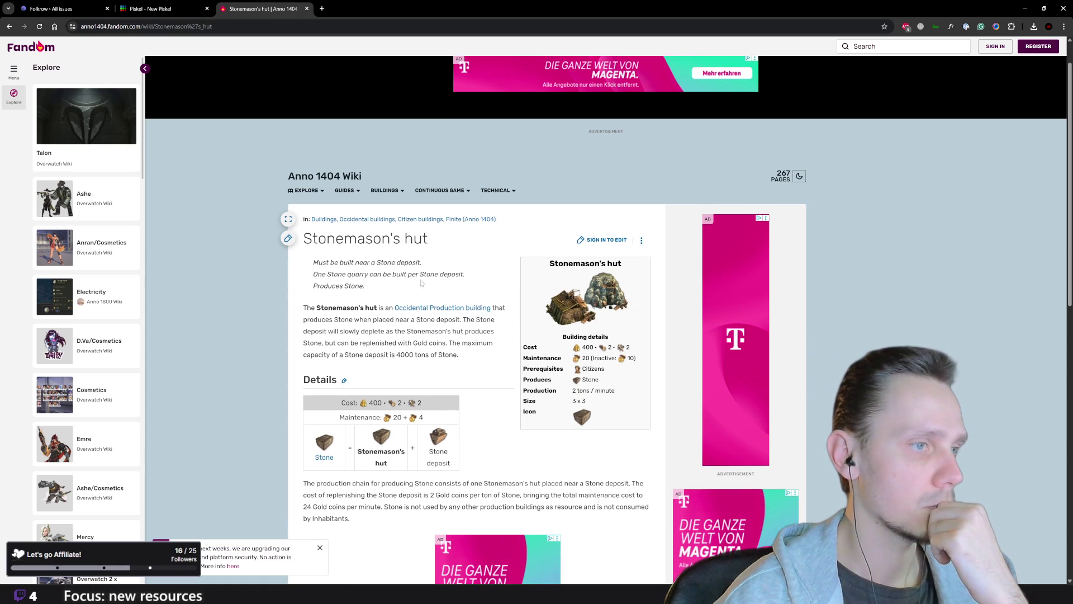
drag(390, 239, 303, 239)
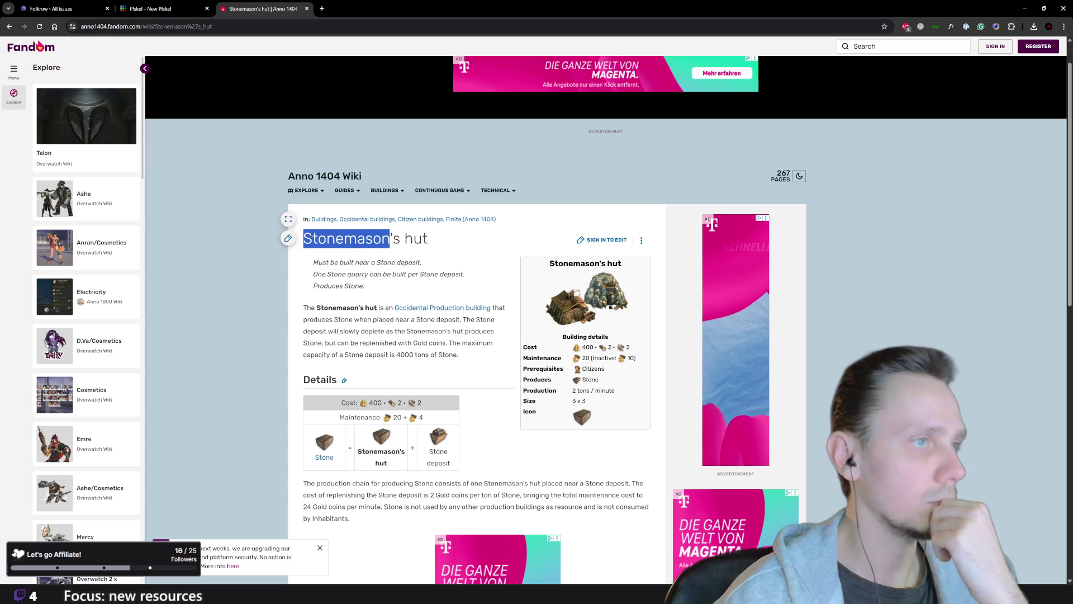
click(307, 8)
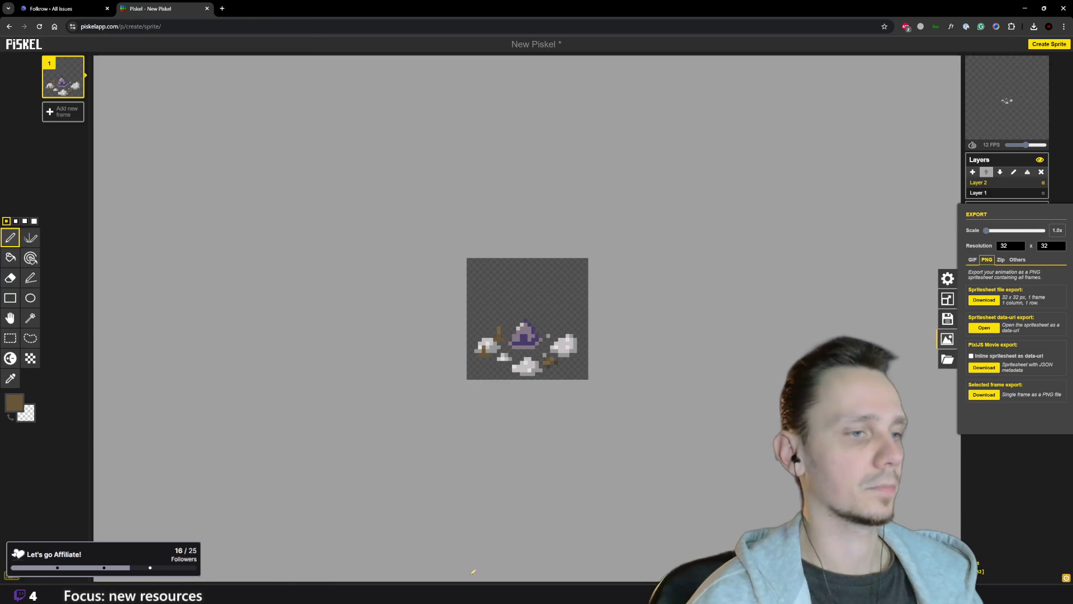
- Rename New Piskel (8).png in Downloads to Stonemason
mouse_move(428, 593)
click(441, 562)
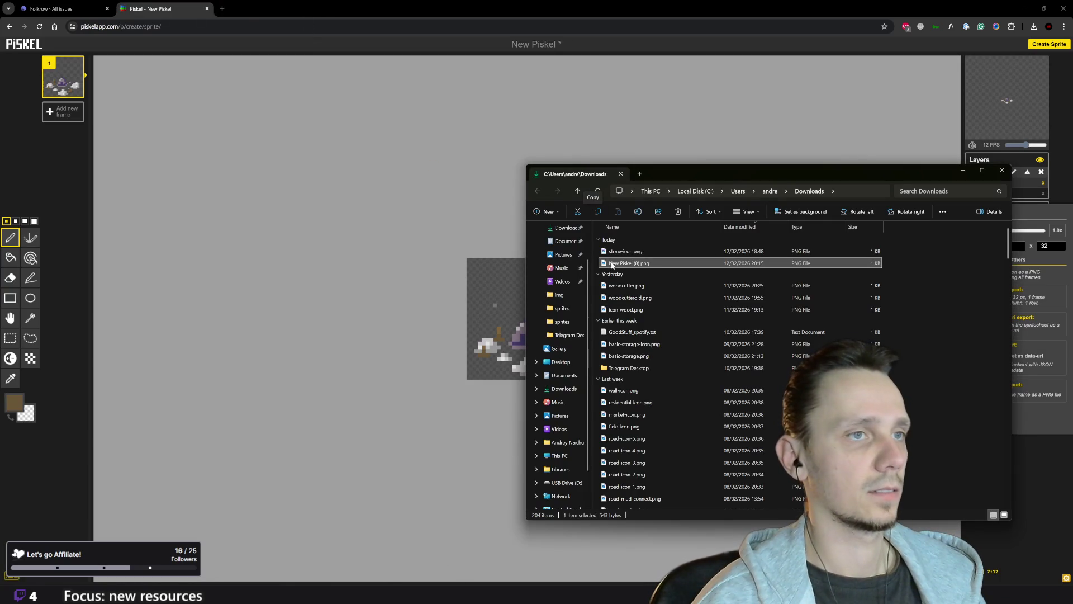
click(612, 265)
text(Stonemason)
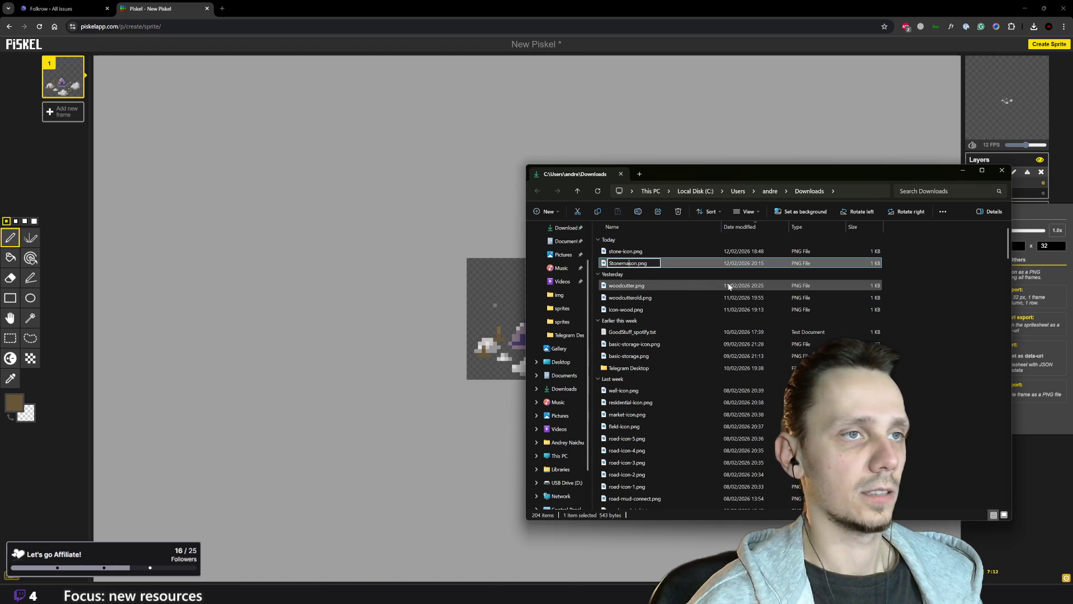
key(Home)
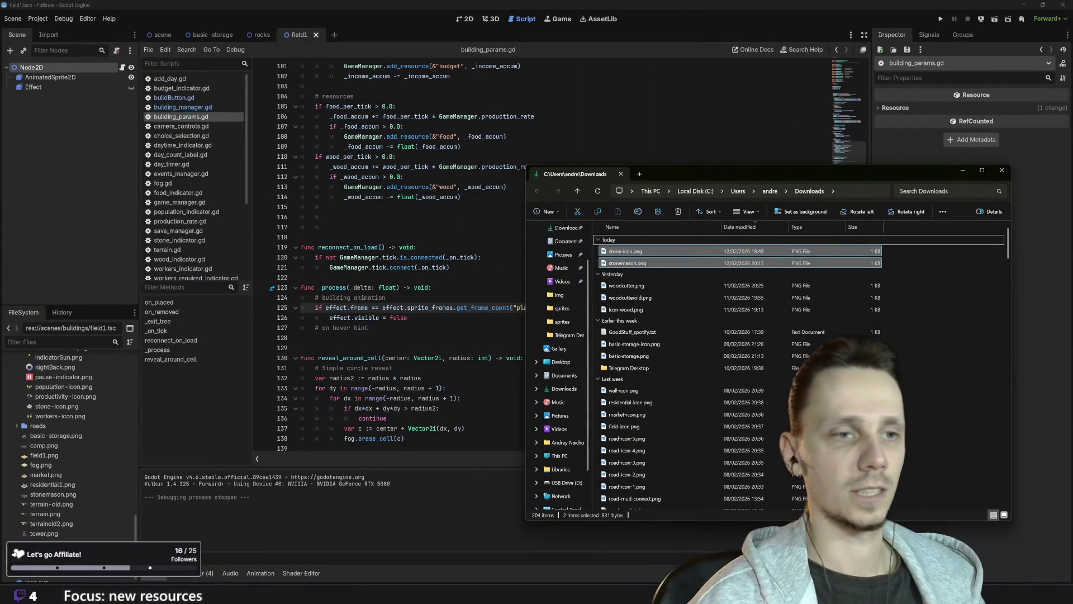
- Close the Downloads folder window and select stonemason.png in the FileSystem
mouse_move(649, 593)
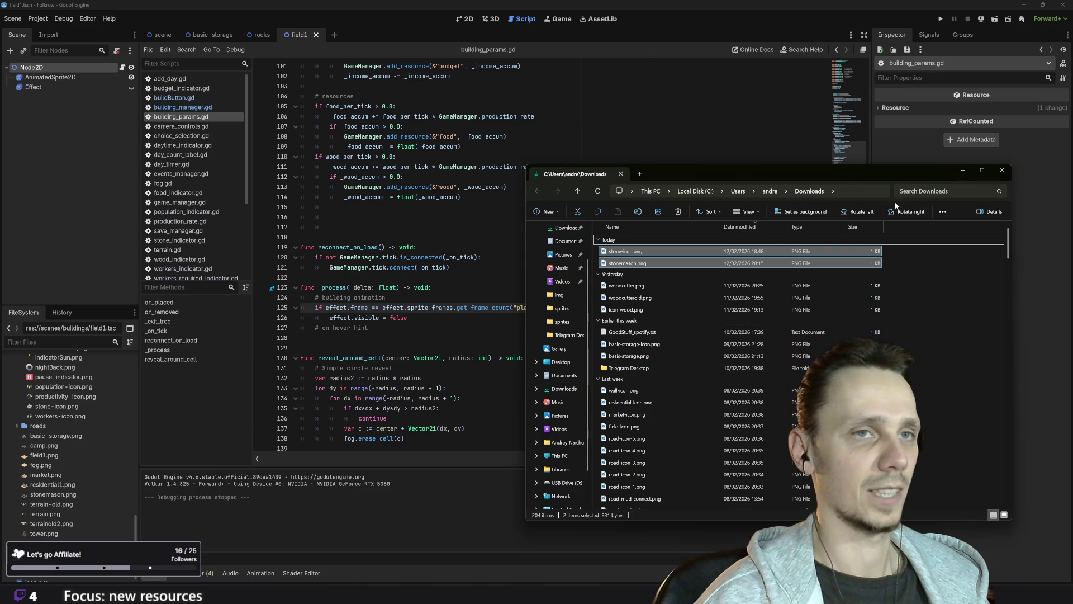
click(619, 320)
click(1002, 171)
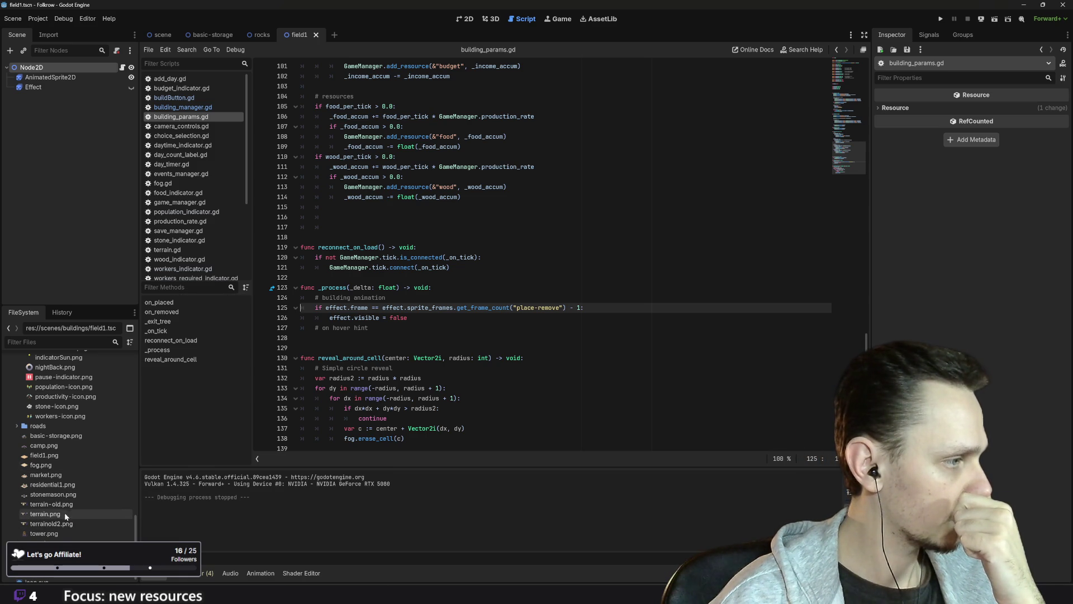
click(61, 494)
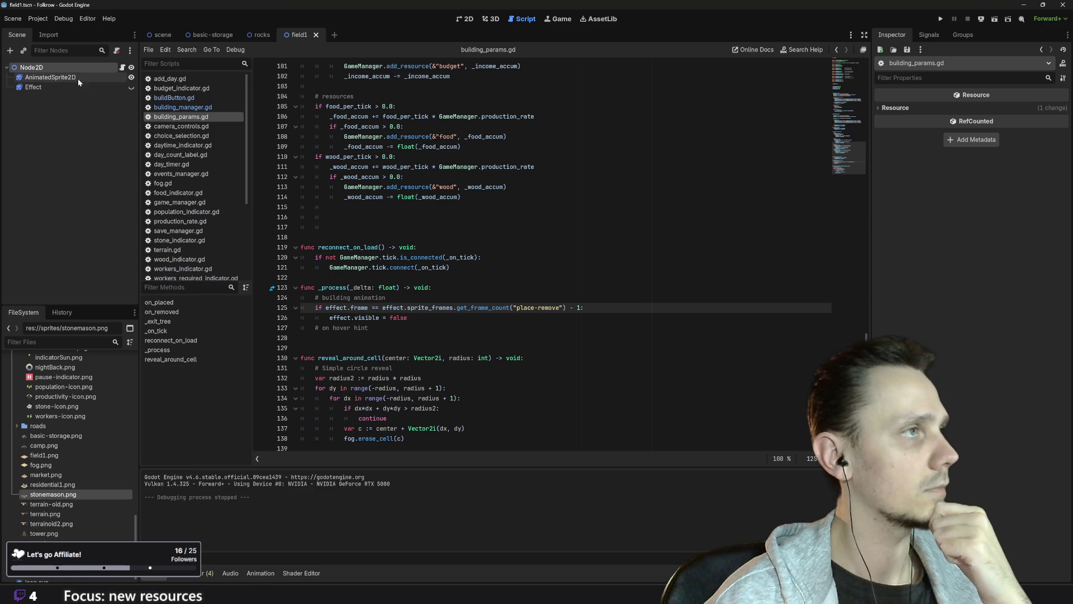
- Close the basic-storage, rocks and field1 scene tabs, leaving only scene.tscn open
click(236, 34)
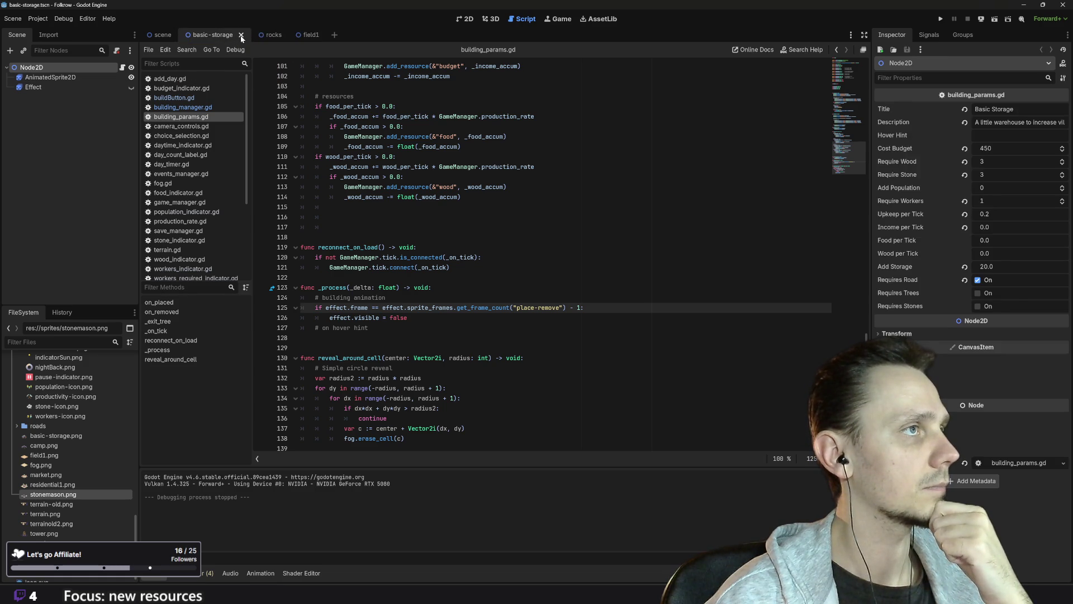
click(217, 36)
click(217, 35)
click(218, 36)
click(218, 36)
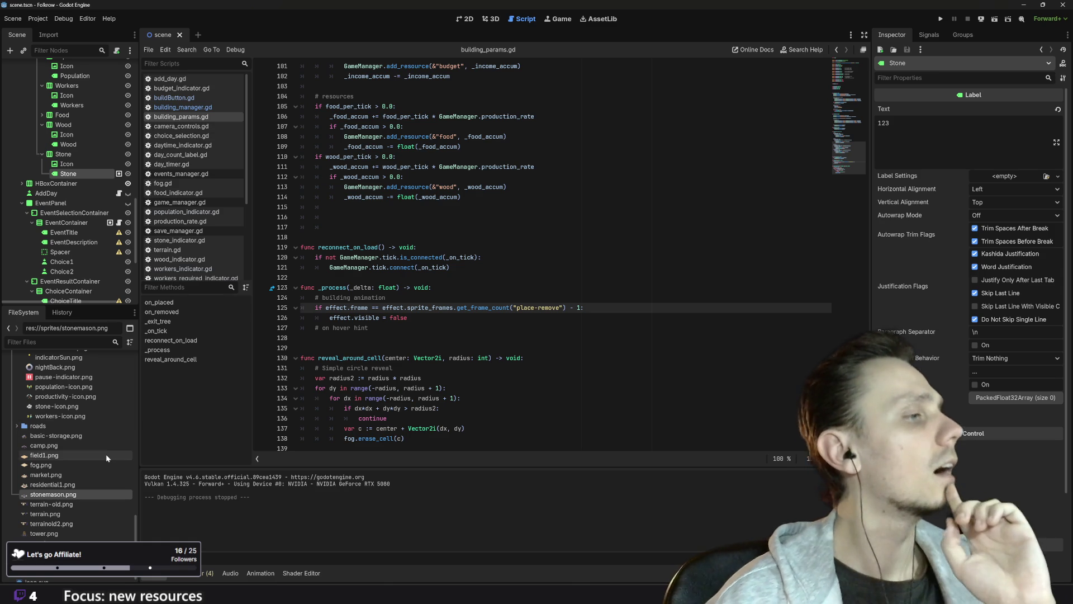
- Select the woodcutter.tscn scene file in the FileSystem
scroll(105, 454, up, 10)
scroll(89, 488, up, 4)
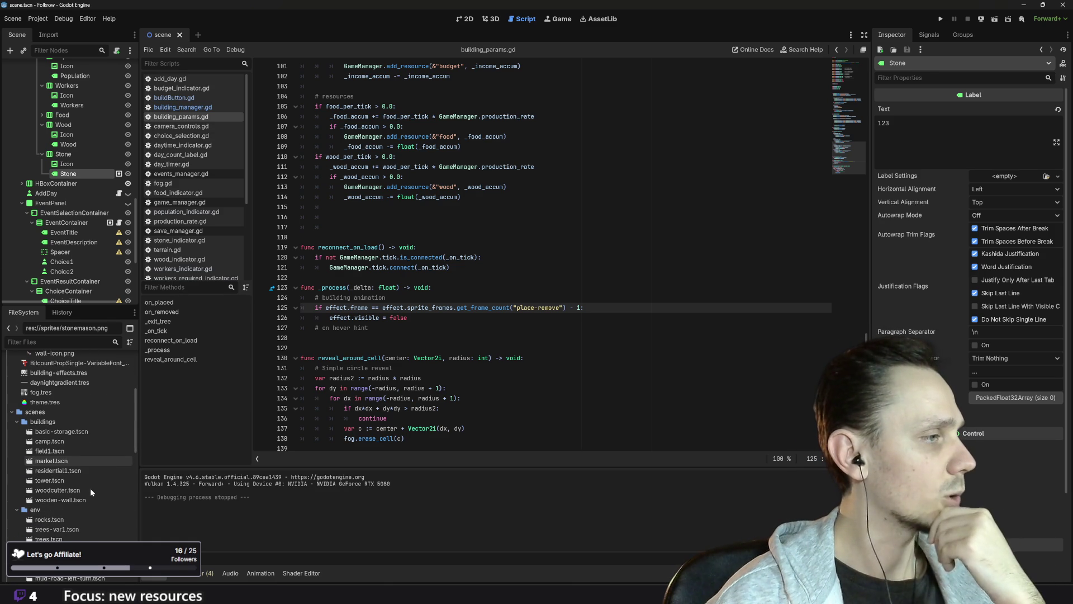
click(54, 490)
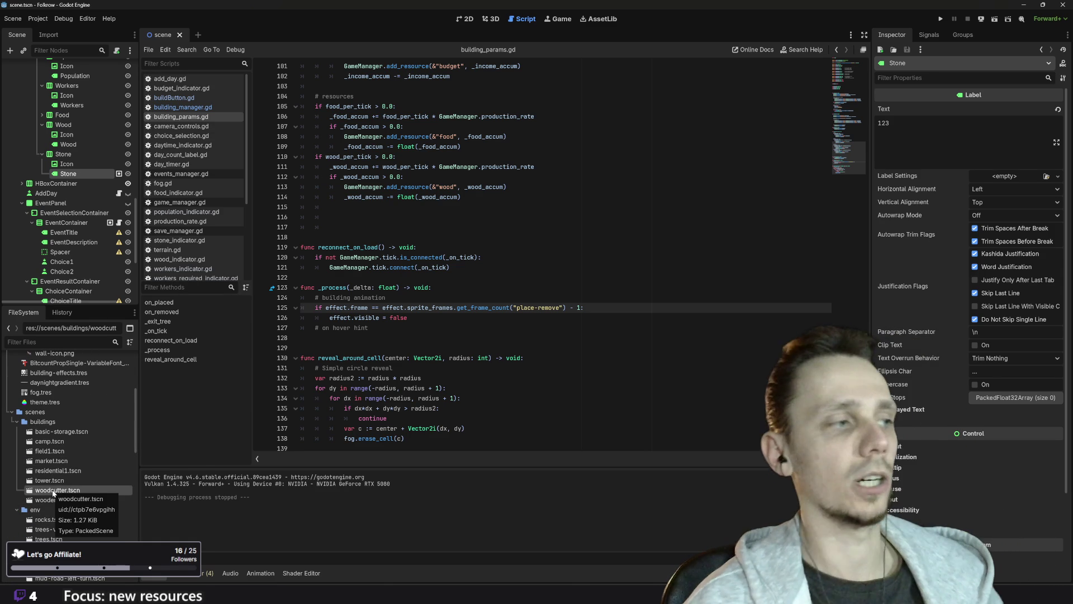
- Duplicate woodcutter.tscn as stonemason.tscn in the buildings folder and open it
right_click(53, 492)
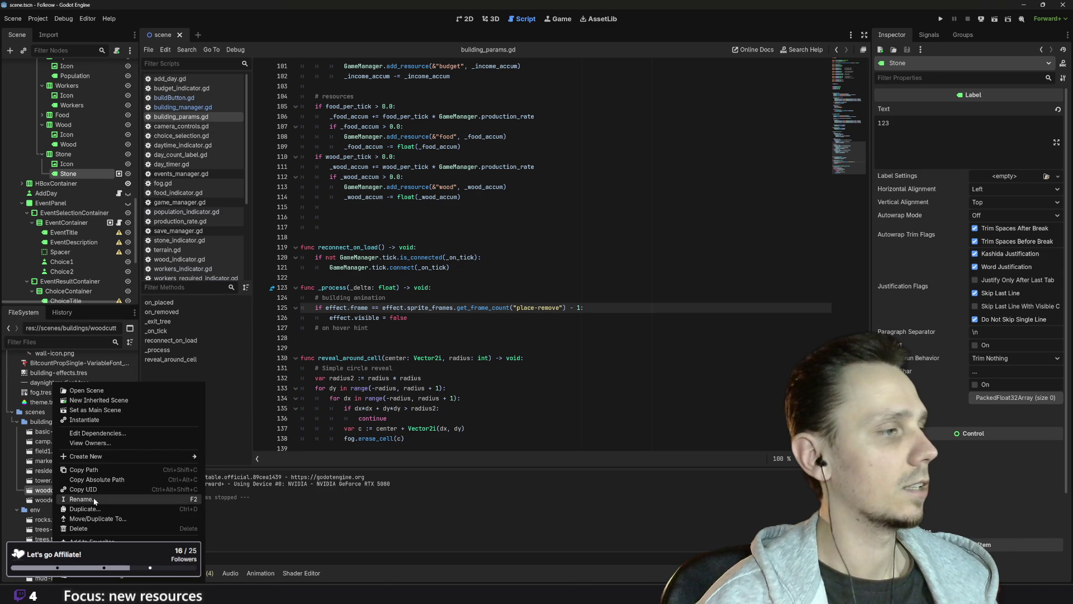
click(102, 510)
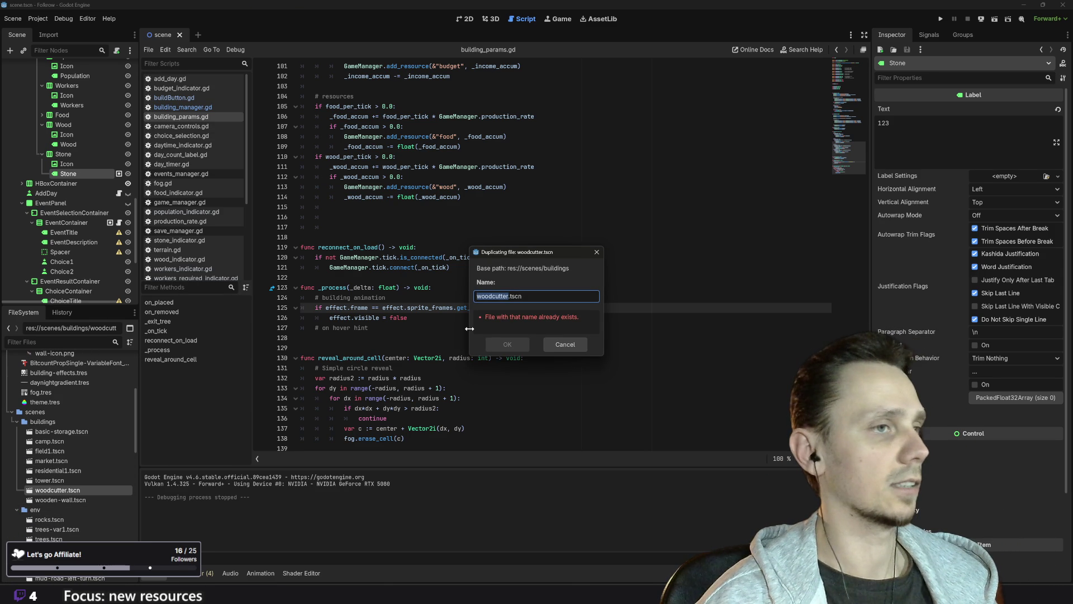
text(Stonemason)
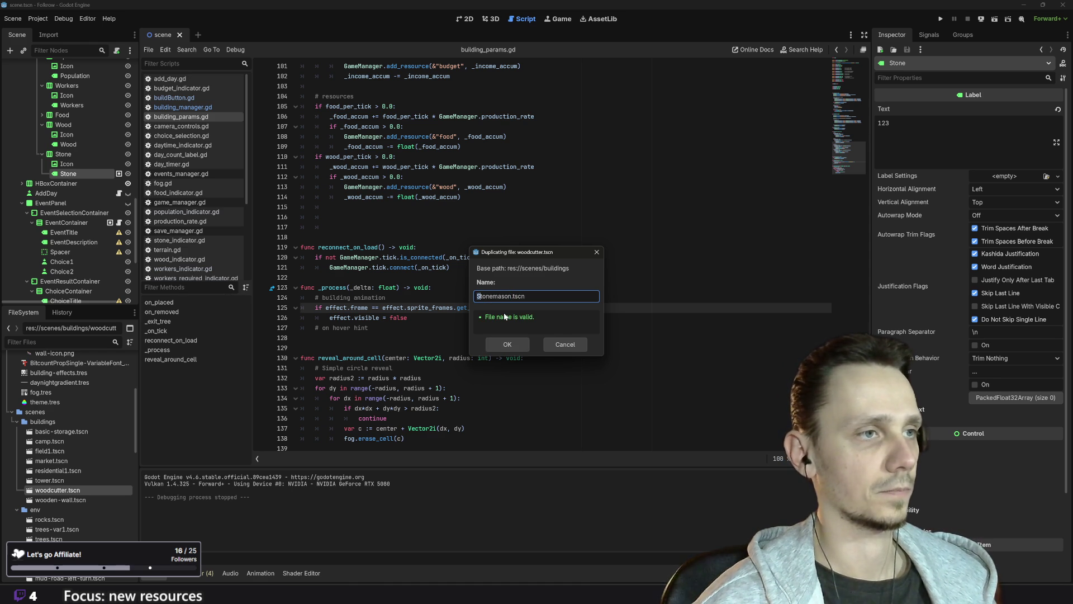
text(s)
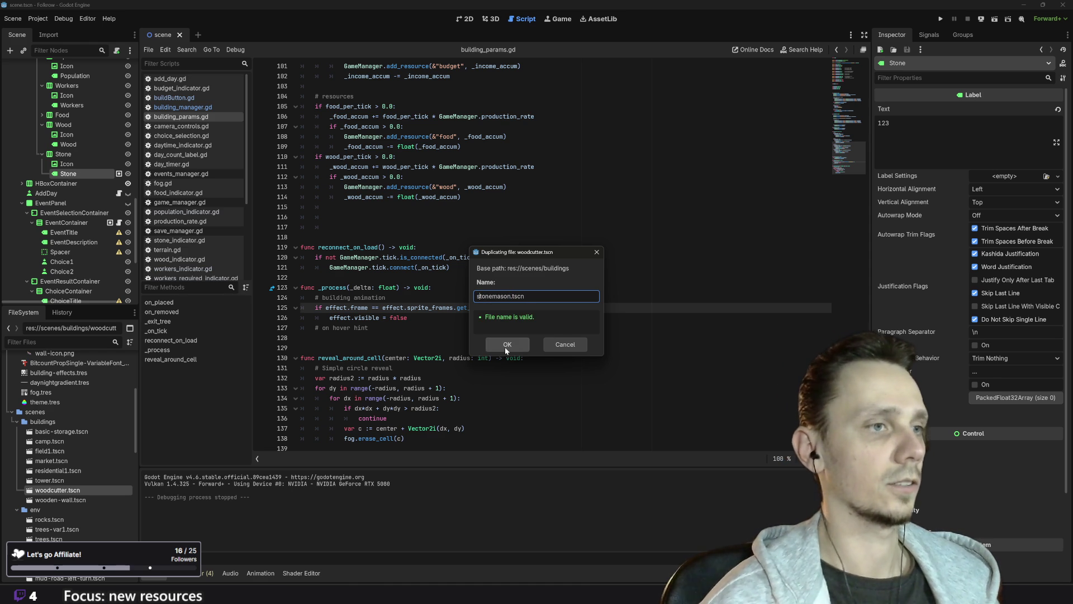
click(508, 345)
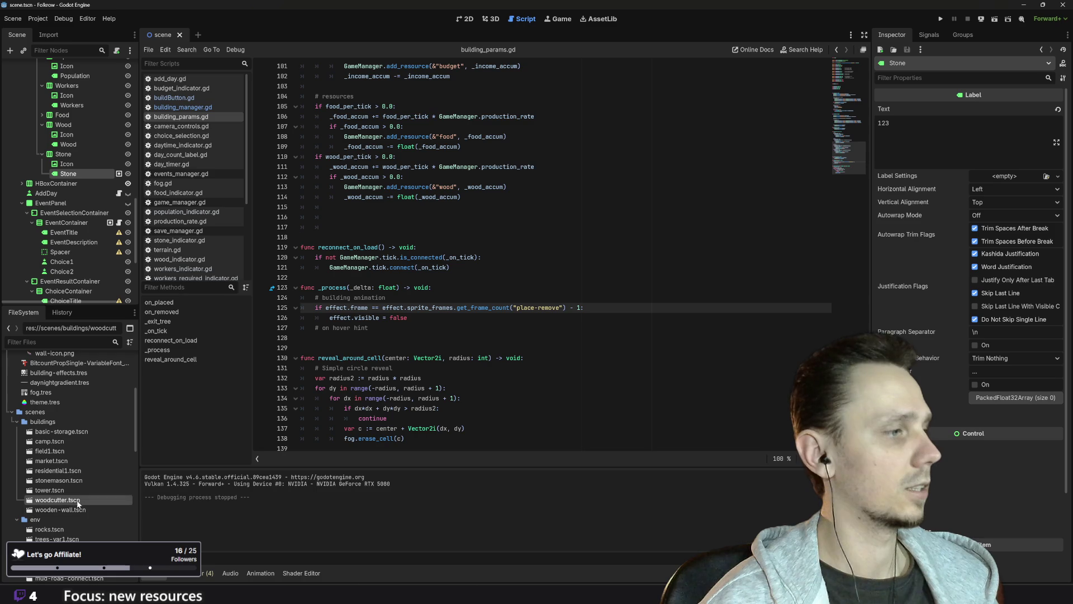
double_click(58, 481)
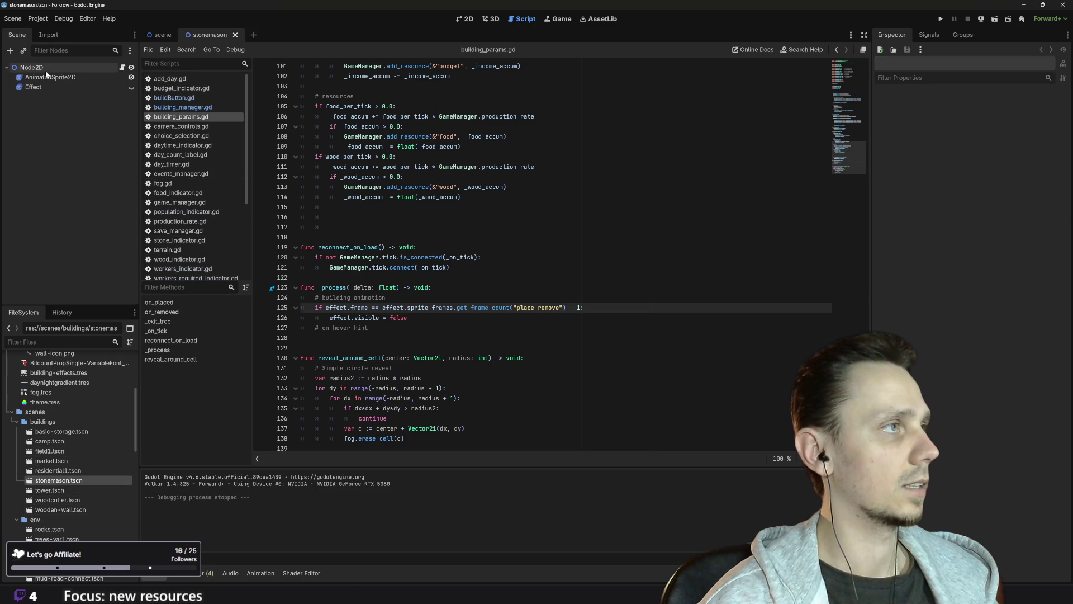
- On the root Node2D, replace the trees requirement with a stones requirement
click(33, 68)
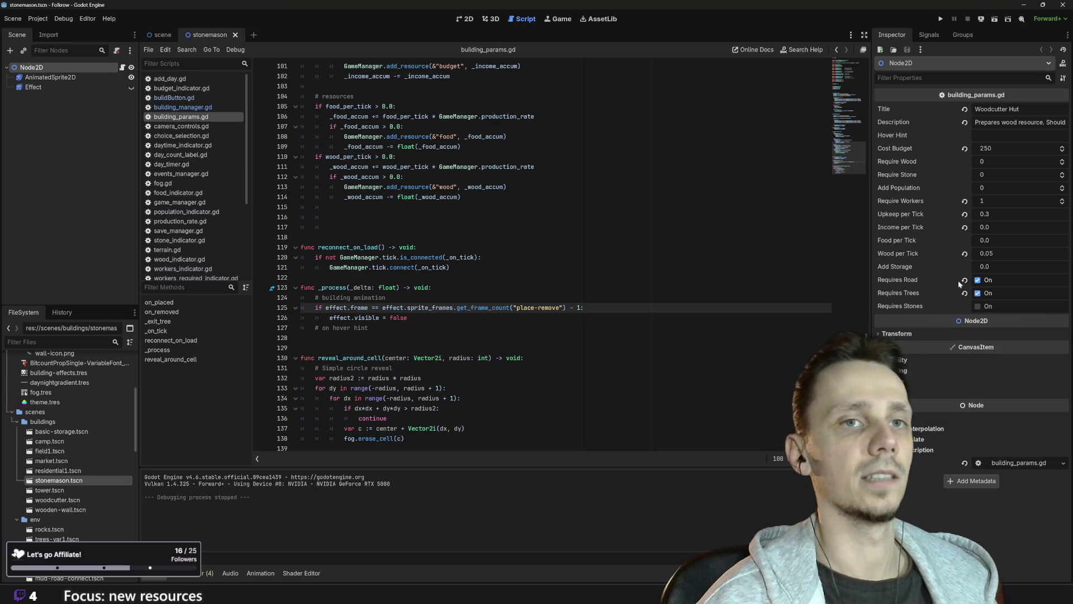
click(978, 293)
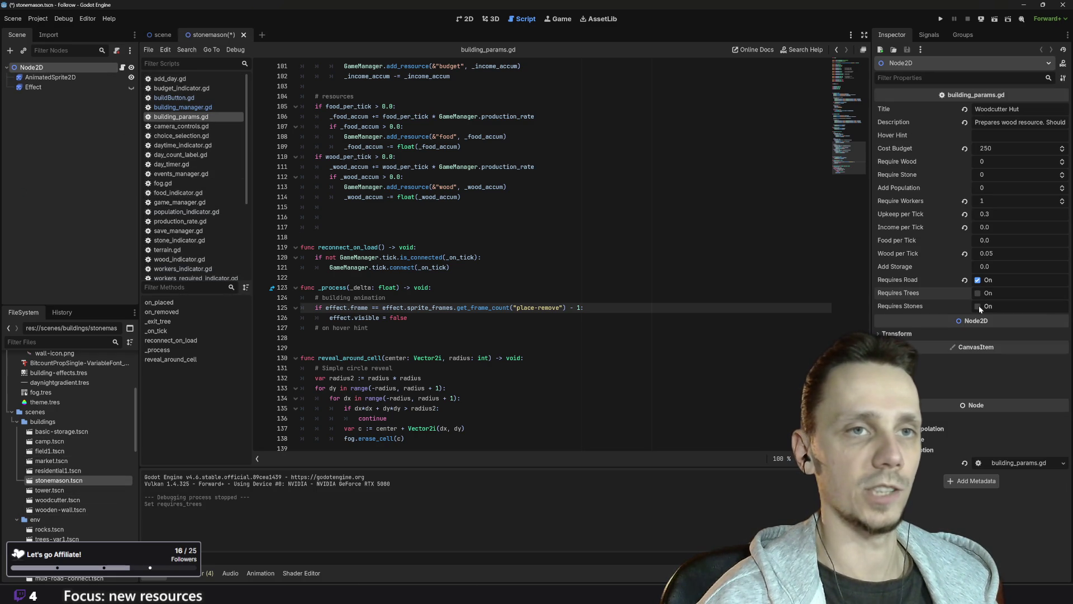
click(977, 307)
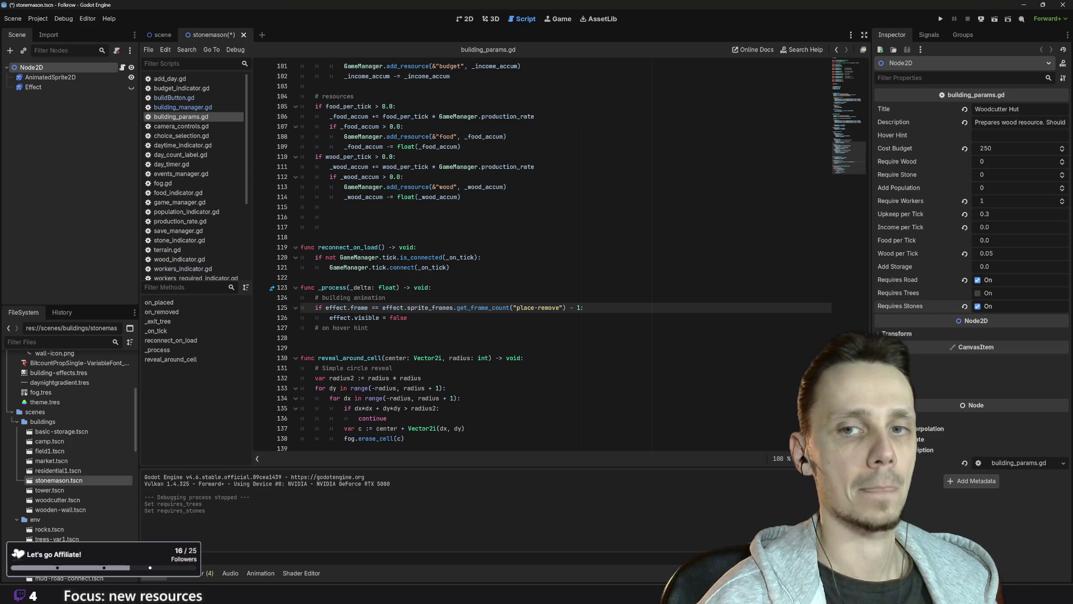
- Set Wood per Tick to 0.0 and Upkeep per Tick to 0.5
click(1001, 254)
text(0)
key(Return)
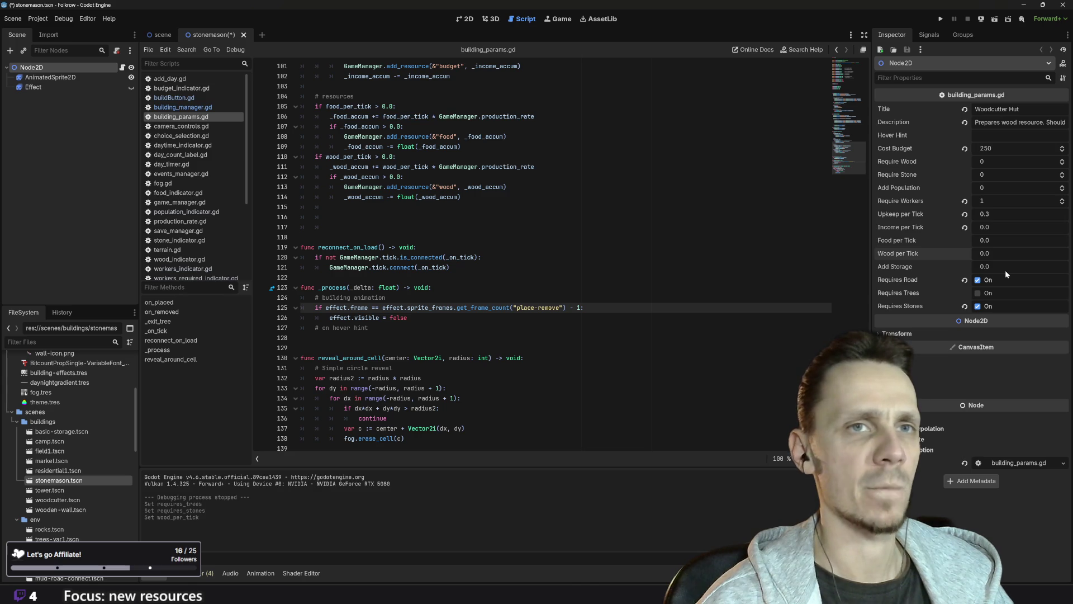
click(1003, 212)
click(990, 214)
key(BackSpace)
text(5)
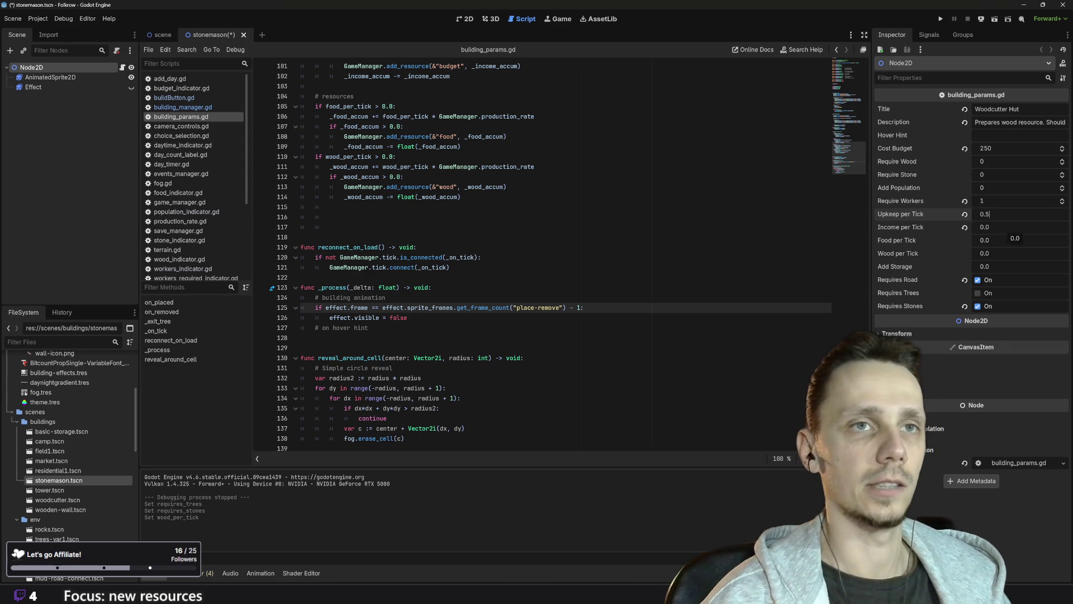
click(1004, 199)
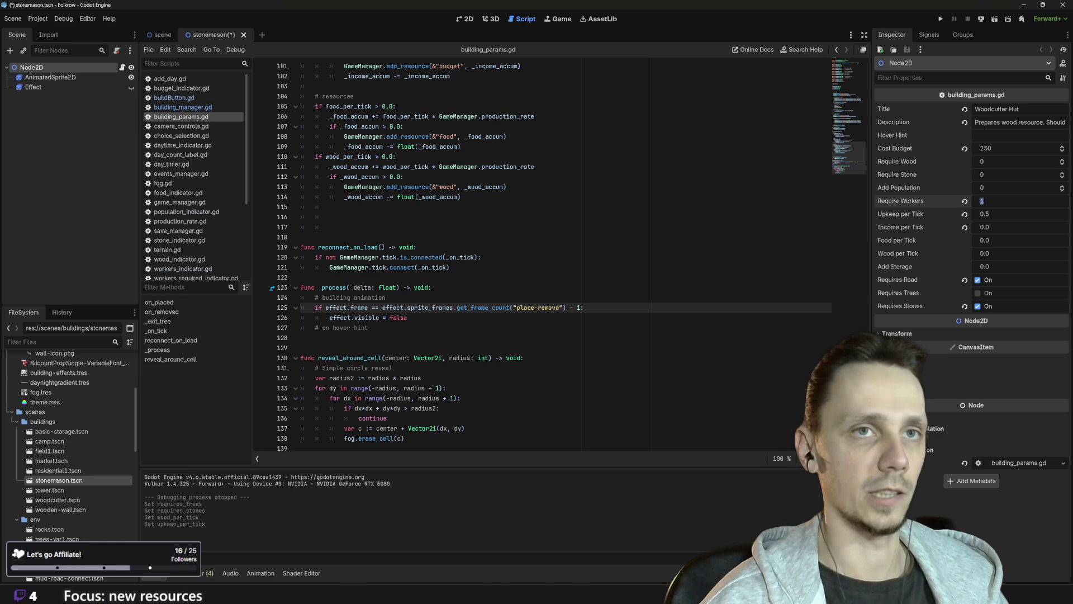
text(4)
- Set Require Workers to 3 and enter 300 as the Cost Budget
key(Return)
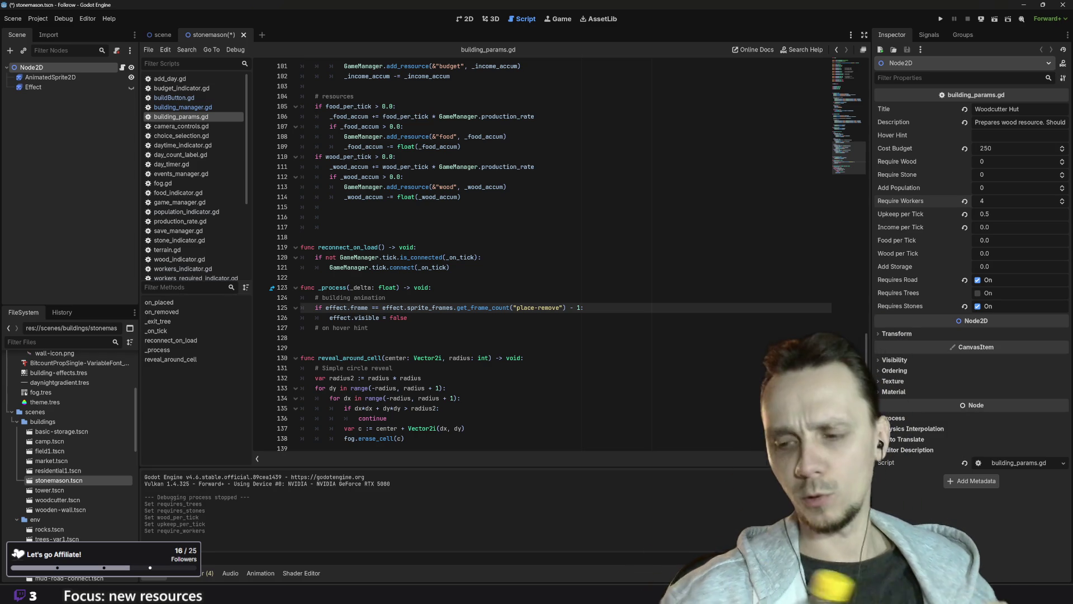
click(1006, 200)
text(3)
key(Return)
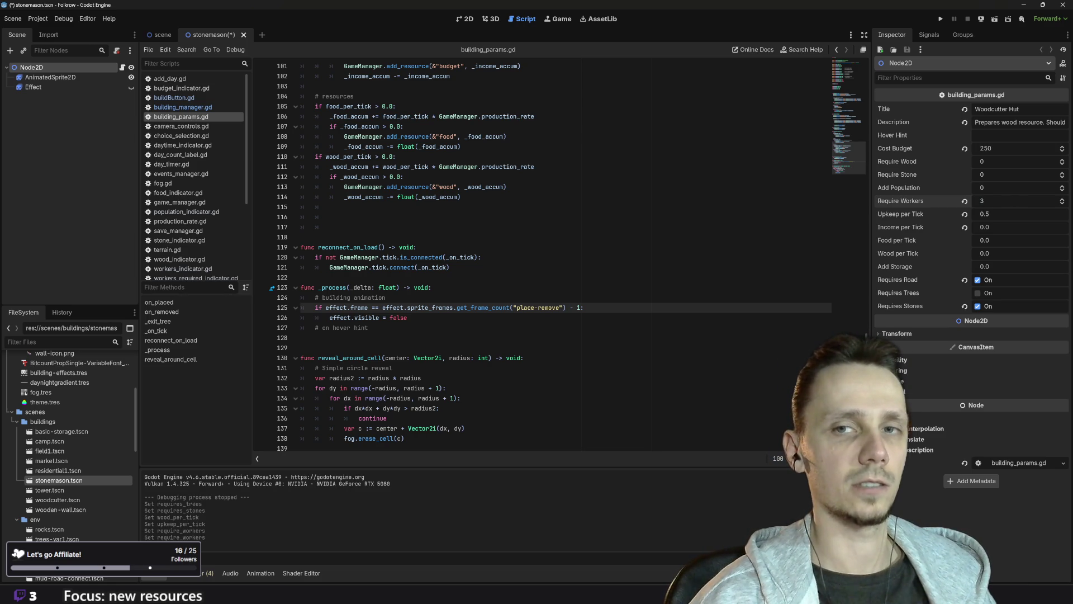
mouse_move(951, 314)
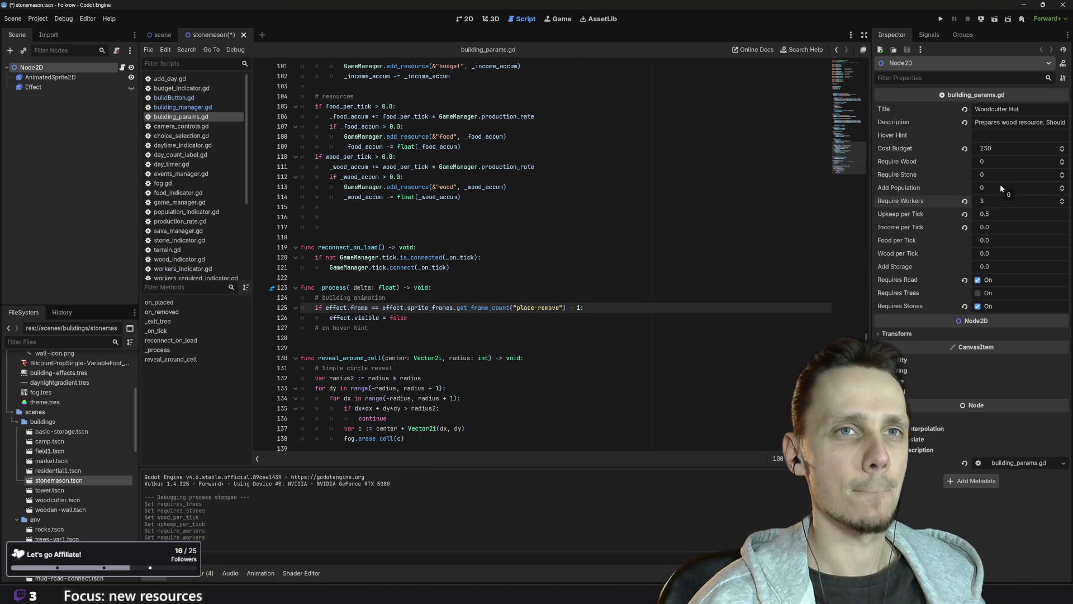
click(1002, 150)
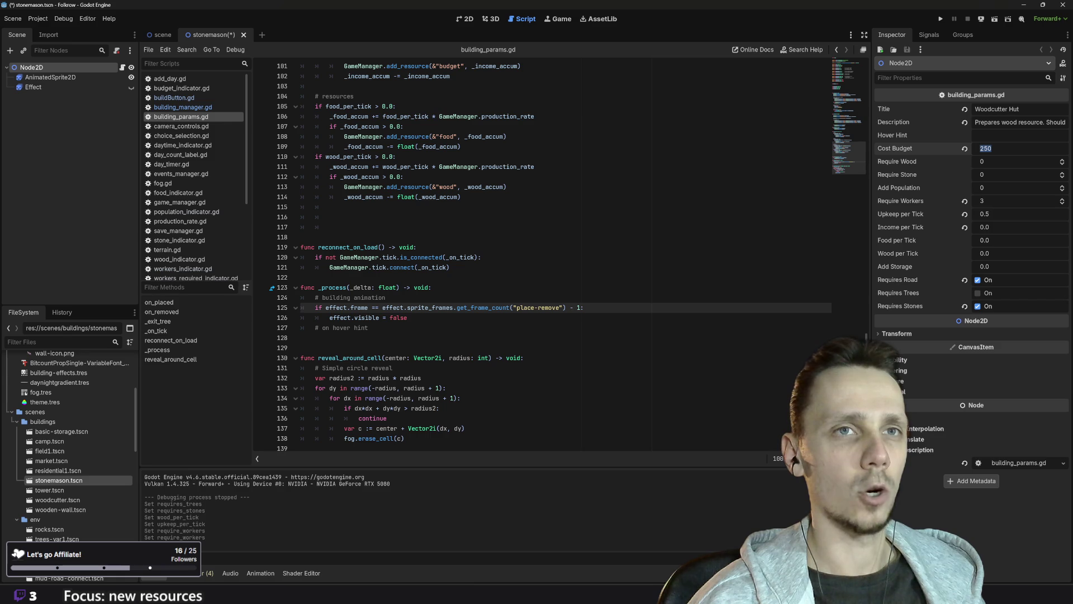
text(300)
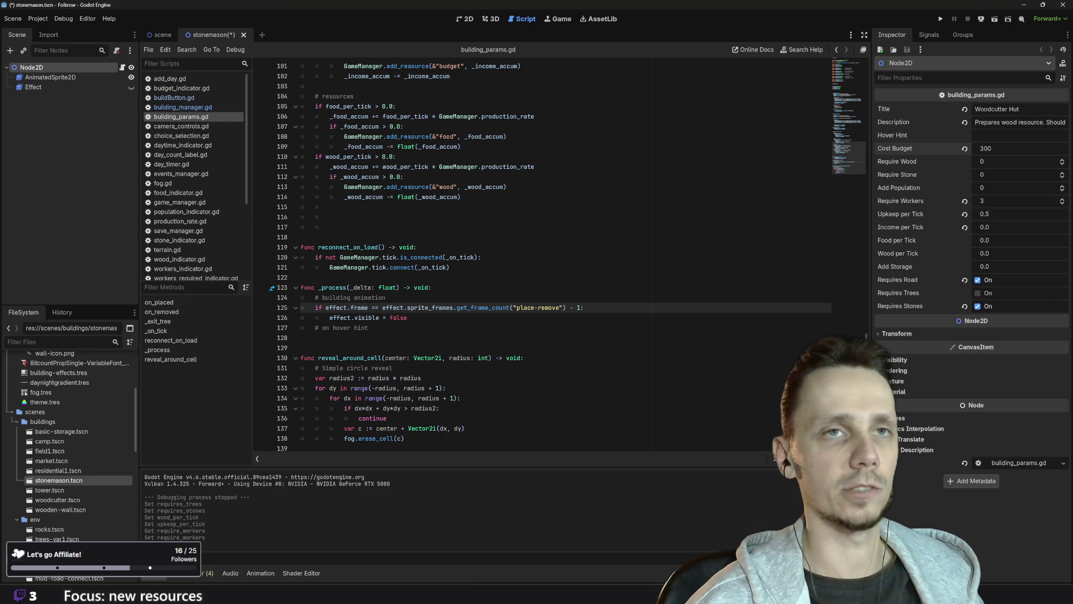
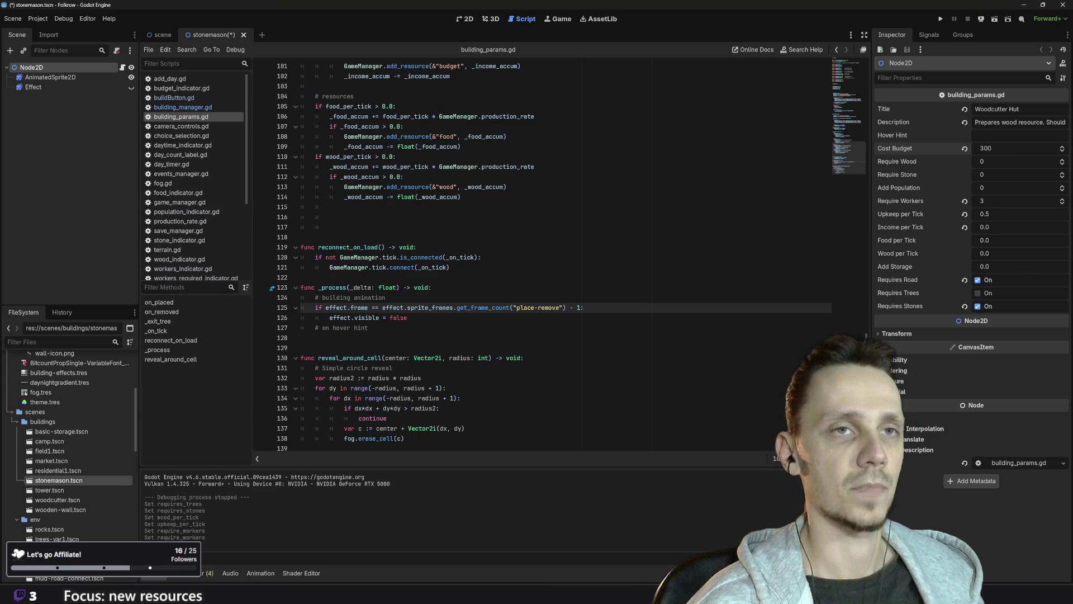
- Save the stonemason scene and replace its AnimatedSprite2D's frames with a new empty SpriteFrames
key(ctrl+s)
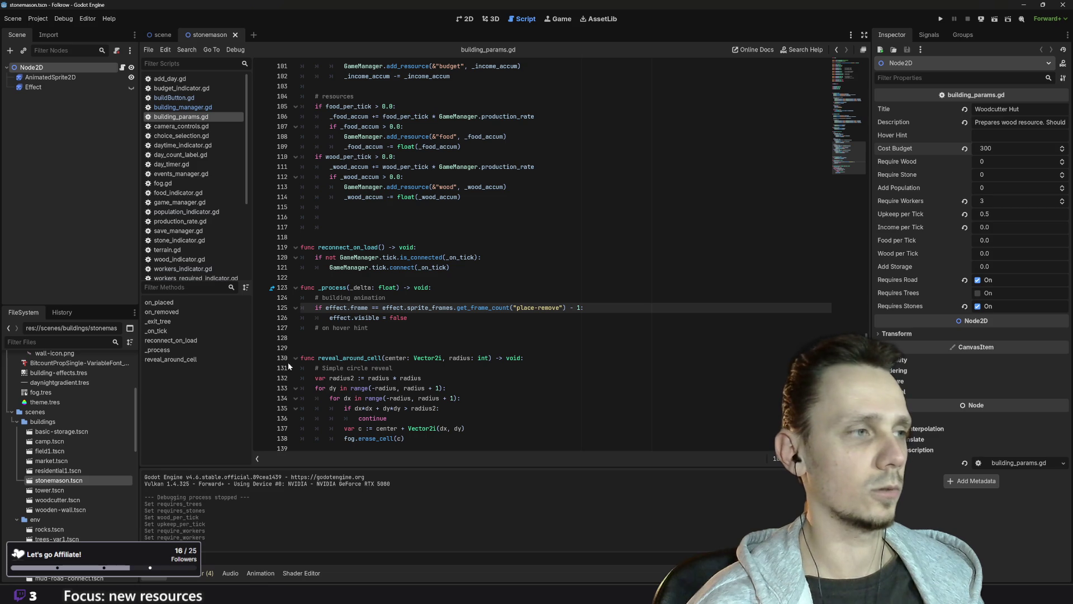
click(61, 77)
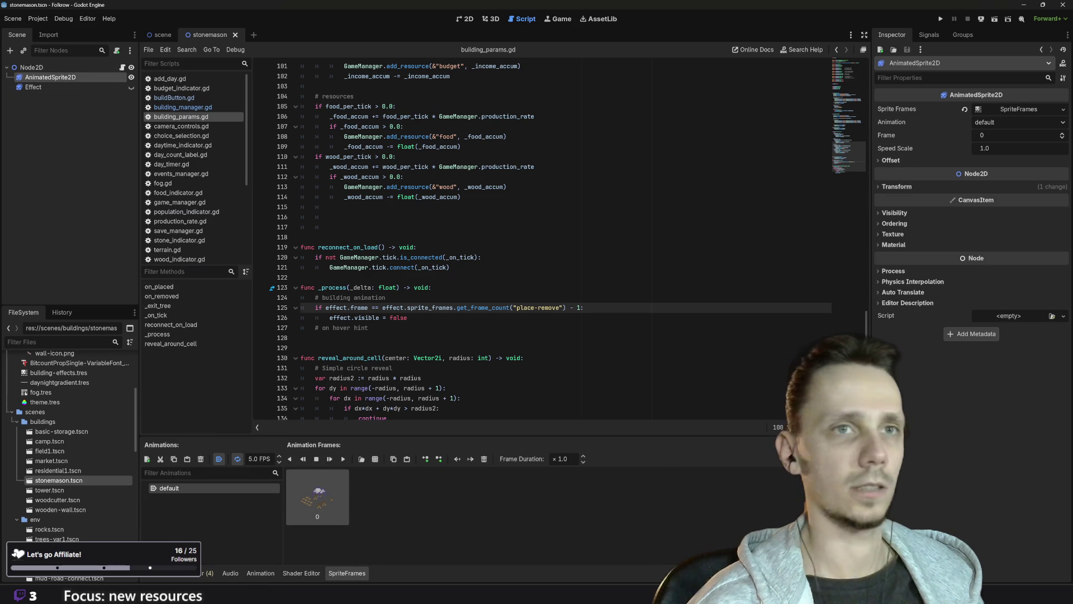
click(1015, 110)
click(1063, 109)
click(1034, 134)
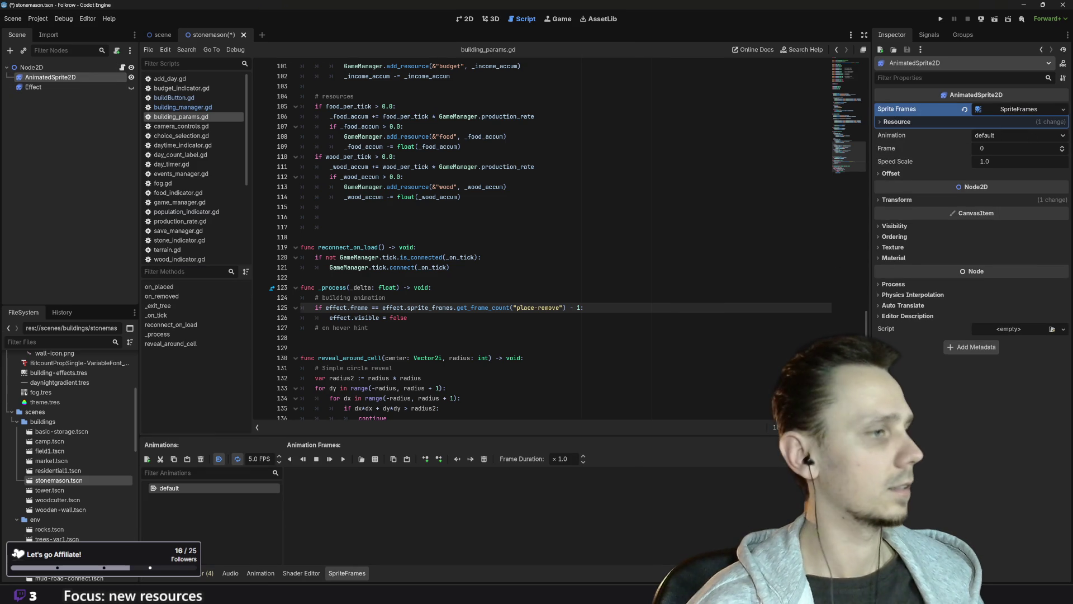
- Add stonemason.png as the first frame of the sprite animation
click(466, 20)
scroll(100, 515, down, 10)
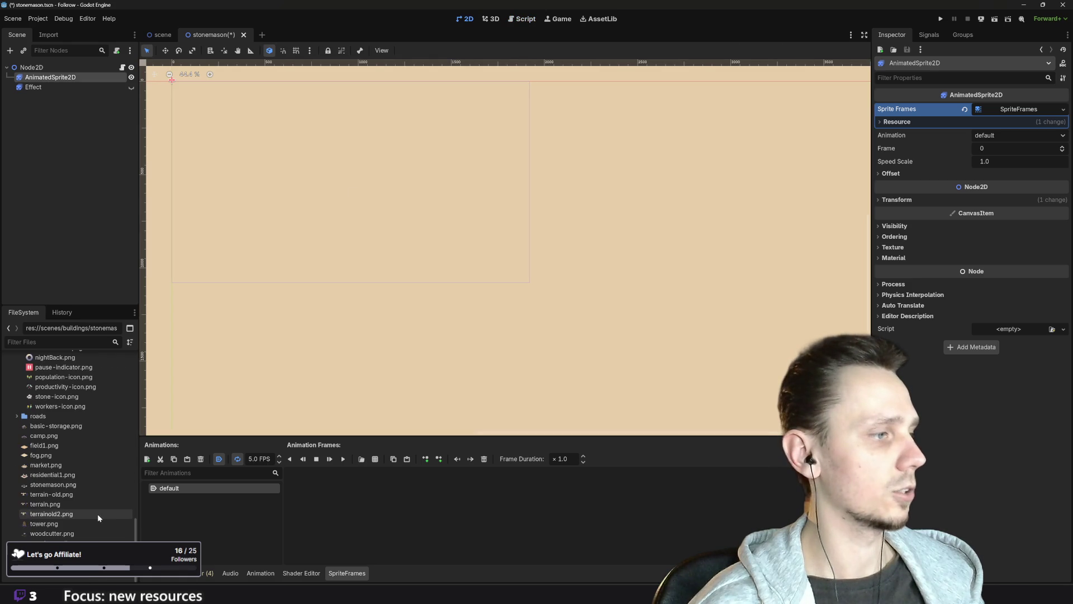
drag(53, 485, 359, 516)
- Check the stonemason sprite on the canvas and save the stonemason scene
key(f)
scroll(592, 203, up, 10)
click(470, 249)
scroll(609, 289, down, 4)
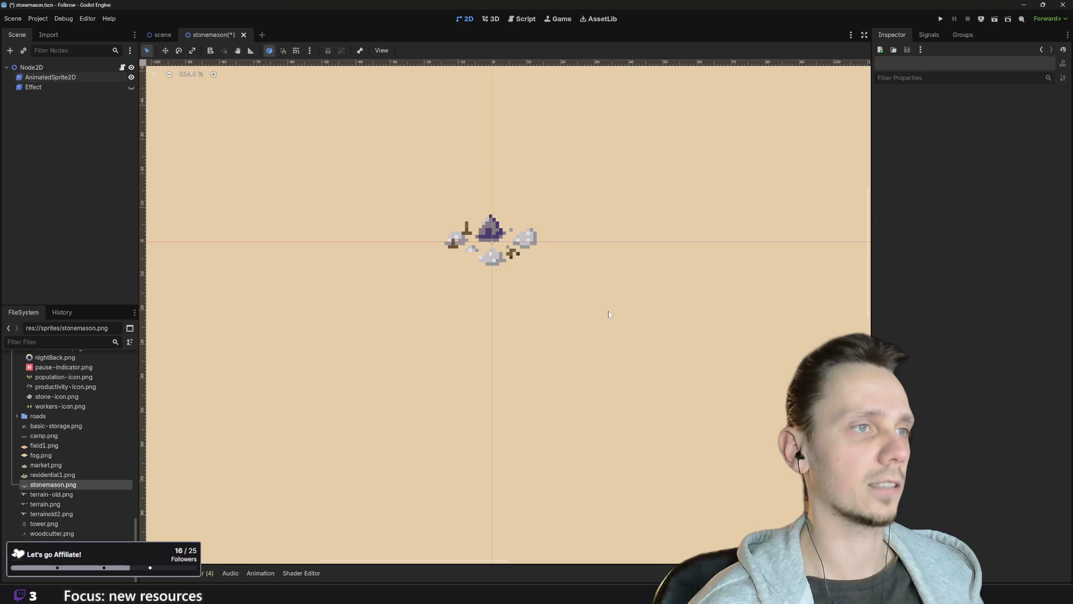
scroll(565, 301, up, 1)
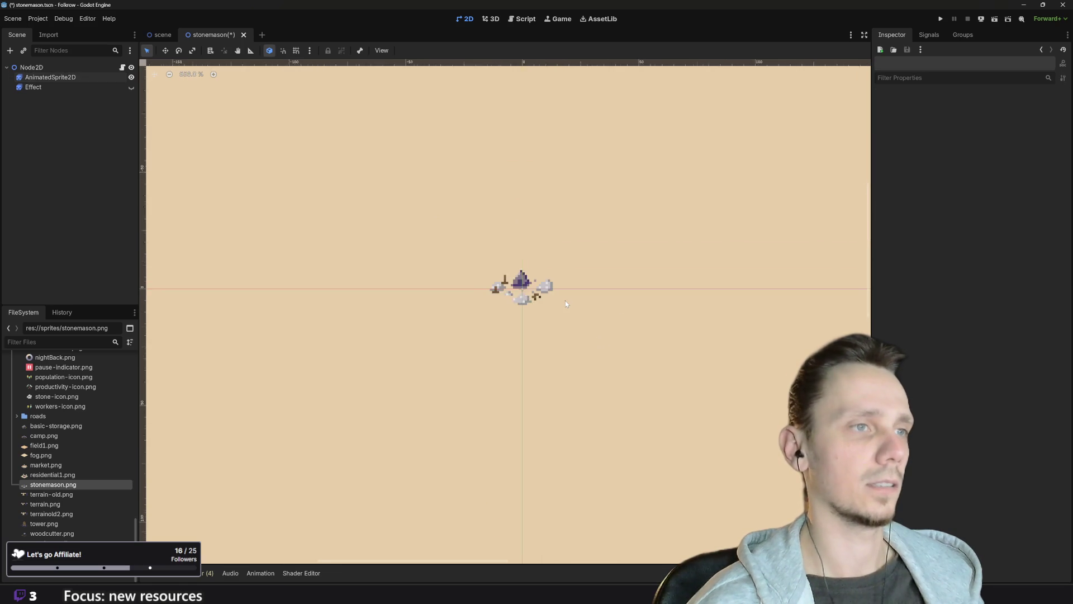
scroll(565, 300, up, 8)
scroll(565, 300, down, 8)
scroll(565, 302, up, 8)
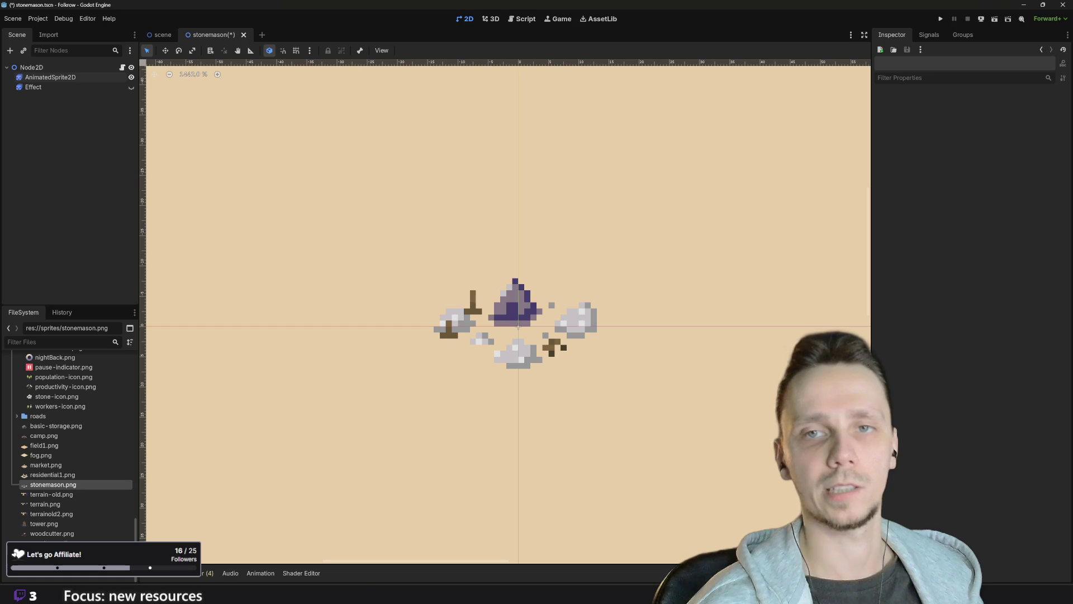
scroll(639, 334, down, 12)
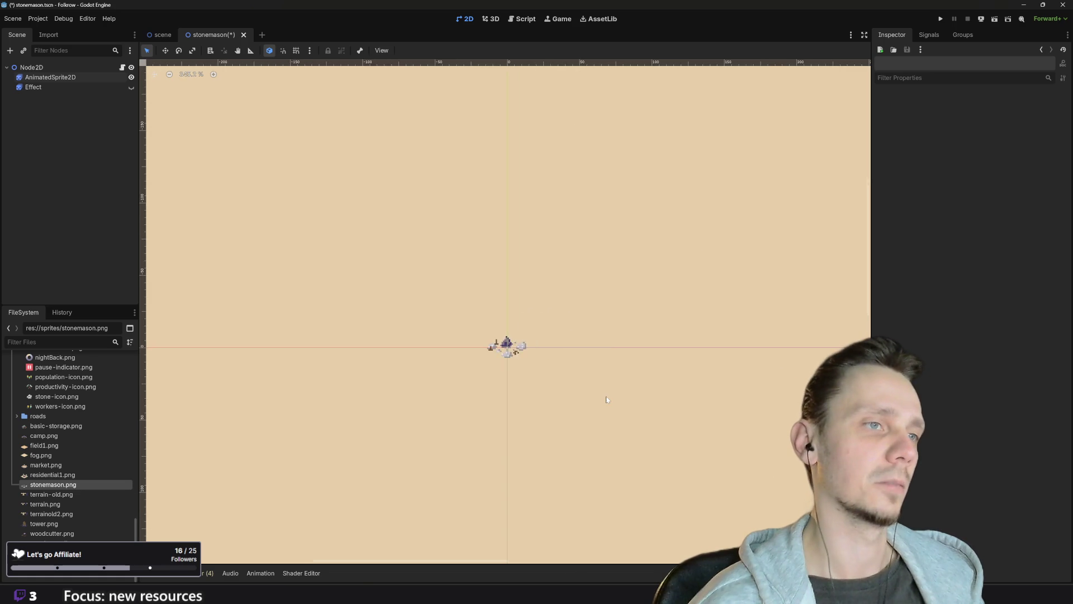
scroll(553, 380, up, 10)
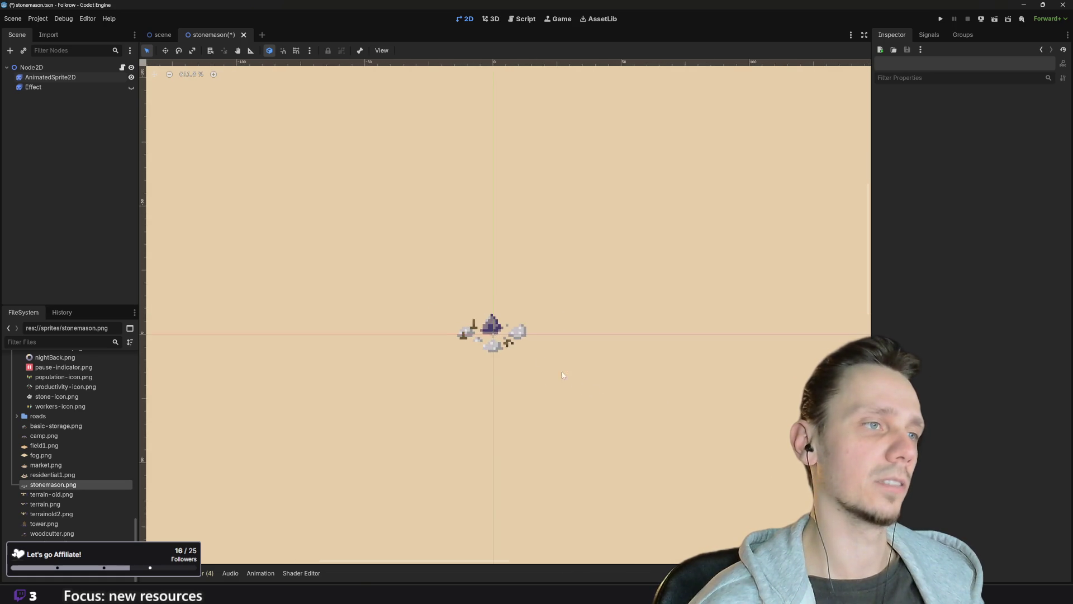
scroll(535, 354, down, 6)
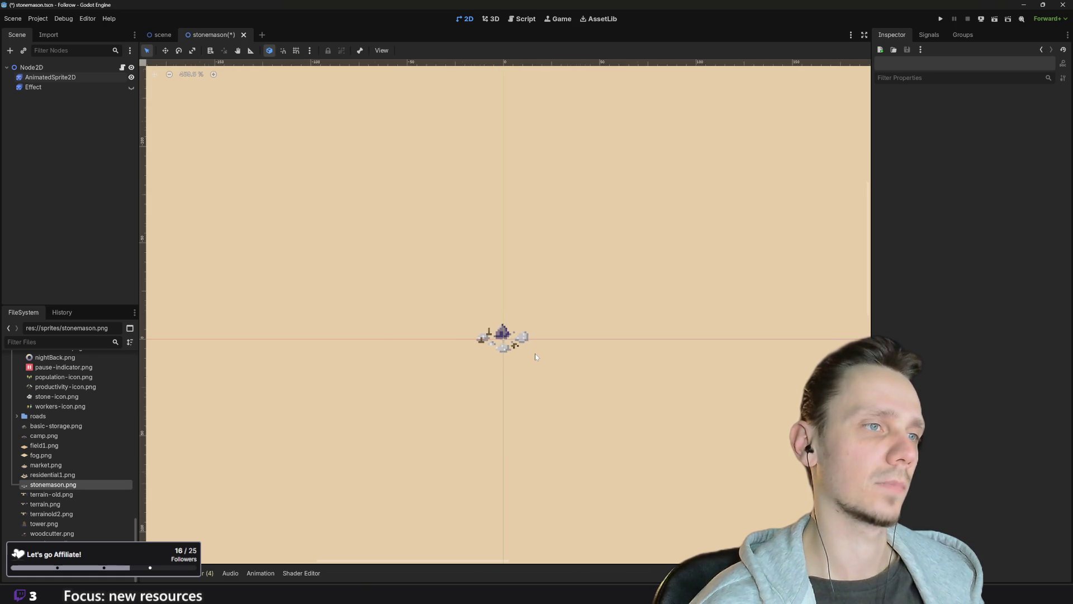
scroll(606, 424, down, 6)
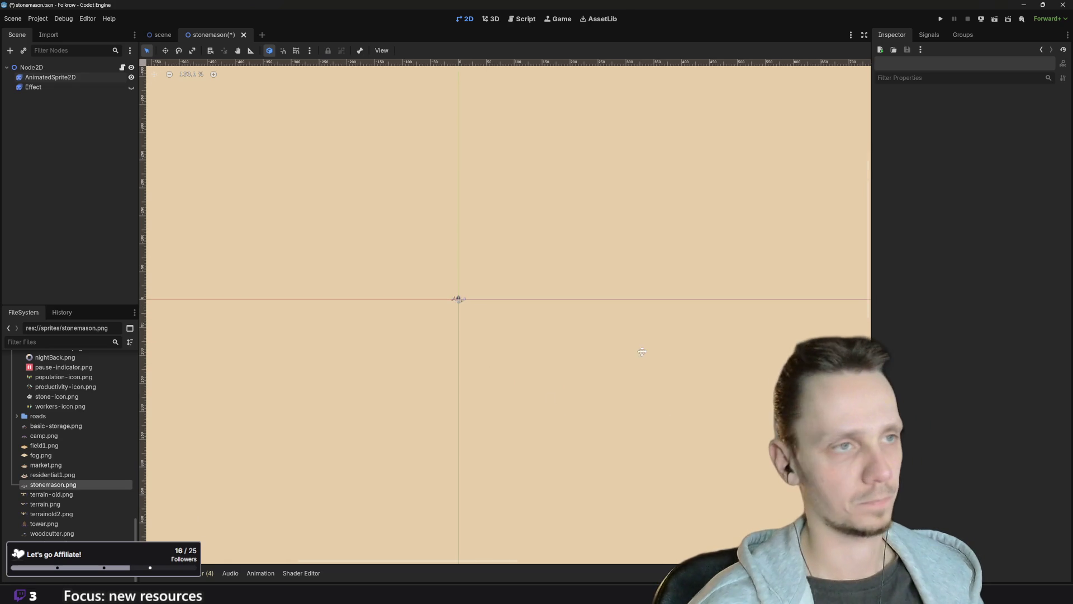
key(ctrl+s)
click(162, 35)
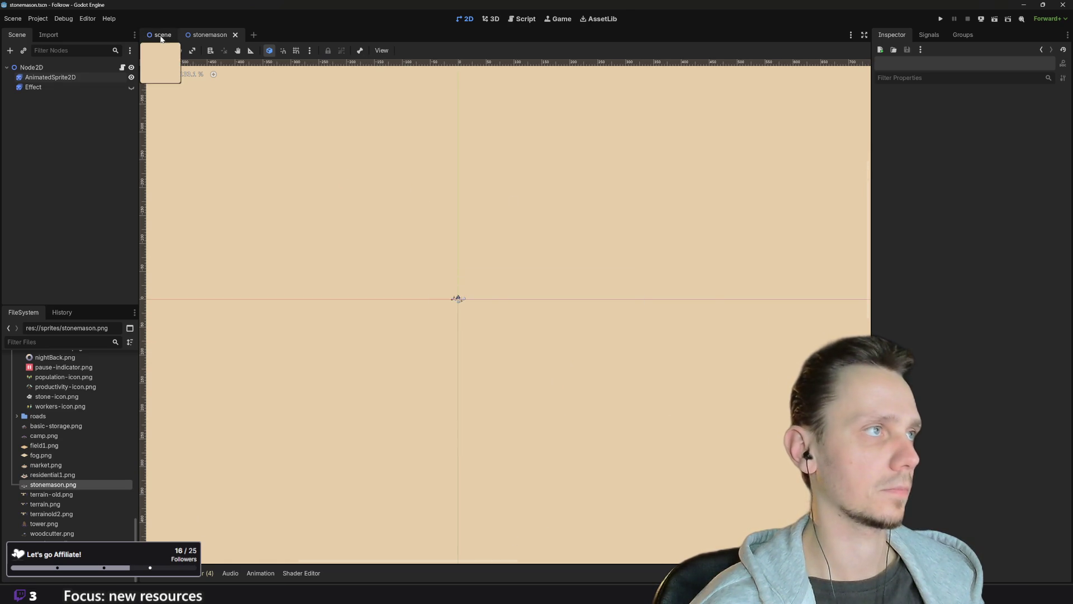
- Duplicate the BuildWoodcutter button node in the main scene
scroll(498, 279, down, 5)
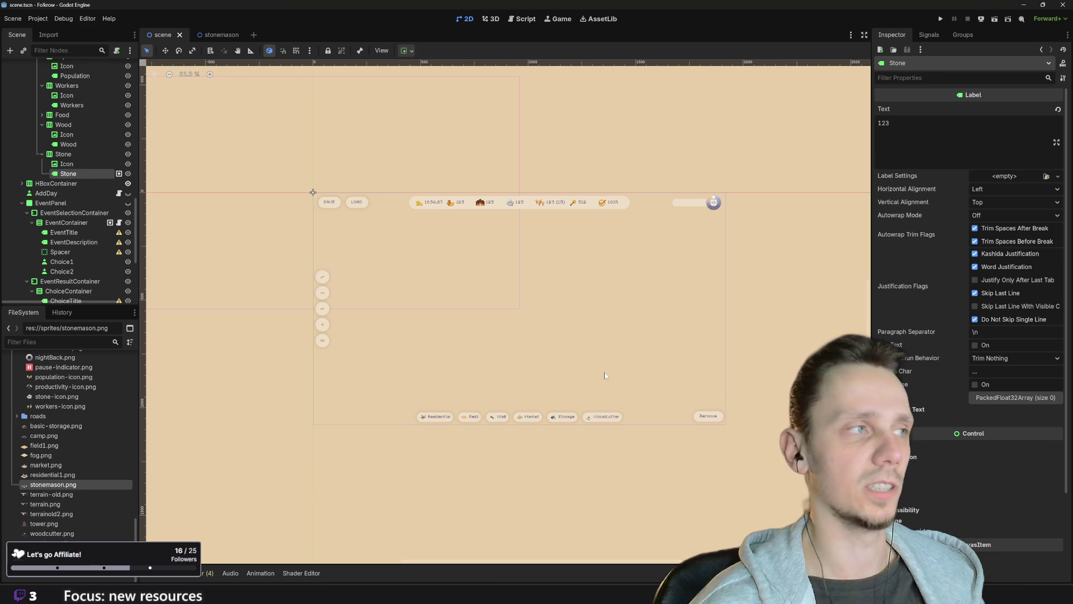
scroll(571, 360, up, 1)
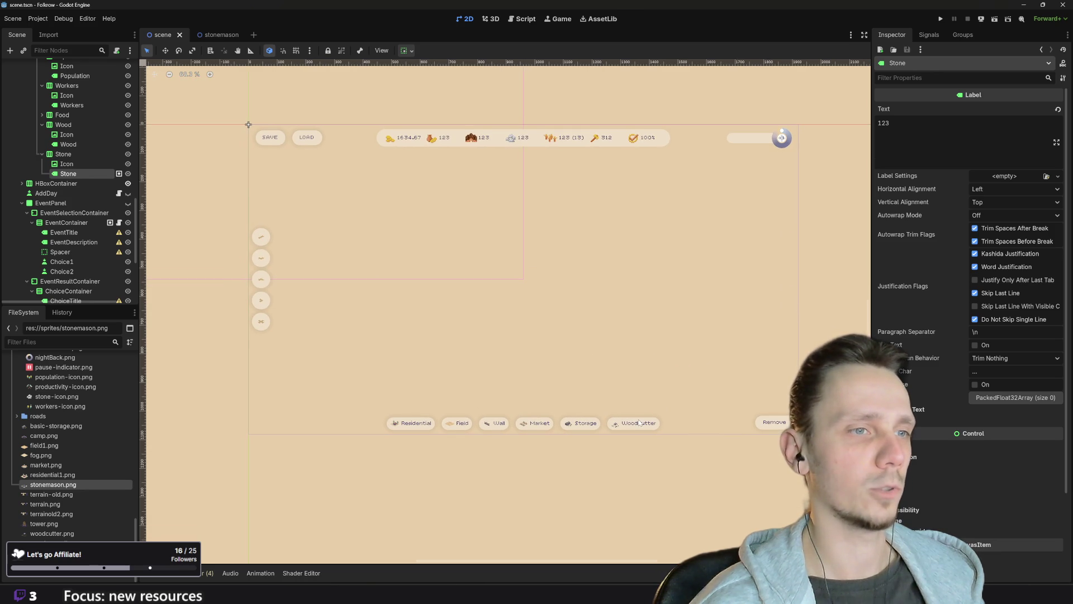
click(638, 423)
scroll(66, 137, up, 3)
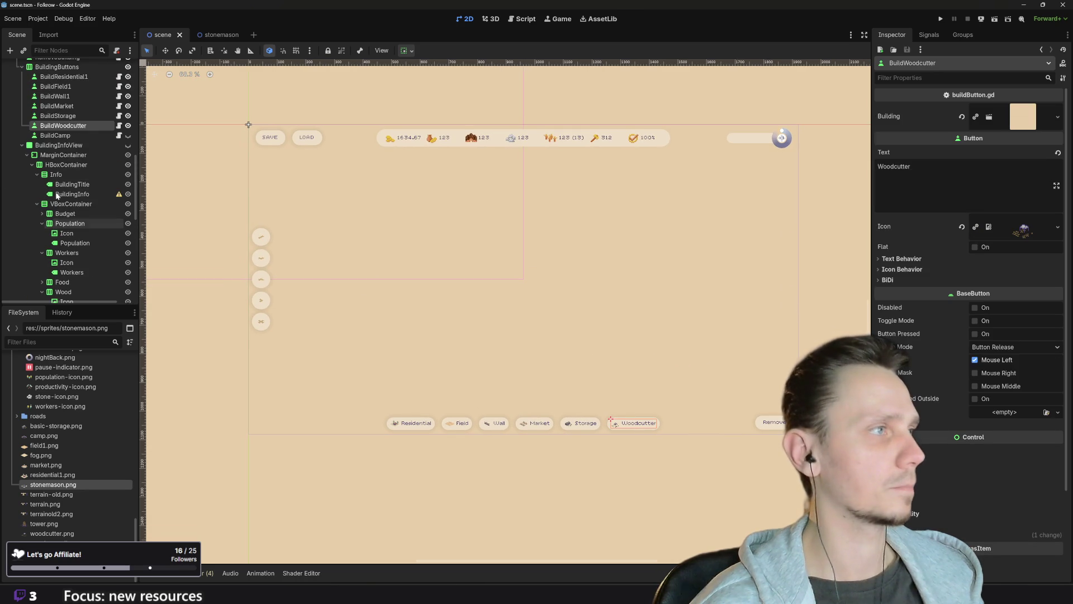
right_click(70, 127)
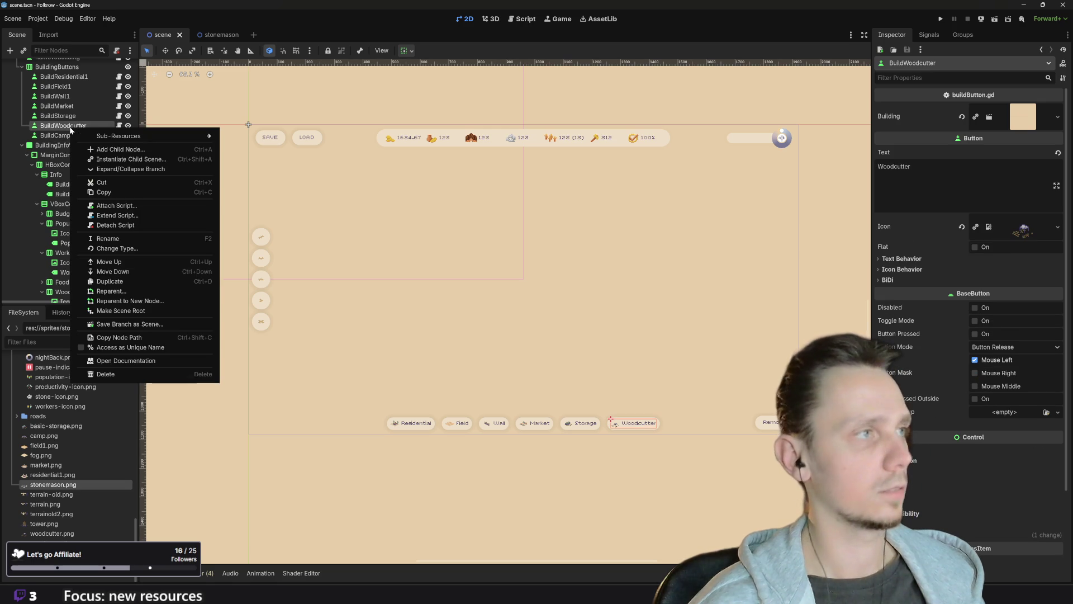
click(98, 283)
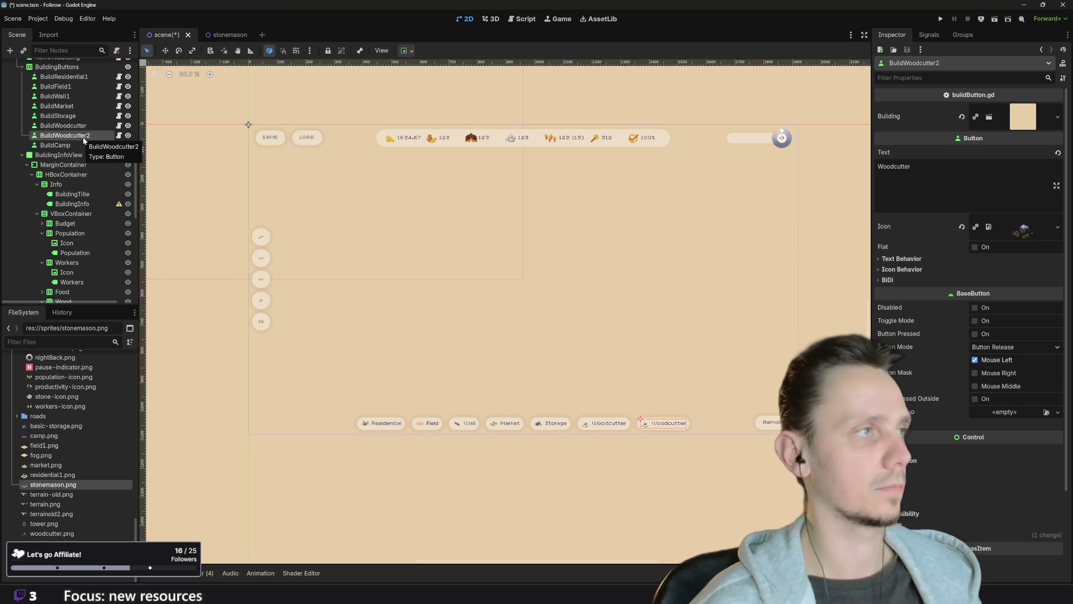
- Rename the BuildWoodcutter2 copy to BuildStonemason
double_click(84, 136)
key(End)
key(shift+Left)
key(shift+Left)
key(shift+Left)
key(shift+Left)
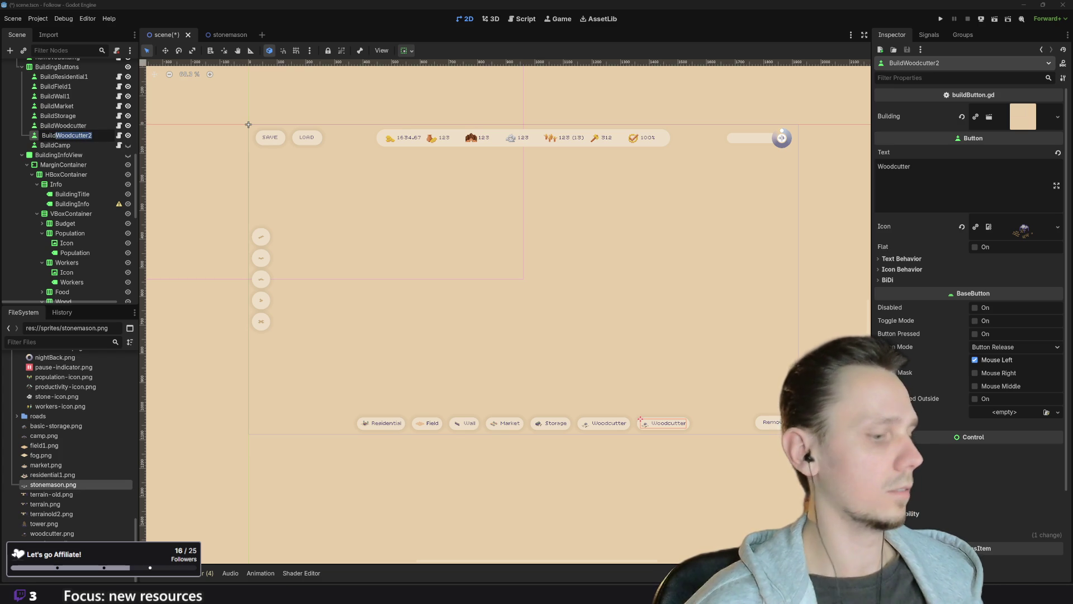
text(Stonemason)
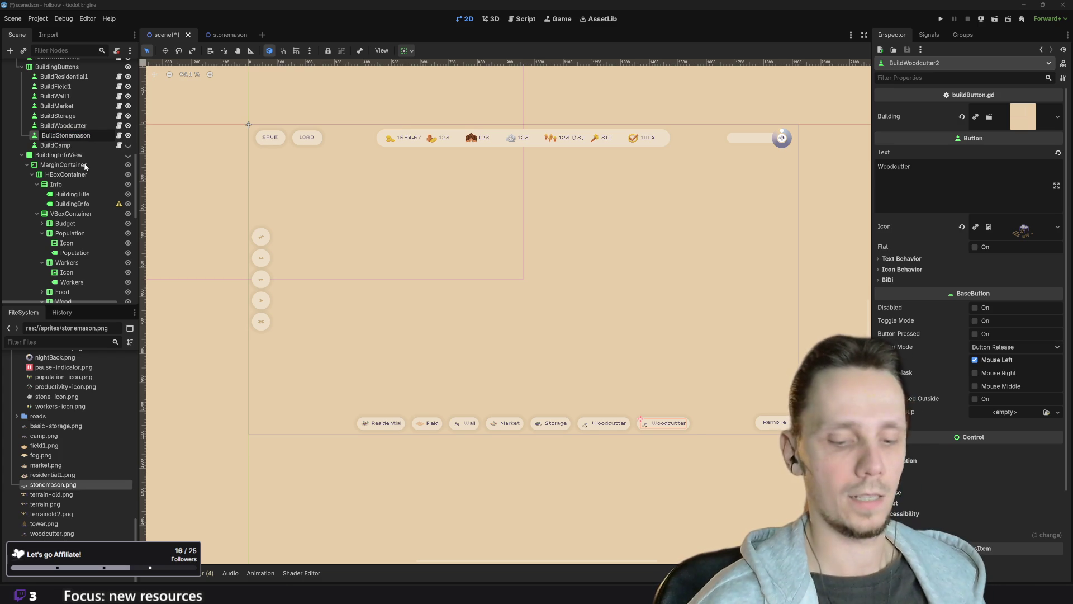
key(Return)
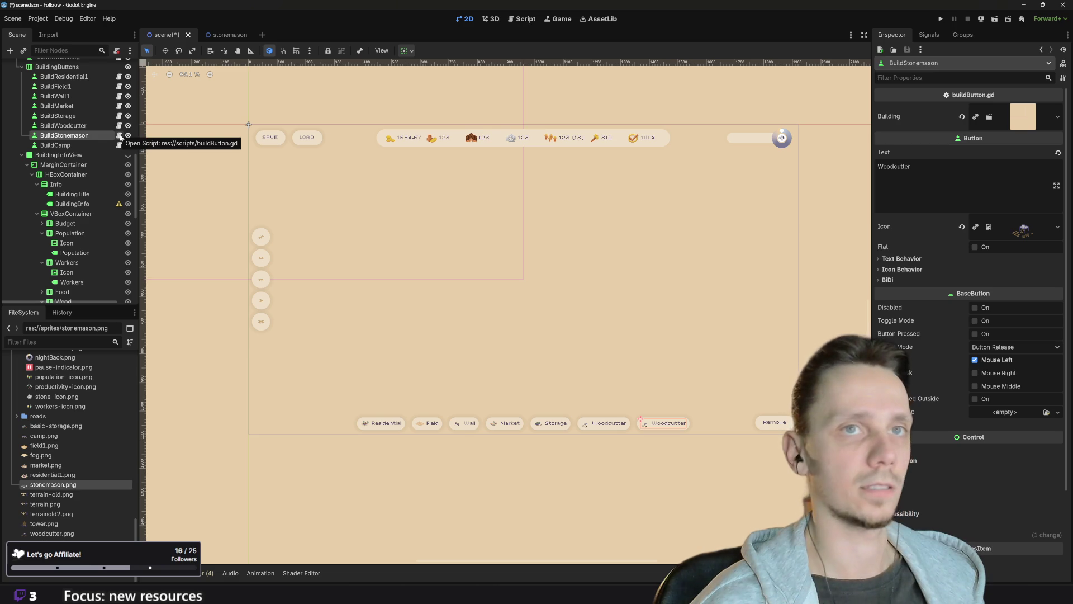
scroll(73, 486, up, 10)
scroll(74, 486, down, 8)
- Link the button's Building to stonemason.tscn, set its Text to Stonemason, and save
click(58, 429)
mouse_move(58, 429)
mouse_down()
mouse_move(359, 372)
mouse_move(1016, 127)
mouse_up()
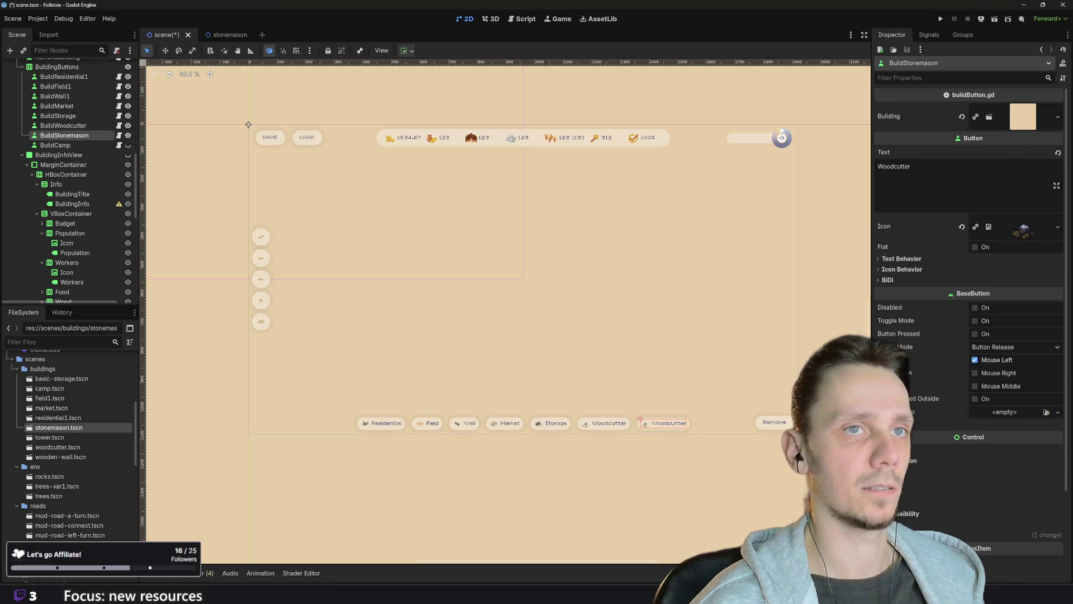
double_click(895, 166)
text(Stonemason)
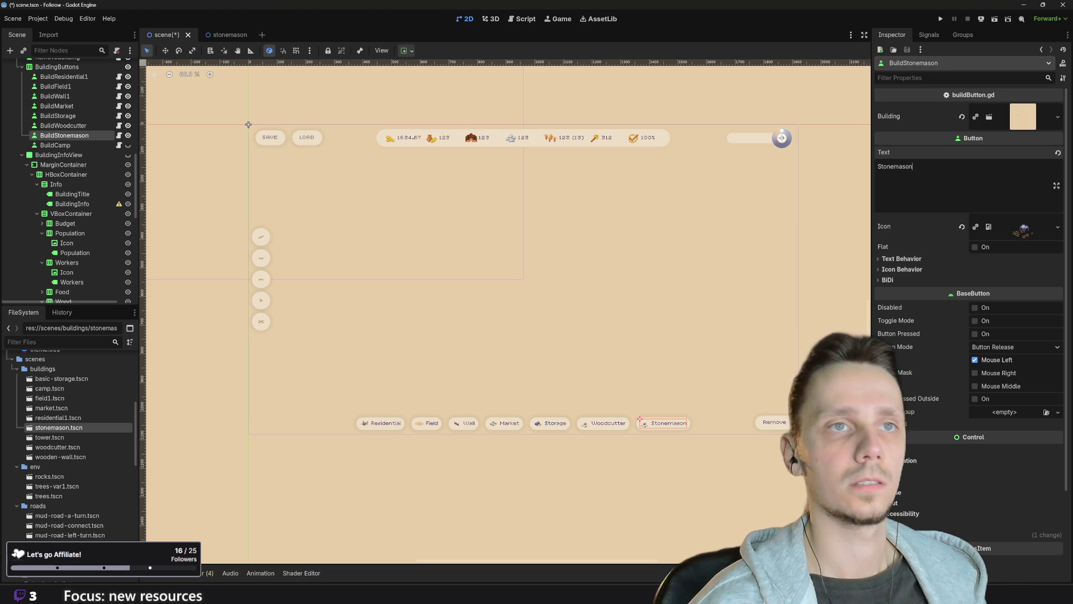
key(ctrl+s)
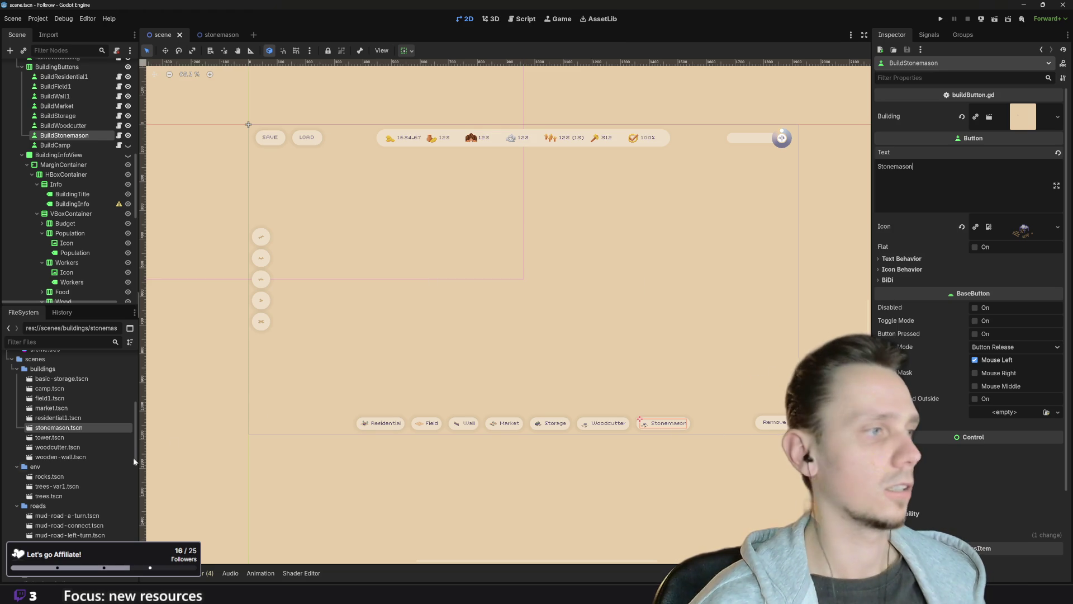
- Assign stonemason.png as the BuildStonemason icon and launch the game
scroll(72, 476, down, 10)
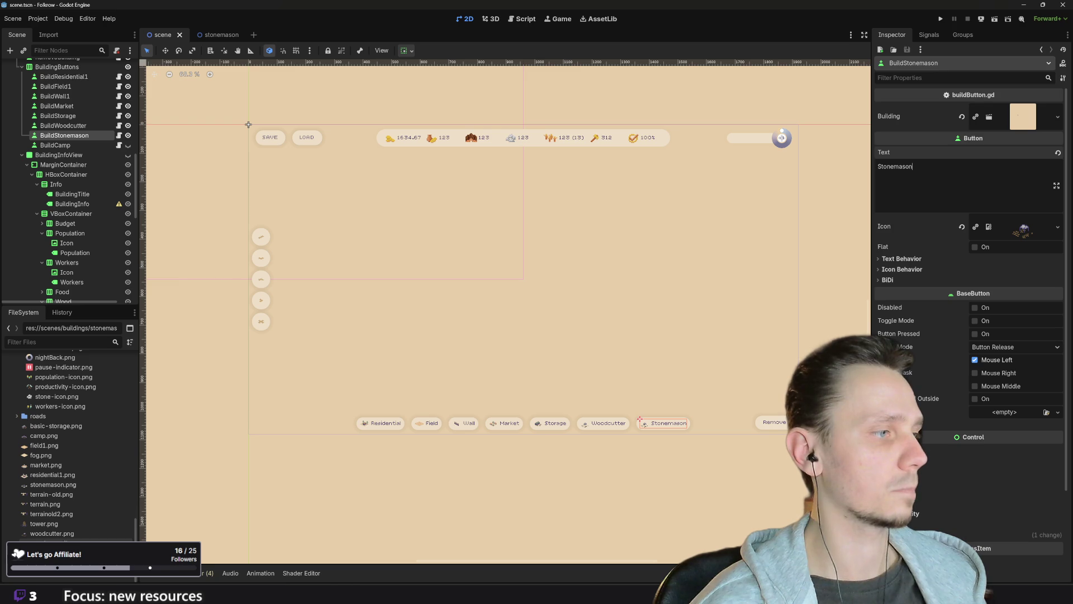
click(58, 485)
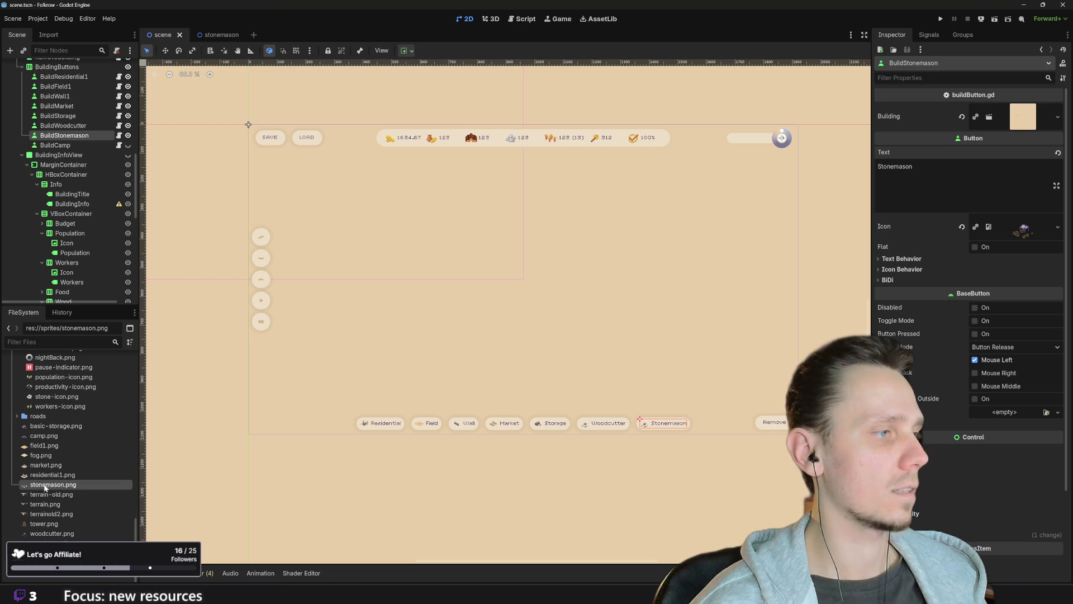
mouse_move(60, 486)
mouse_down()
mouse_move(151, 95)
mouse_move(1015, 230)
mouse_up()
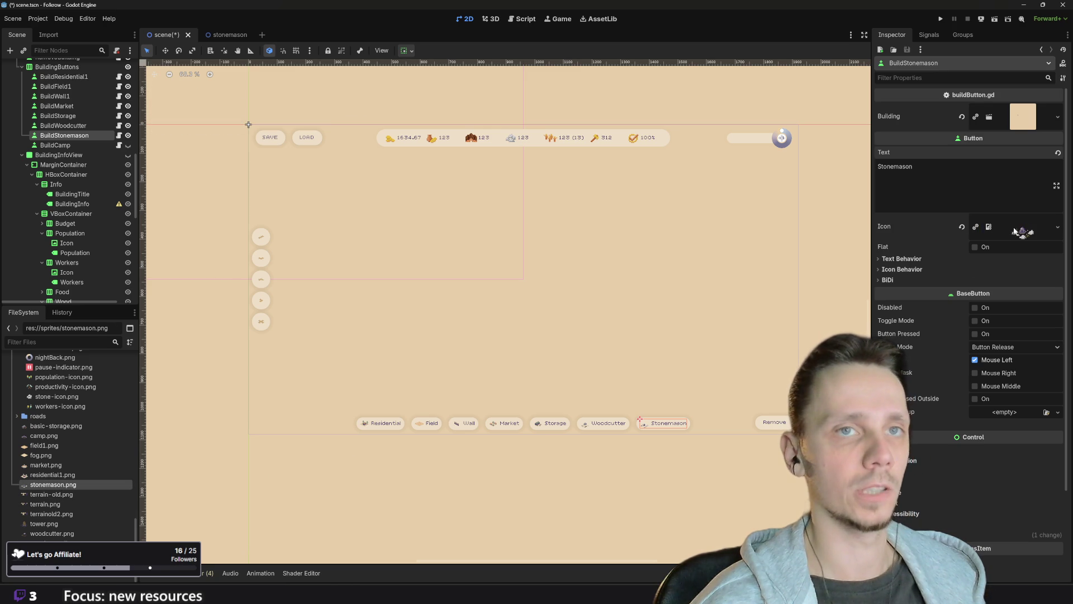
click(941, 19)
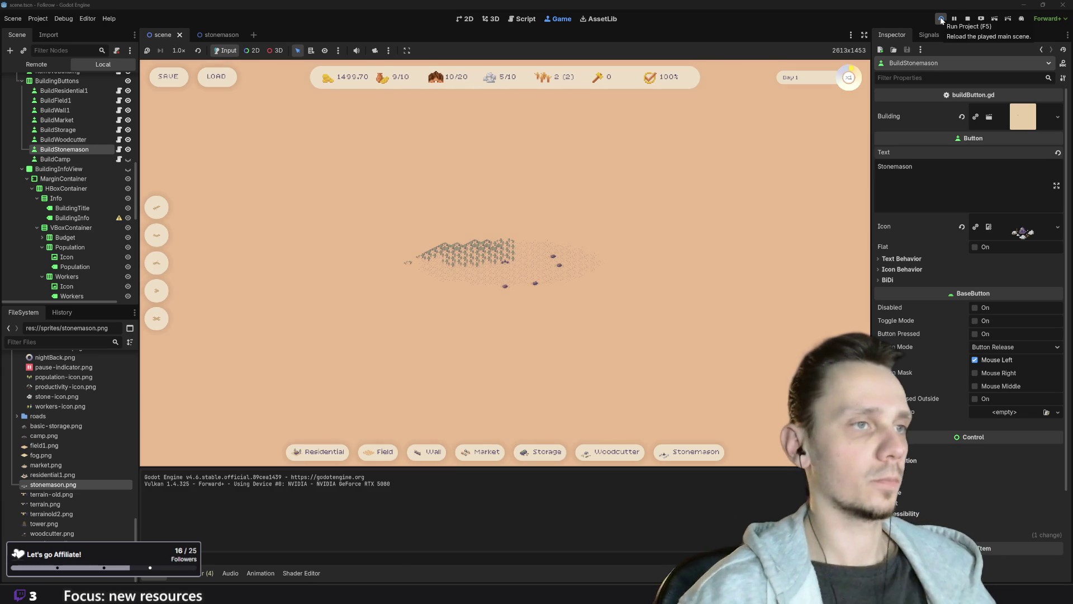
- In the running game, start and cancel a Field, then a Stonemason placement
scroll(587, 201, up, 5)
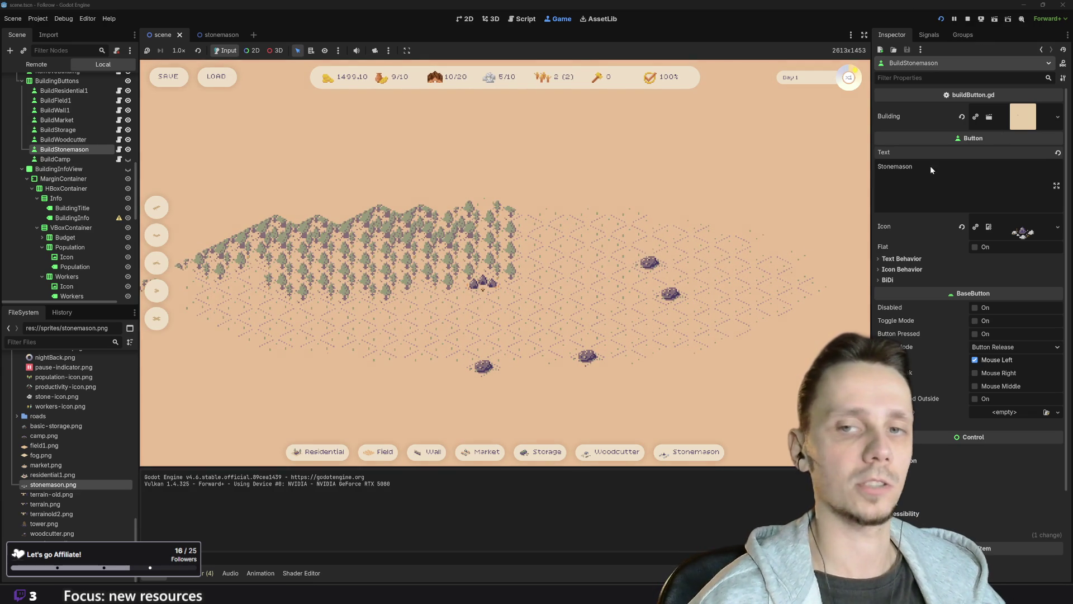
scroll(460, 306, up, 2)
mouse_move(701, 456)
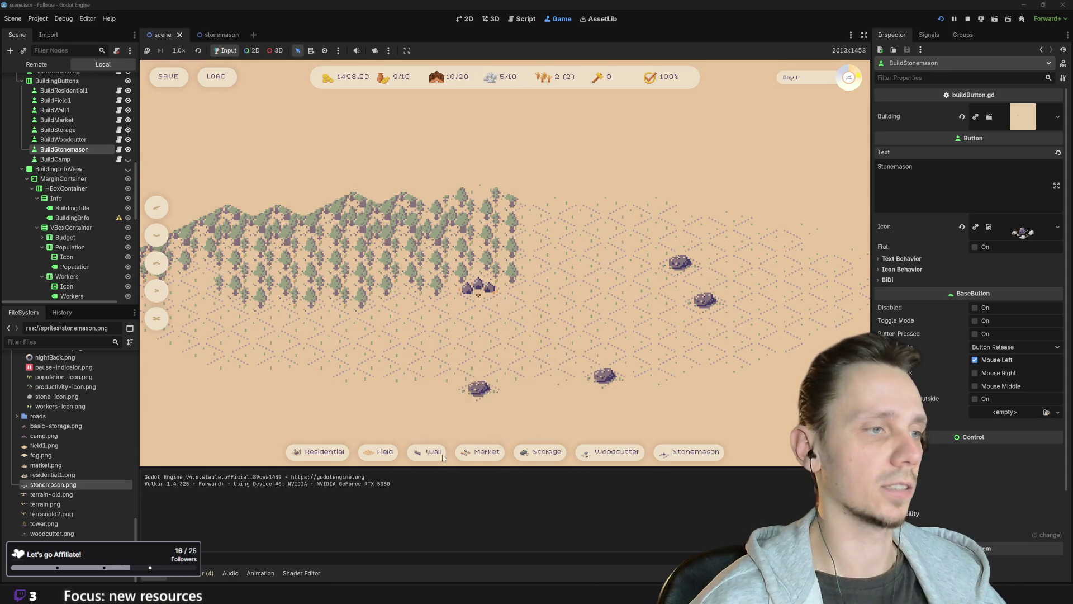
mouse_move(162, 209)
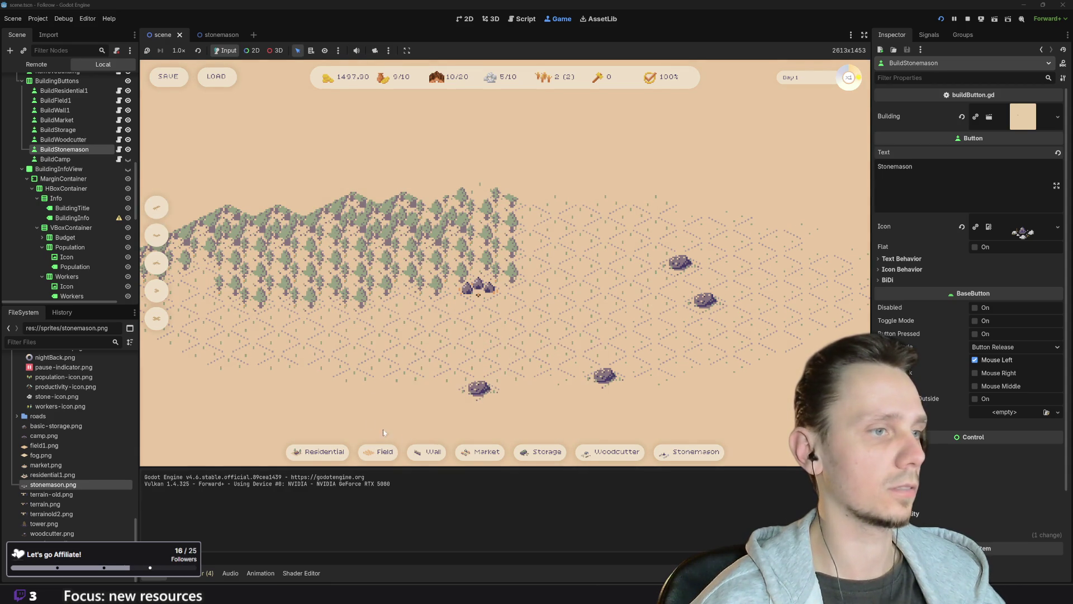
click(379, 452)
key(Escape)
scroll(414, 352, down, 3)
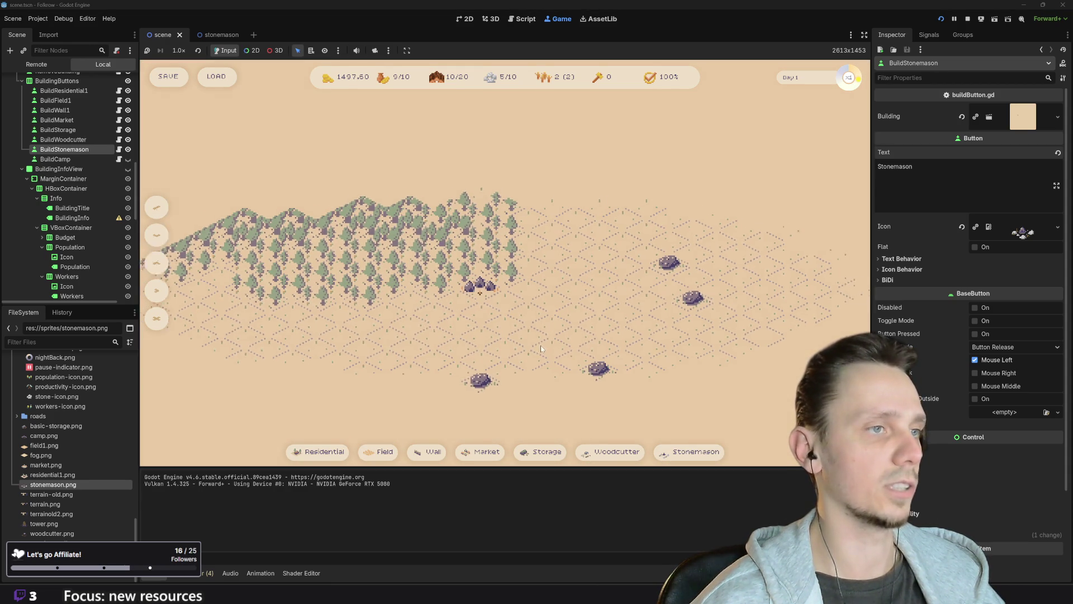
mouse_move(669, 453)
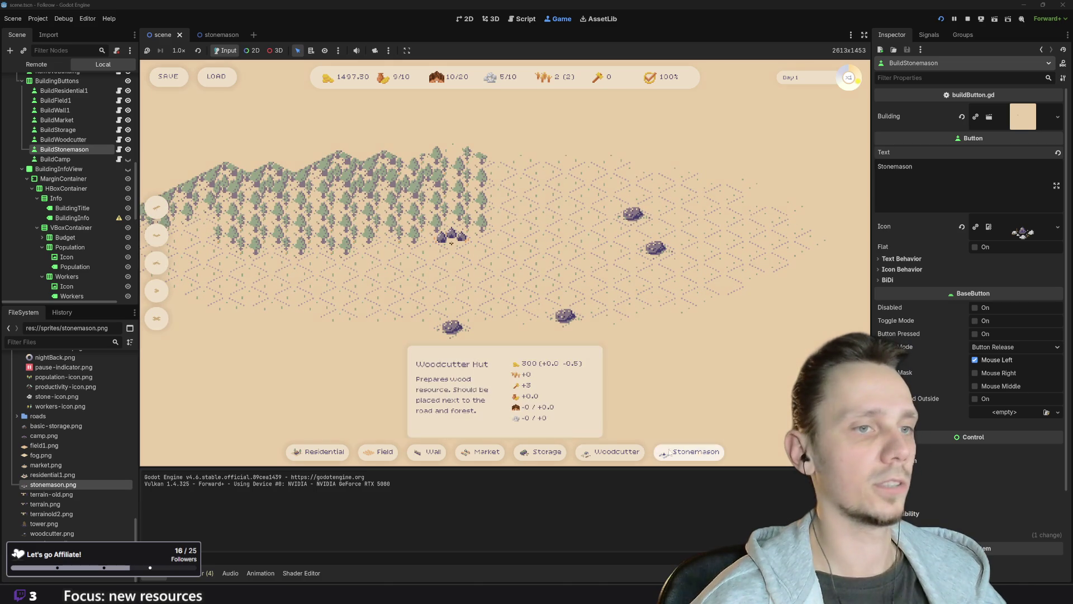
click(703, 457)
scroll(562, 319, up, 2)
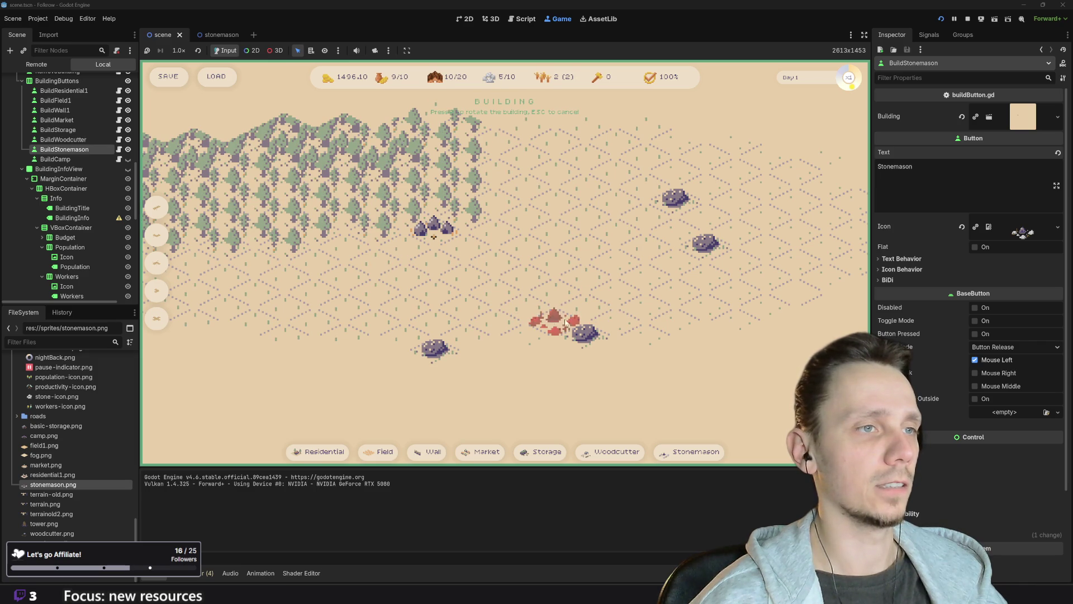
key(Escape)
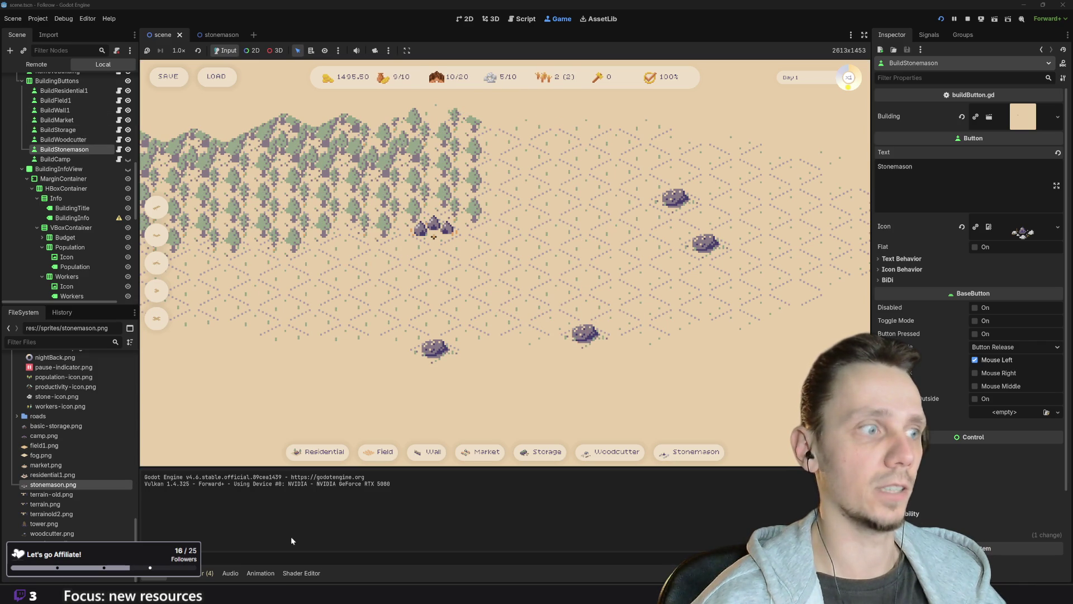
- Lay a road segment near the rocks, then start and cancel another Stonemason placement
click(158, 207)
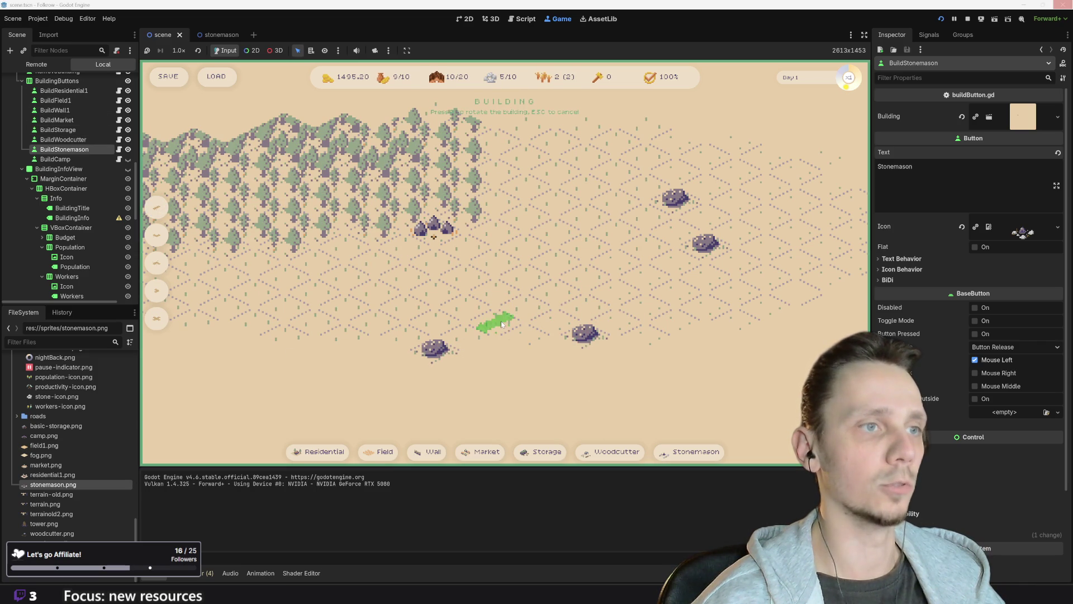
click(636, 318)
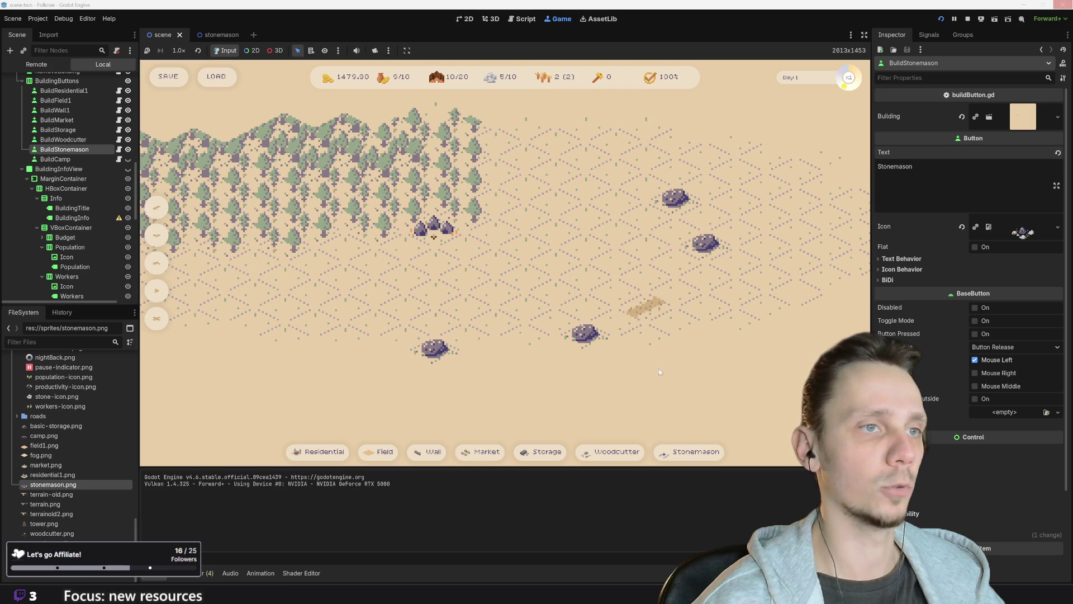
click(689, 452)
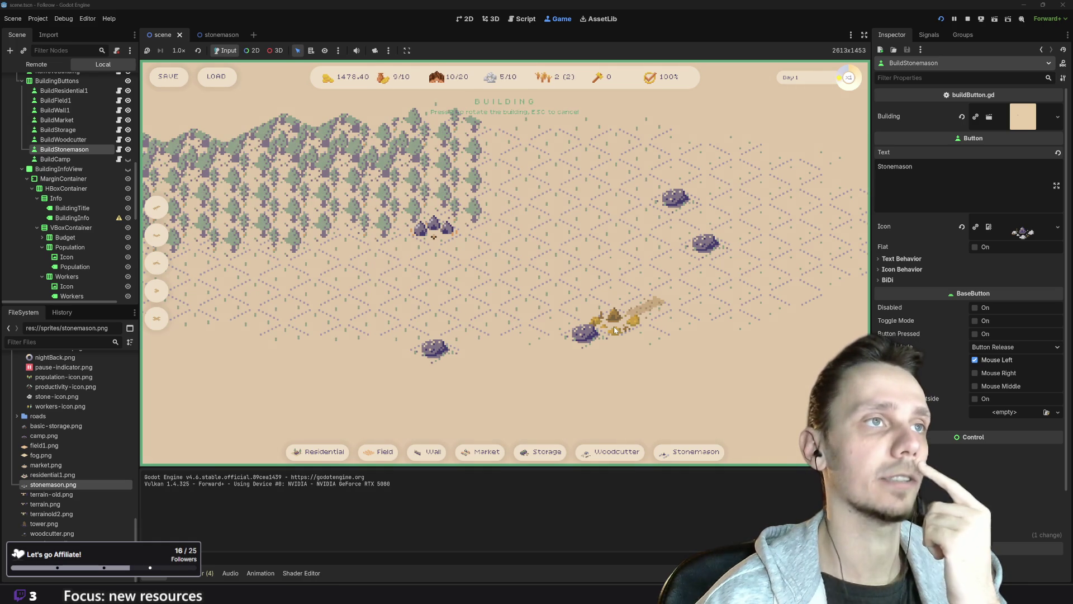
key(Escape)
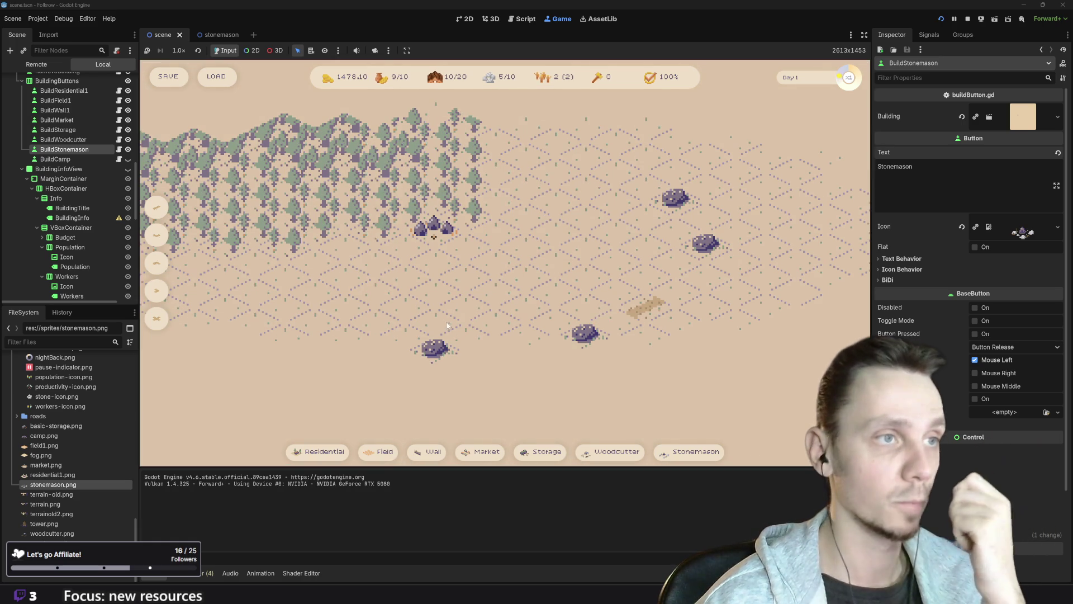
- Place a hut on open ground, then try and cancel a Stonemason placement
click(342, 450)
click(677, 287)
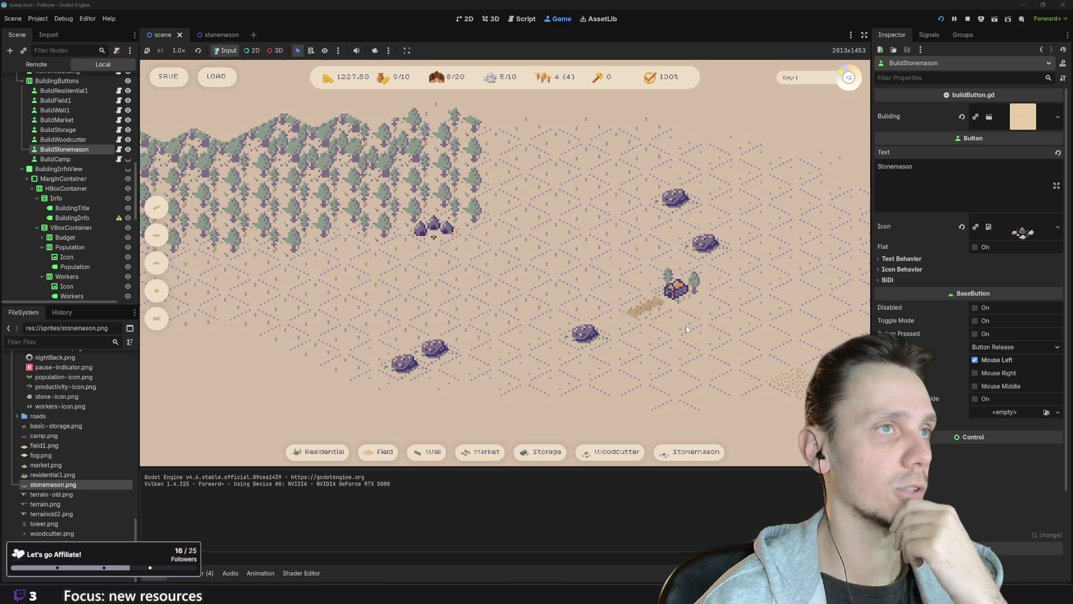
click(693, 451)
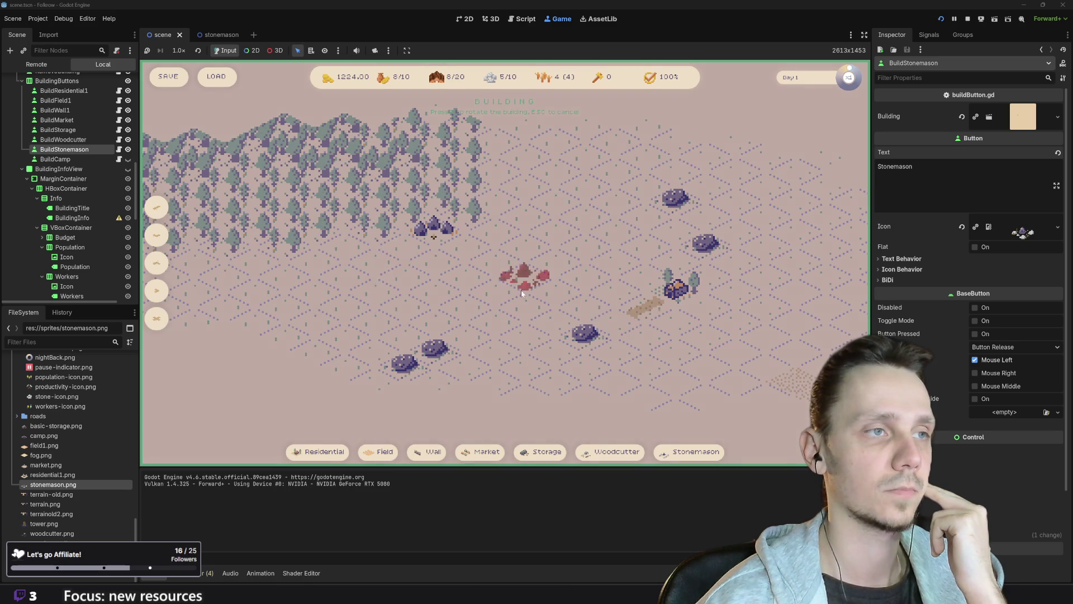
key(Escape)
- Place a Field and a Stonemason beside the rock, pan around, and stop the game
click(386, 452)
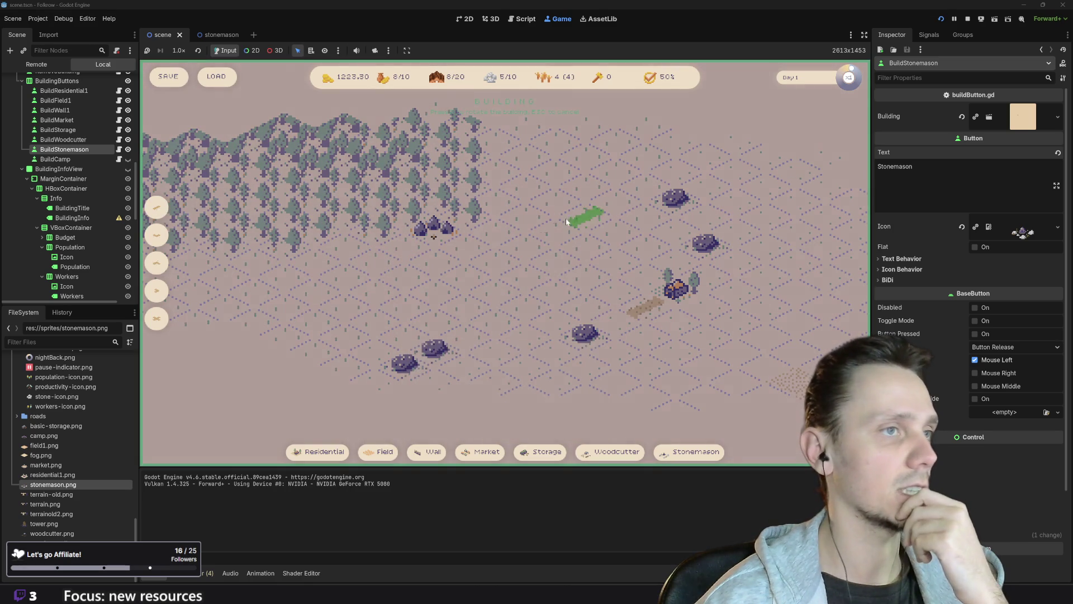
click(527, 246)
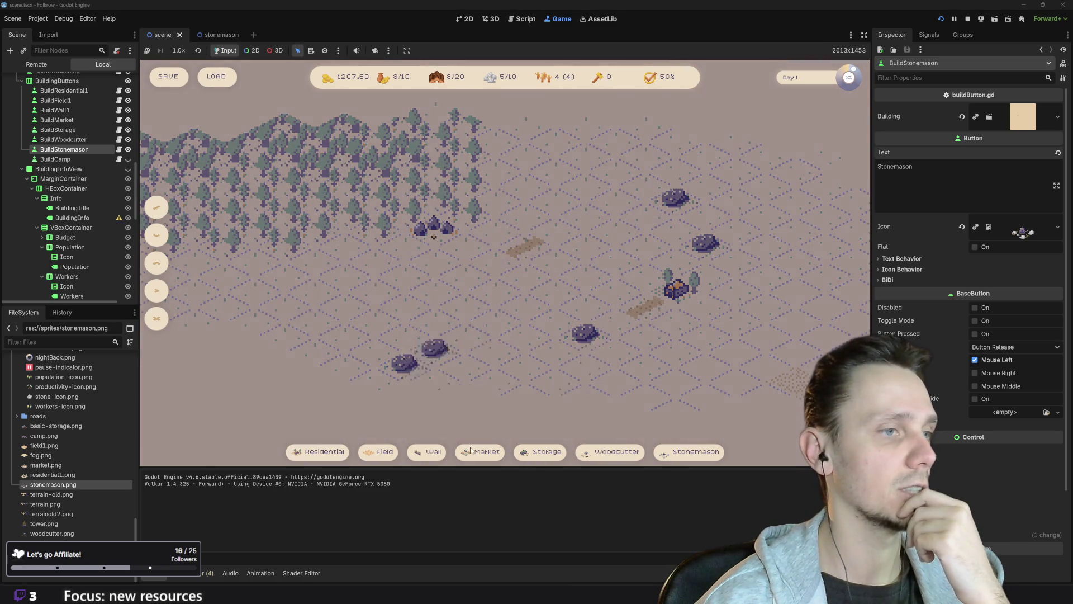
click(694, 451)
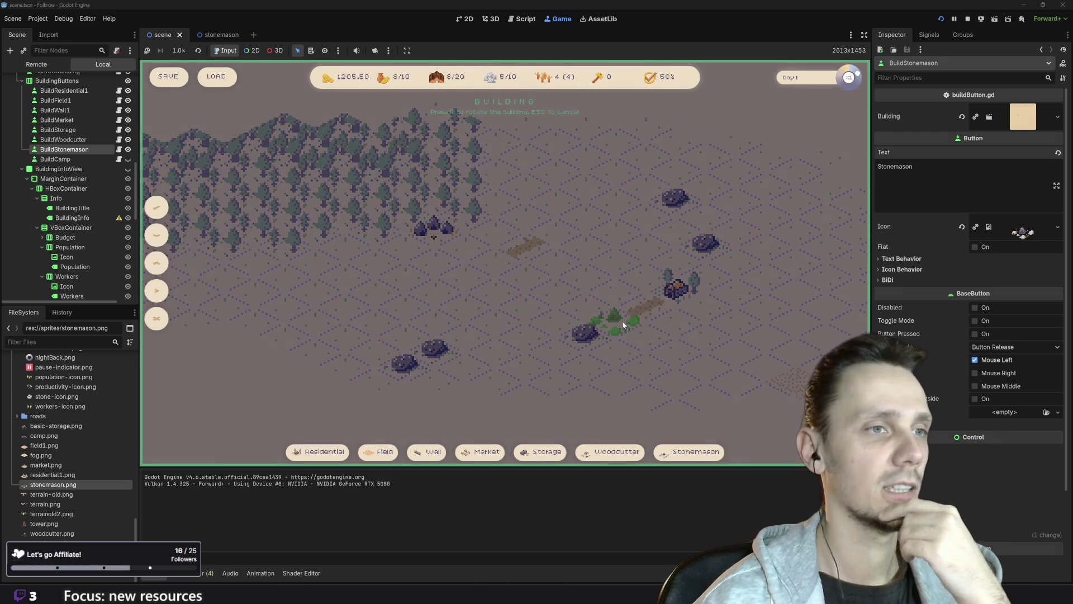
click(622, 321)
drag(690, 358, 550, 337)
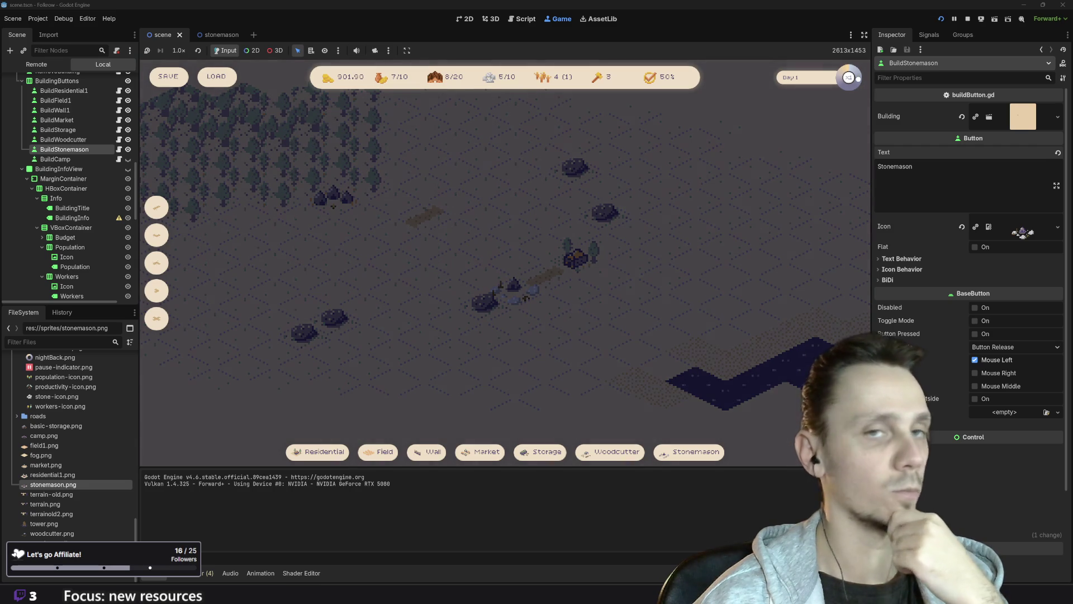
mouse_move(610, 353)
mouse_down()
mouse_move(635, 374)
mouse_move(655, 364)
mouse_up()
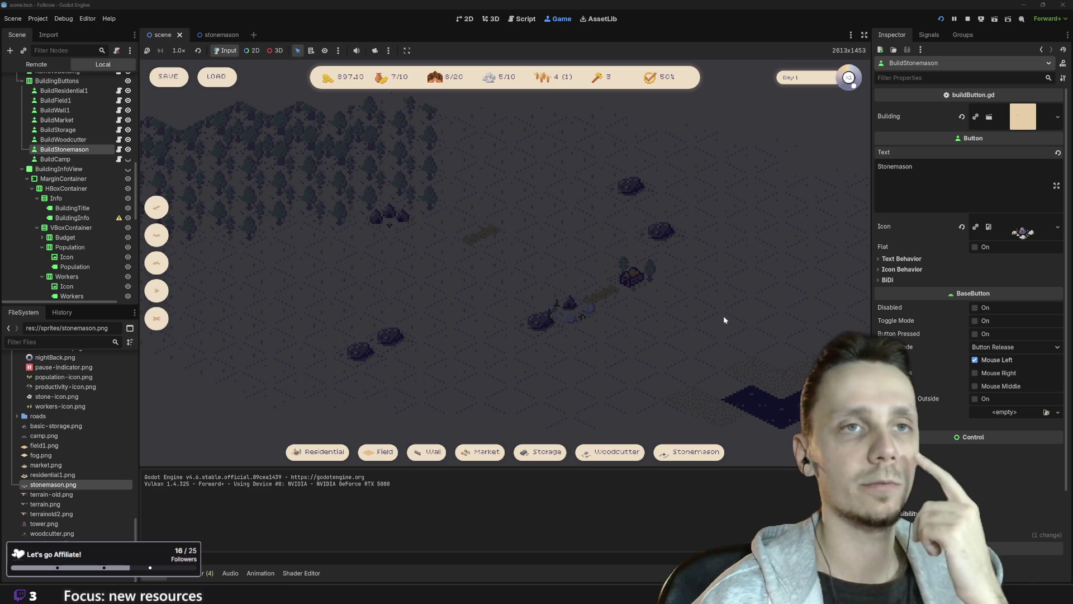
click(967, 18)
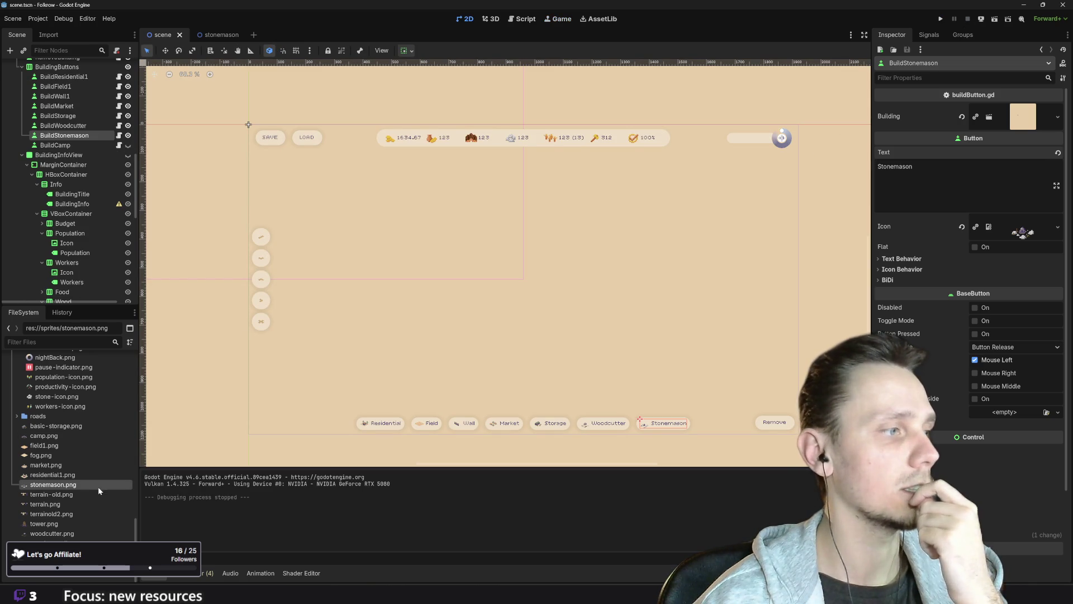
- Set Require Wood to 3 on the stonemason scene's root Node2D and relaunch the game
click(207, 38)
click(31, 67)
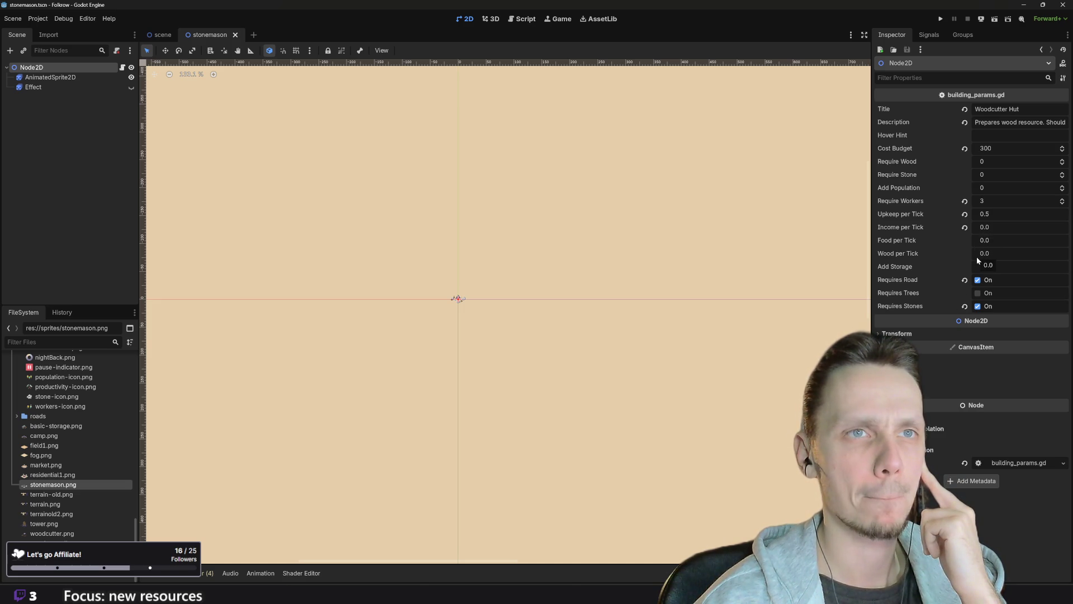
click(986, 161)
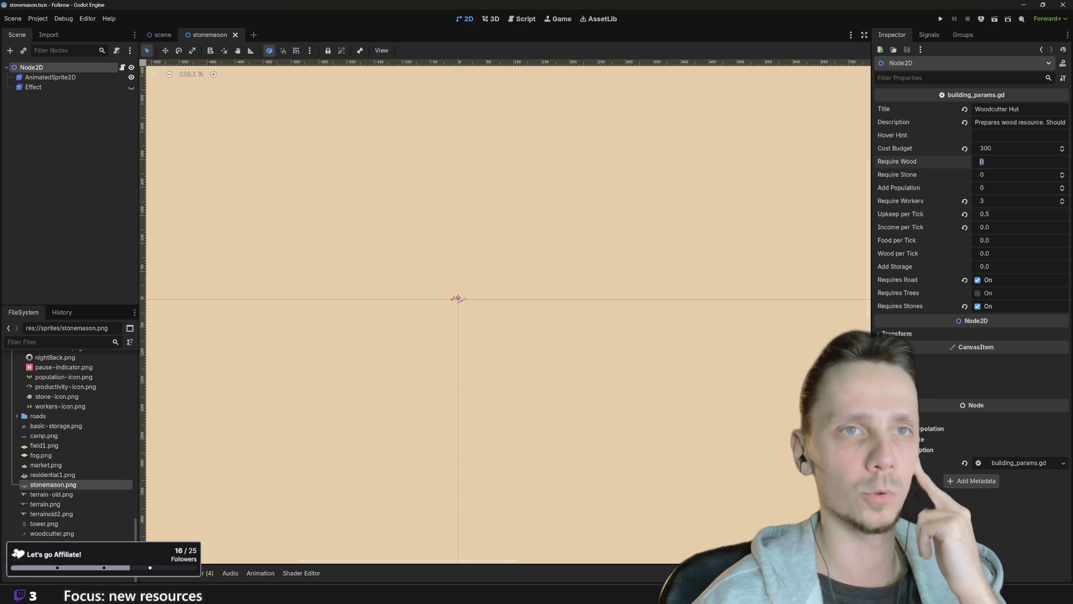
text(3)
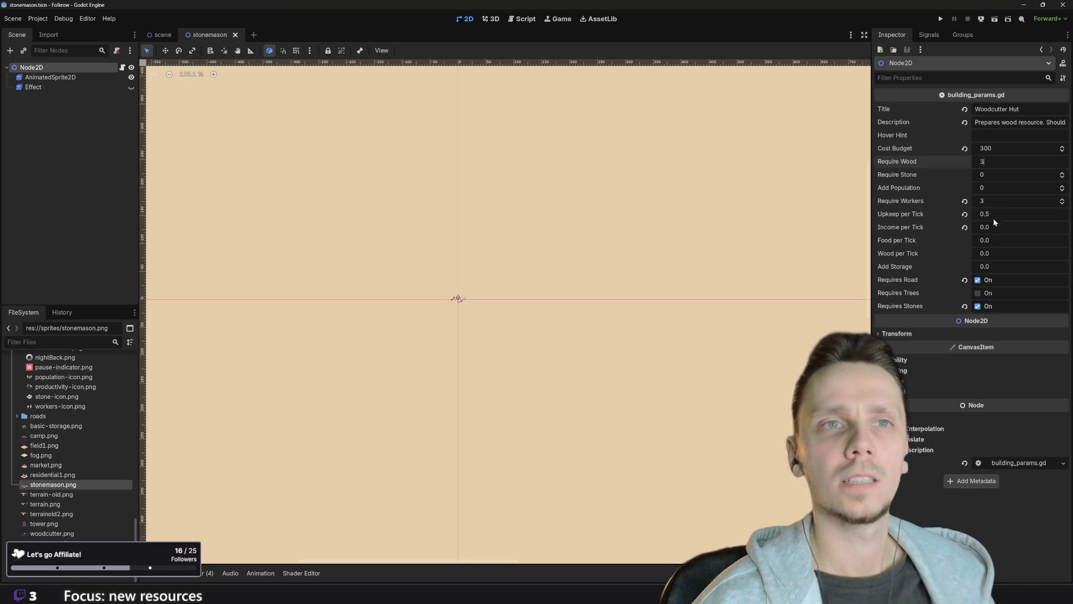
click(941, 19)
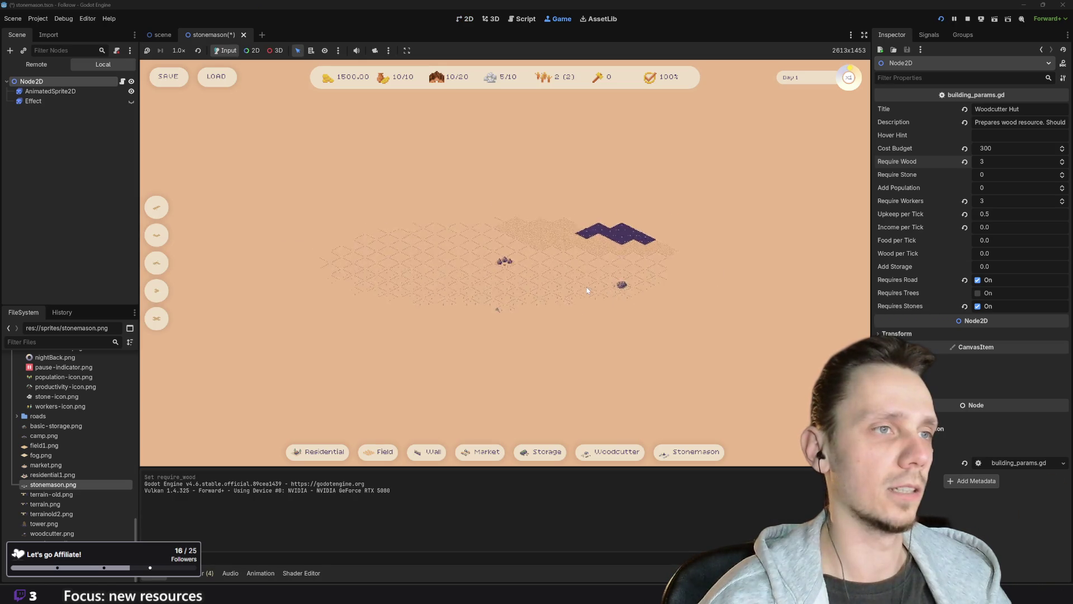
- Pan the map, place a building, and place a Stonemason beside a rock
drag(420, 328, 295, 329)
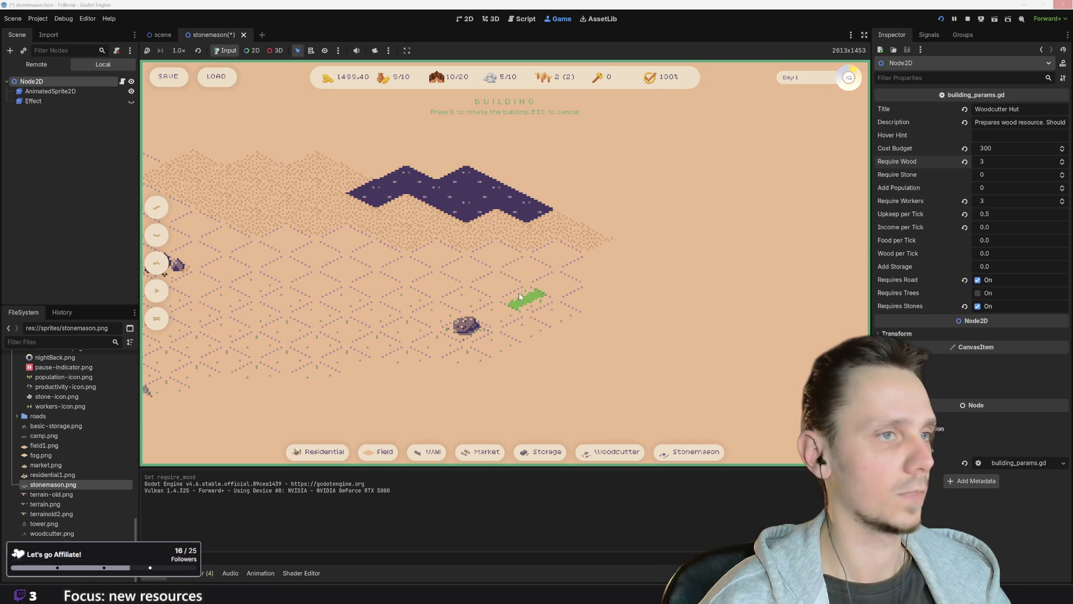
click(480, 452)
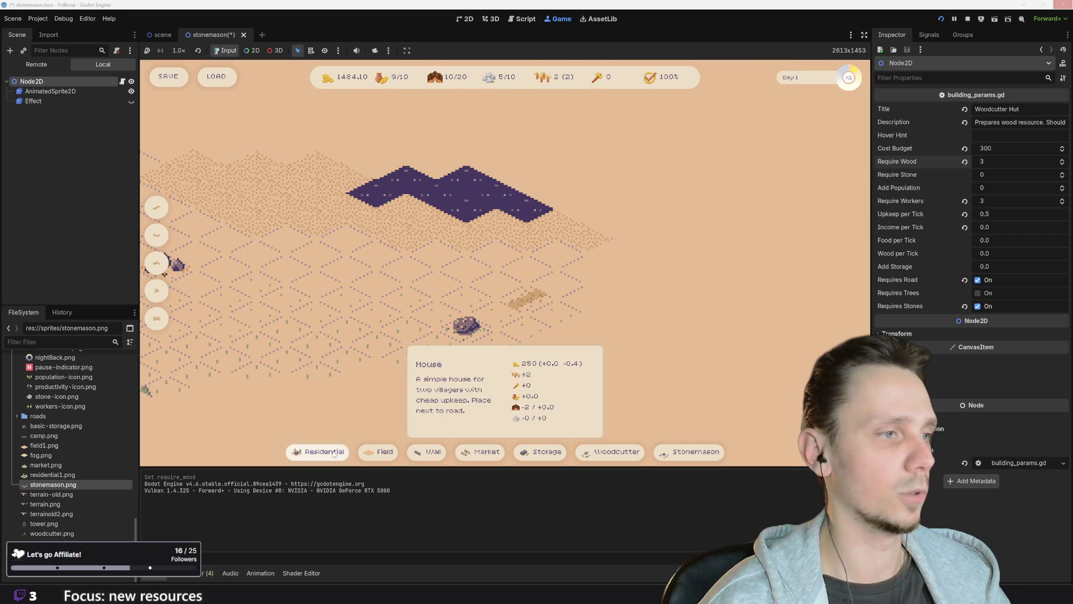
click(557, 296)
click(669, 452)
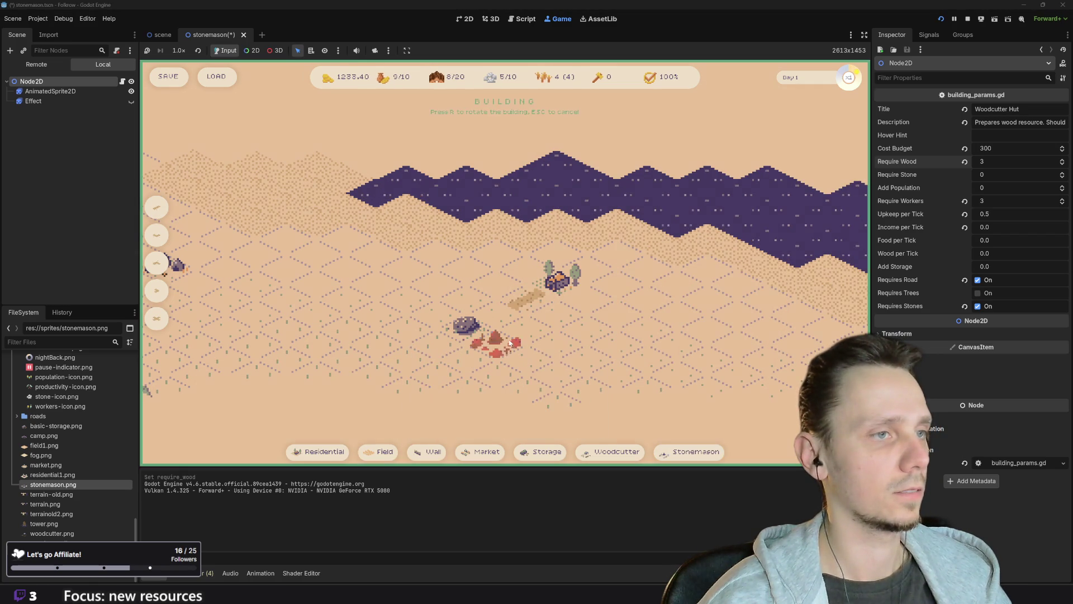
click(499, 317)
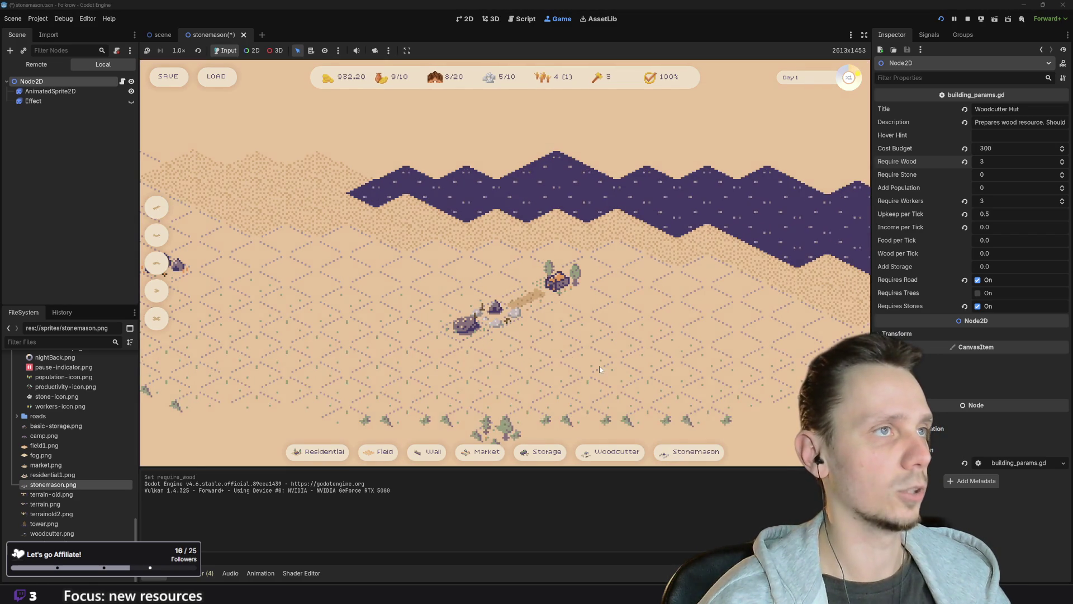
scroll(659, 366, down, 3)
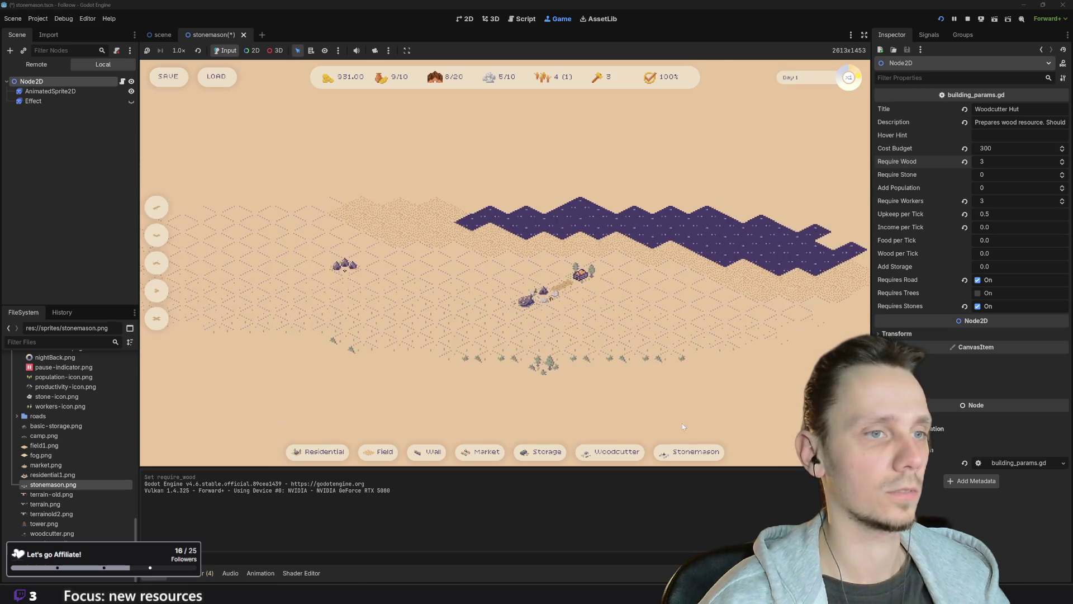
mouse_move(699, 455)
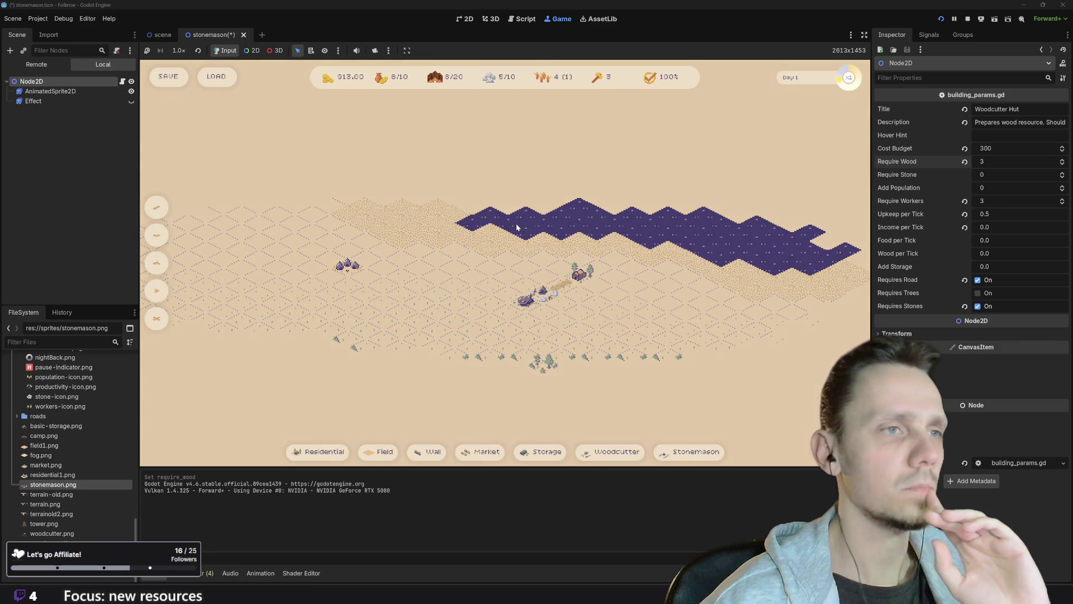
scroll(603, 341, up, 2)
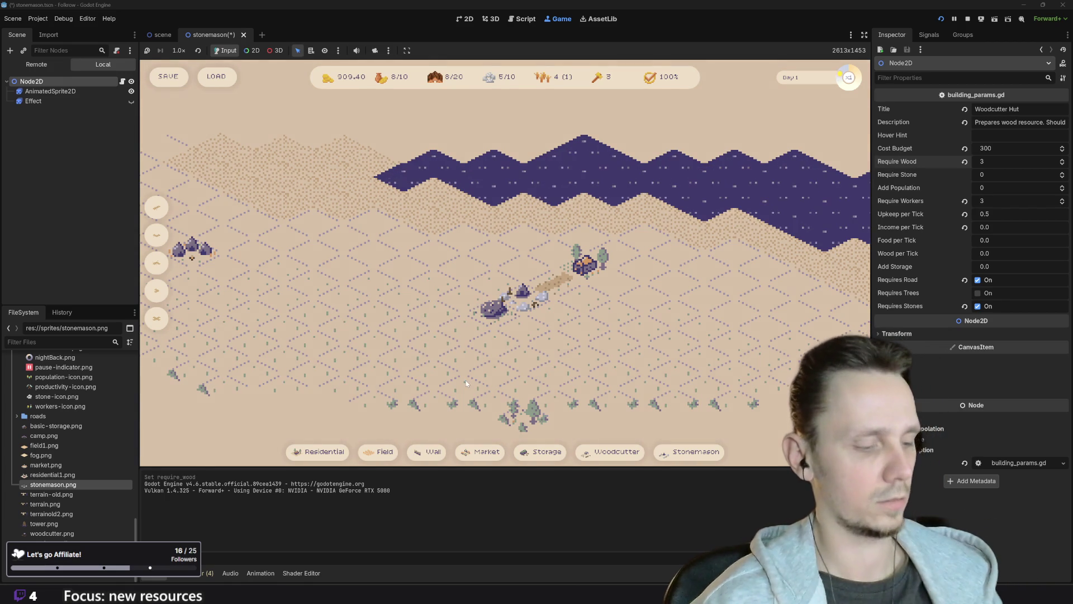
key(s)
- Stop the game, save the stonemason scene, then run it briefly again and stop
click(968, 19)
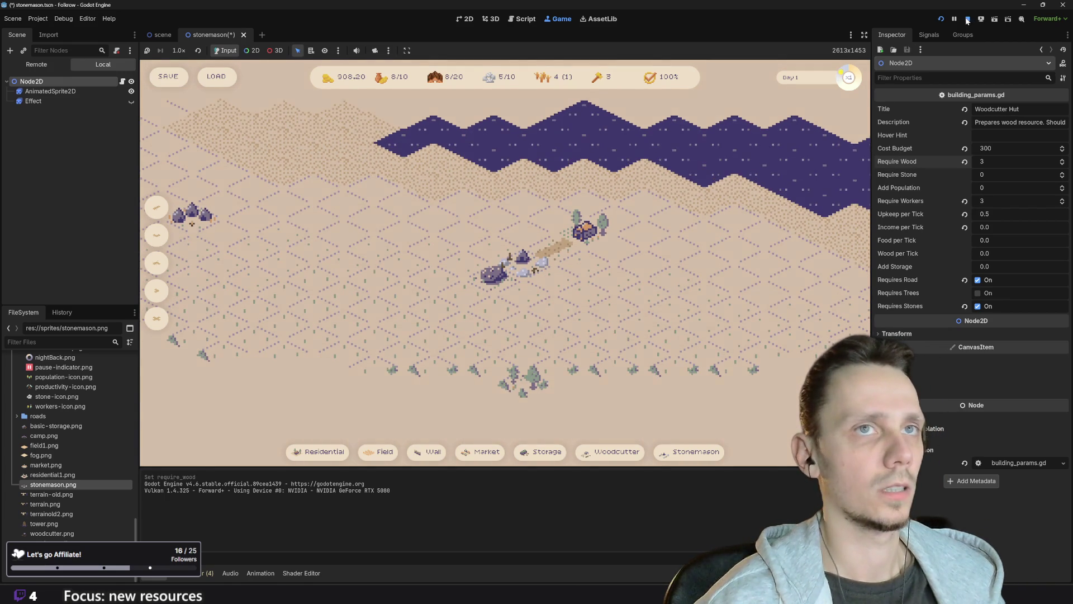
key(ctrl+s)
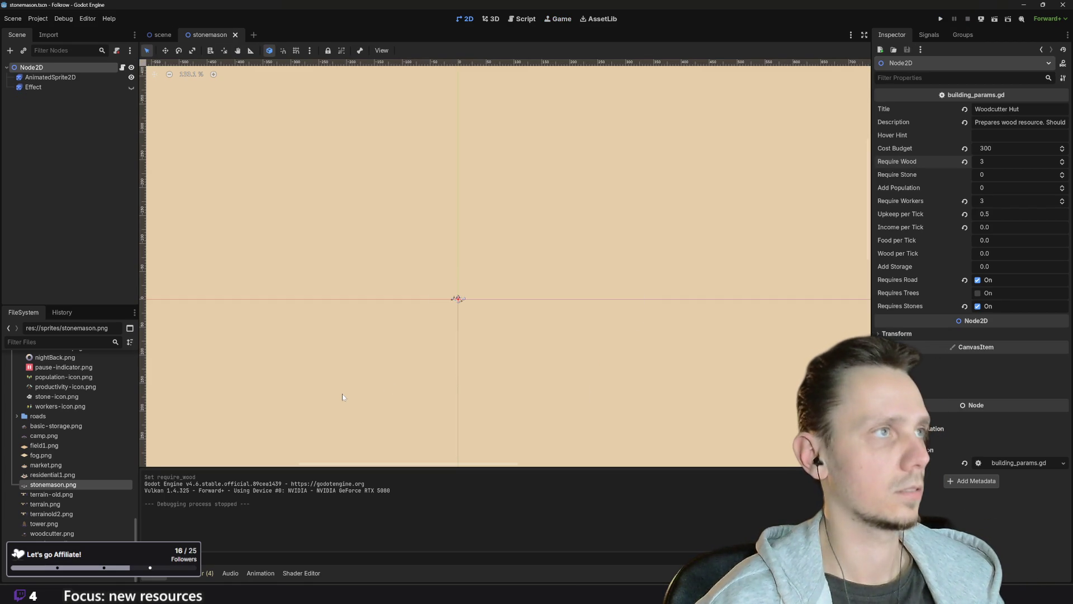
click(941, 19)
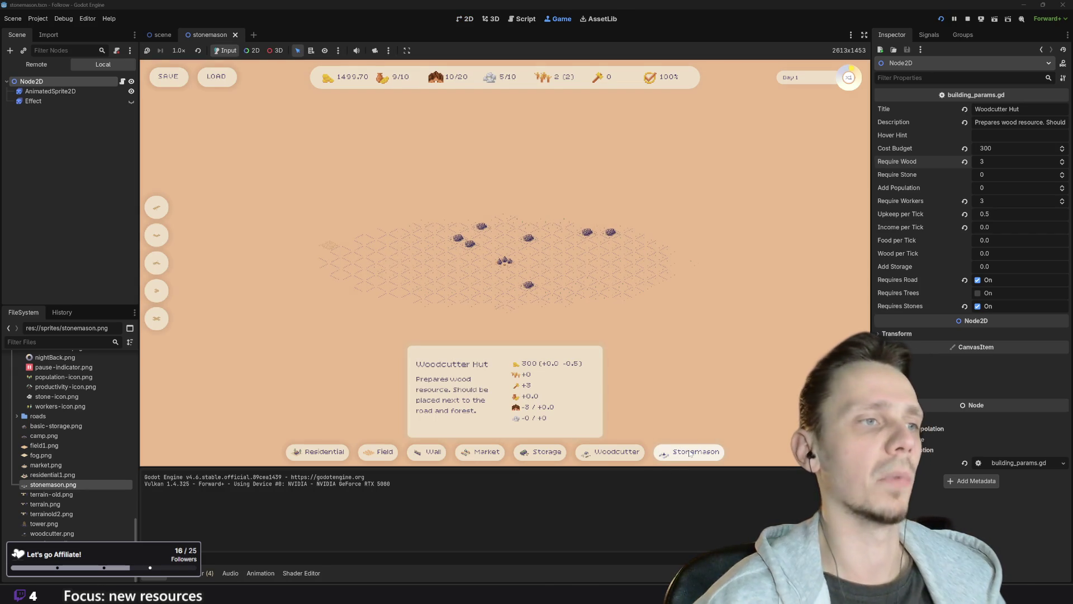
mouse_move(622, 454)
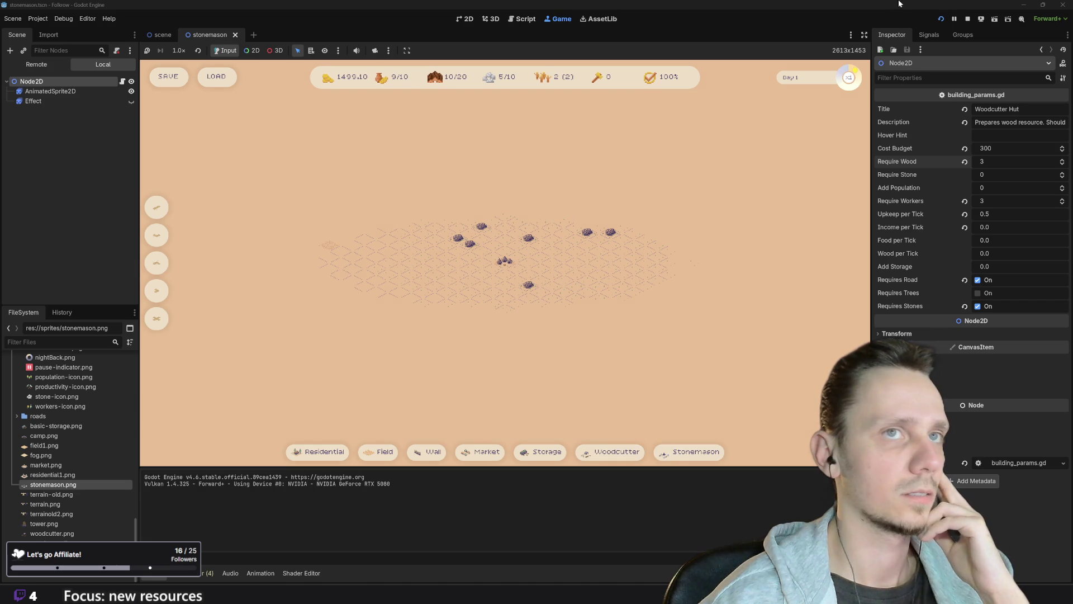
click(967, 19)
- Change the building Title from Woodcutter Hut to Stonemason
scroll(436, 352, up, 10)
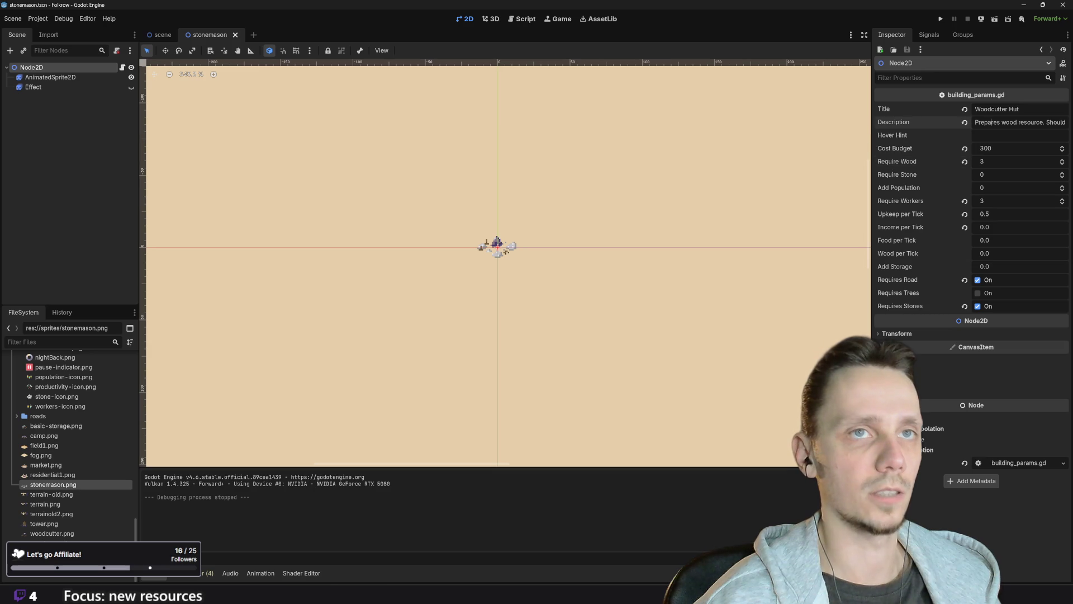
double_click(989, 109)
text(Stonemason)
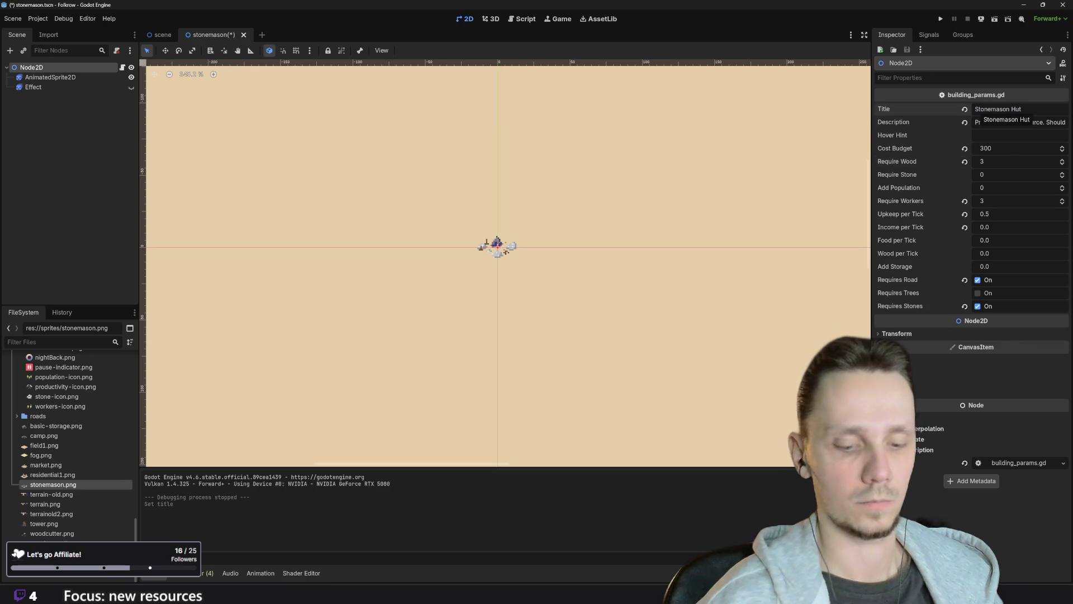
key(BackSpace)
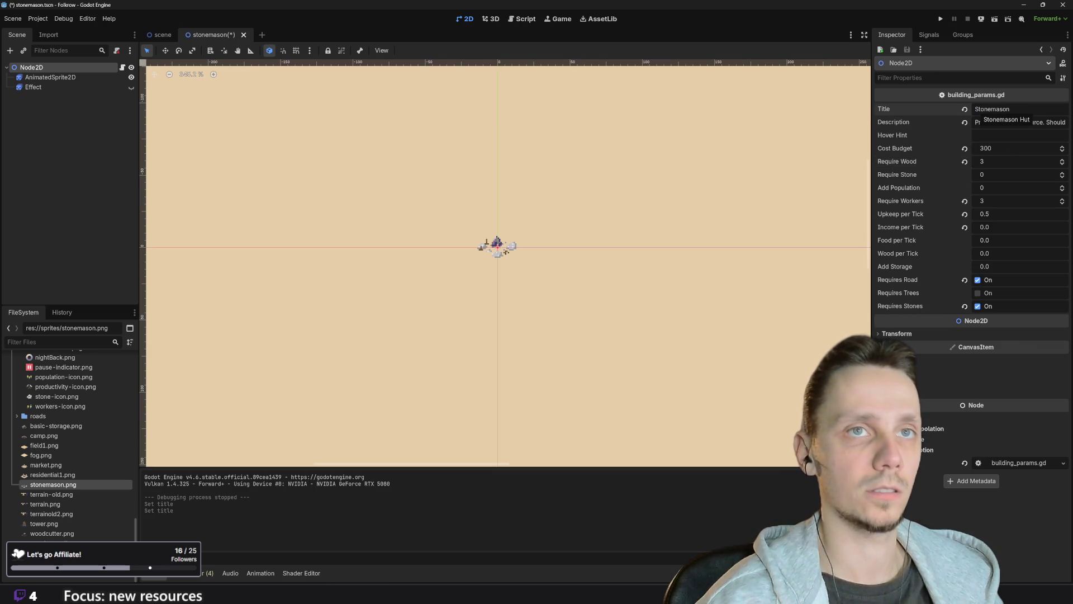
- Replace 'wood' with 'stone' and 'forest' with 'rocks' in the Description, then save and run
click(1017, 122)
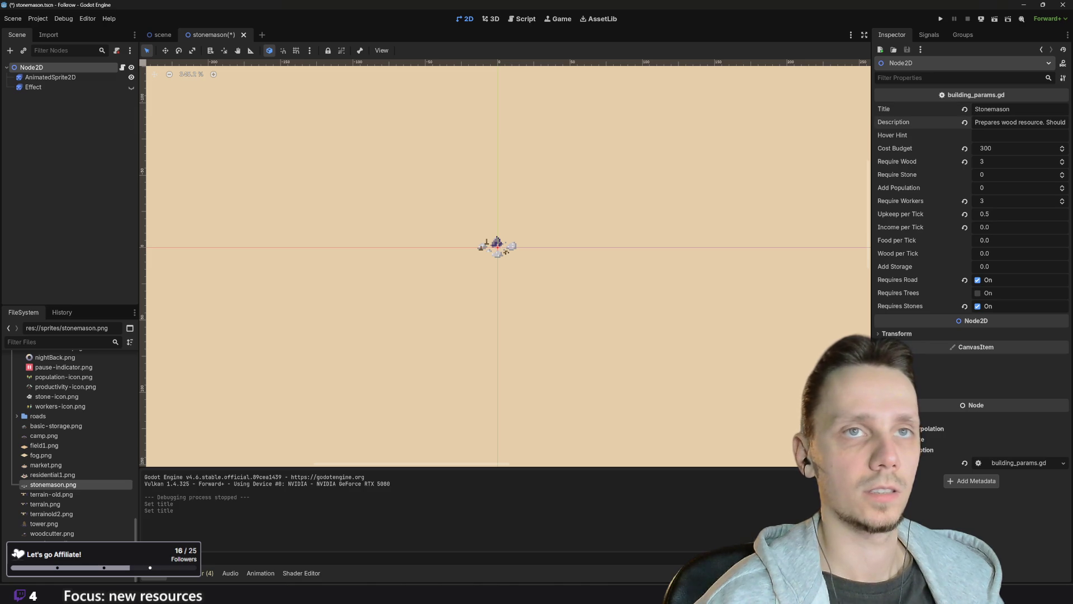
key(ctrl+shift+Left)
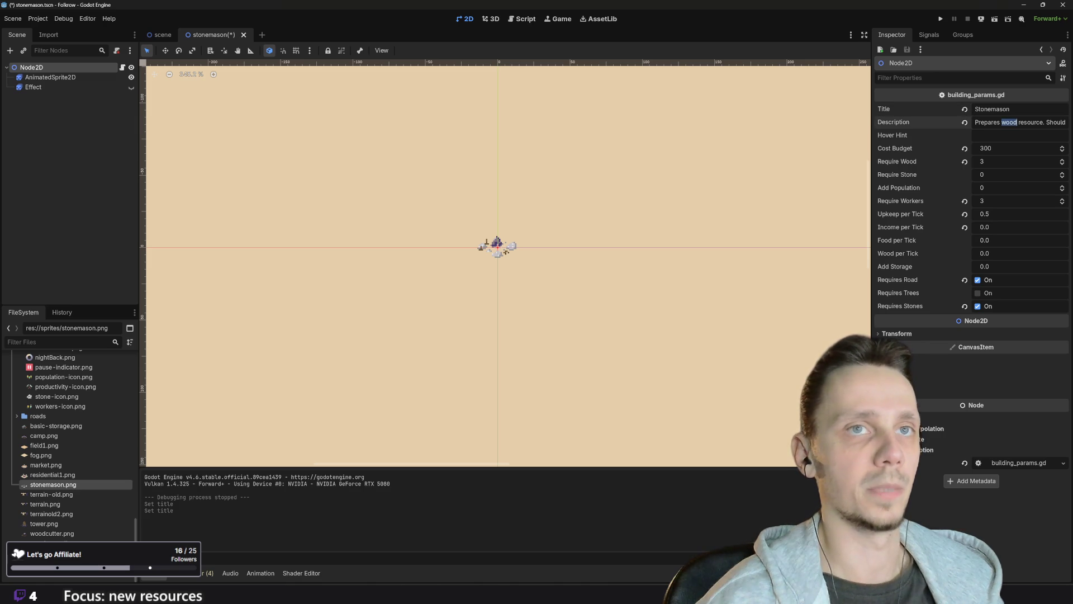
text(stone)
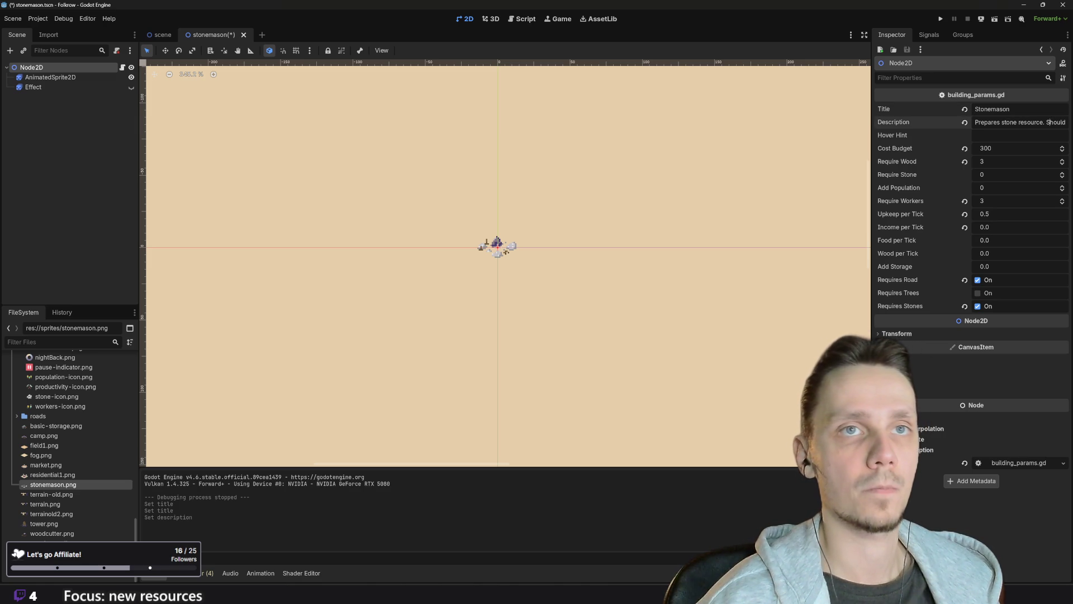
key(Right)
key(Right)
key(Right)
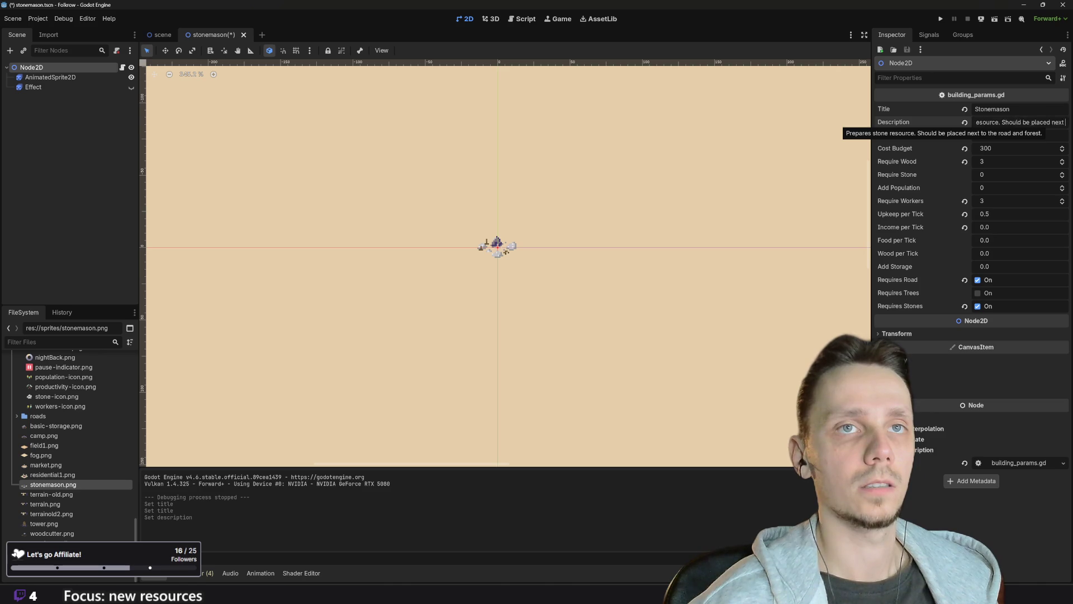
key(Right)
key(Right)
key(Right)
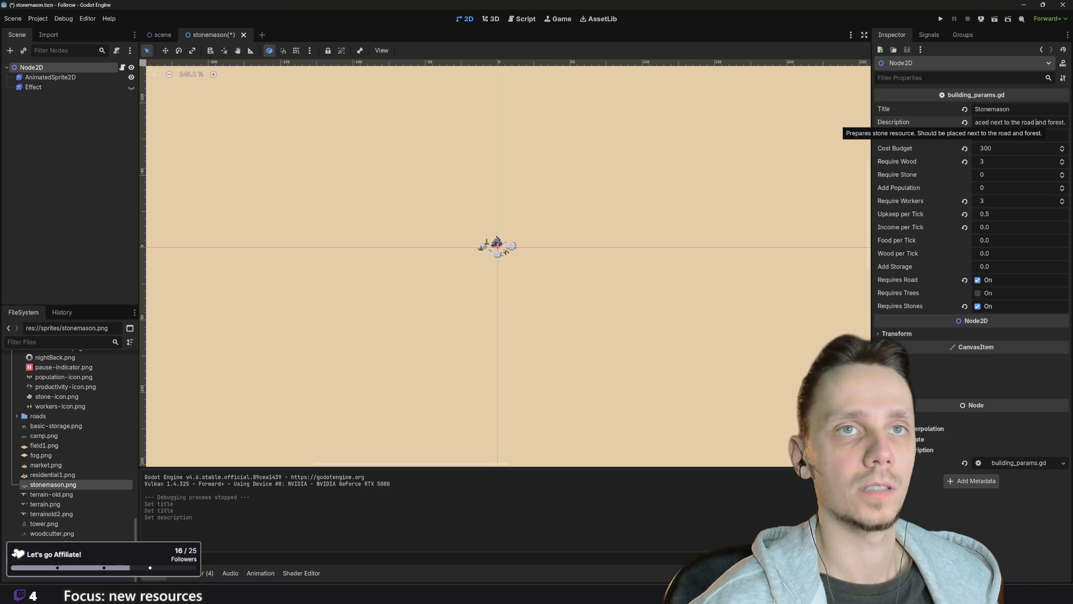
key(shift+Left)
key(shift+Left)
key(Right)
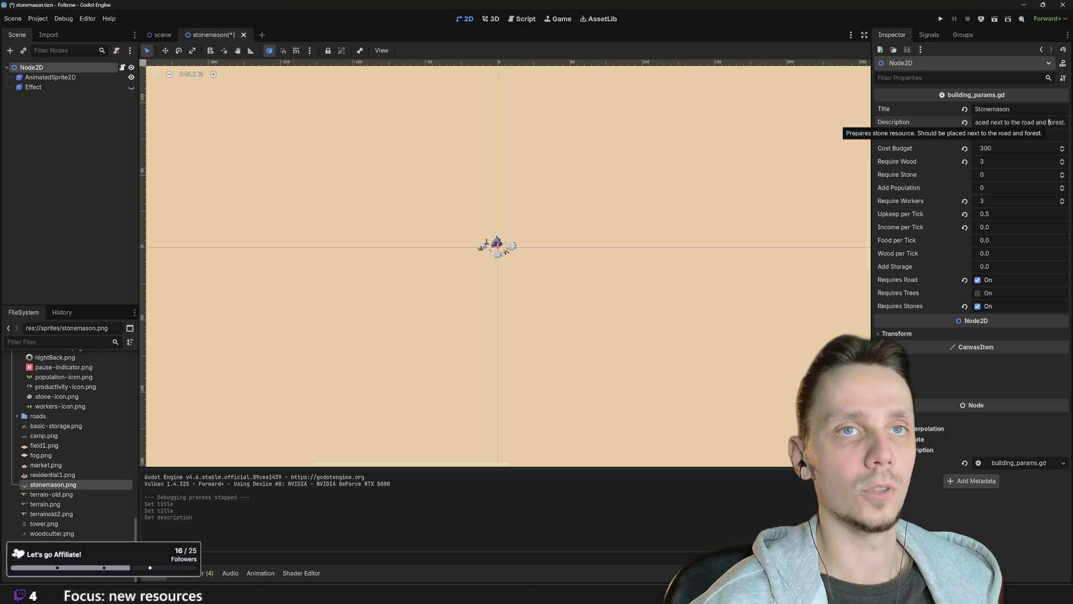
text(r)
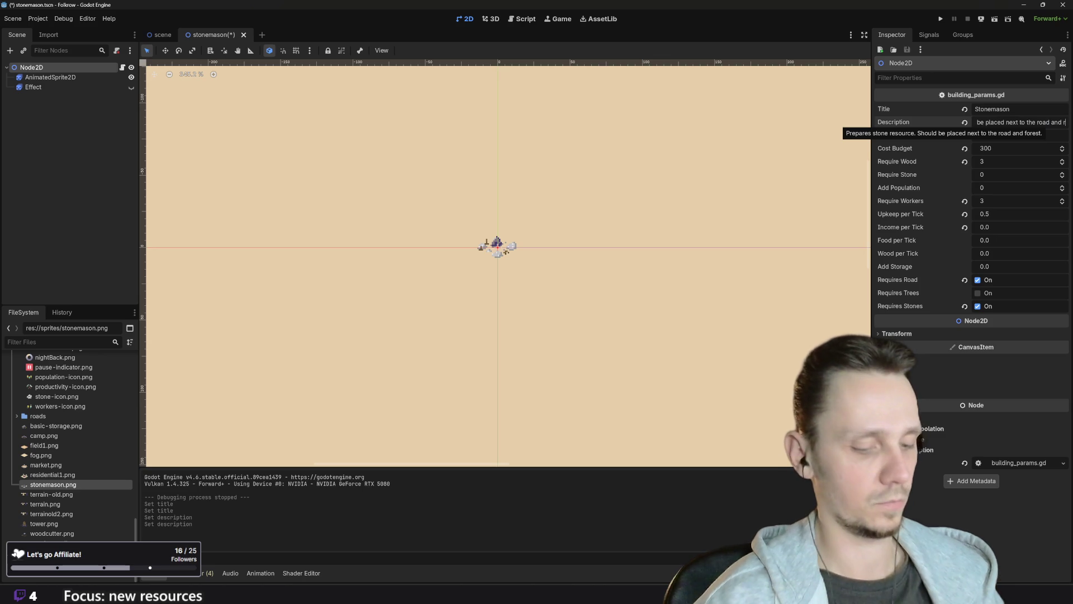
text(ocks)
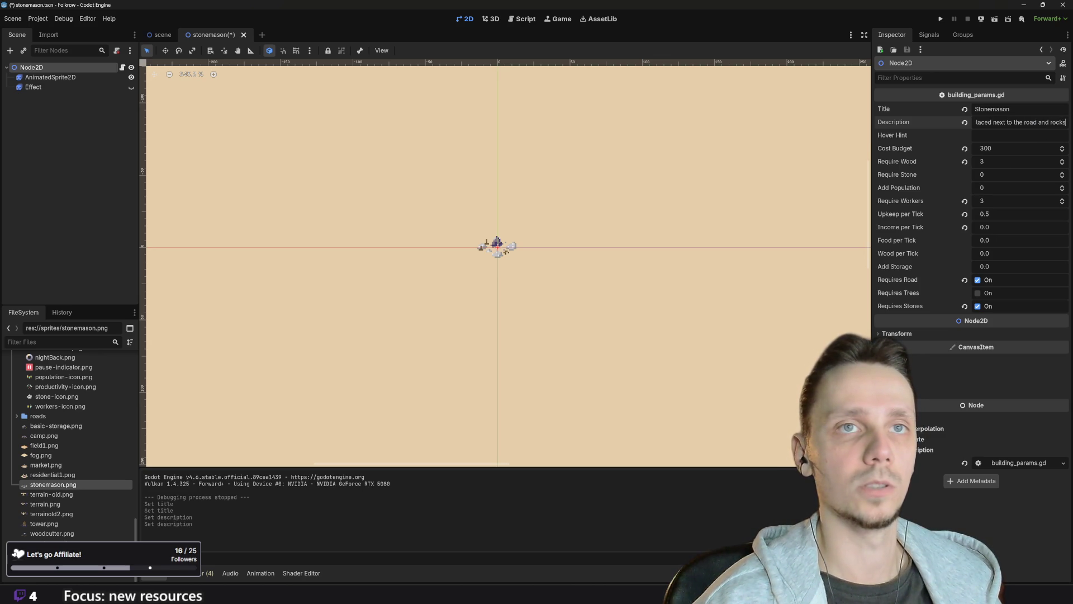
key(F5)
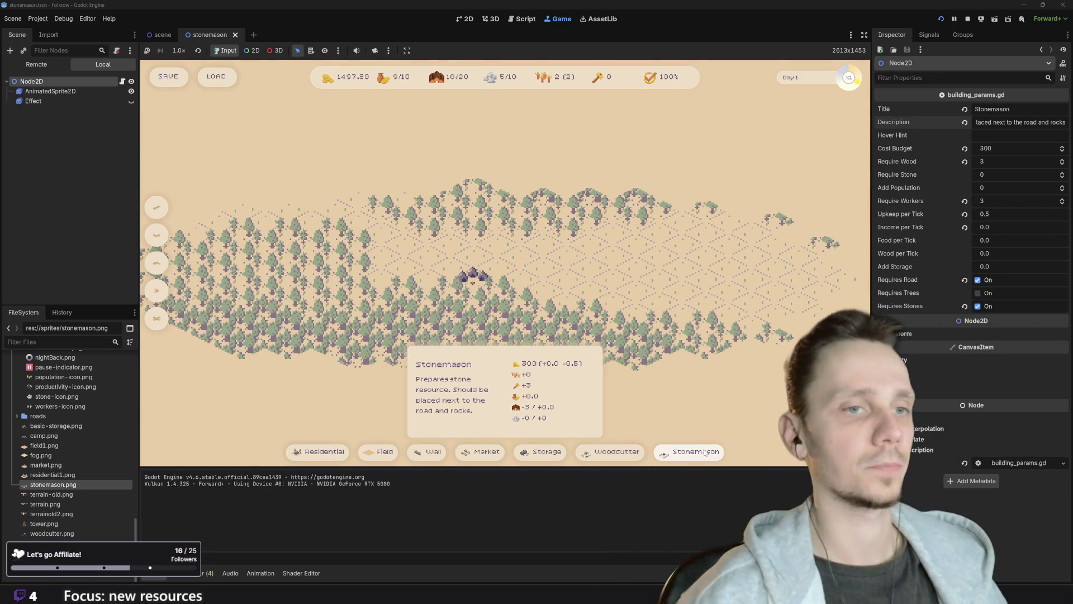
- Pick Stonemason in the running game, cancel its placement, and stop the game
click(704, 453)
right_click(574, 272)
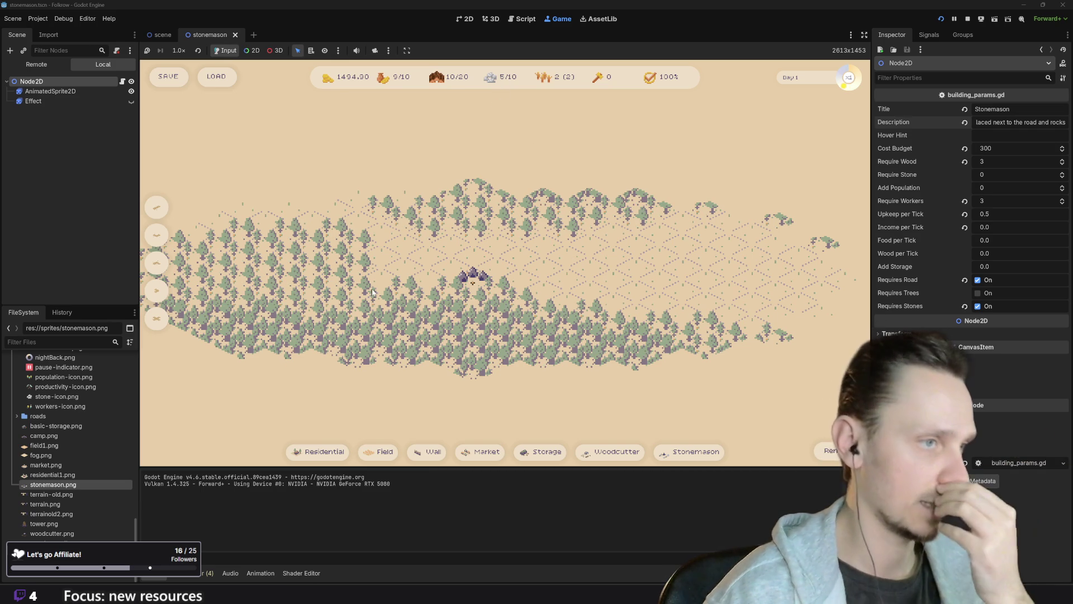
key(F8)
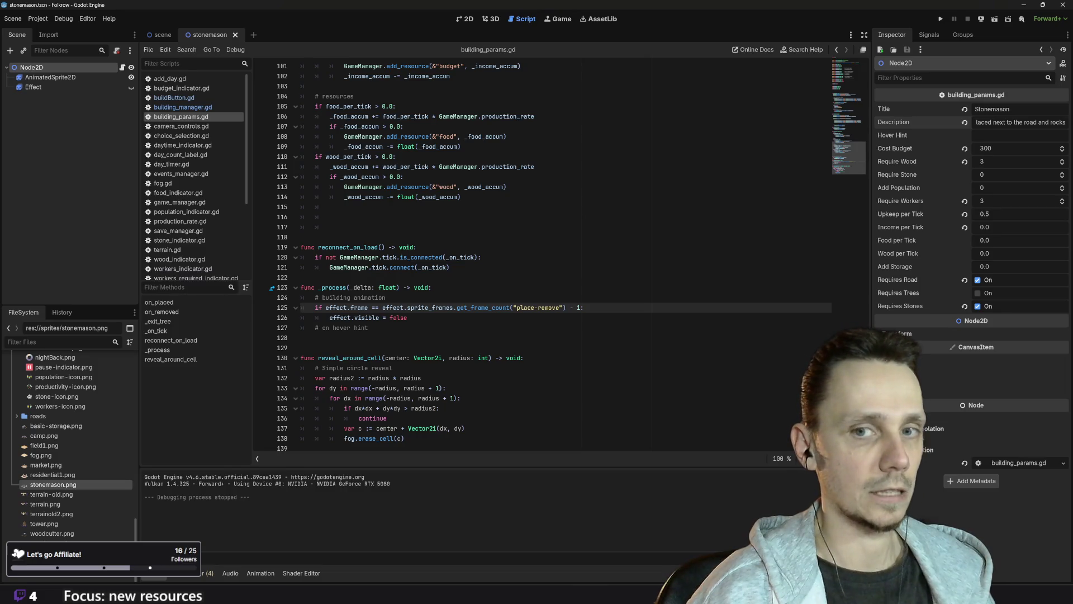
- Align the wood production comment on the wood_per_tick line with its neighbours
scroll(559, 251, up, 20)
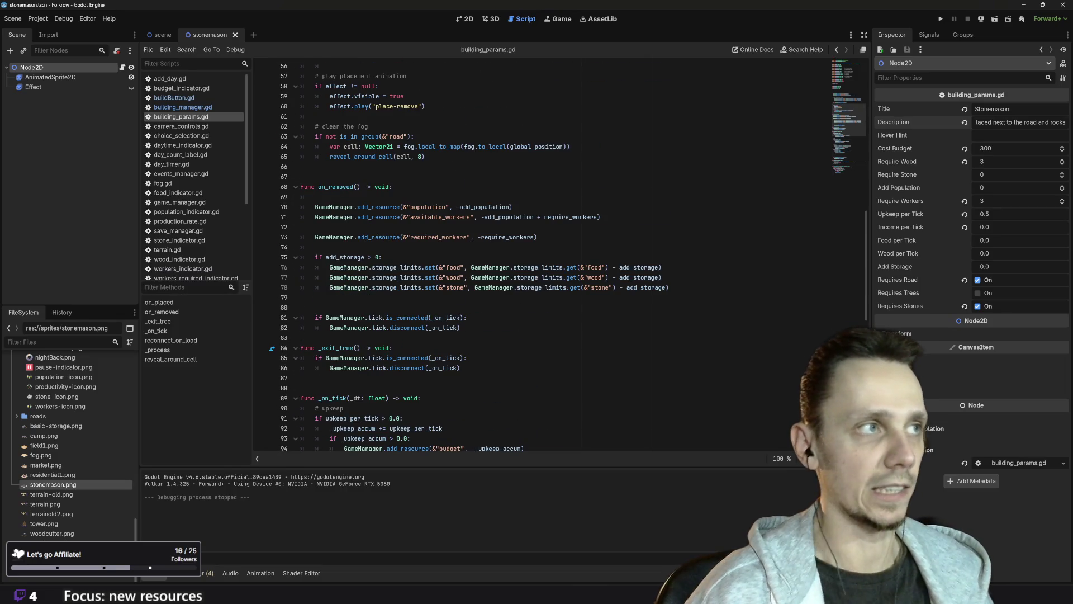
scroll(559, 251, up, 10)
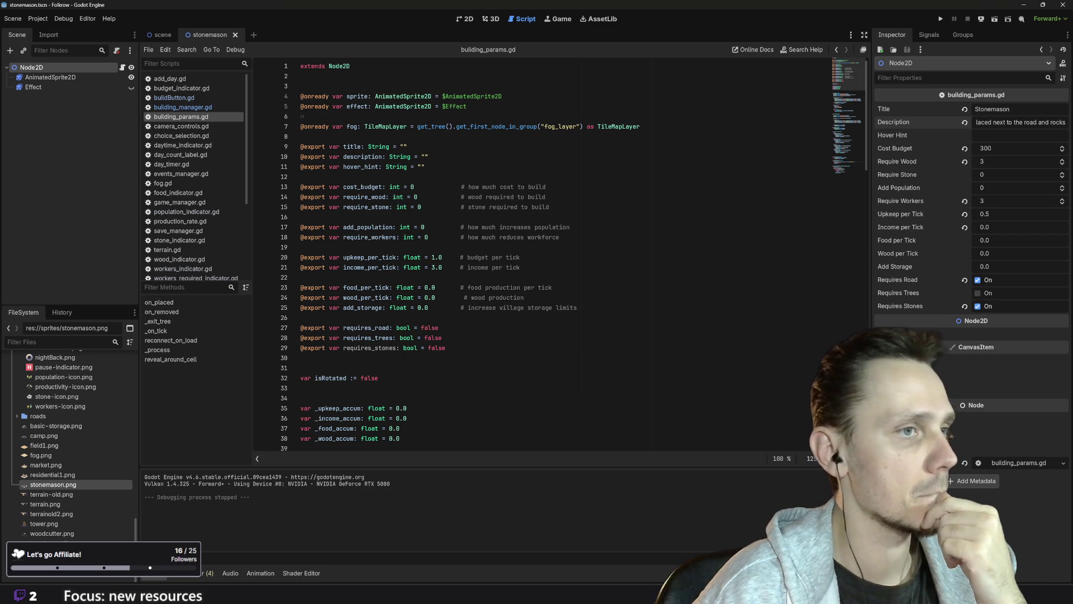
click(524, 298)
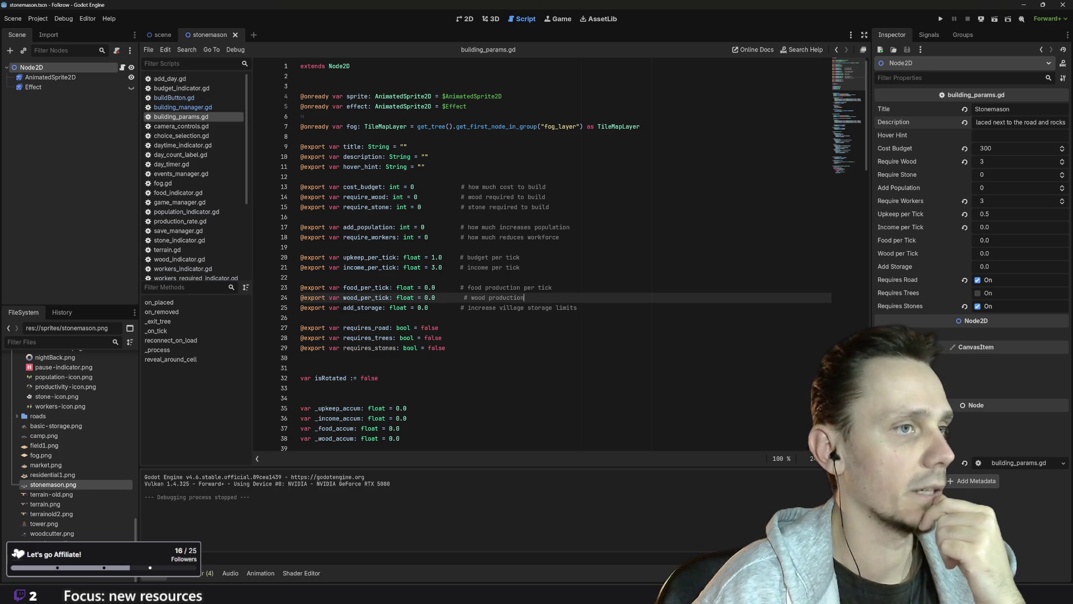
key(BackSpace)
- Duplicate the wood_per_tick line as an exported stone_per_tick float commented 'stone production'
drag(521, 297, 299, 299)
key(ctrl+c)
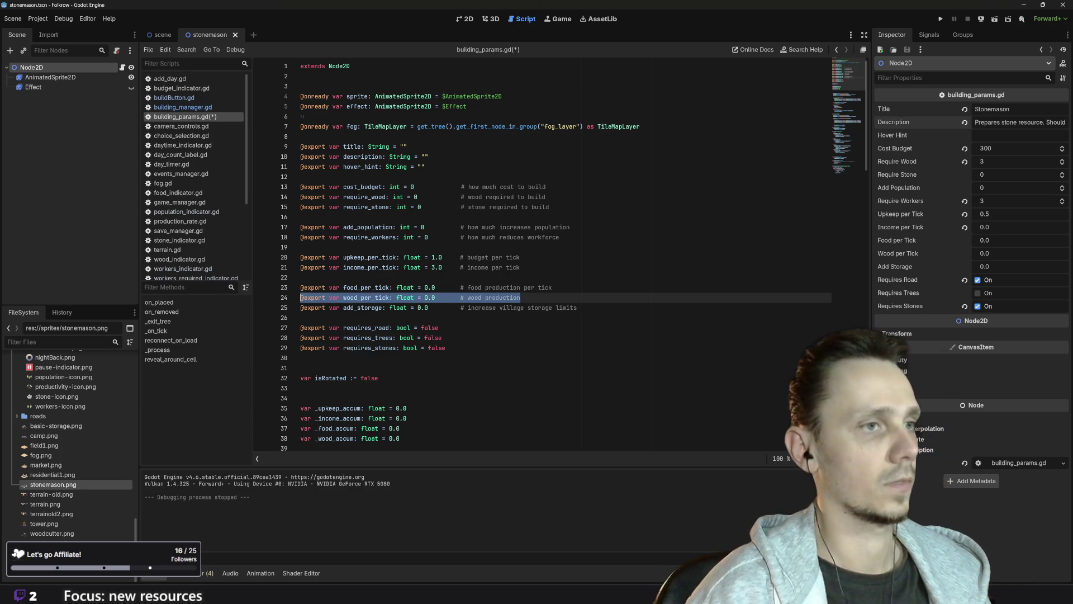
click(521, 298)
key(Return)
key(ctrl+v)
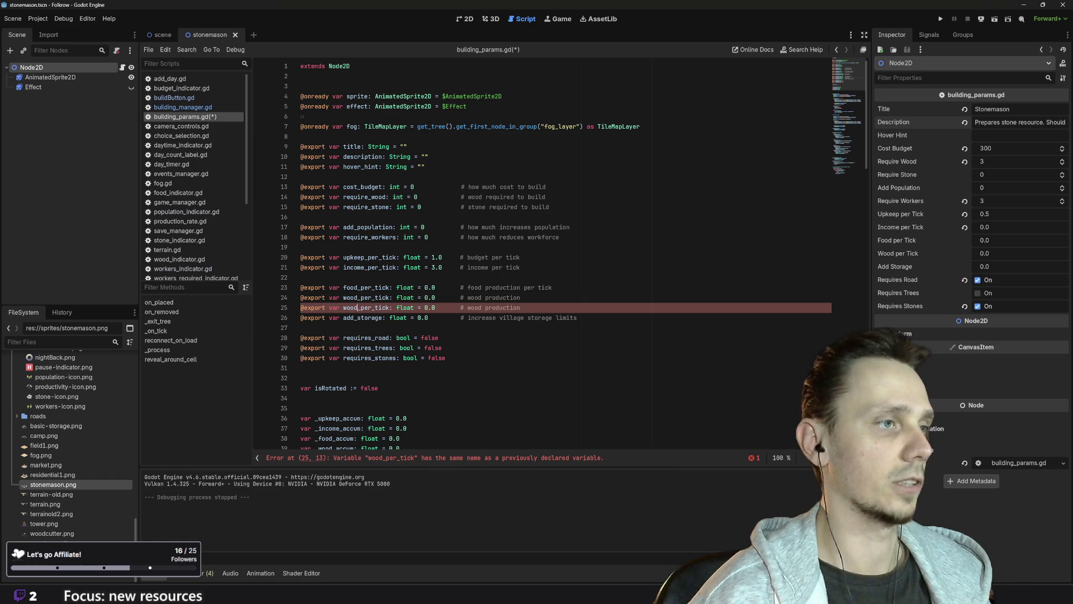
click(360, 307)
key(BackSpace)
key(BackSpace)
key(BackSpace)
text(sto)
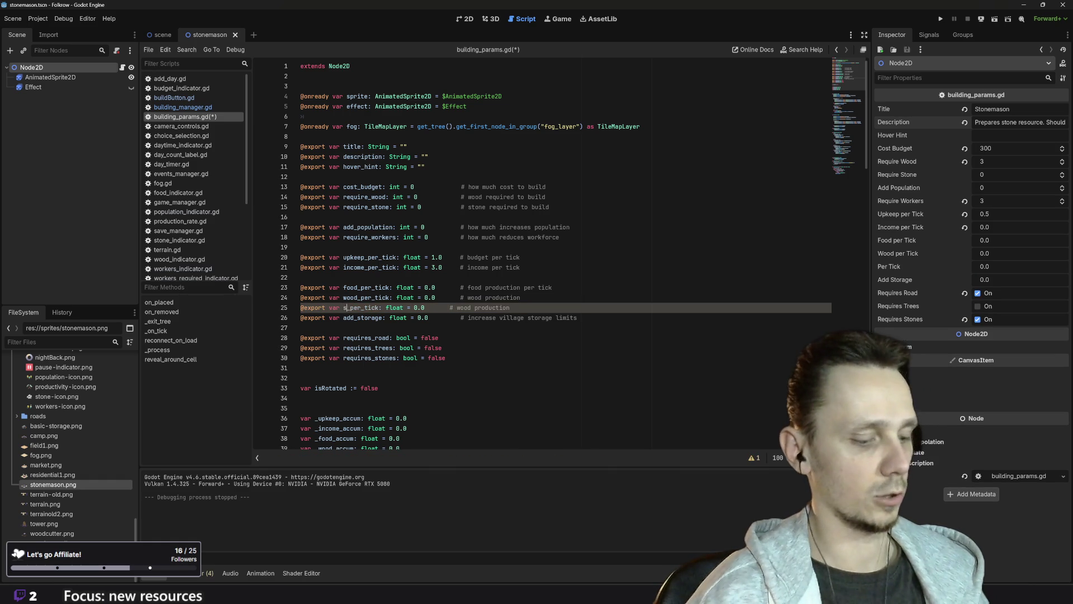
text(ne)
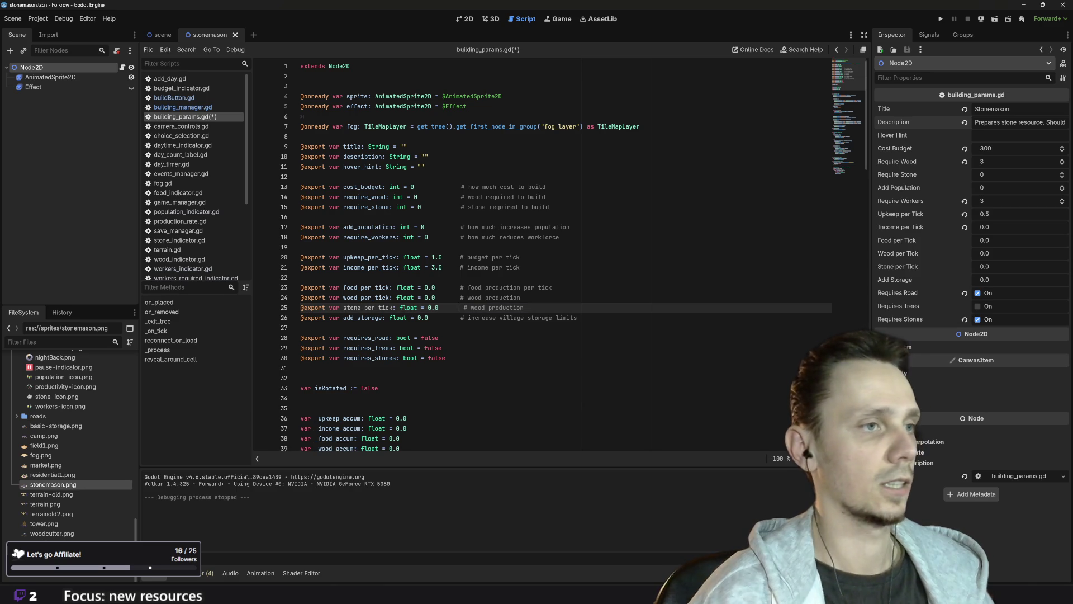
click(464, 307)
key(BackSpace)
double_click(474, 307)
text(stone)
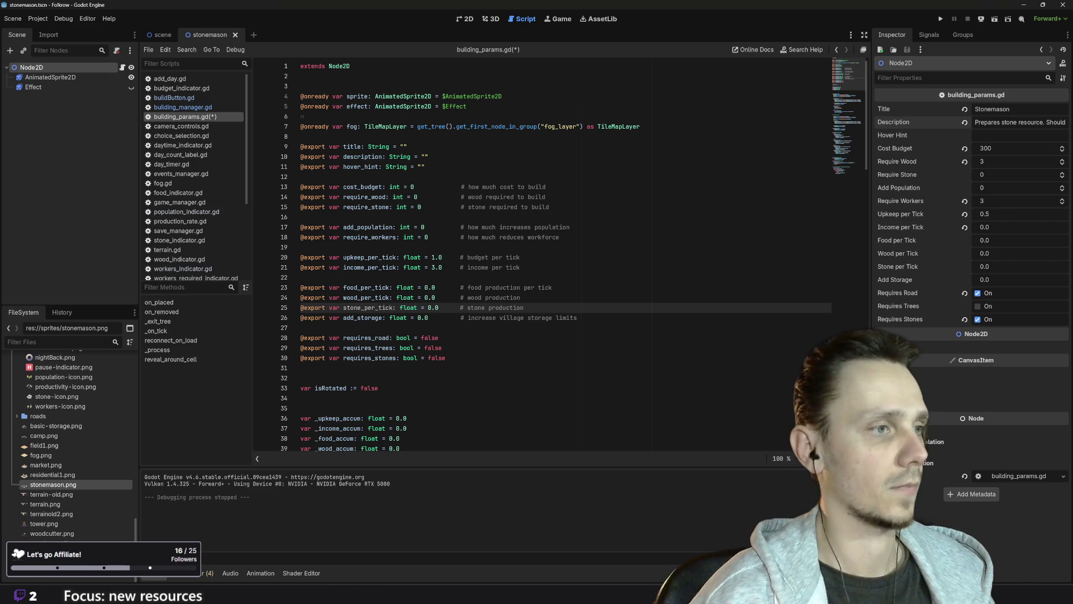
scroll(559, 252, down, 3)
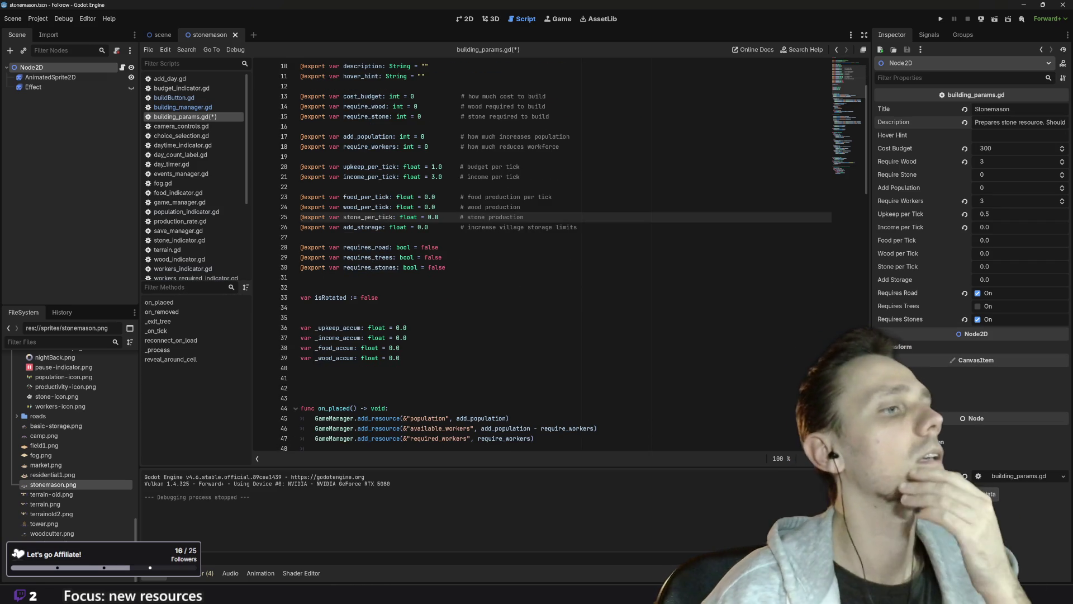
- Duplicate the _wood_accum declaration below itself as _stone_accum
click(400, 358)
drag(399, 357, 297, 357)
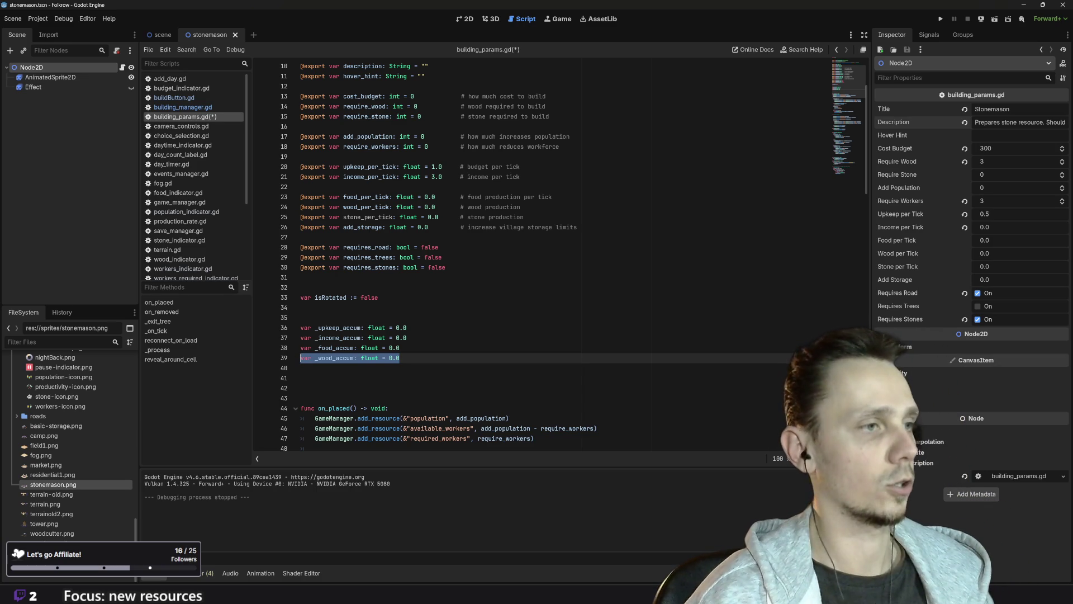
key(ctrl+c)
key(End)
key(Return)
key(ctrl+v)
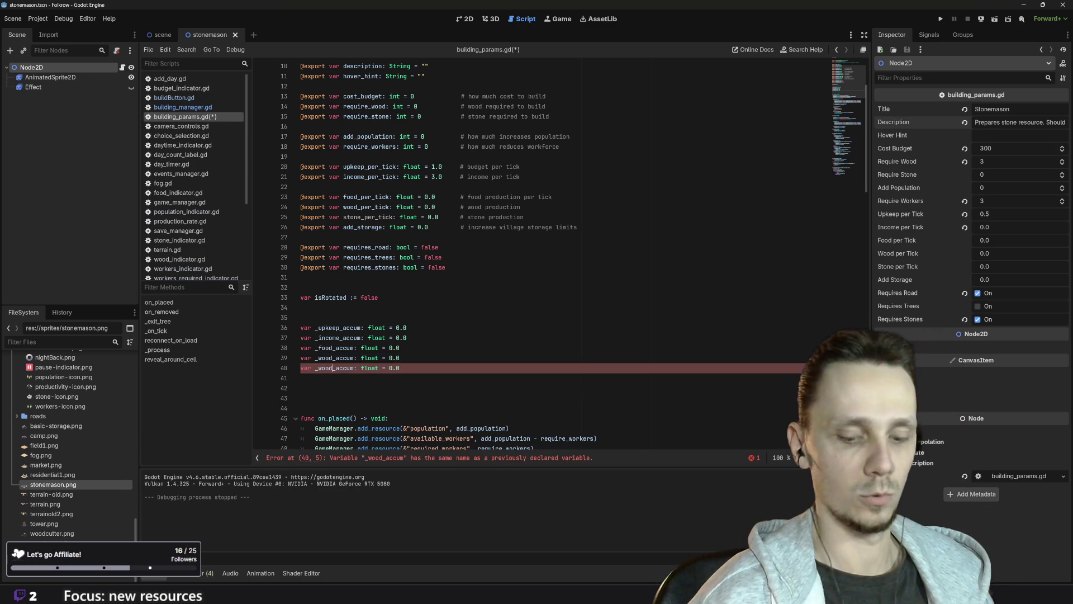
key(ctrl+Left)
key(ctrl+Left)
key(ctrl+Left)
key(BackSpace)
key(BackSpace)
key(BackSpace)
text(stone)
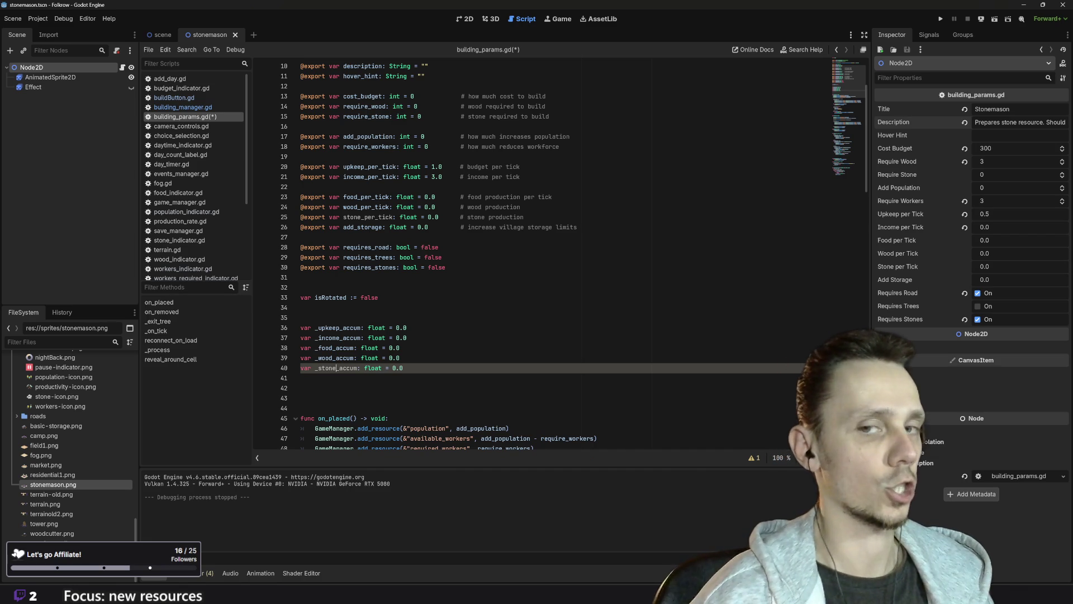
- Scroll down to _on_tick's resource section and select the wood_per_tick block
scroll(559, 257, down, 3)
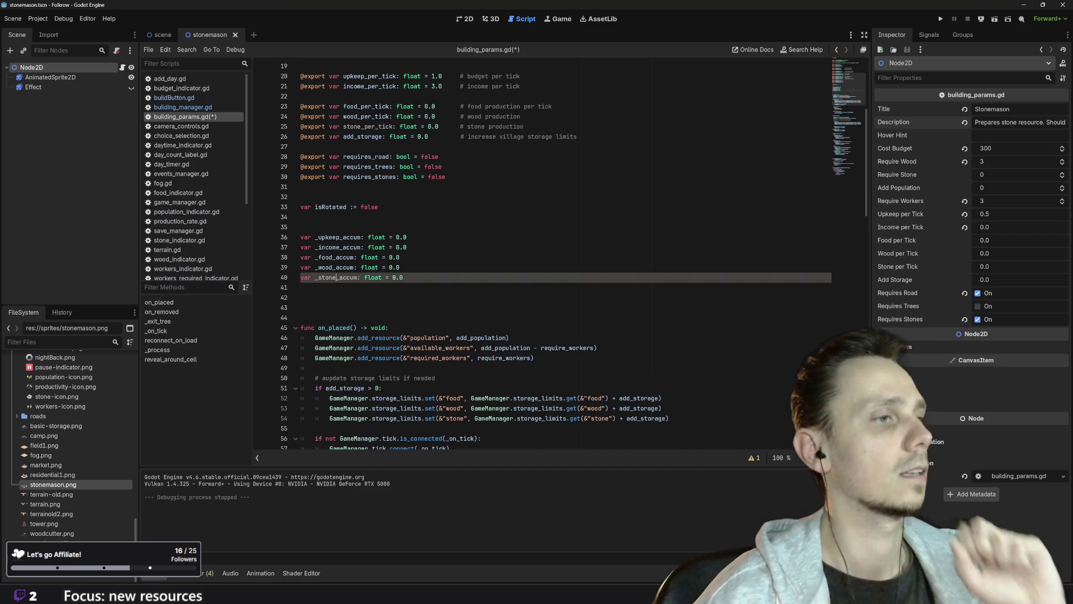
scroll(559, 258, down, 3)
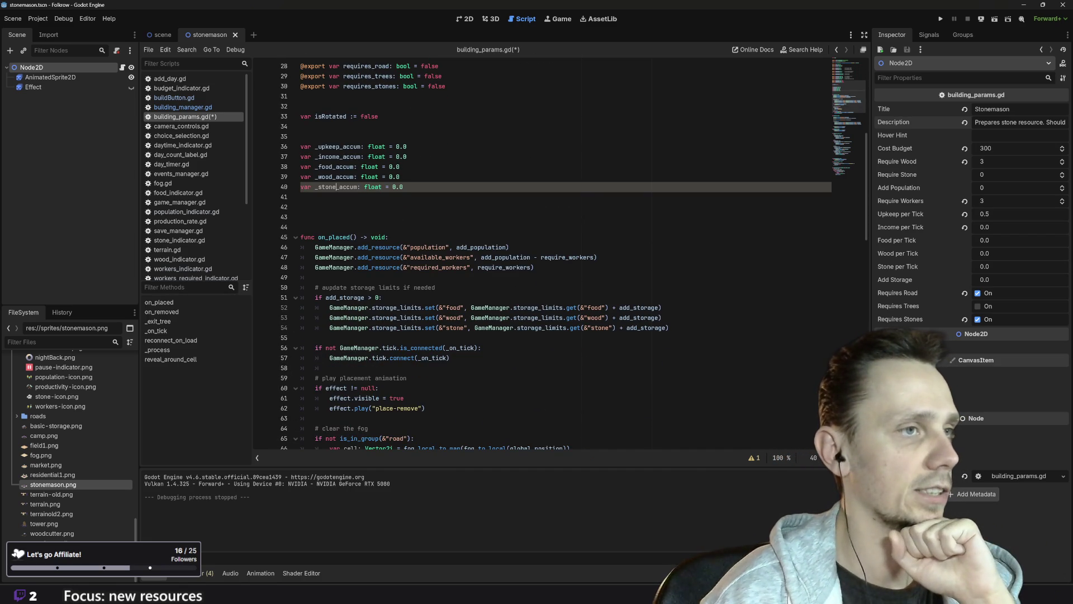
scroll(559, 257, down, 2)
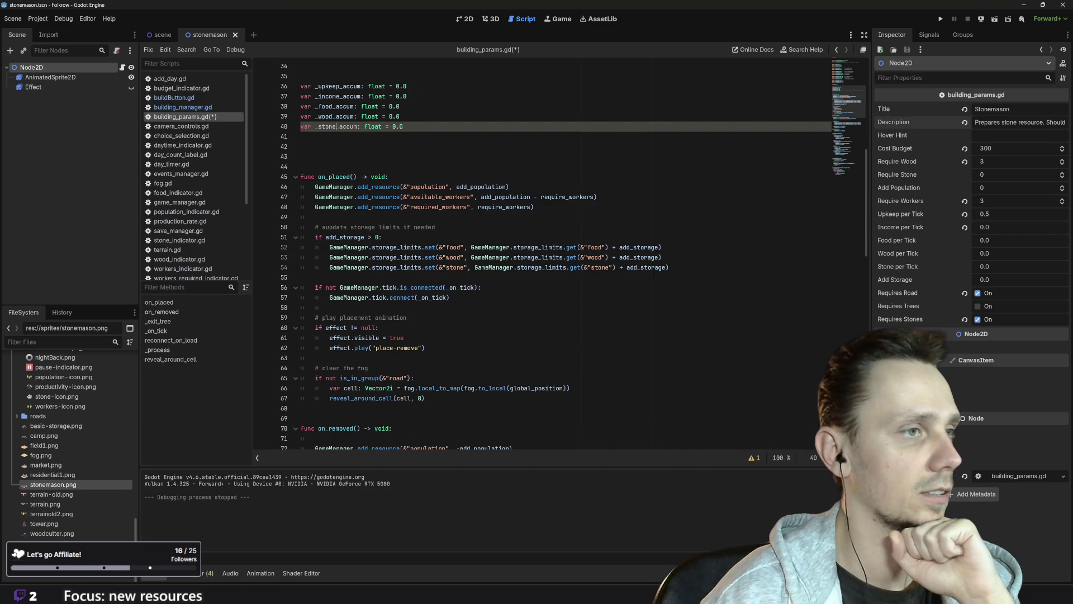
scroll(559, 255, down, 4)
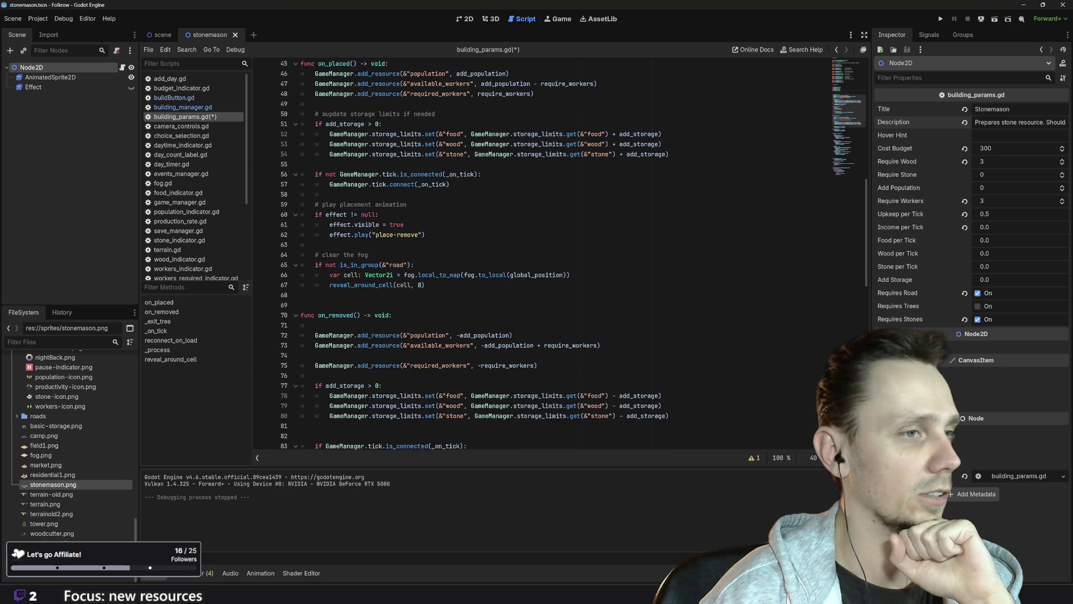
scroll(559, 255, down, 3)
scroll(559, 255, down, 4)
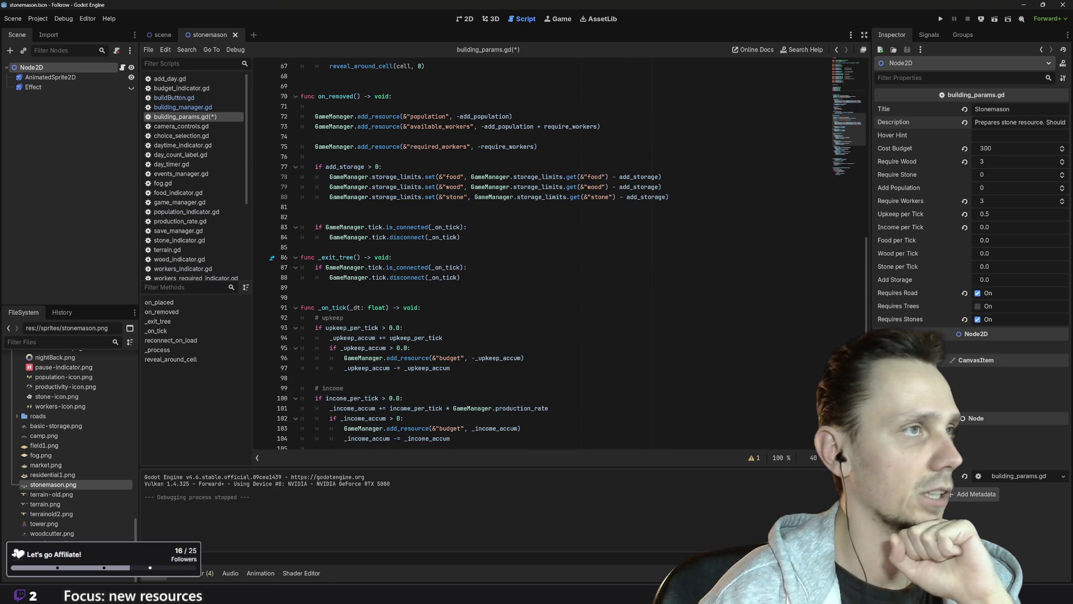
scroll(559, 255, down, 2)
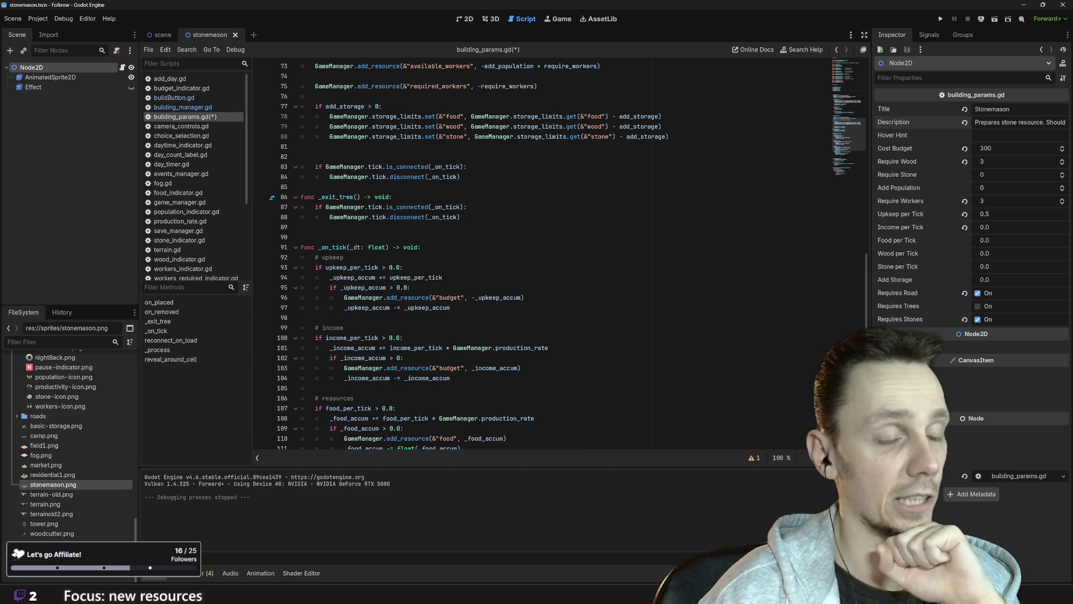
scroll(559, 254, down, 1)
scroll(559, 255, down, 1)
scroll(559, 255, down, 2)
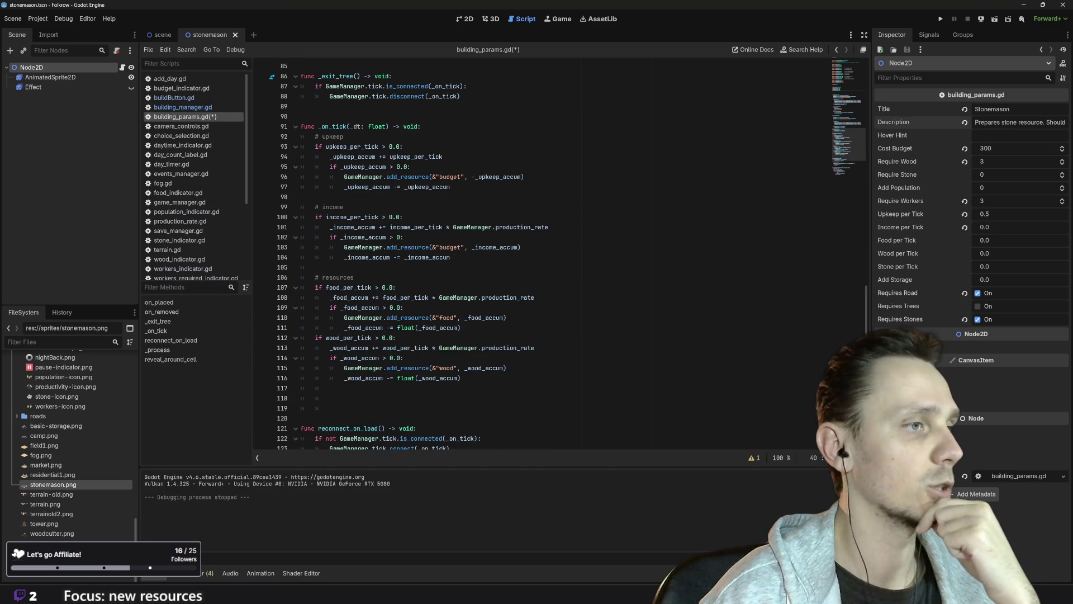
drag(460, 378, 300, 338)
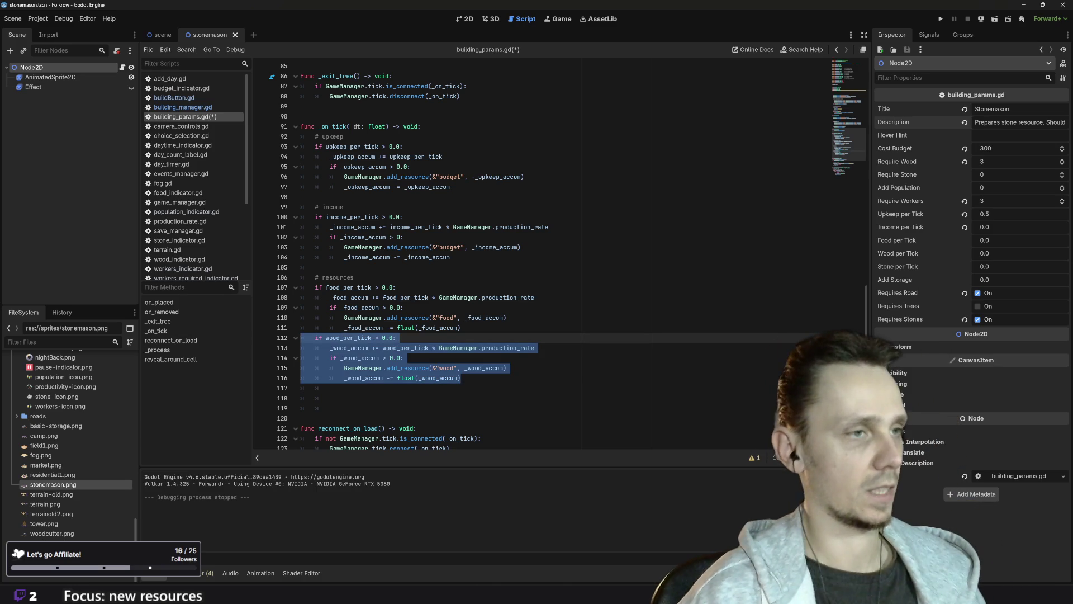
- Paste a copy of the wood block below it and change its condition to stone_per_tick
click(461, 378)
key(Return)
key(ctrl+v)
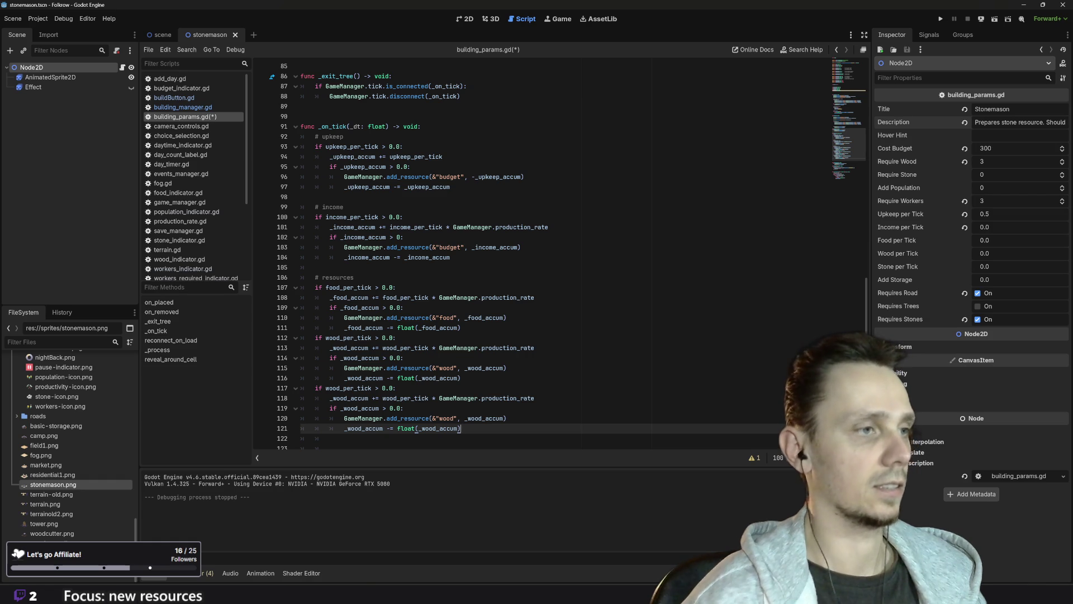
click(339, 388)
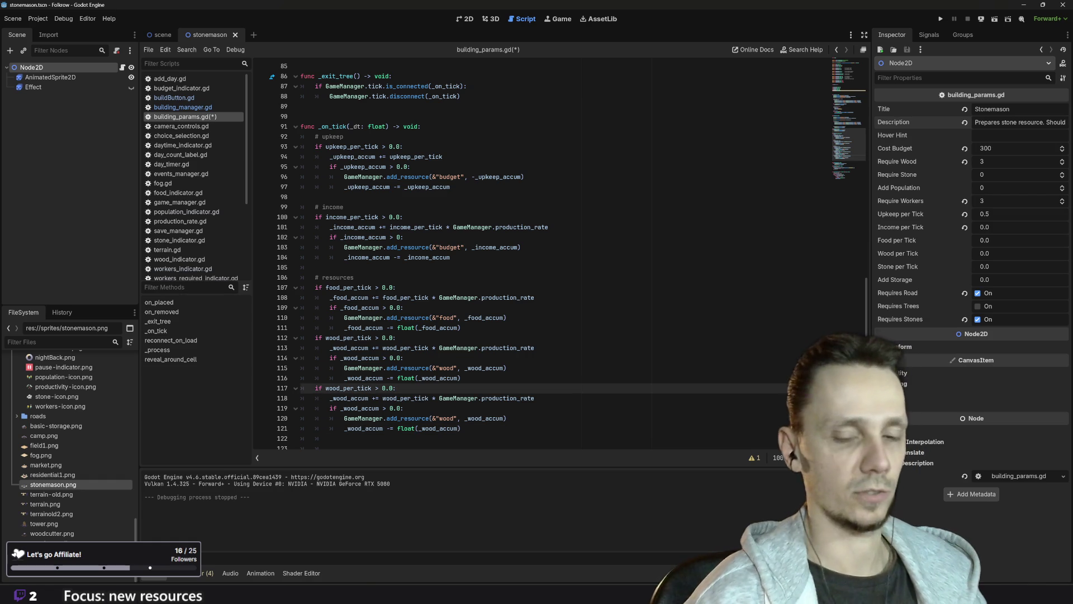
key(BackSpace)
key(BackSpace)
key(BackSpace)
text(s)
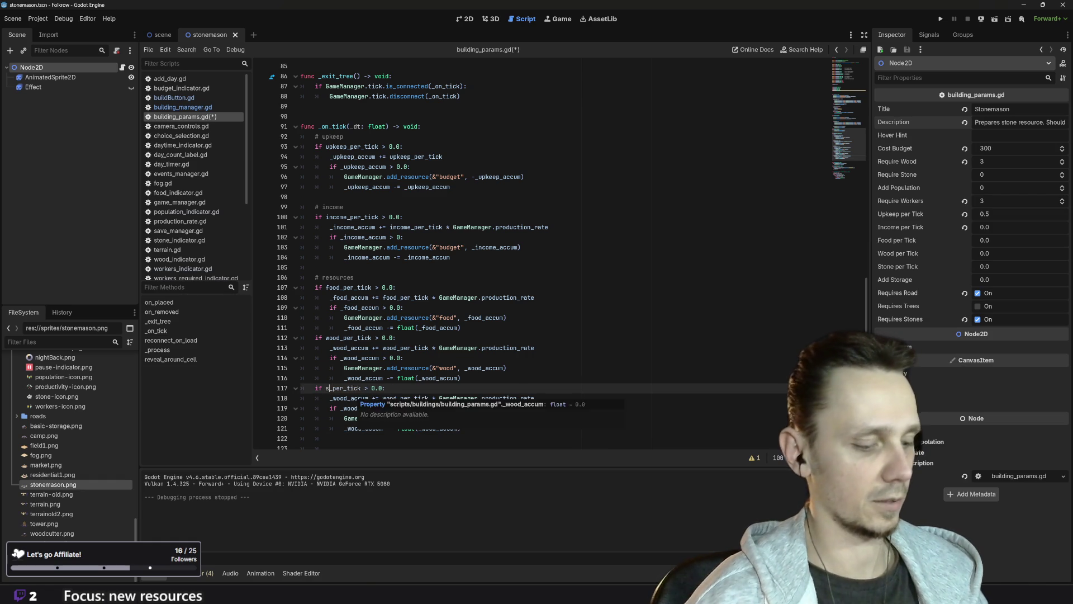
text(tone)
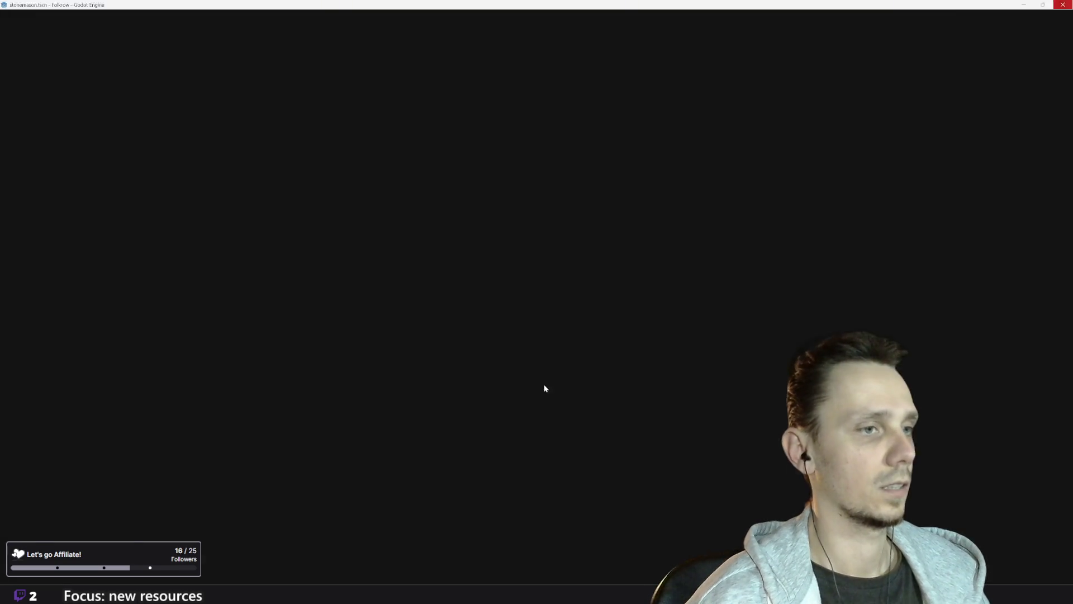
key(Escape)
scroll(559, 251, down, 3)
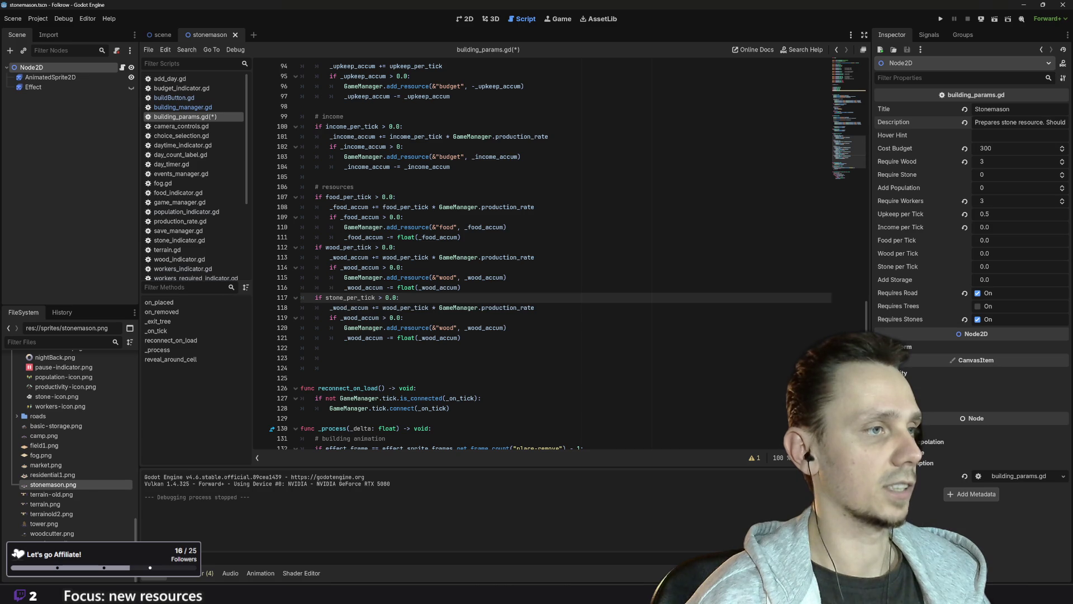
- On lines 118-119, accumulate _stone_accum from stone_per_tick and check _stone_accum
click(332, 307)
key(Delete)
key(Delete)
key(Delete)
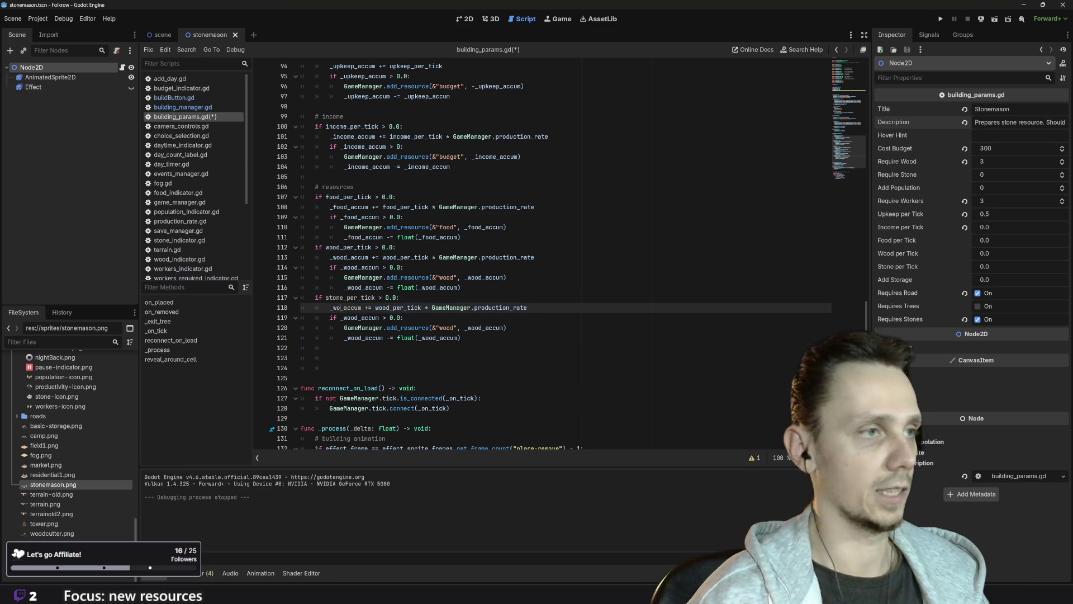
text(stone)
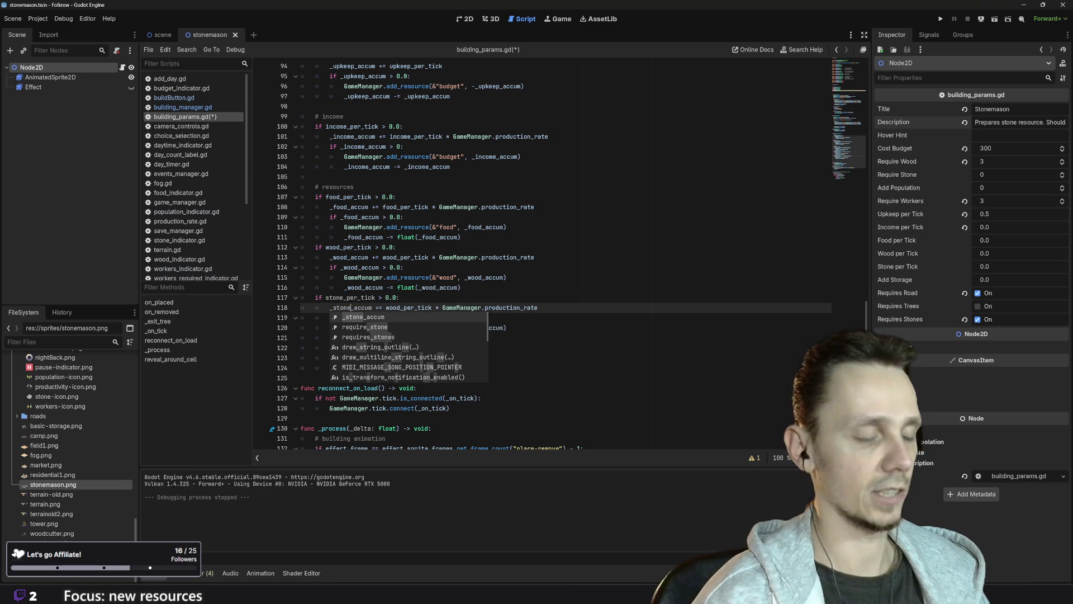
click(401, 307)
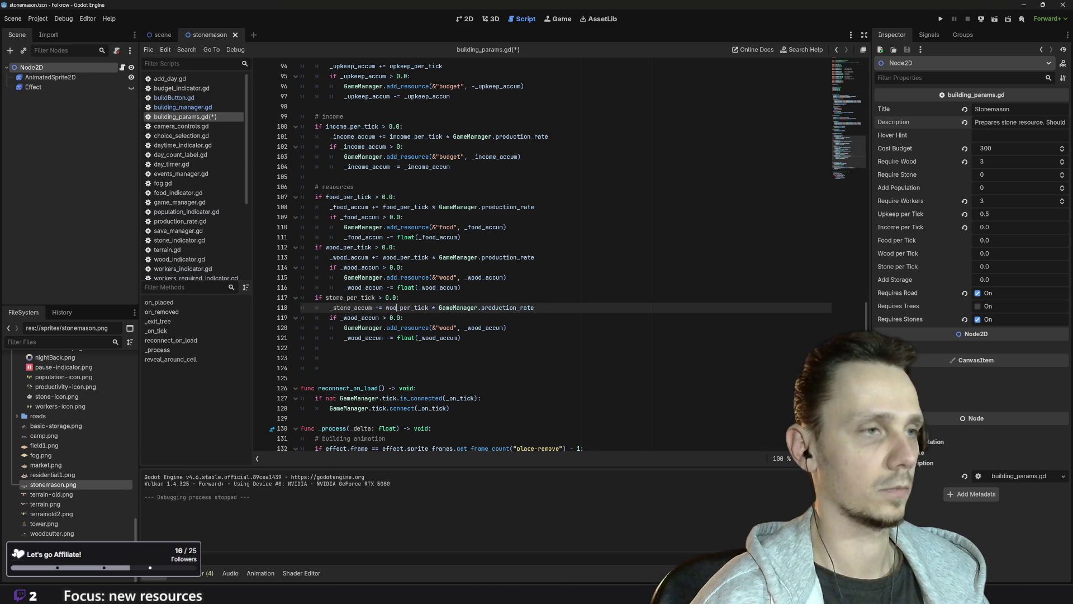
key(BackSpace)
key(BackSpace)
key(BackSpace)
key(BackSpace)
text(stone)
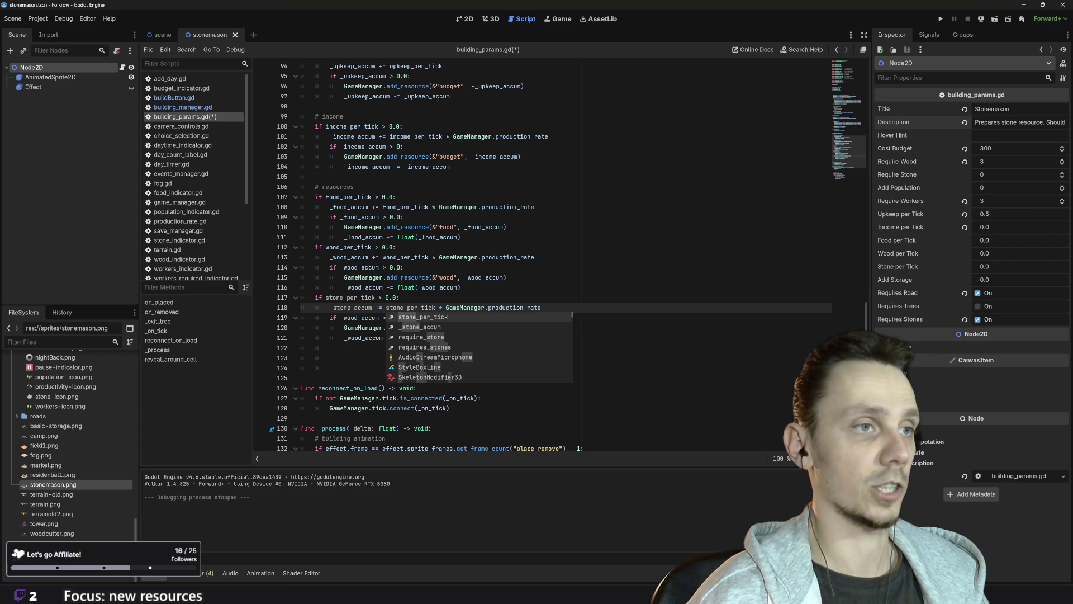
click(550, 307)
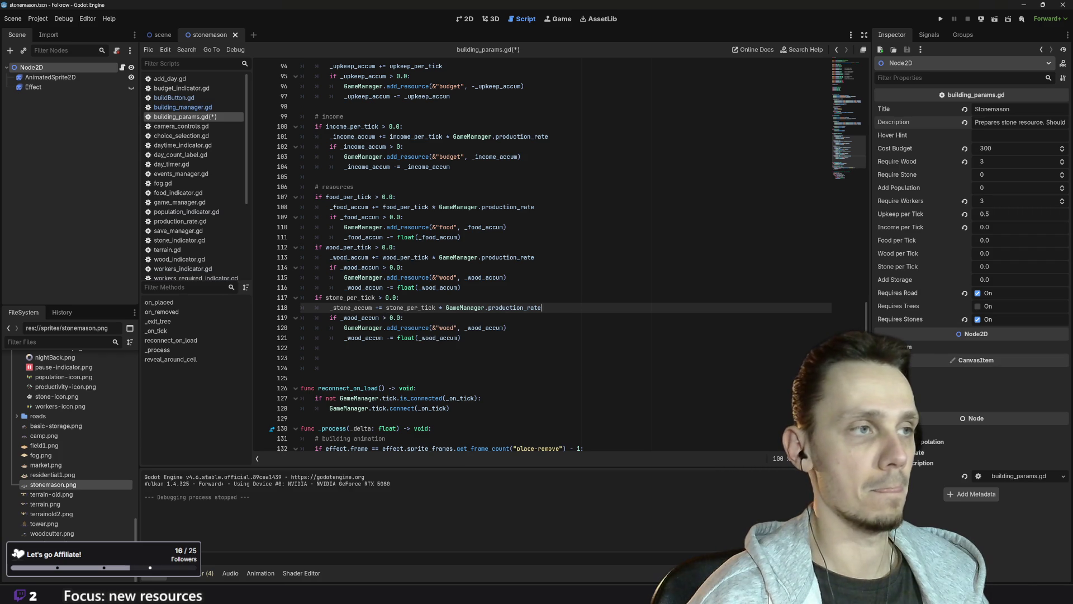
click(358, 318)
key(BackSpace)
key(BackSpace)
key(BackSpace)
text(ston)
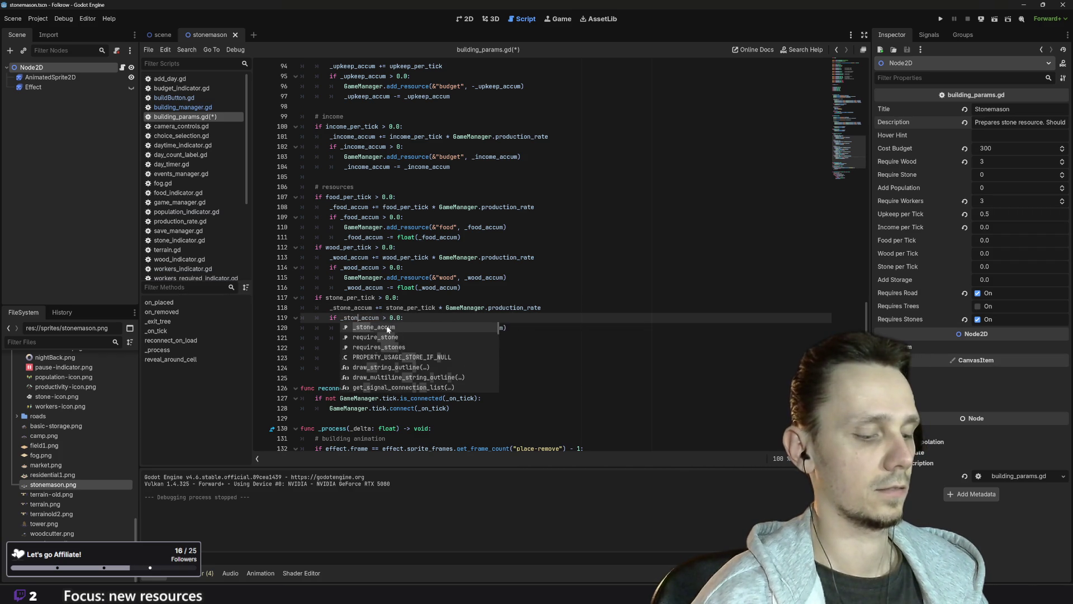
text(e)
- On lines 120-121, add the stone resource from _stone_accum, using float(_stone_accum)
click(330, 327)
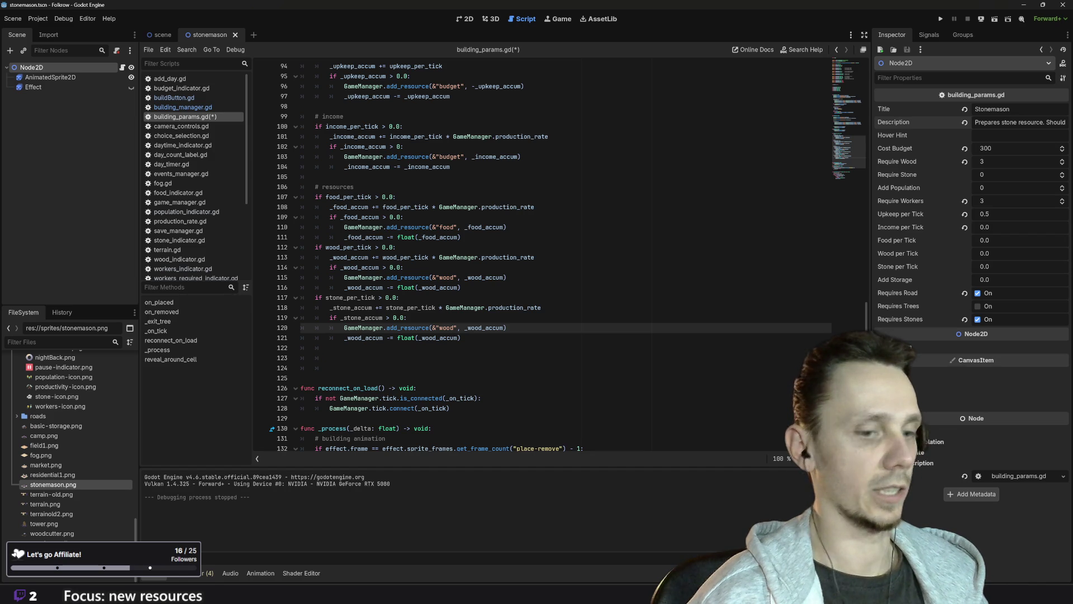
key(BackSpace)
key(BackSpace)
key(BackSpace)
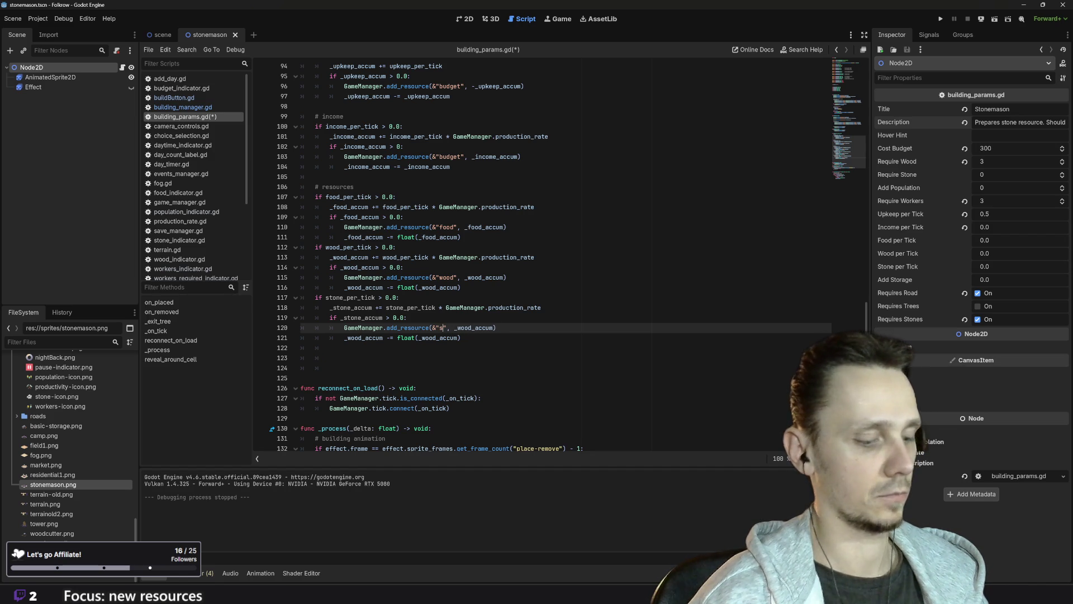
text(stone)
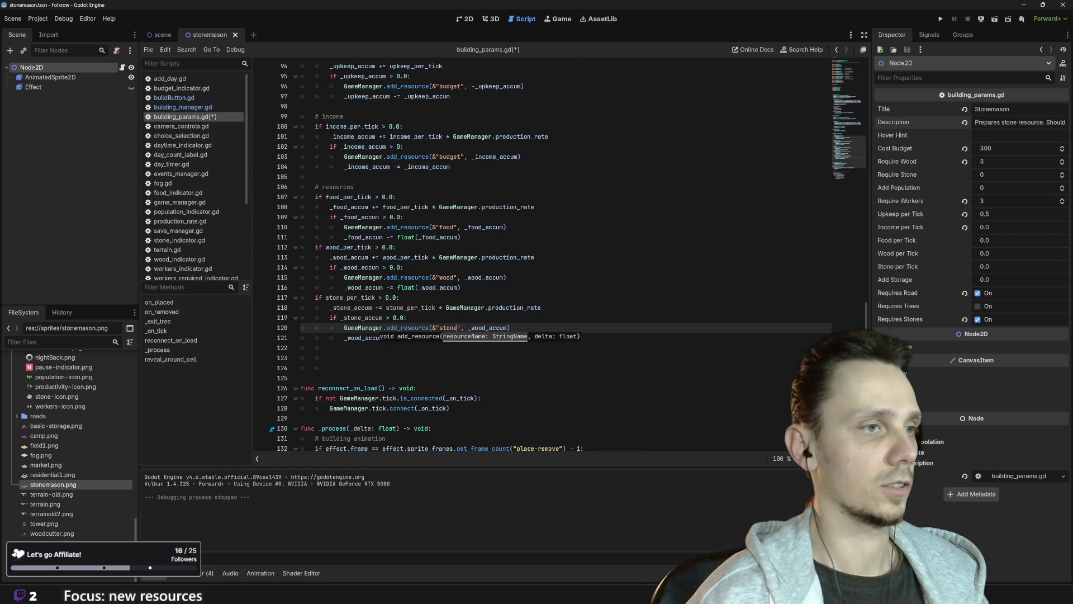
click(485, 327)
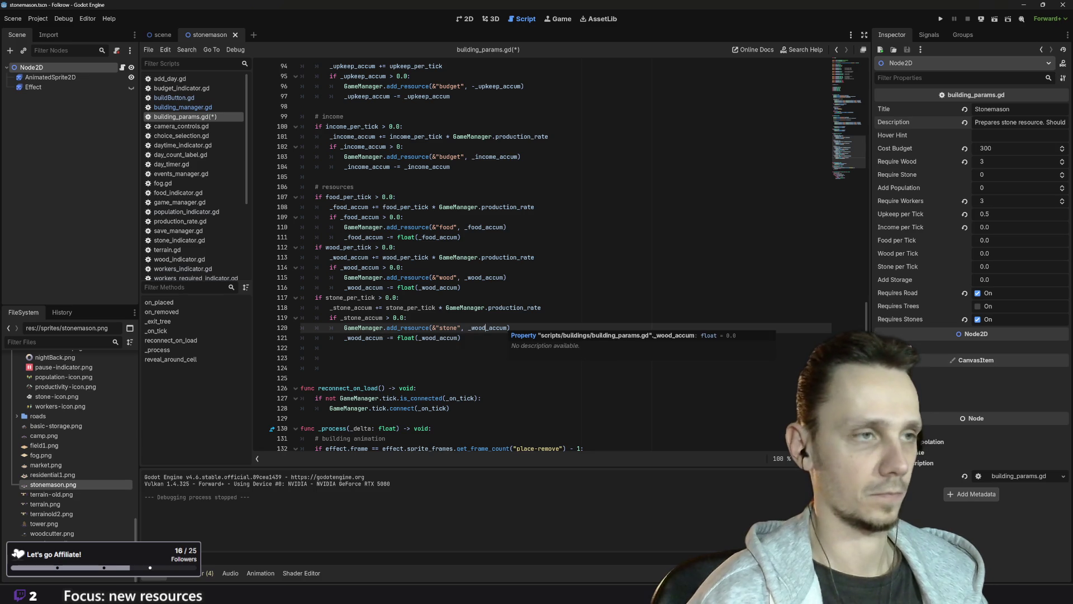
key(BackSpace)
key(BackSpace)
key(BackSpace)
text(stone)
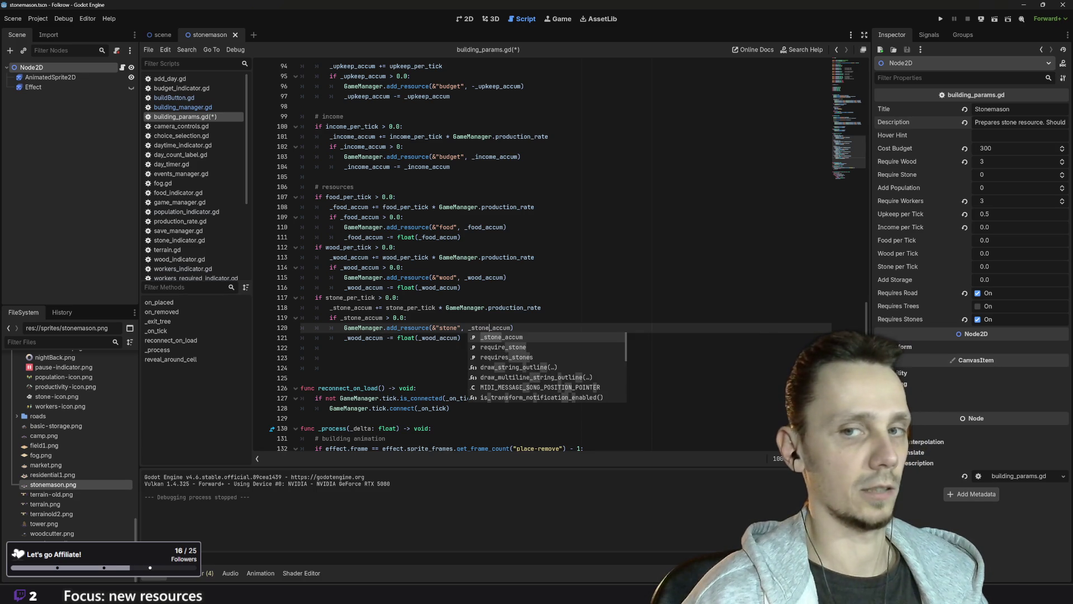
click(330, 358)
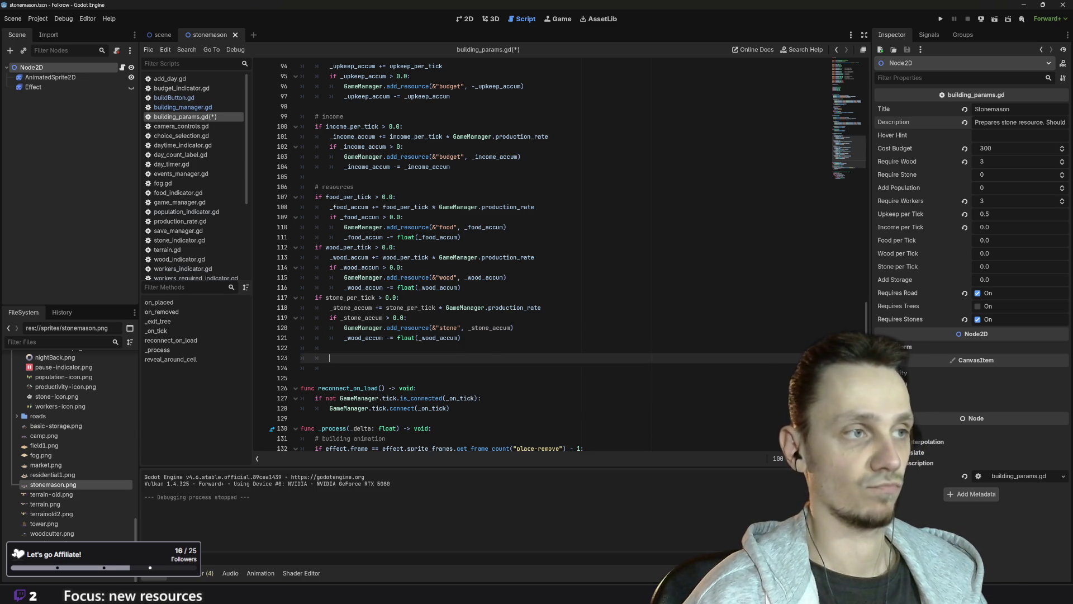
click(362, 338)
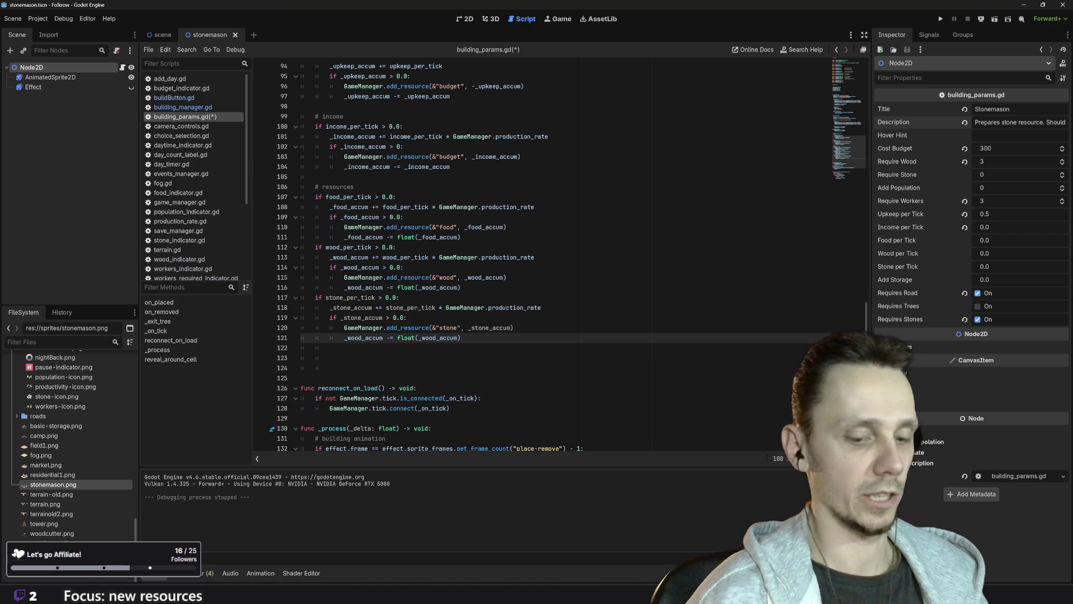
key(BackSpace)
key(BackSpace)
key(BackSpace)
text(stone)
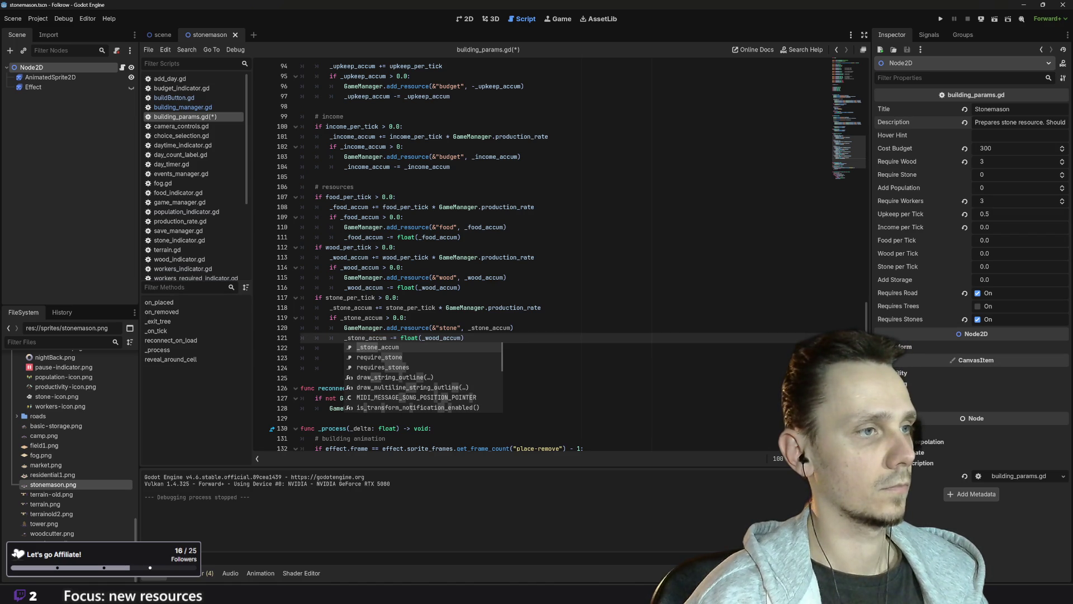
click(440, 338)
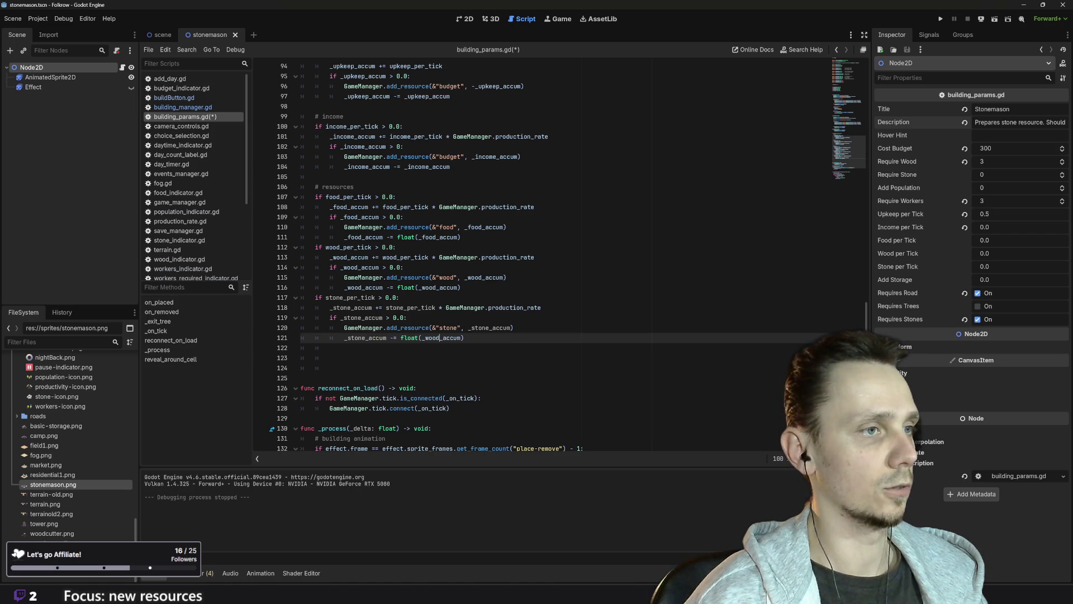
key(BackSpace)
key(BackSpace)
key(BackSpace)
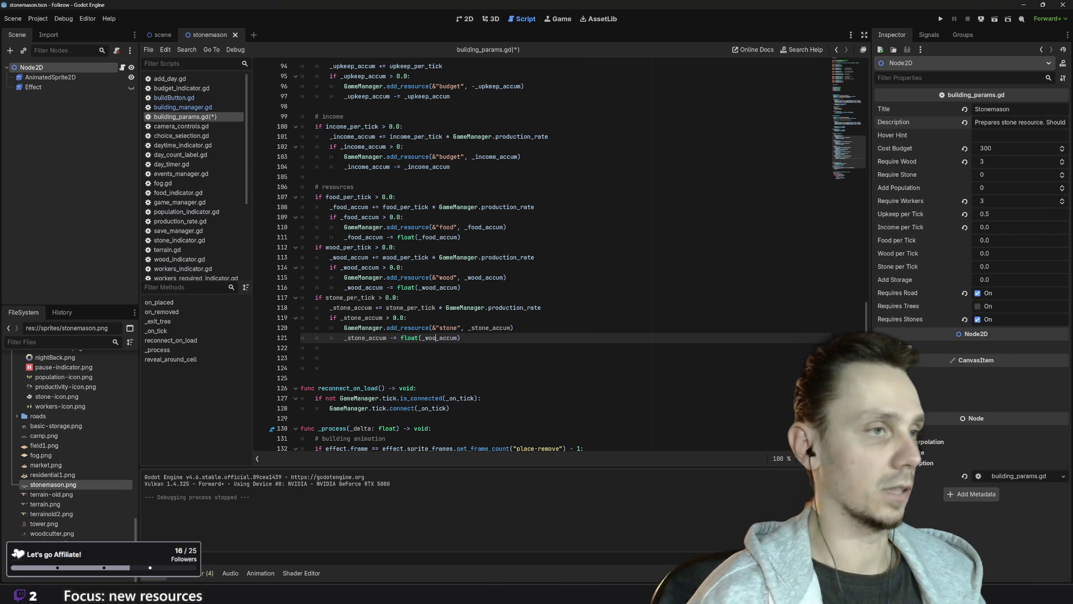
text(stone)
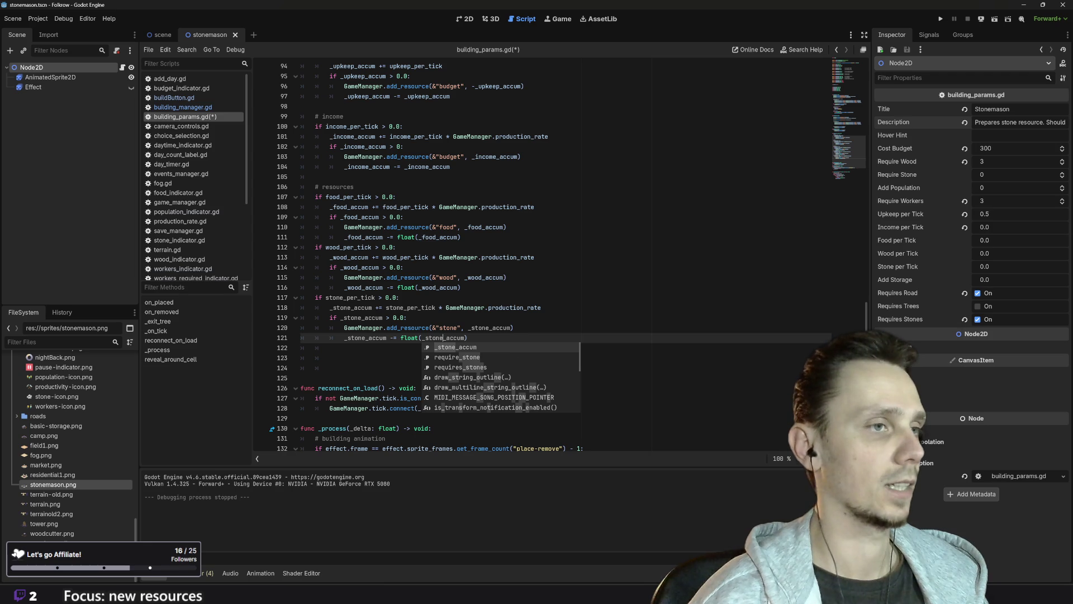
click(515, 328)
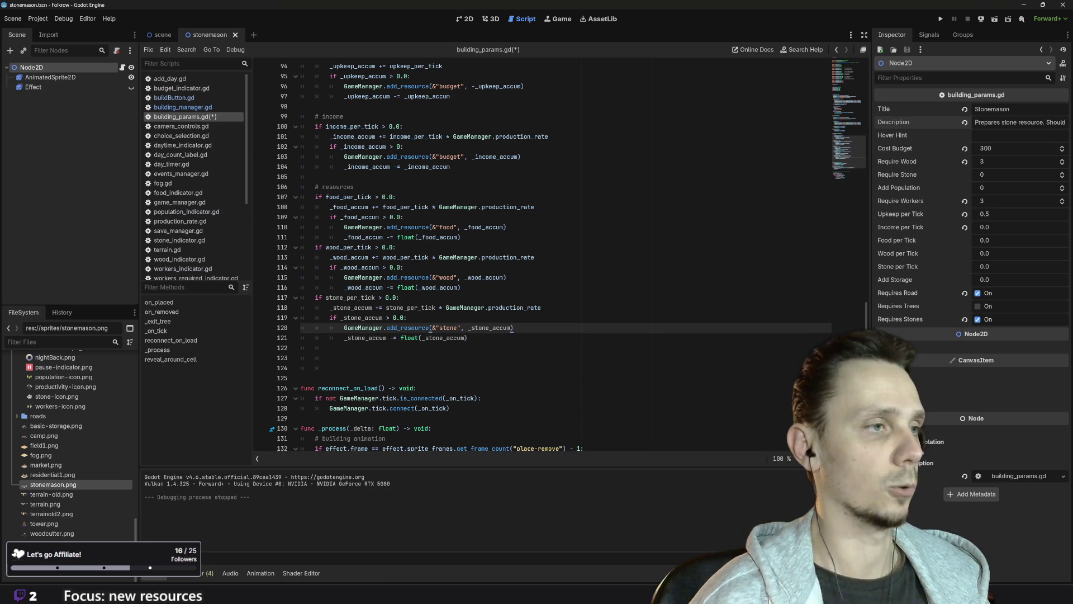
scroll(559, 254, down, 2)
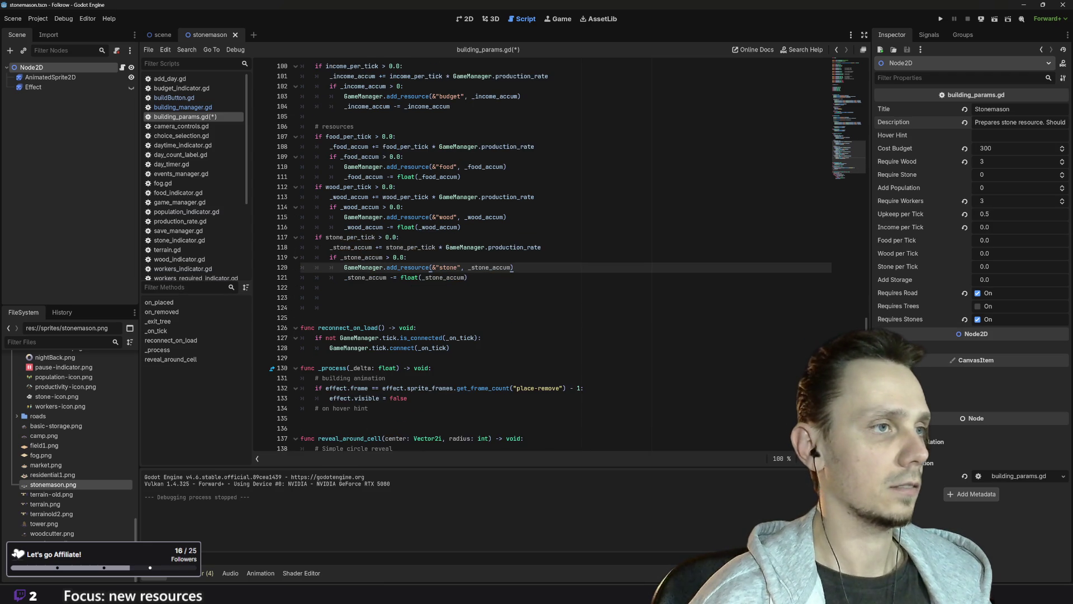
- Review the new stone code up to the top of building_params.gd and save it with Ctrl+S
click(467, 277)
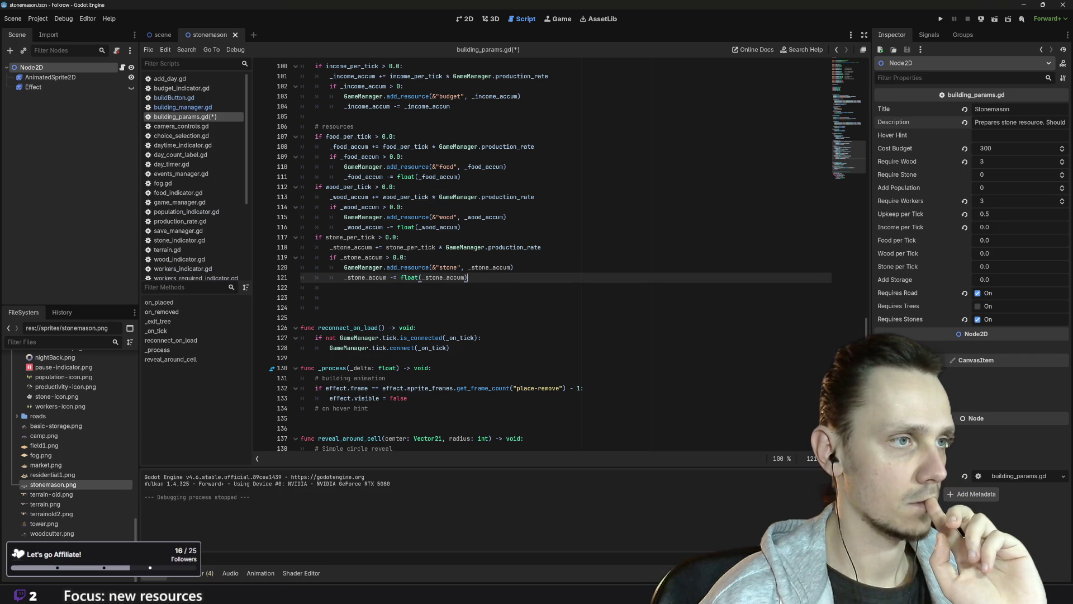
scroll(559, 254, down, 3)
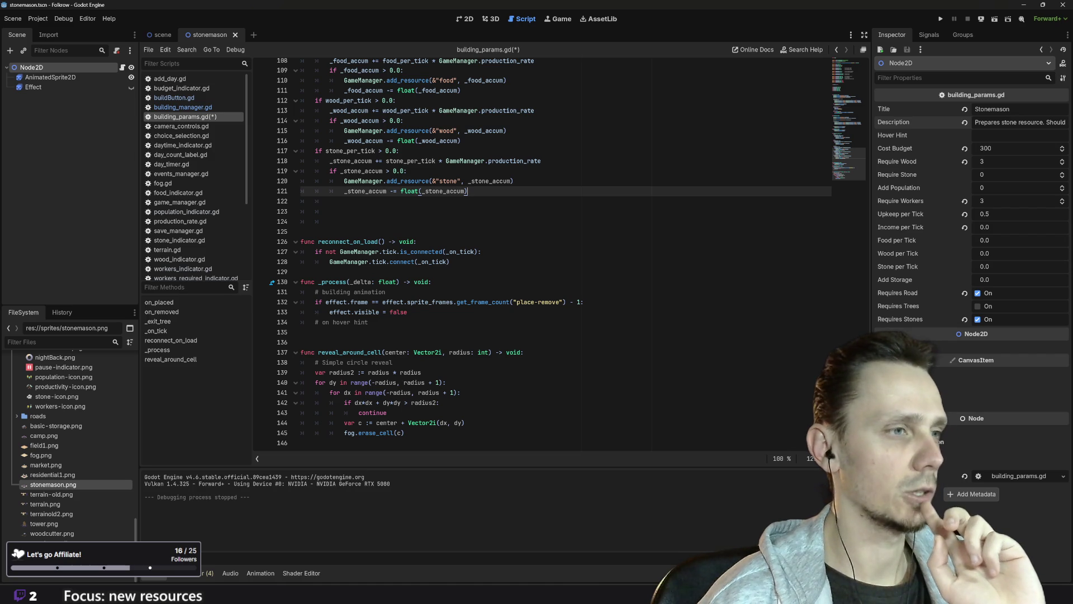
scroll(559, 252, up, 7)
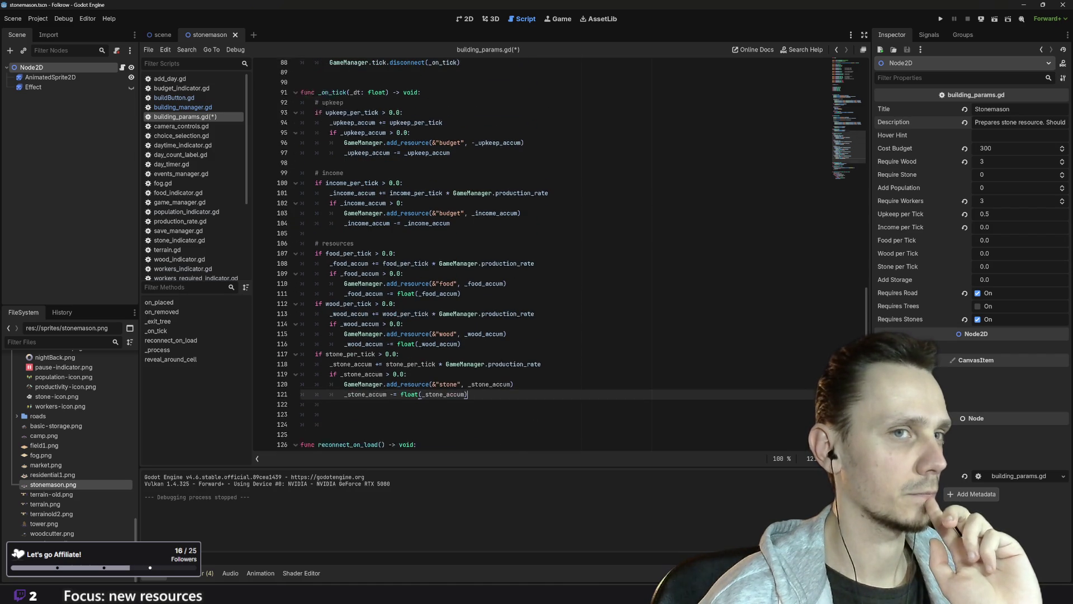
scroll(559, 254, down, 7)
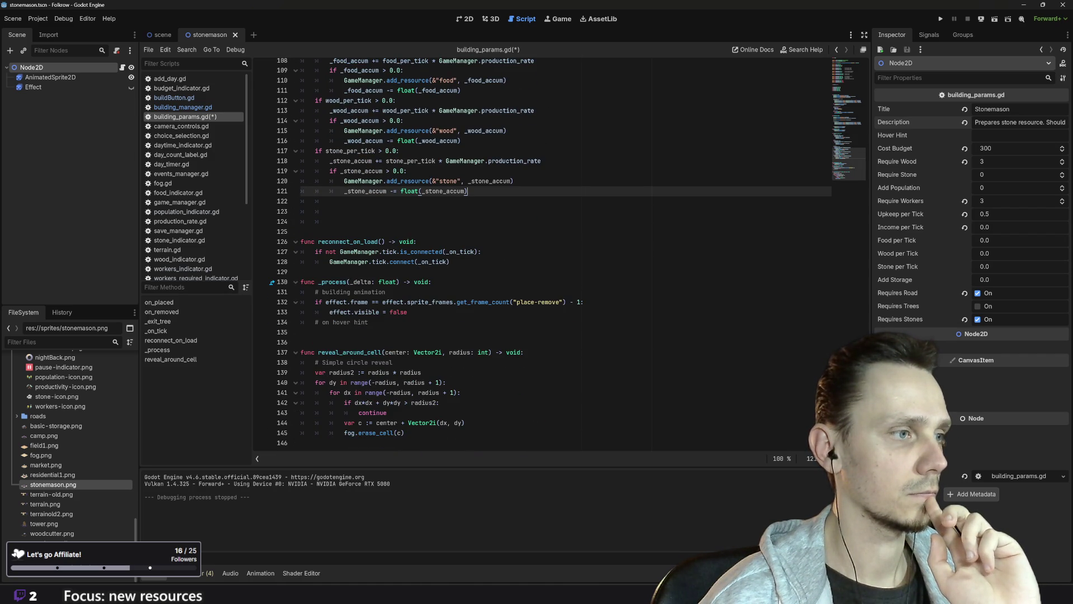
scroll(559, 251, up, 4)
scroll(559, 252, up, 4)
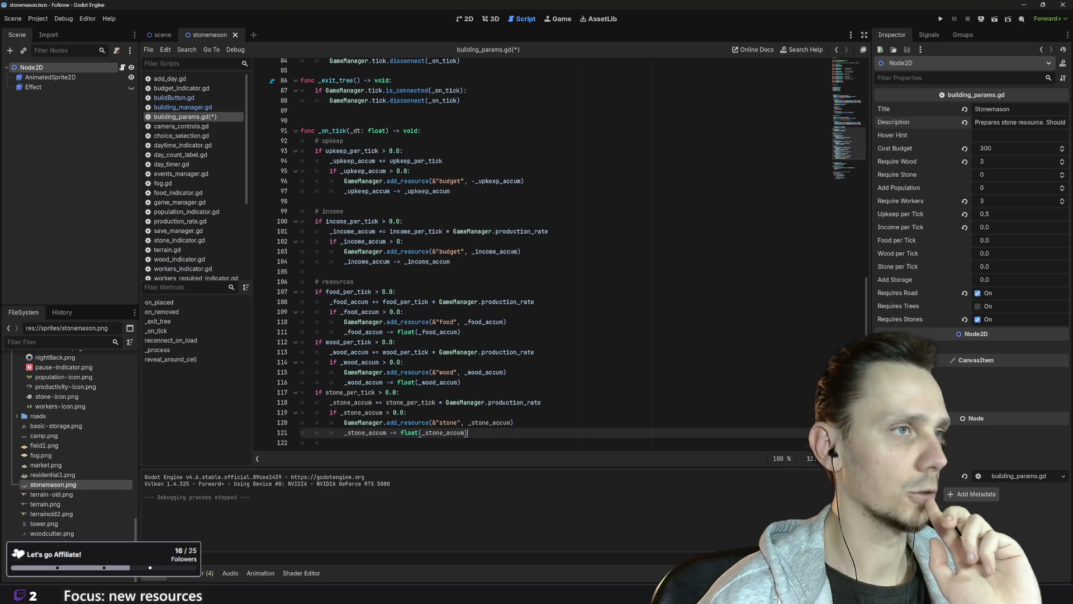
scroll(559, 252, up, 4)
scroll(559, 251, up, 5)
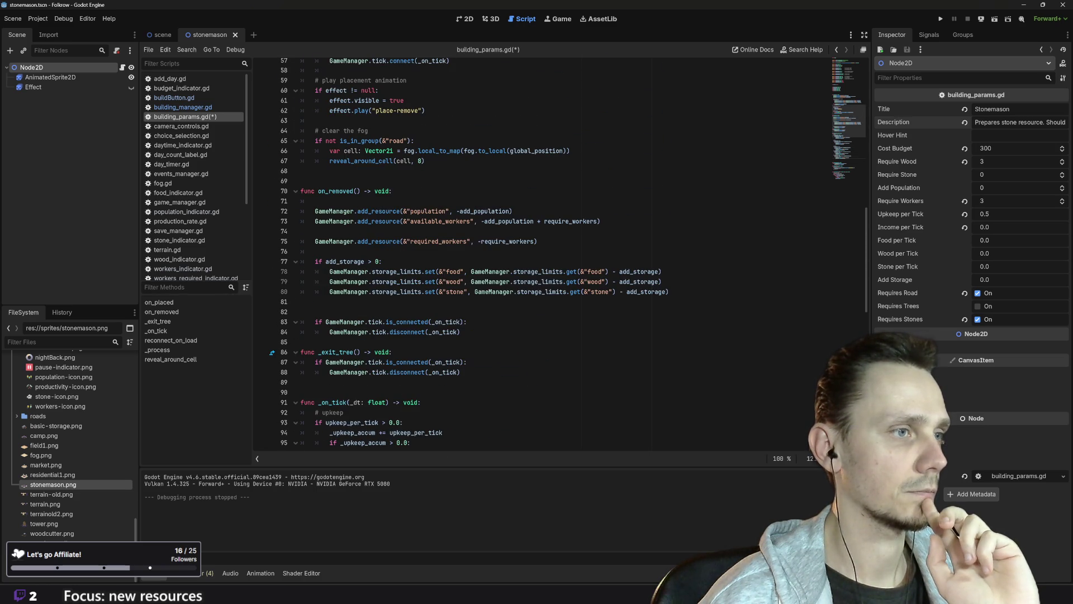
scroll(559, 252, up, 5)
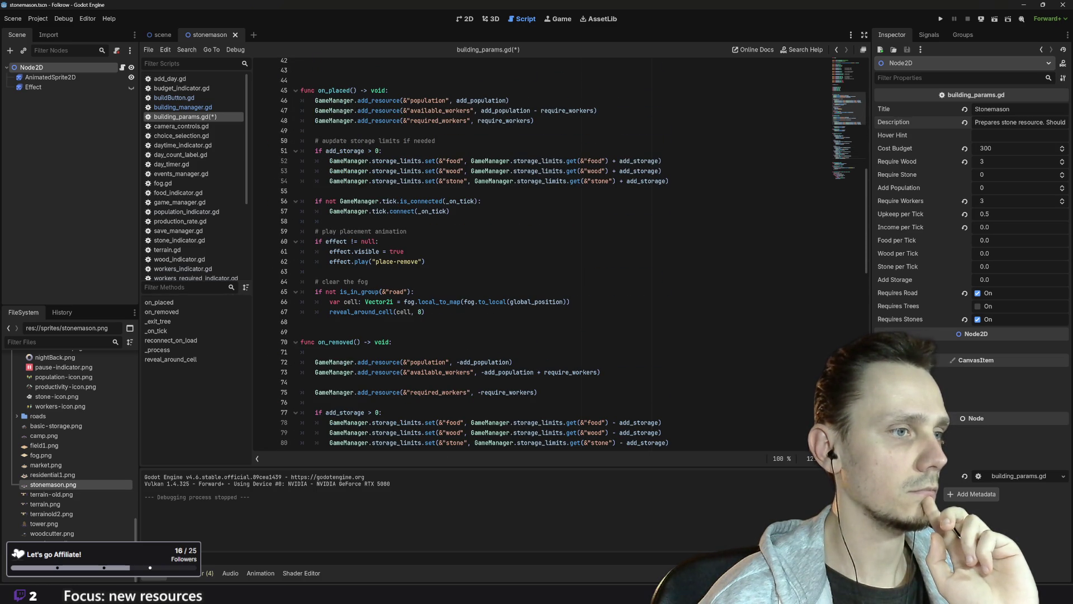
scroll(860, 160, down, 3)
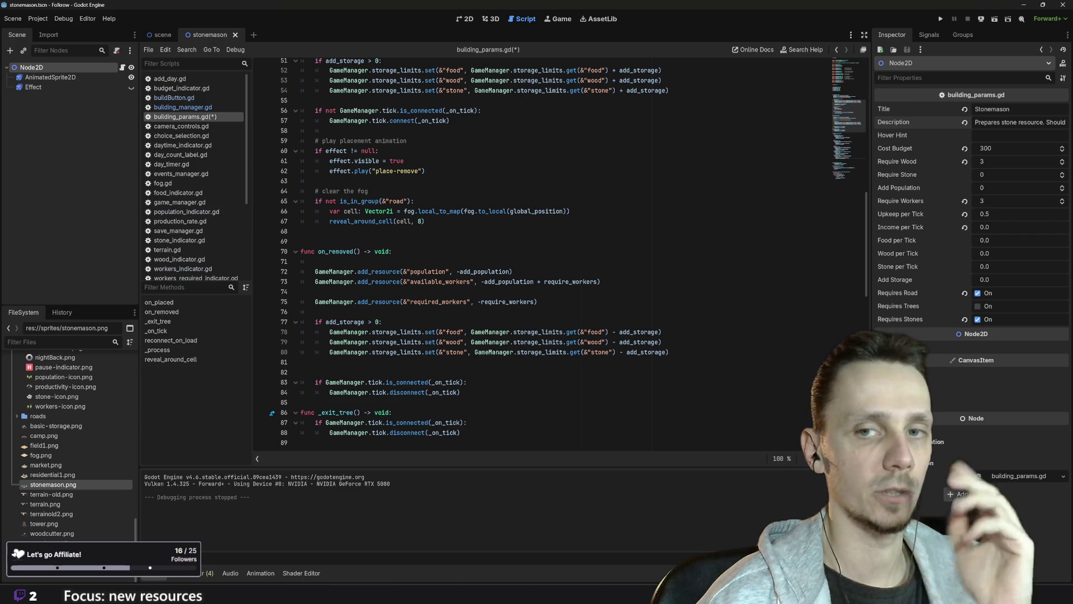
scroll(559, 251, up, 6)
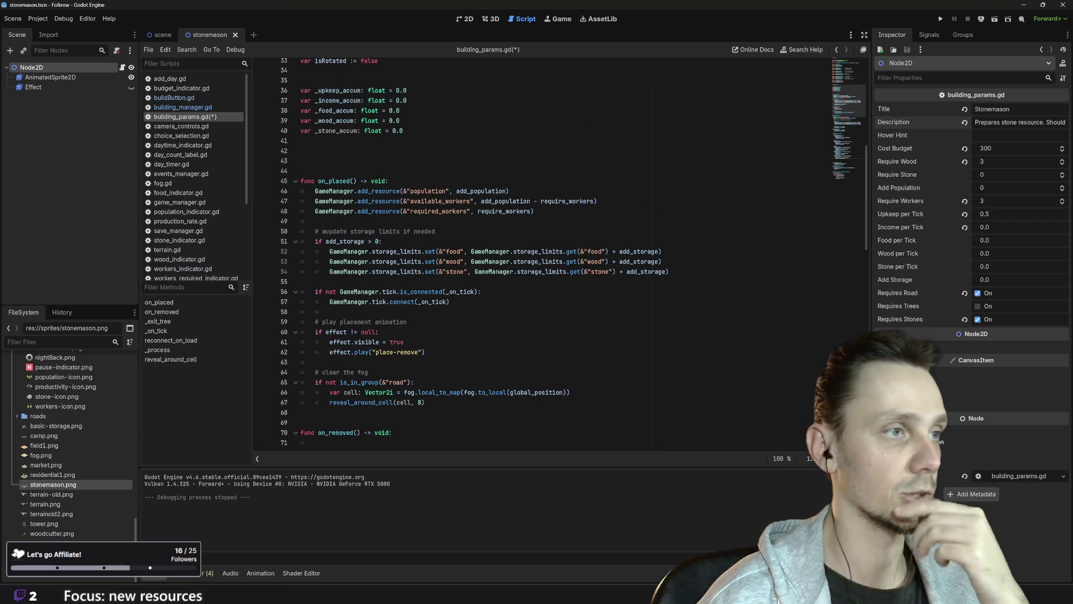
scroll(559, 251, up, 10)
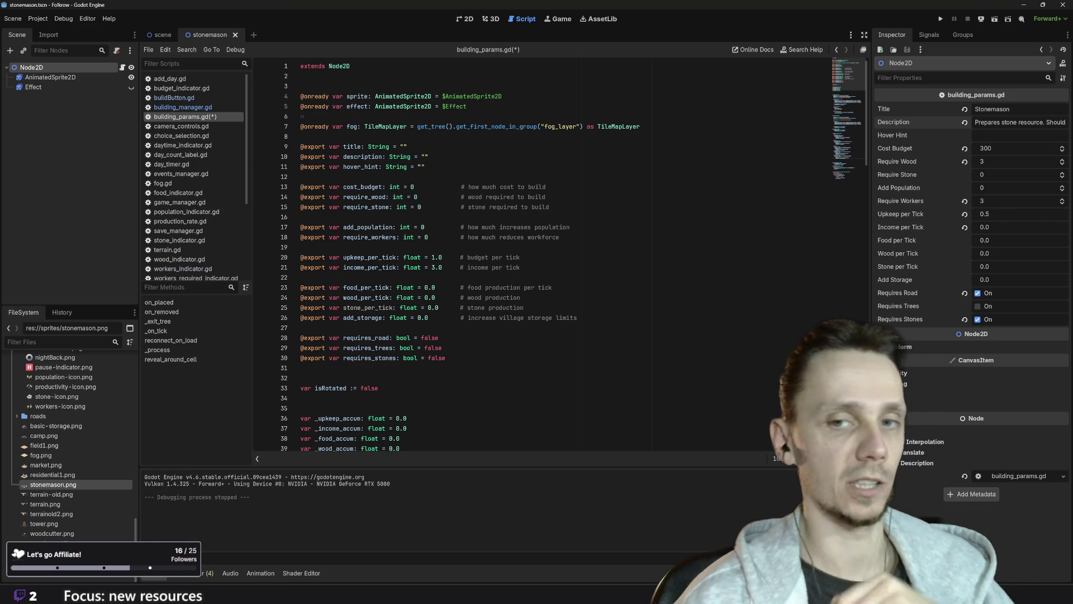
key(ctrl+s)
- Launch the game, glance at the rock icon in Piskel, then return to the running game
click(941, 19)
key(alt+Tab)
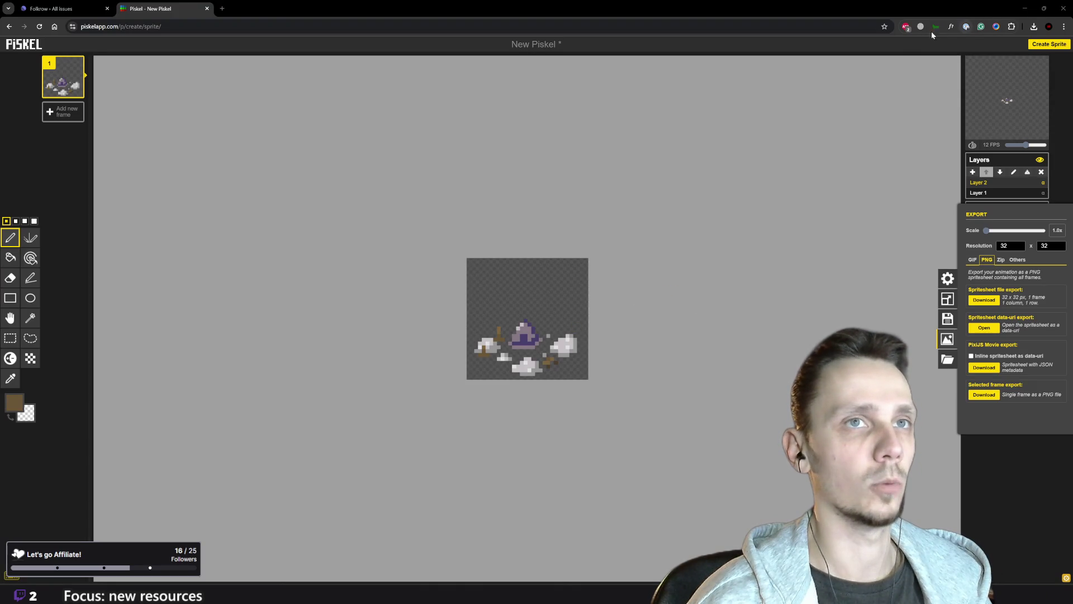
mouse_move(661, 598)
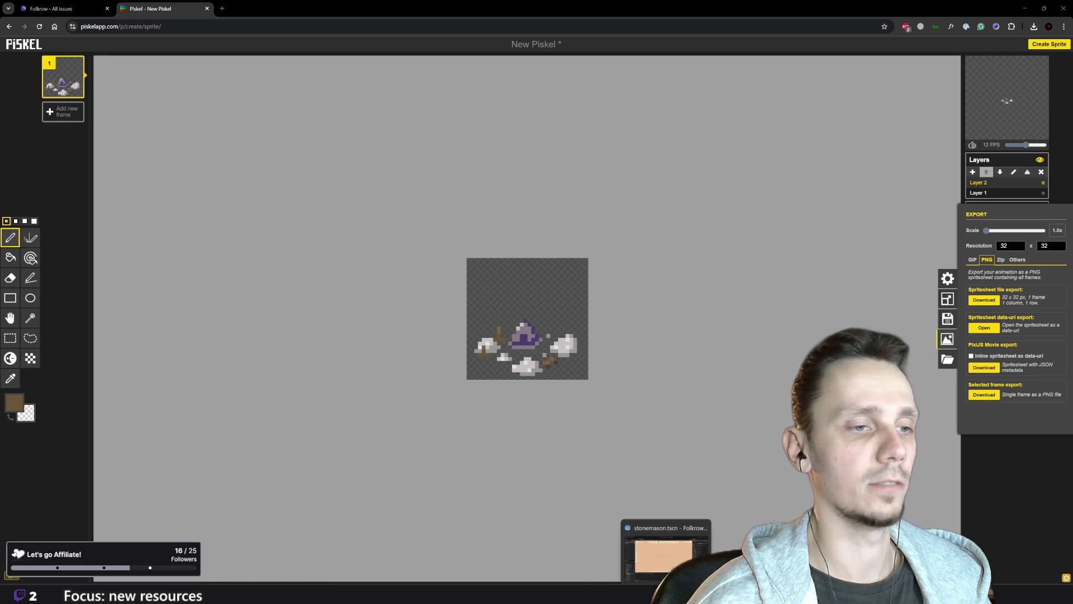
click(661, 557)
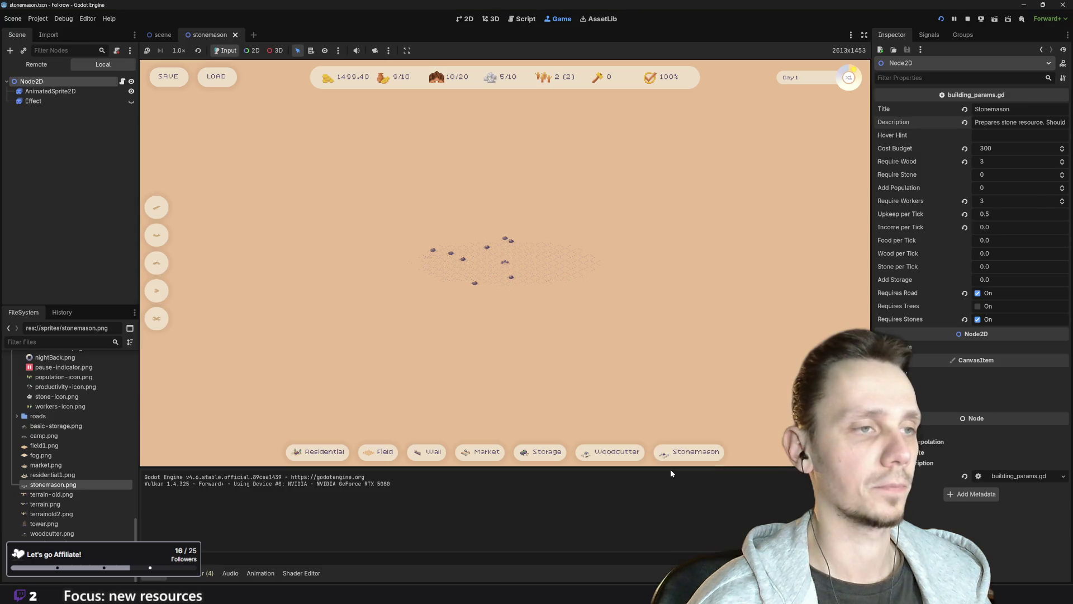
- Stop the game and open scenes/buildings/woodcutter.tscn from the FileSystem panel
click(968, 19)
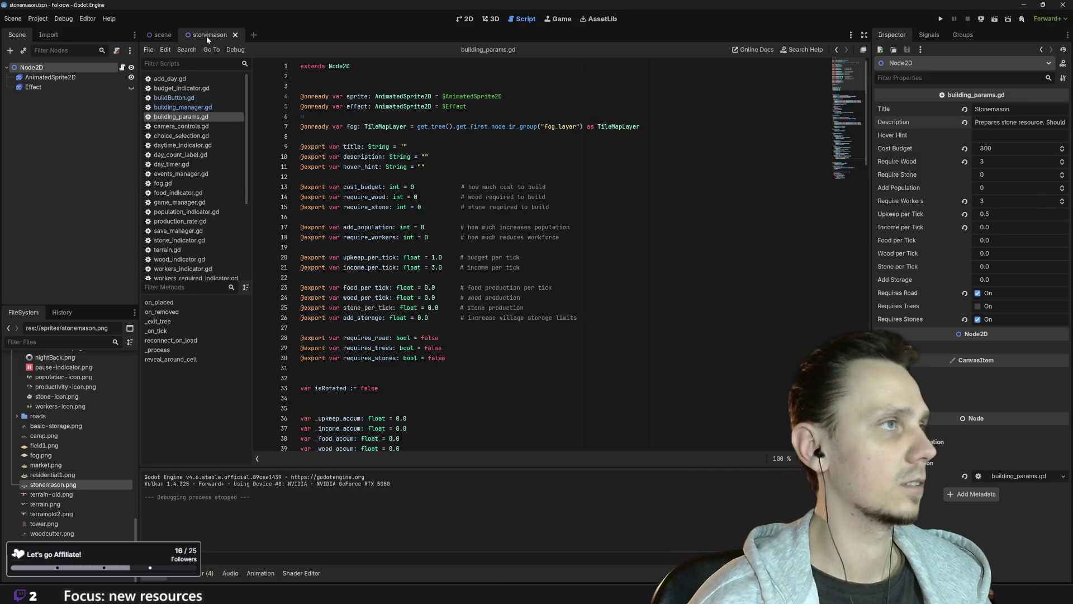
click(81, 76)
click(68, 66)
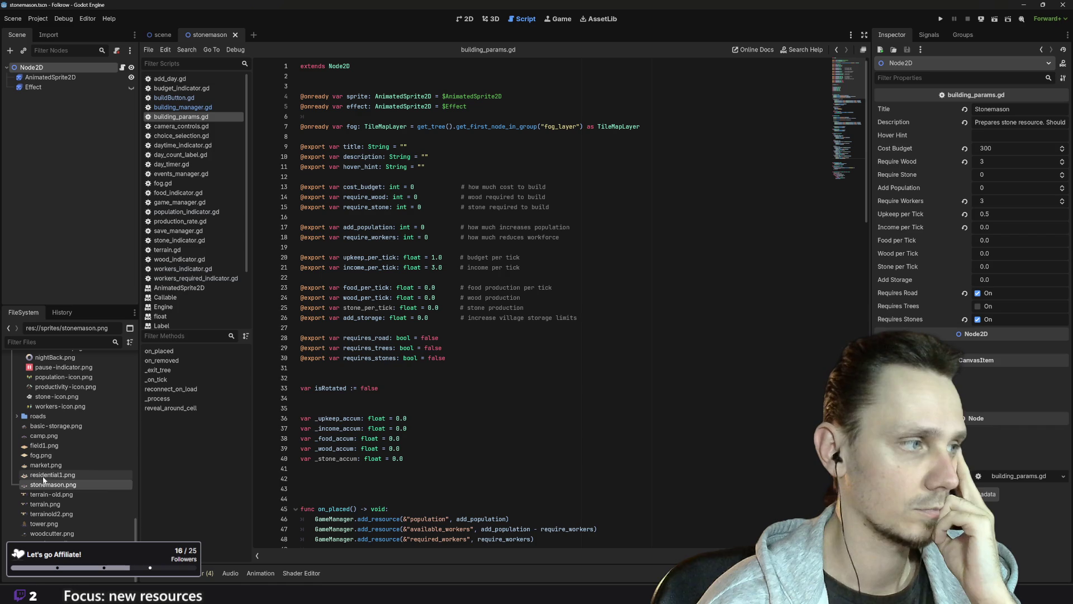
mouse_move(48, 479)
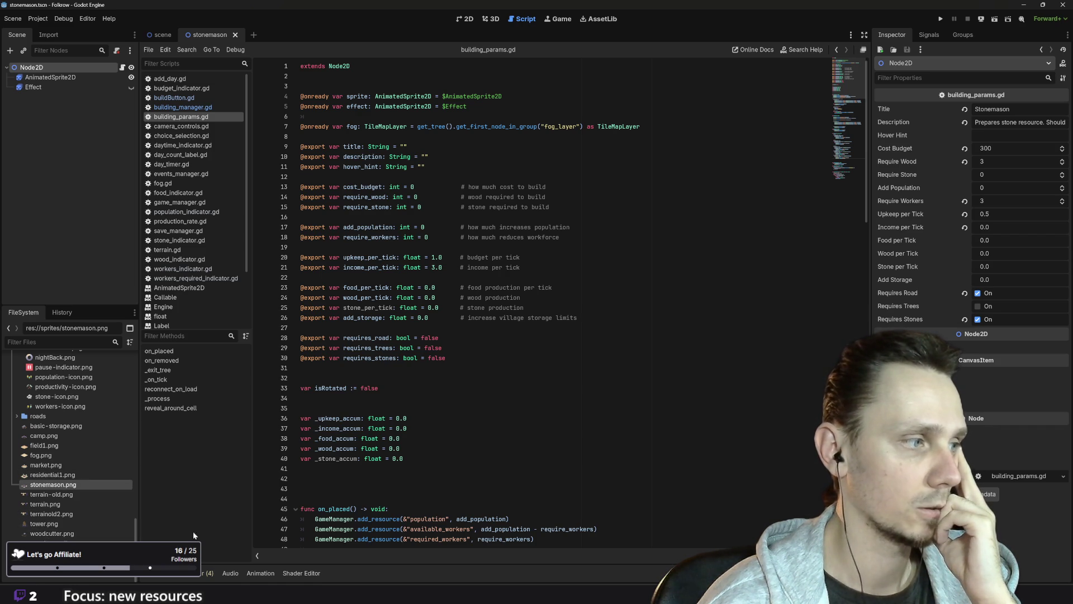
scroll(59, 514, up, 10)
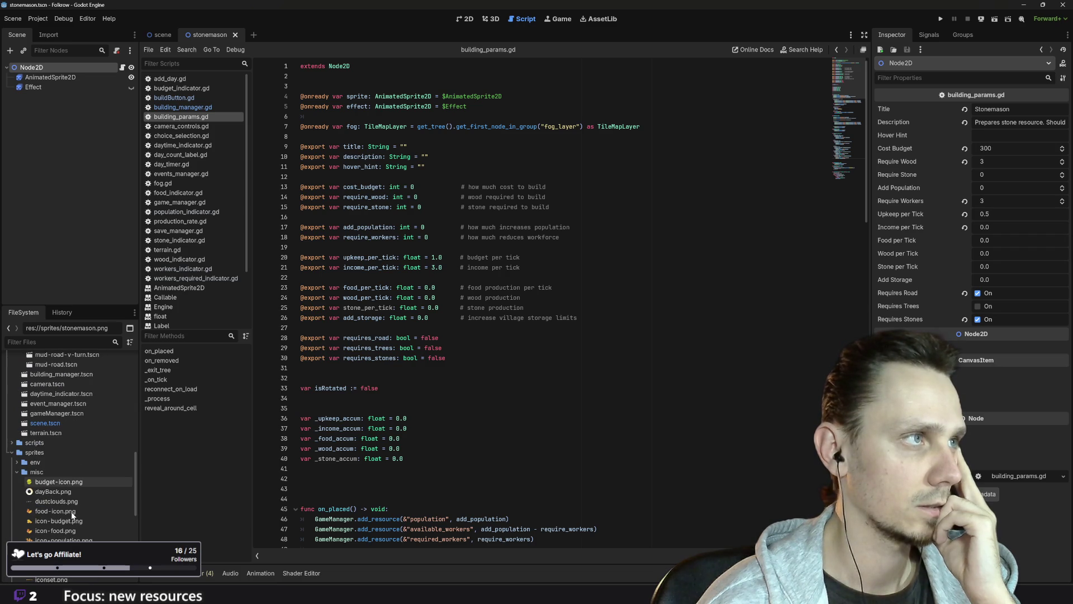
scroll(75, 529, up, 6)
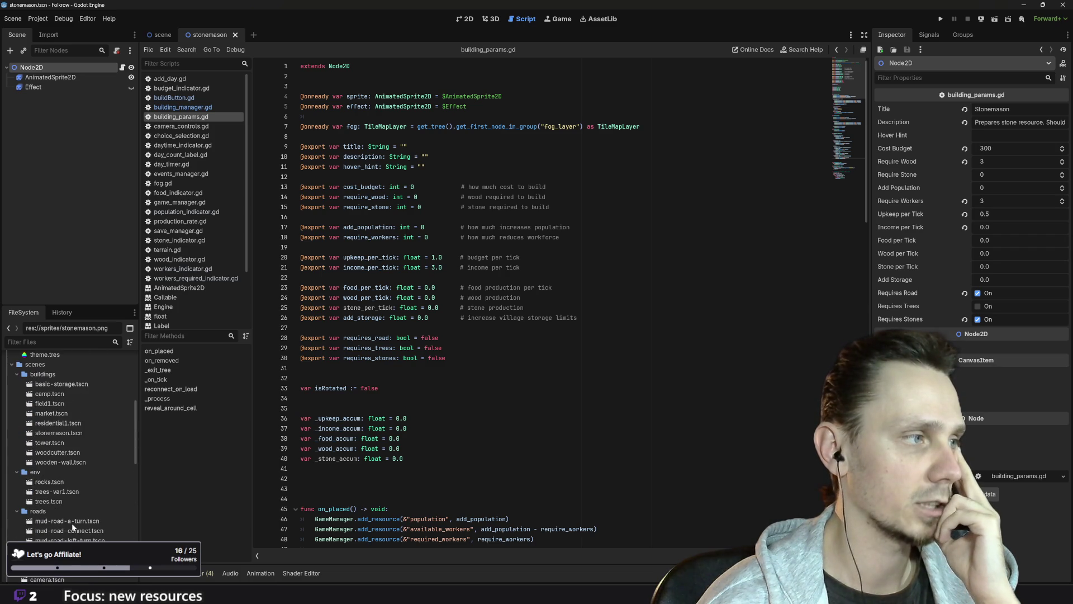
double_click(56, 453)
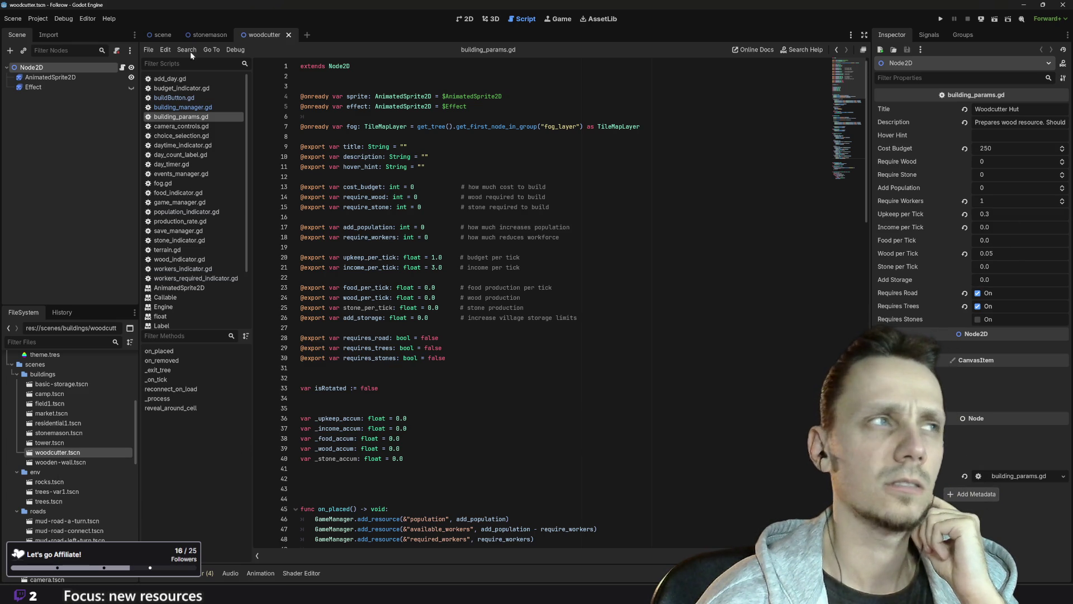
- In the stonemason scene, enter 0.05 as Stone per Tick in the Inspector
mouse_move(191, 43)
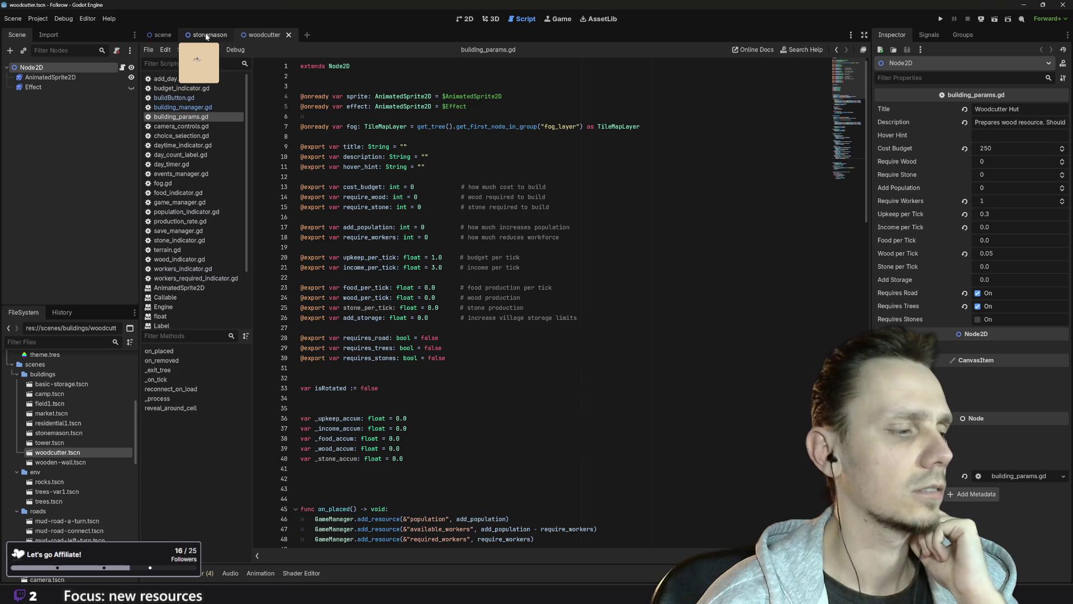
click(206, 37)
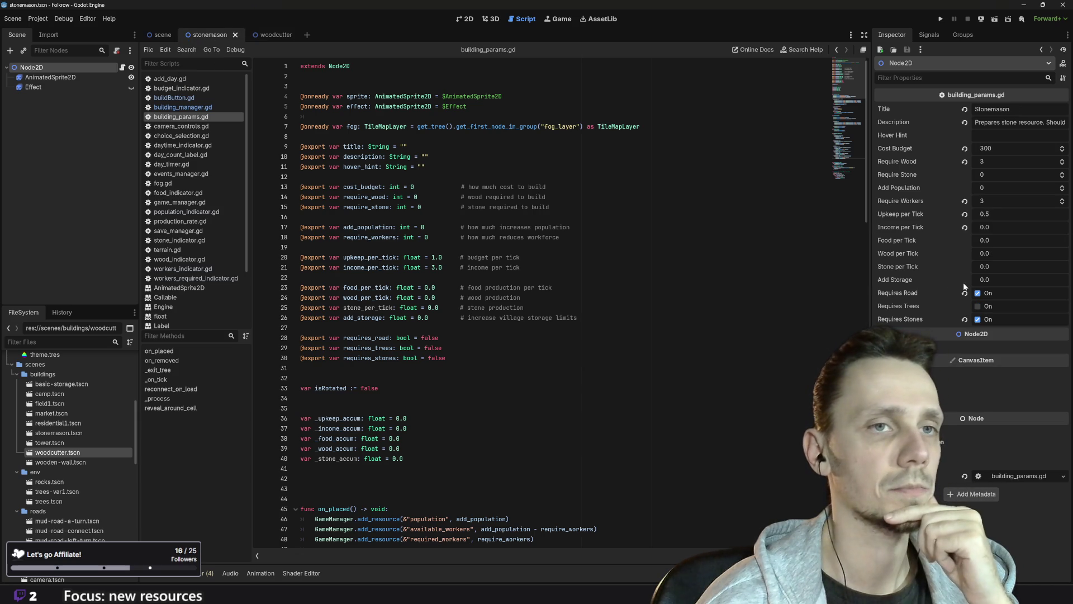
click(976, 268)
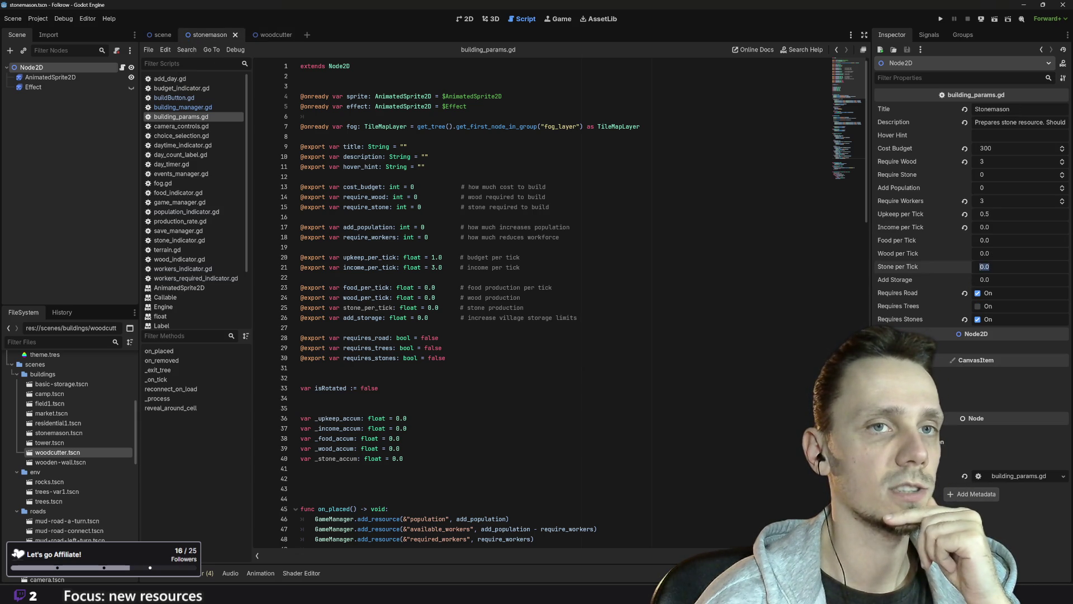
text(0.05)
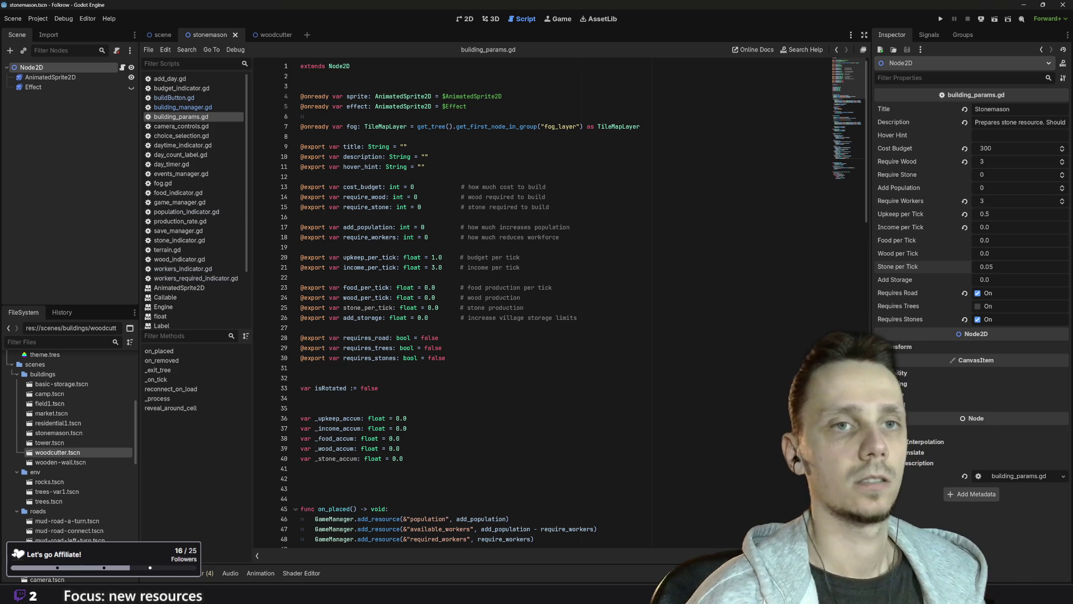
- Test-run the game with a mud road, a Residential house and a Stonemason by the rocks, then stop
click(942, 19)
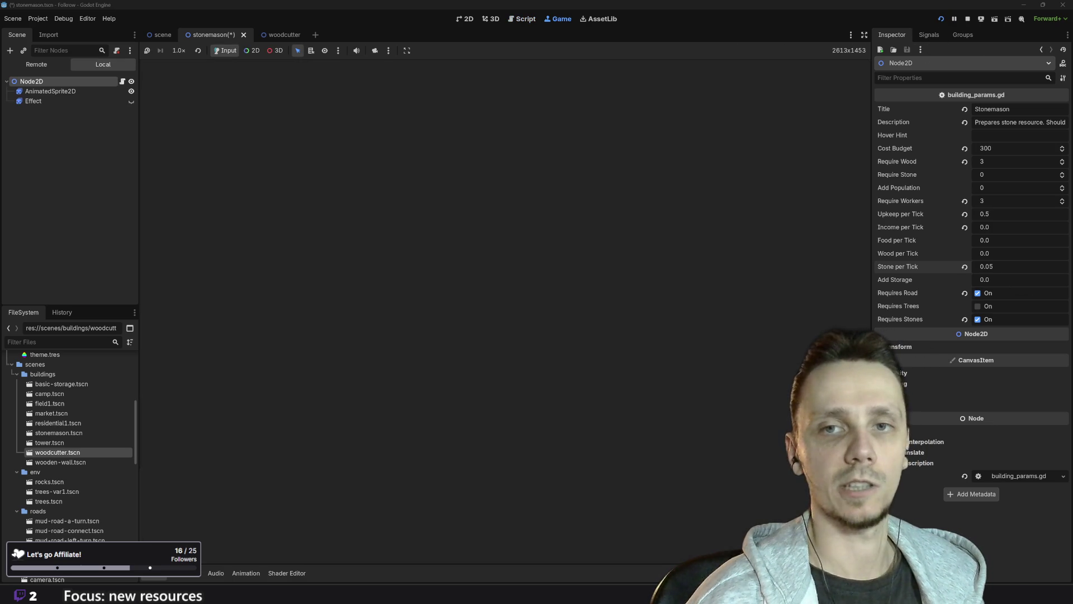
scroll(474, 298, up, 5)
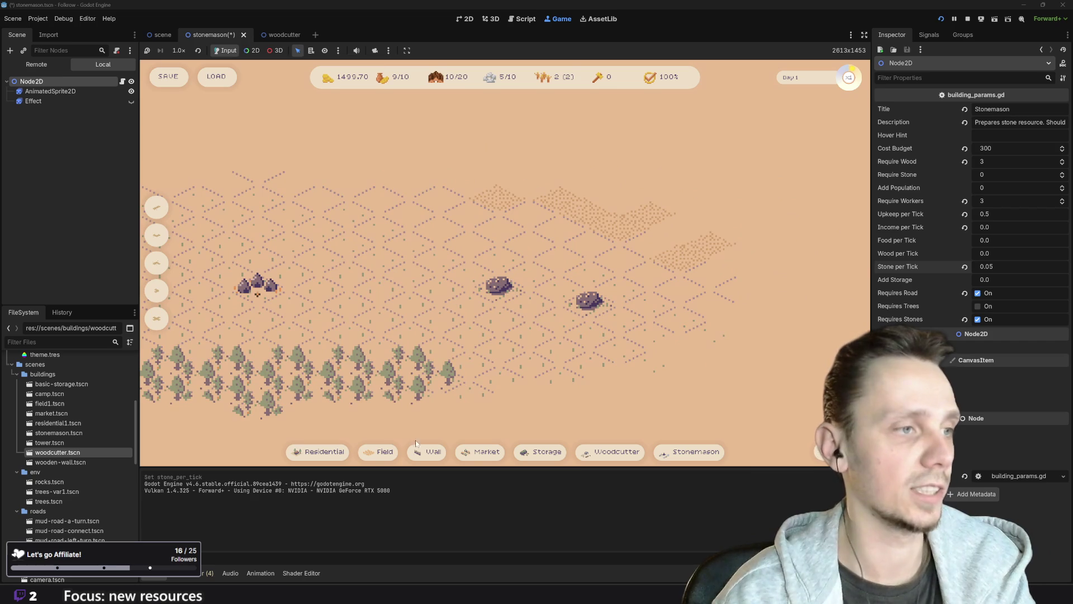
click(162, 211)
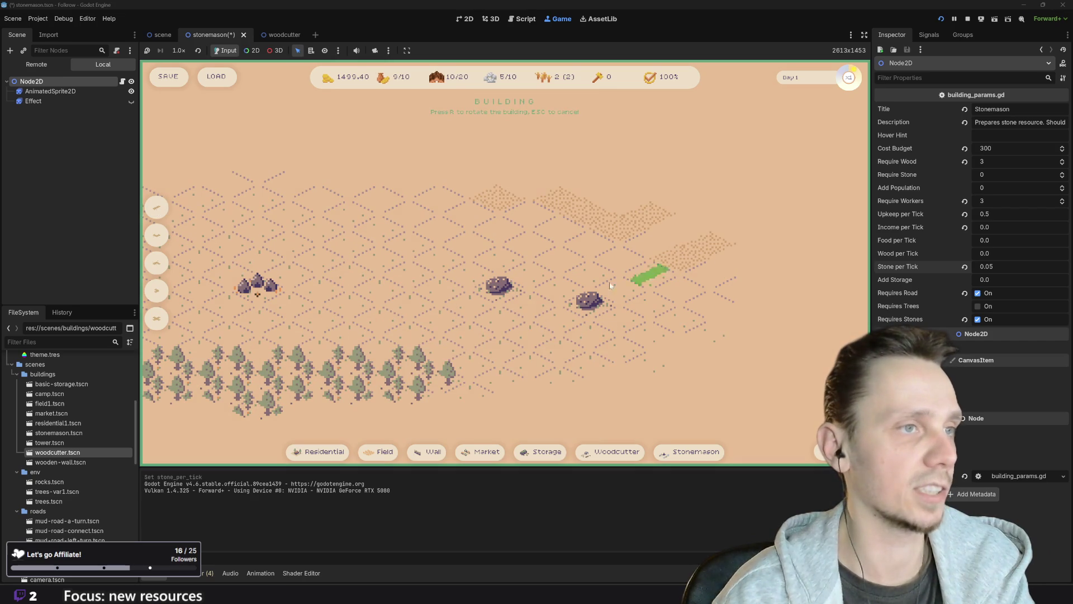
click(448, 316)
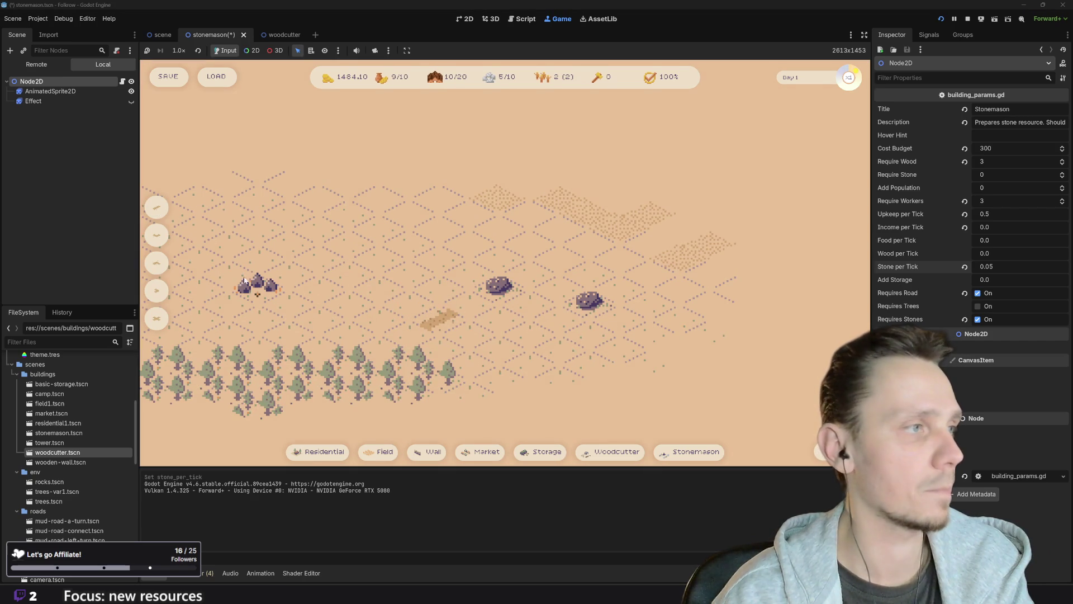
click(364, 455)
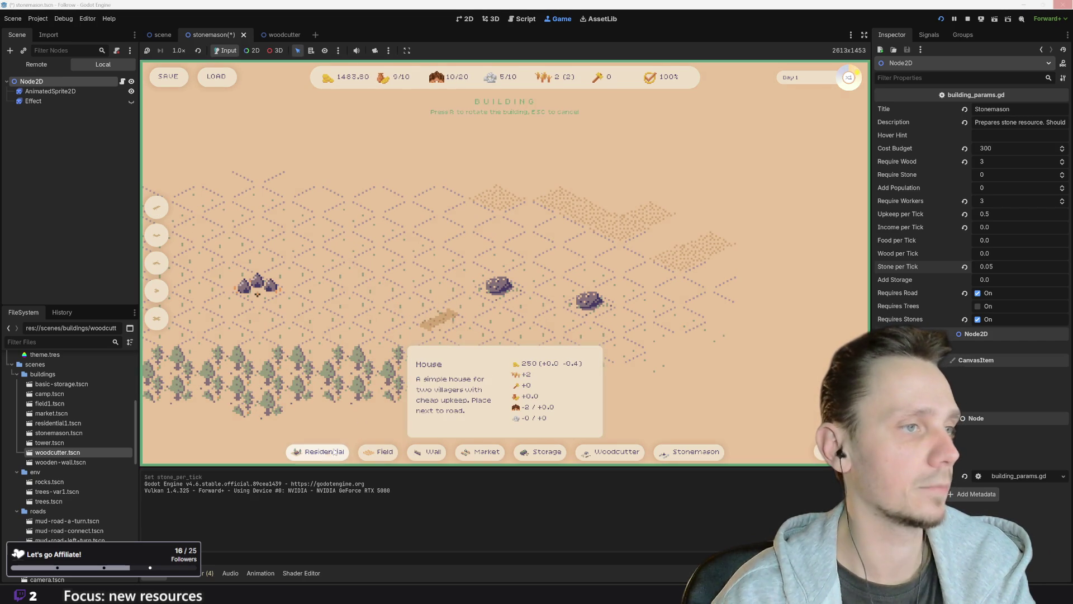
click(408, 336)
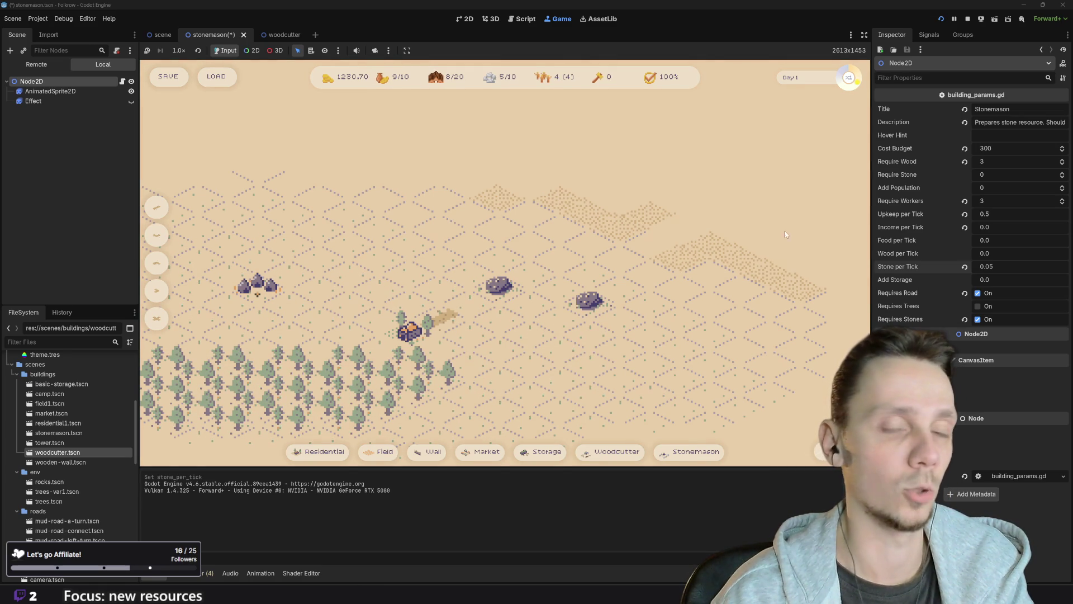
mouse_move(709, 459)
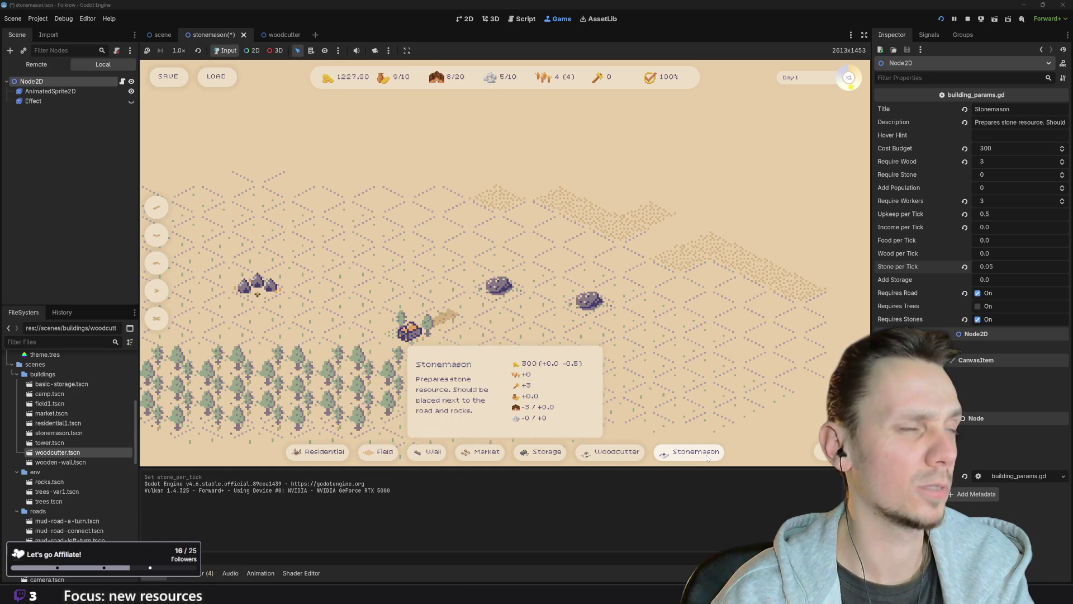
click(696, 452)
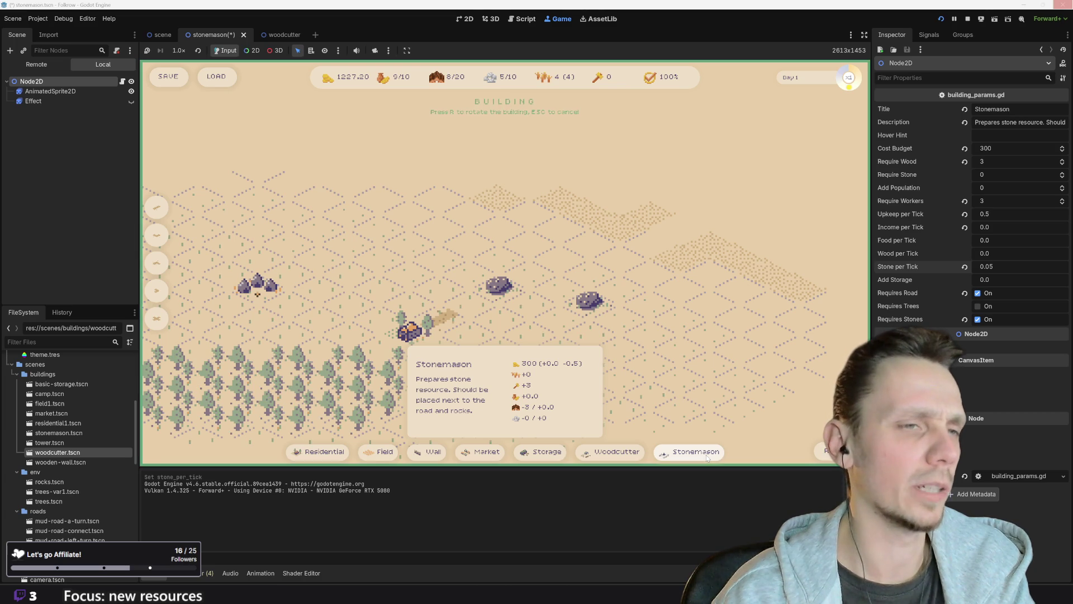
click(477, 313)
scroll(476, 313, down, 2)
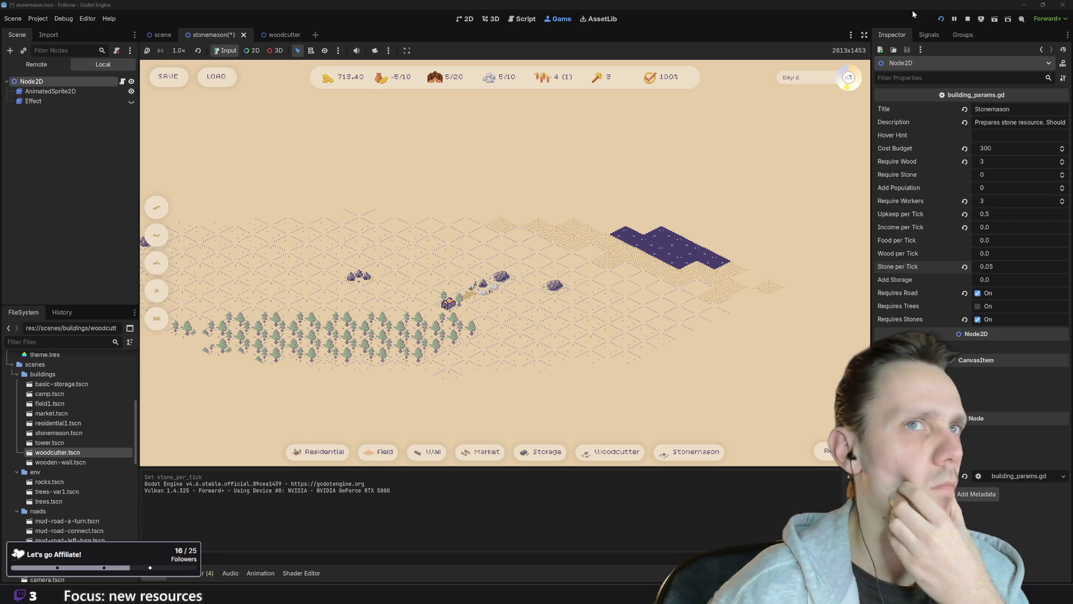
click(969, 19)
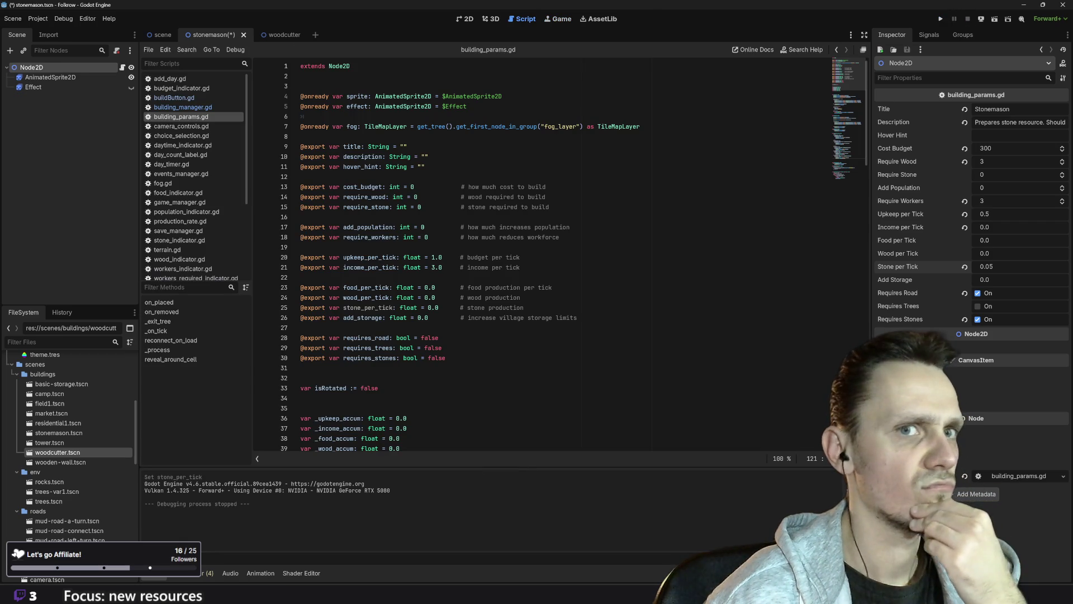
- Save the stonemason scene, then test-run with a road, a building and a stonemason, and stop
key(ctrl+s)
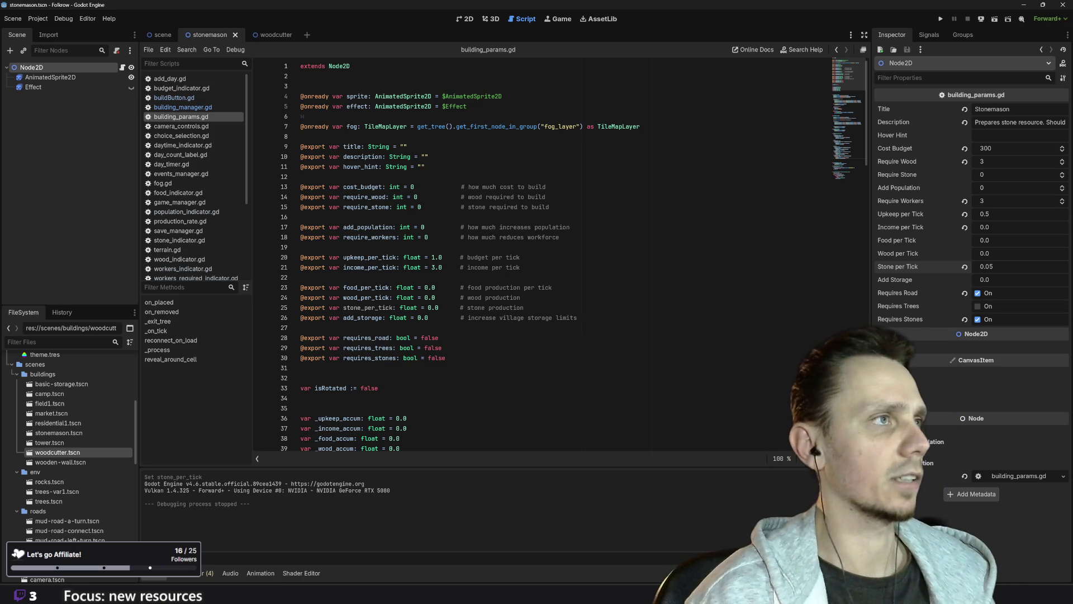
click(941, 19)
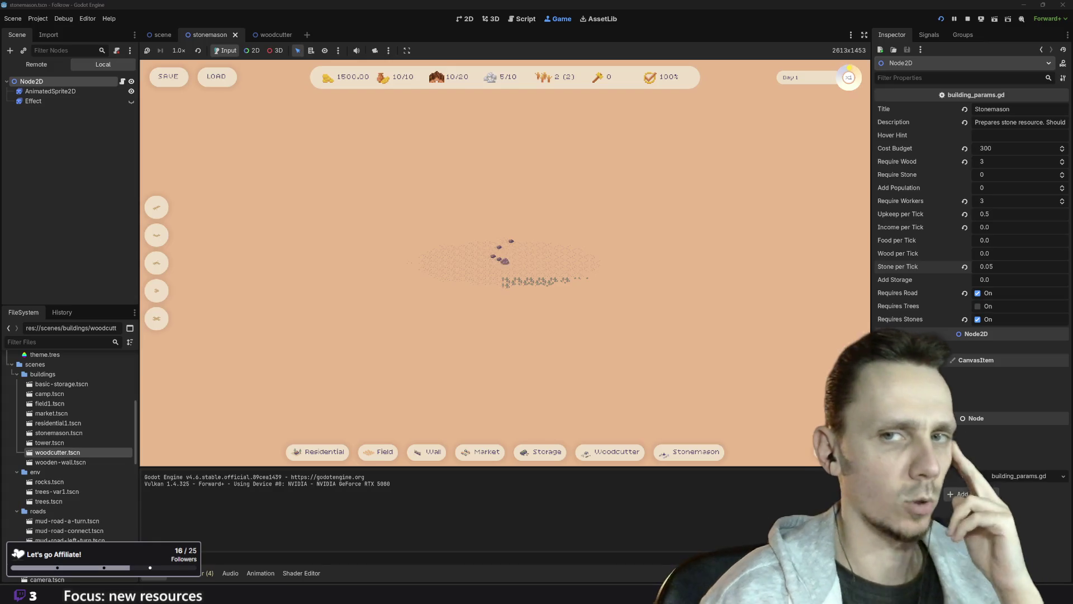
scroll(501, 237, up, 5)
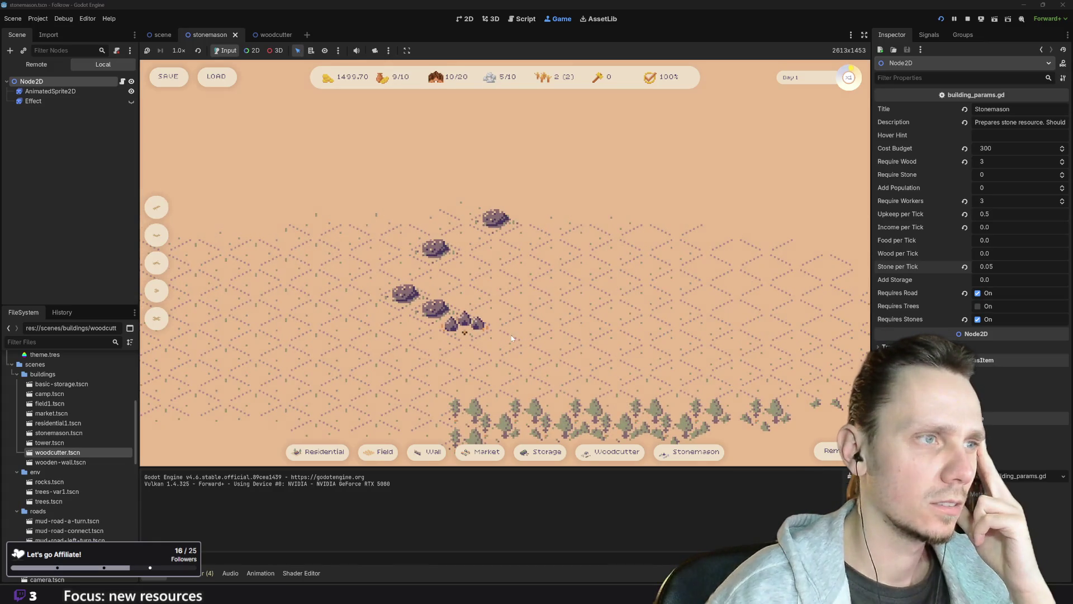
click(384, 452)
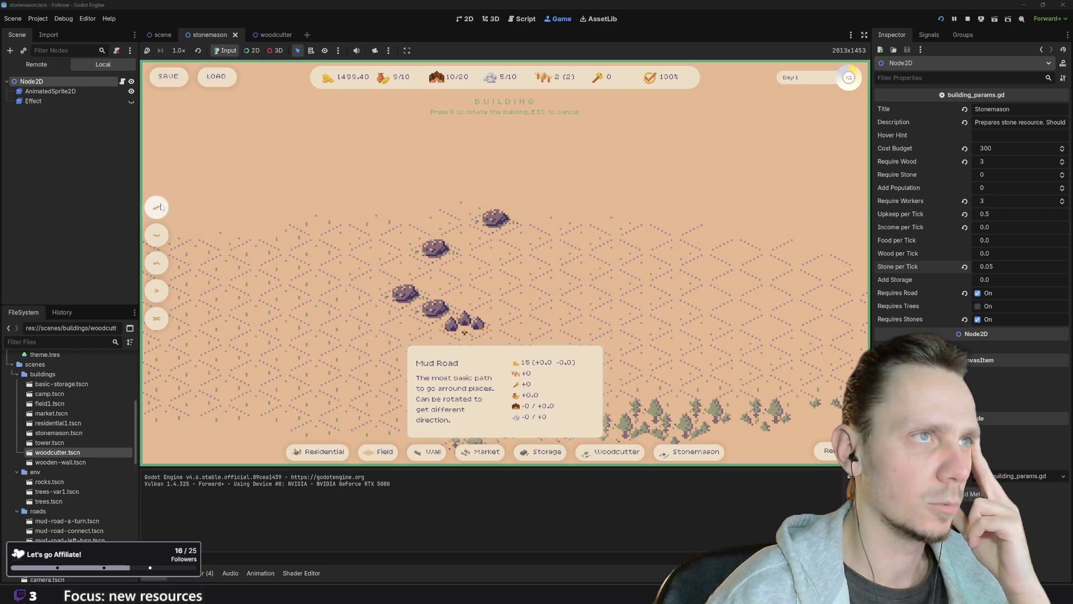
click(488, 281)
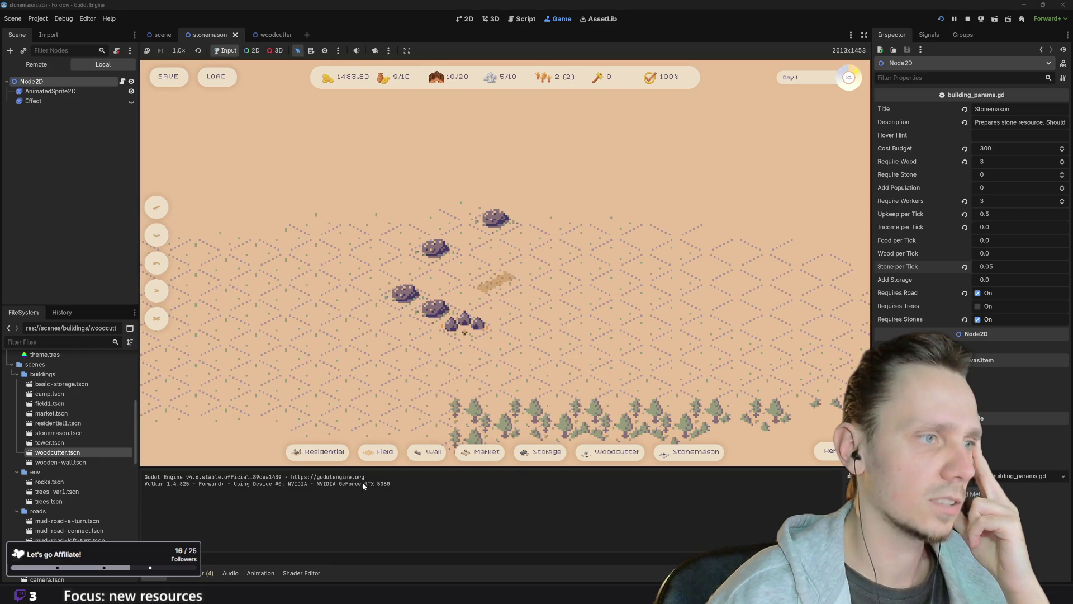
click(690, 452)
click(528, 295)
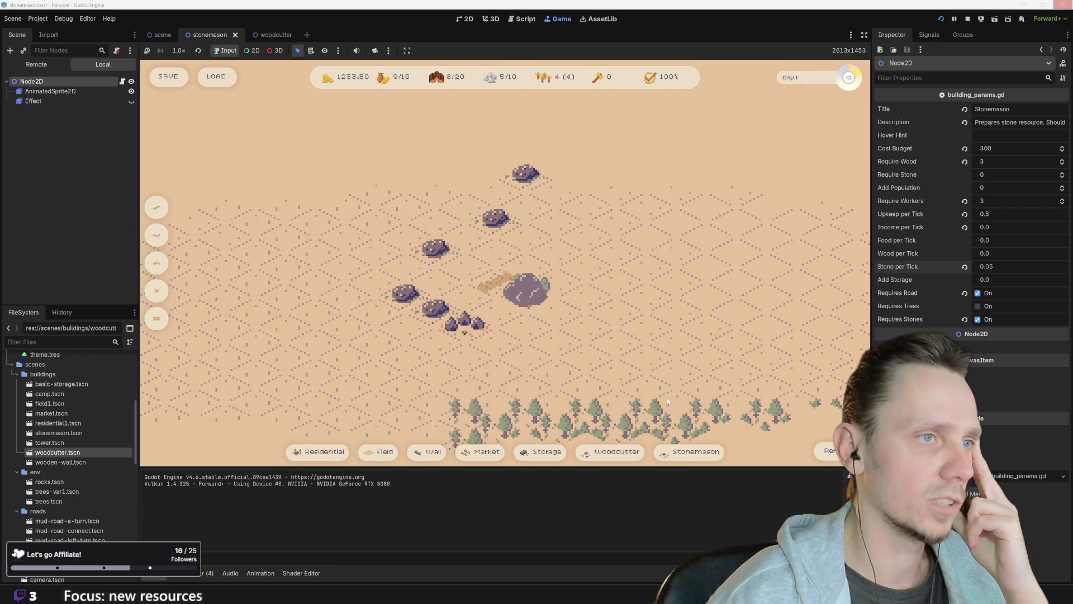
click(681, 453)
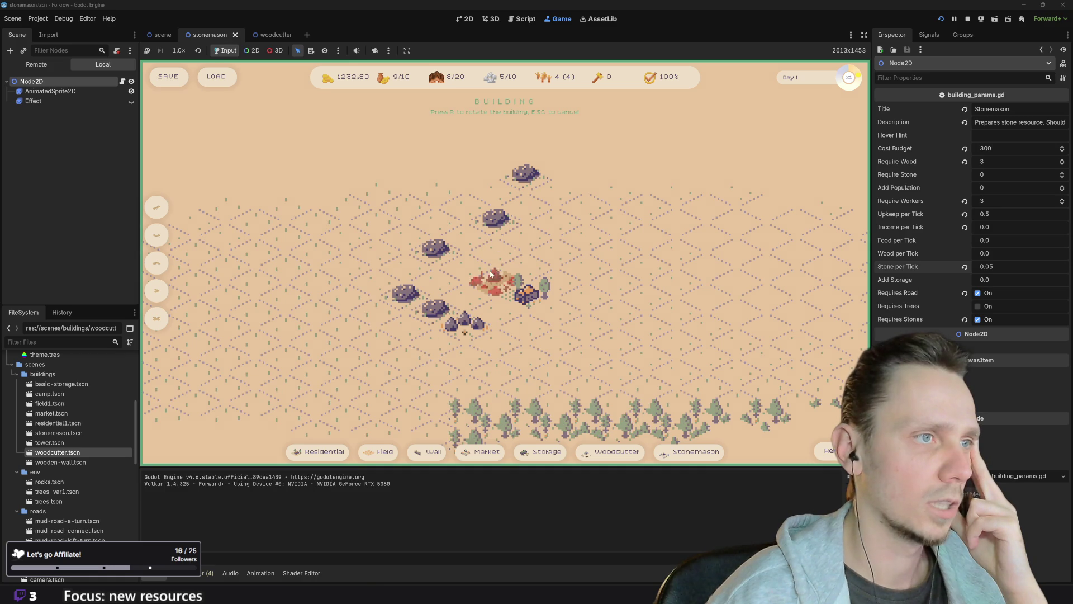
click(466, 264)
scroll(582, 309, down, 3)
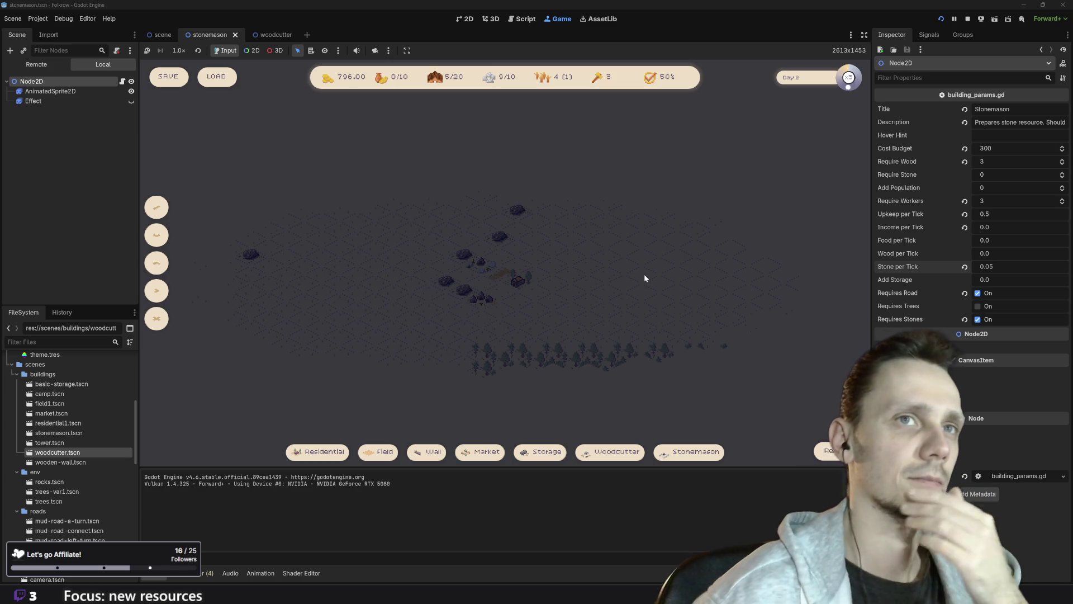
click(967, 20)
text(0.01)
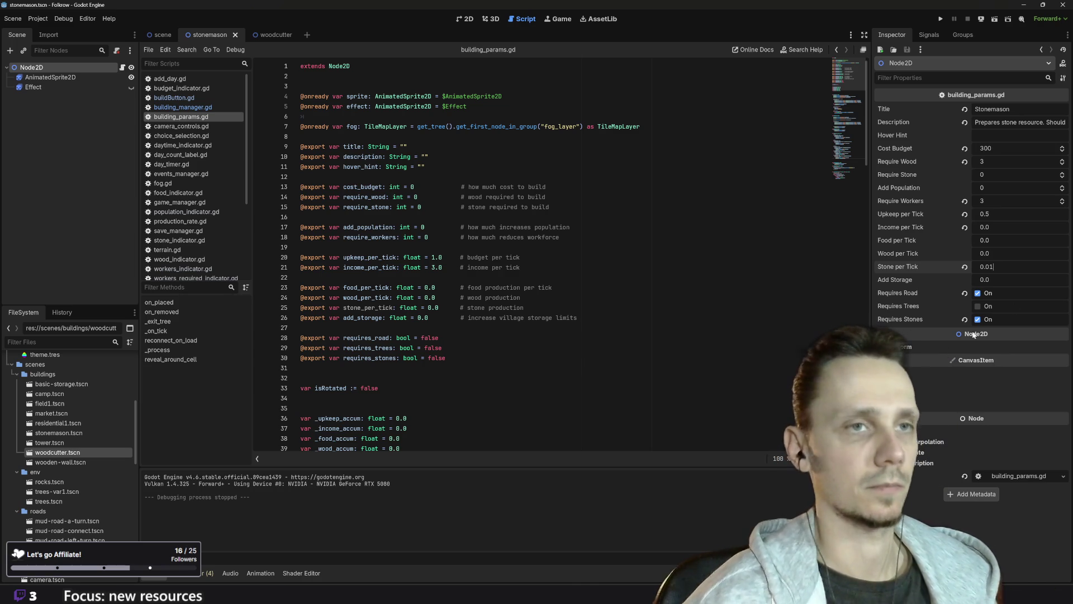
- Run the game at 0.01 stone per tick with a road, house and stonemason near the rocks, then stop
click(941, 20)
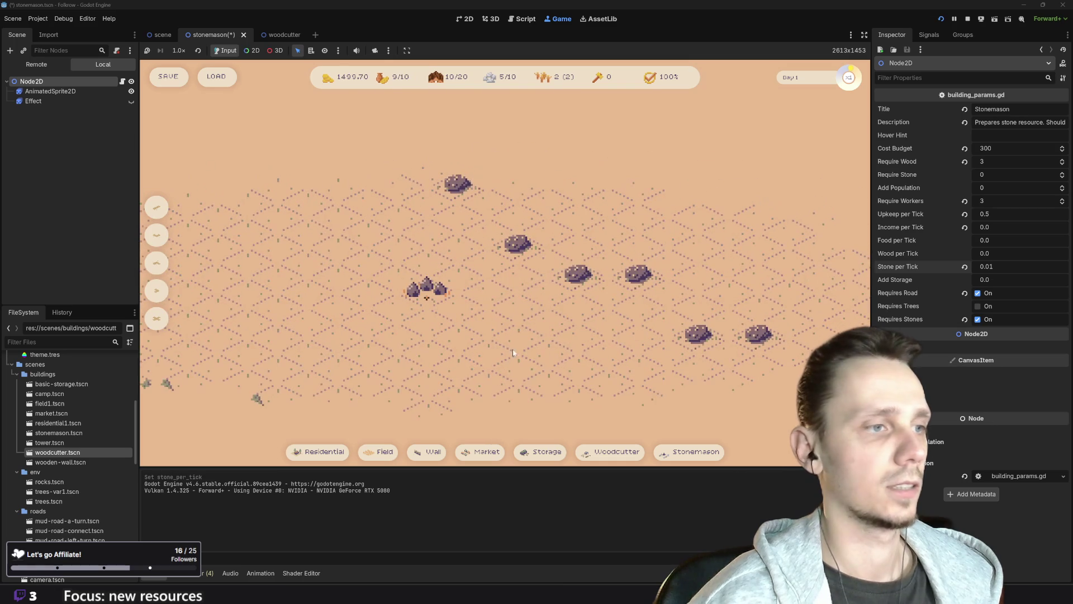
click(385, 451)
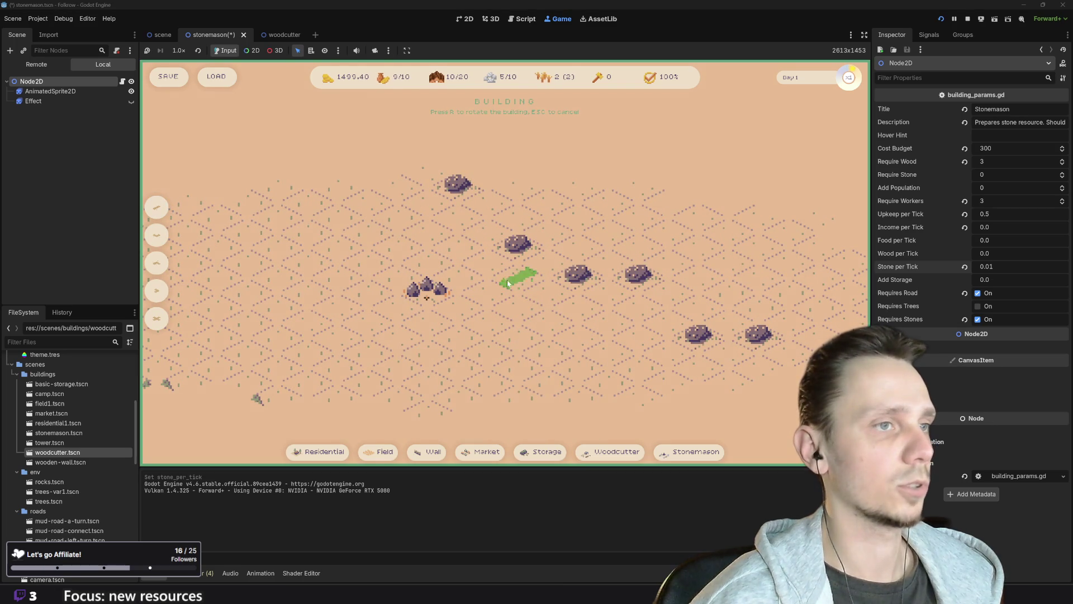
click(518, 305)
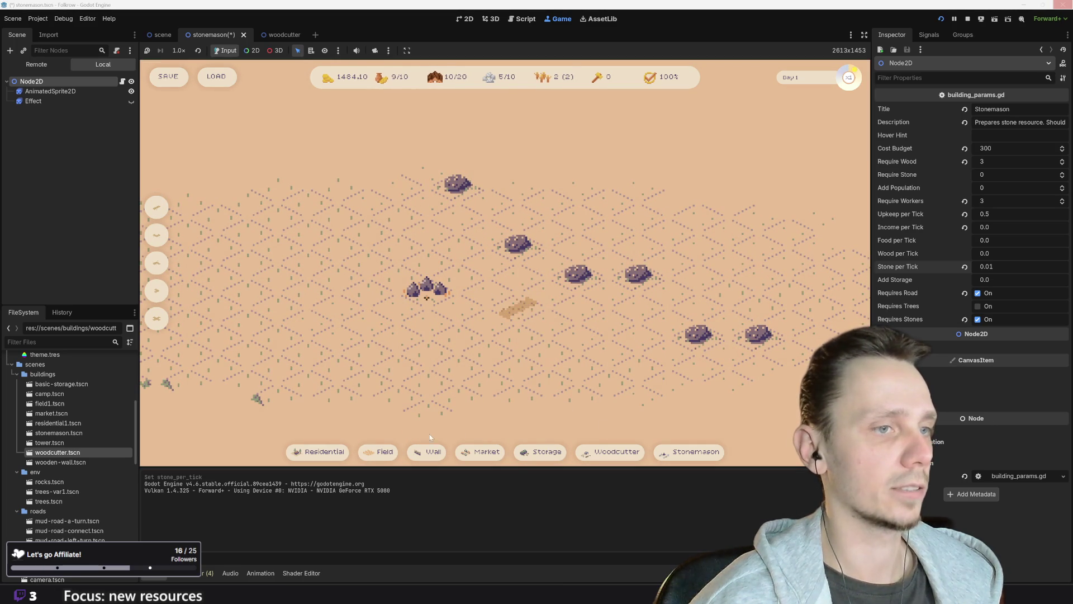
click(342, 452)
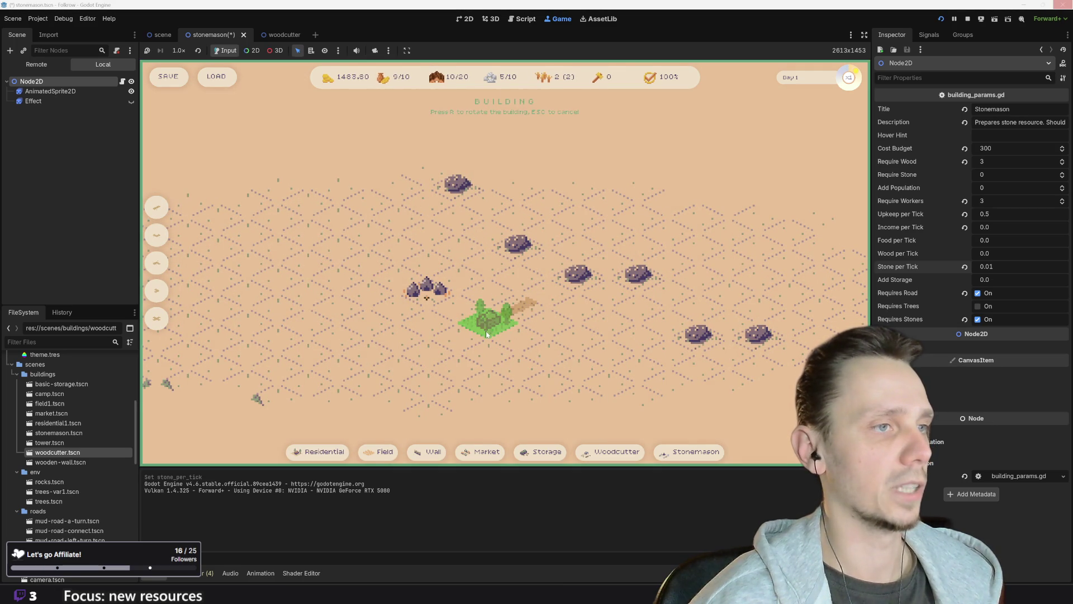
click(489, 316)
mouse_move(483, 456)
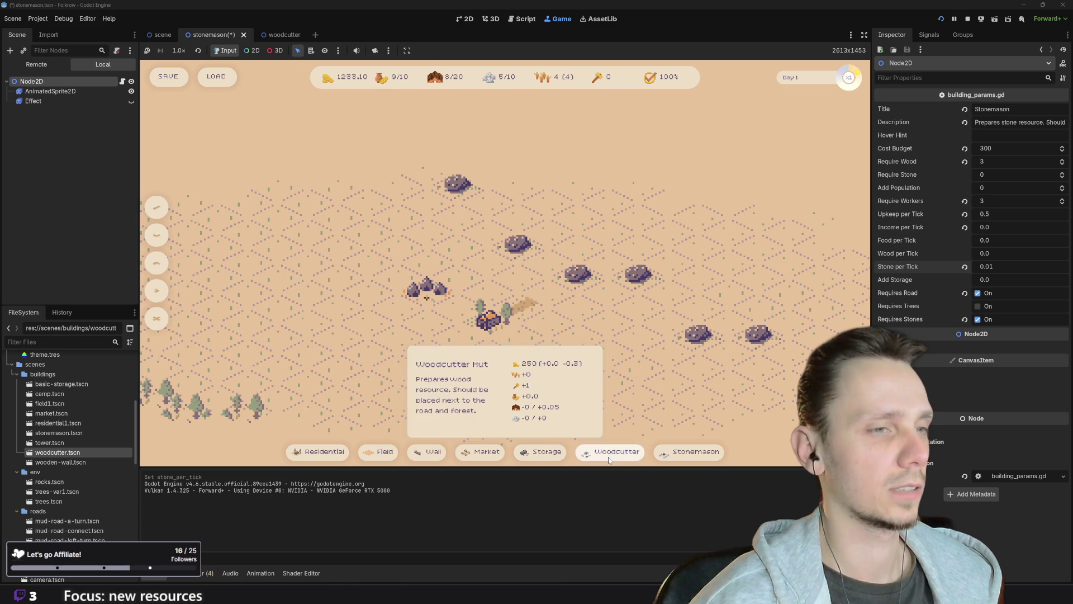
click(686, 453)
click(545, 294)
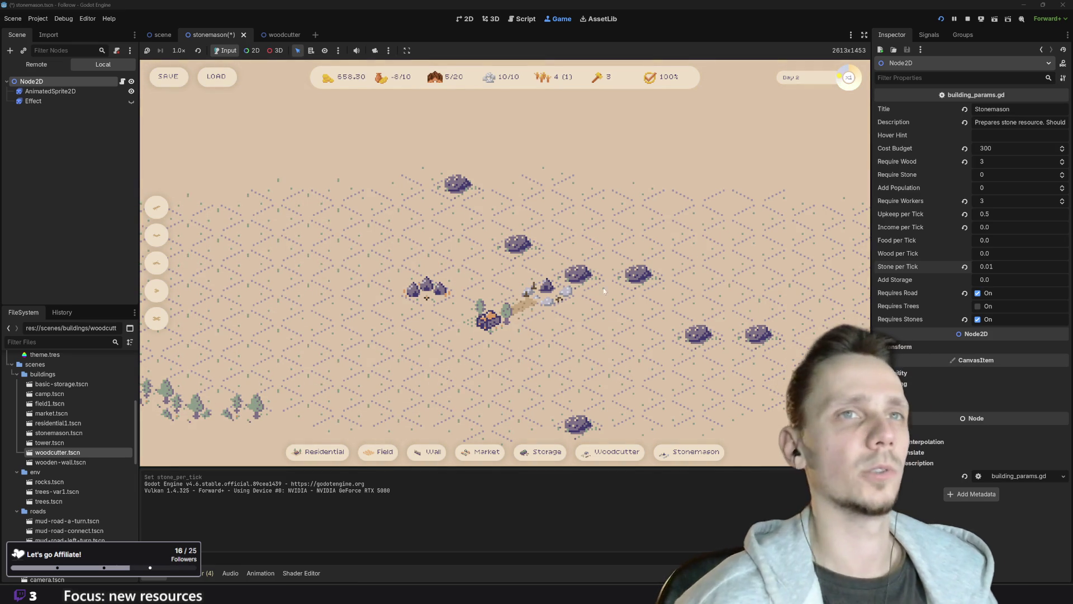
click(967, 19)
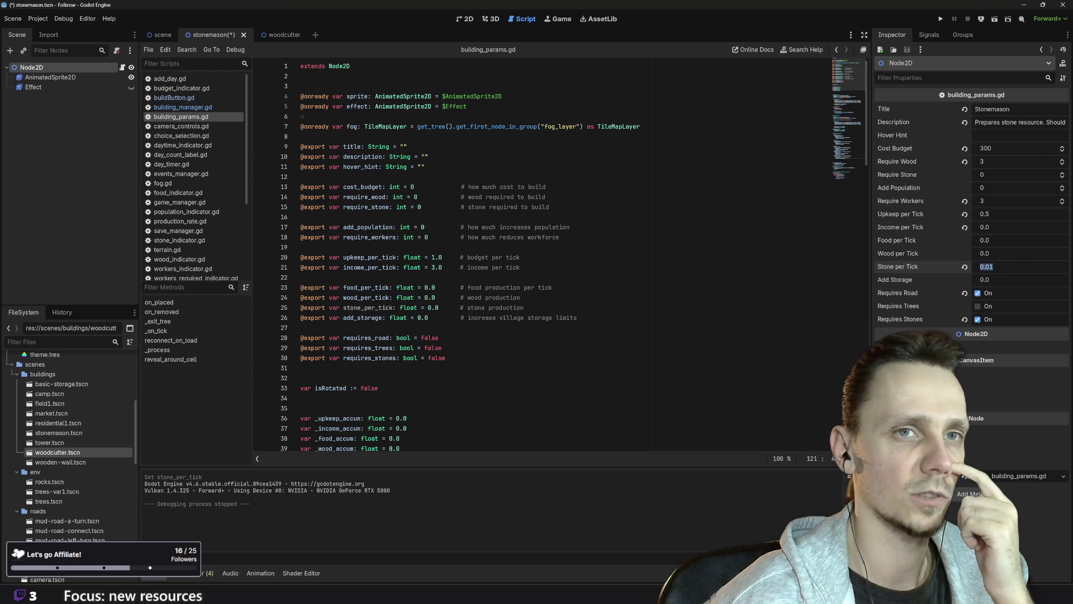
text(0)
- Lower the stonemason's Stone per Tick to 0.005 and start a test run
drag(993, 267, 975, 267)
click(941, 18)
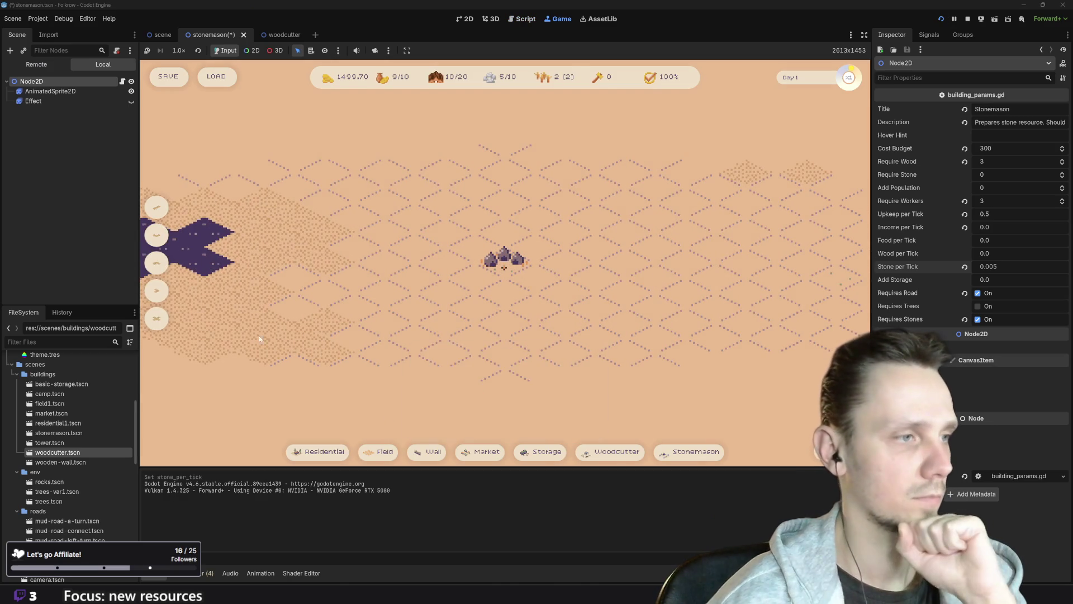
click(384, 451)
key(Escape)
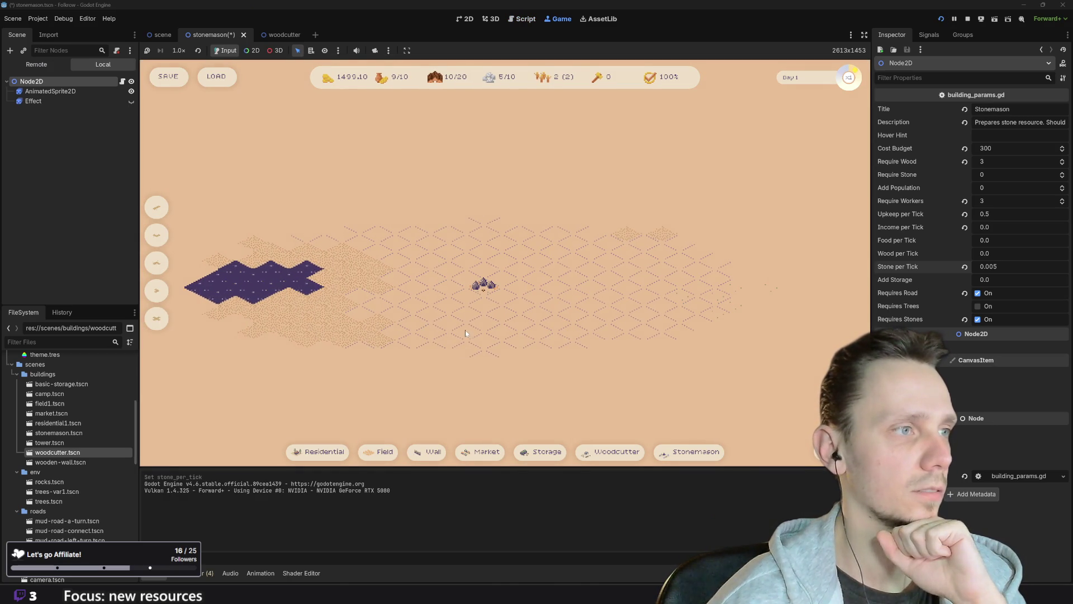
- Save and rerun the game, place a road, house and stonemason by the rocks, then stop
key(F5)
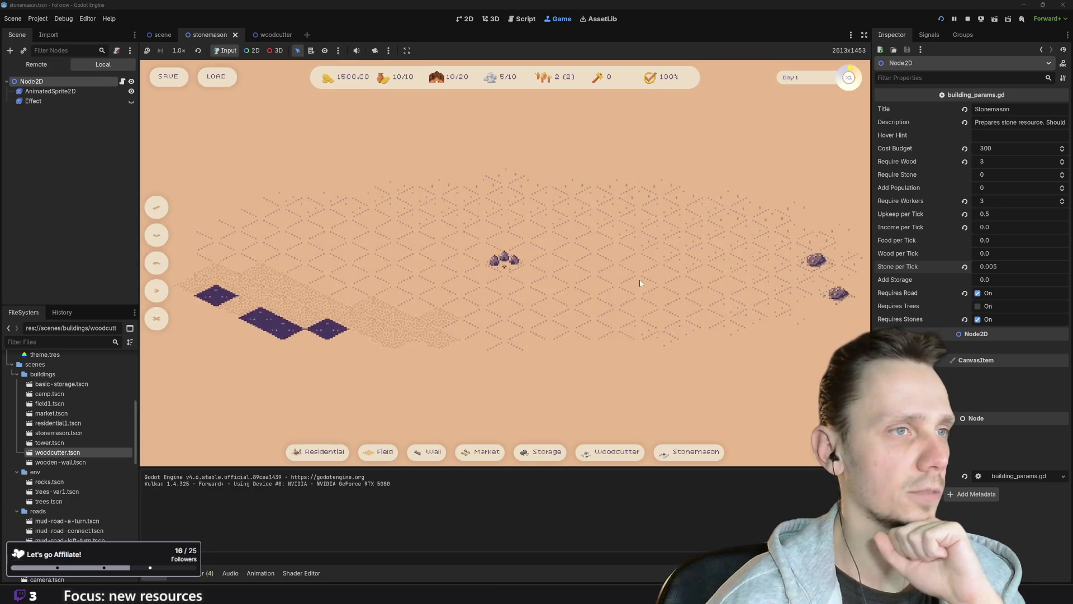
click(156, 207)
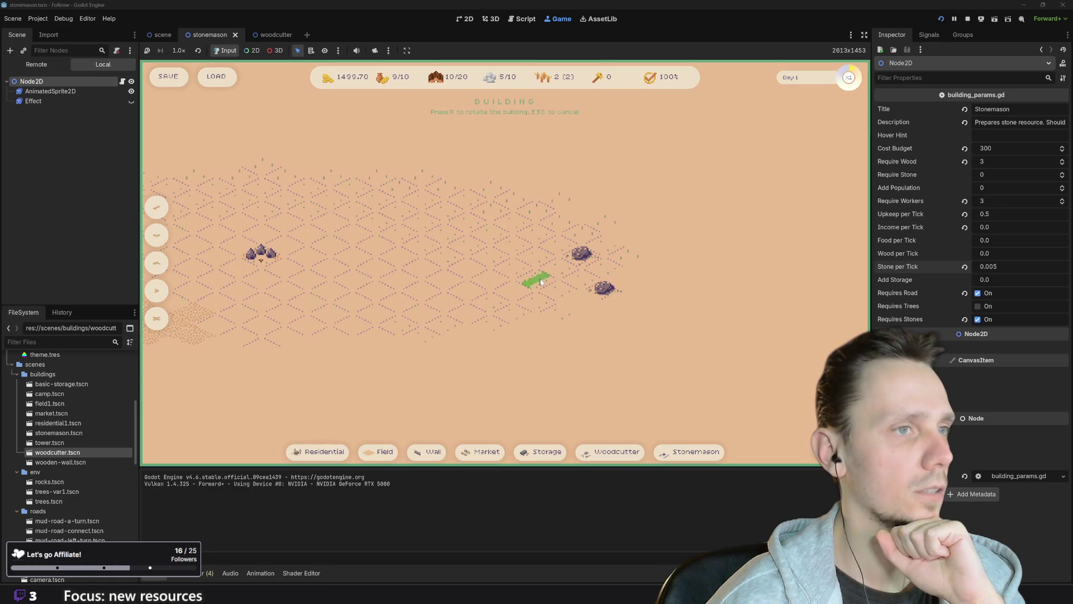
click(541, 280)
click(335, 452)
click(513, 288)
click(688, 451)
click(557, 267)
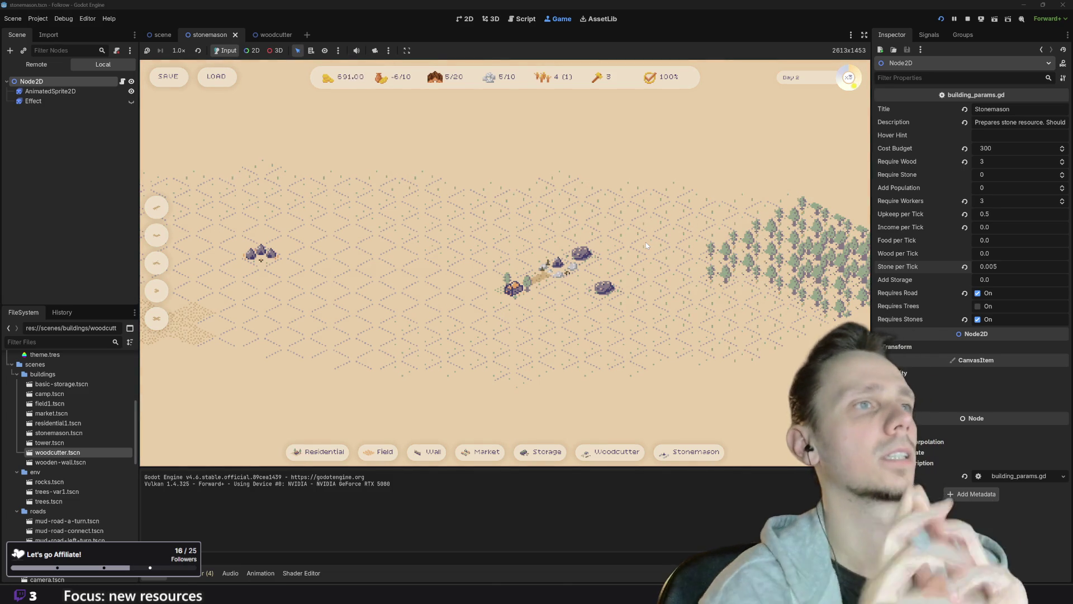
click(968, 18)
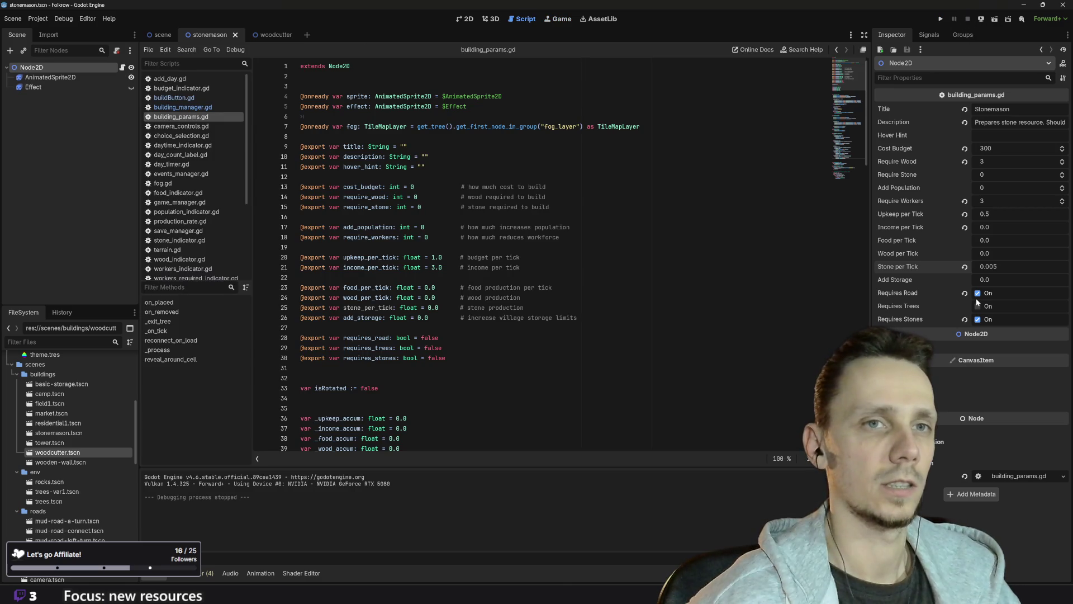
- Change the stonemason's Stone per Tick from 0.005 to 0.008
click(988, 266)
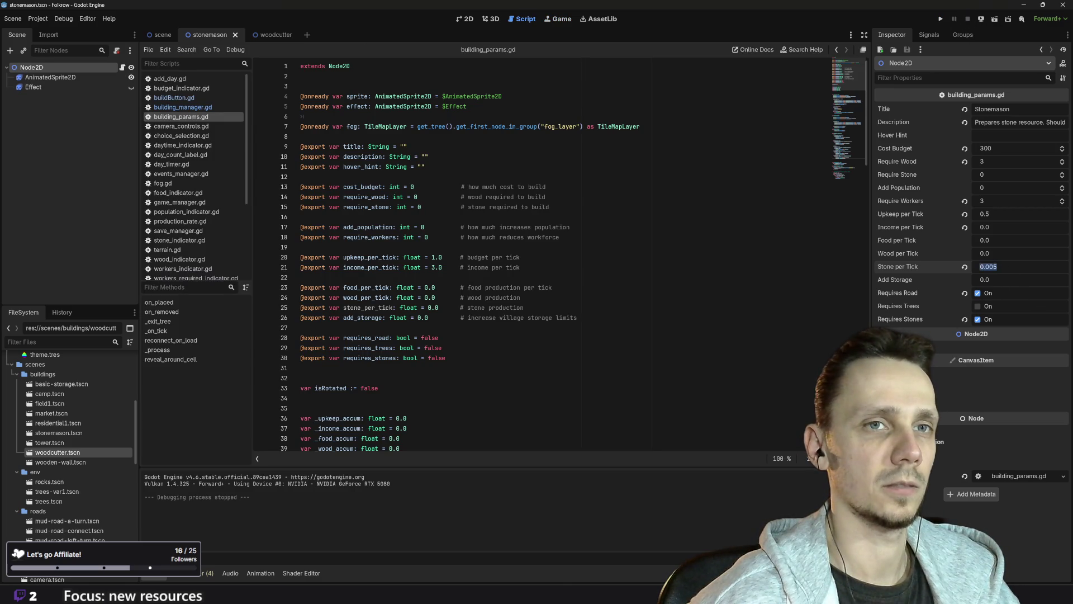
key(Return)
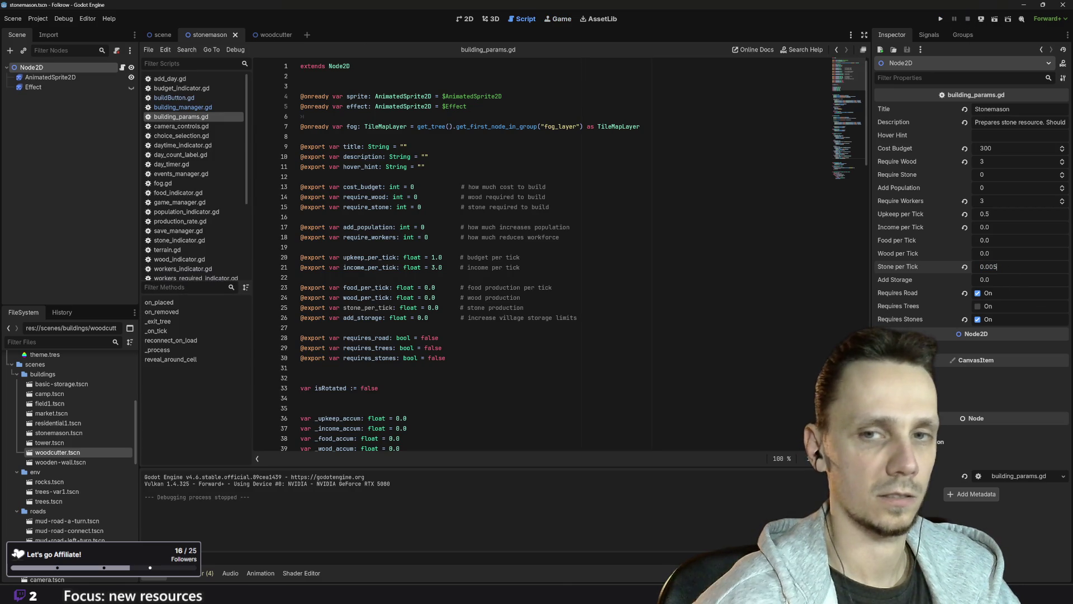
key(BackSpace)
text(8)
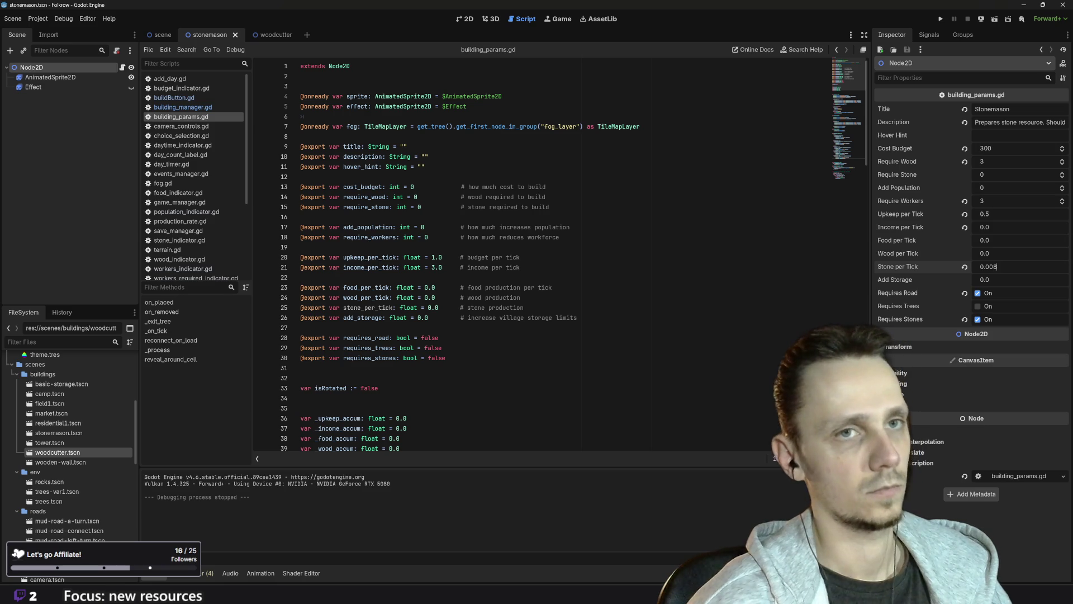
- Test-run the game with a road, house and stonemason near the rocks, then stop it
click(941, 20)
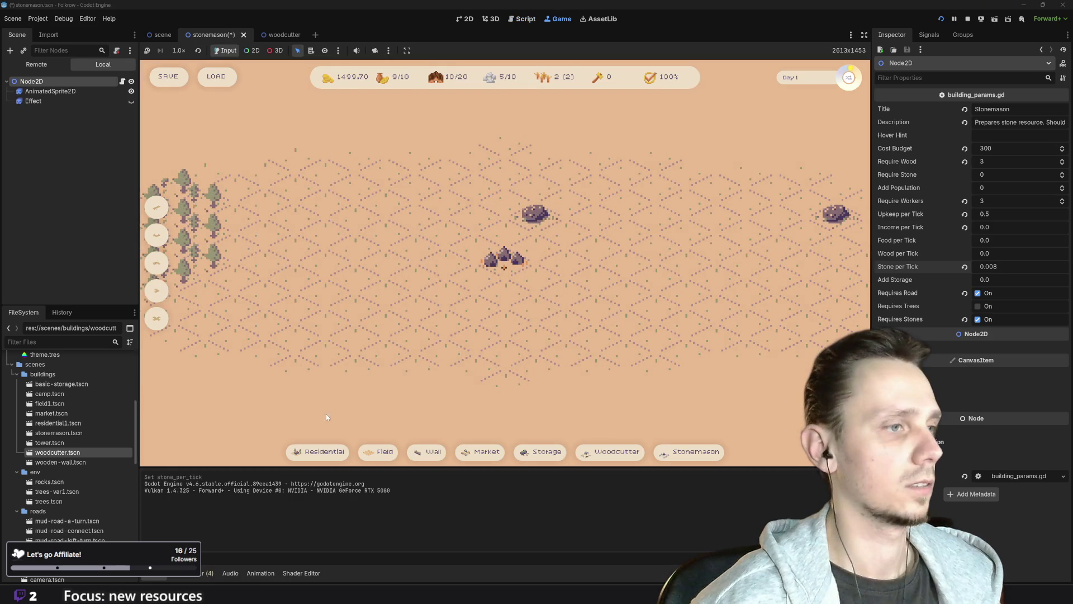
click(412, 454)
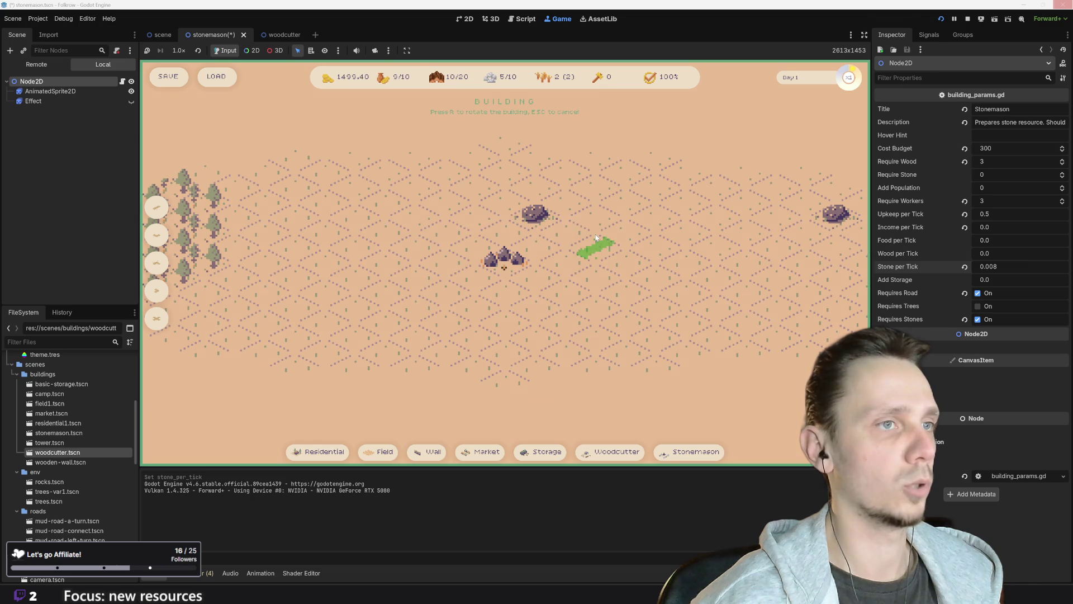
click(573, 240)
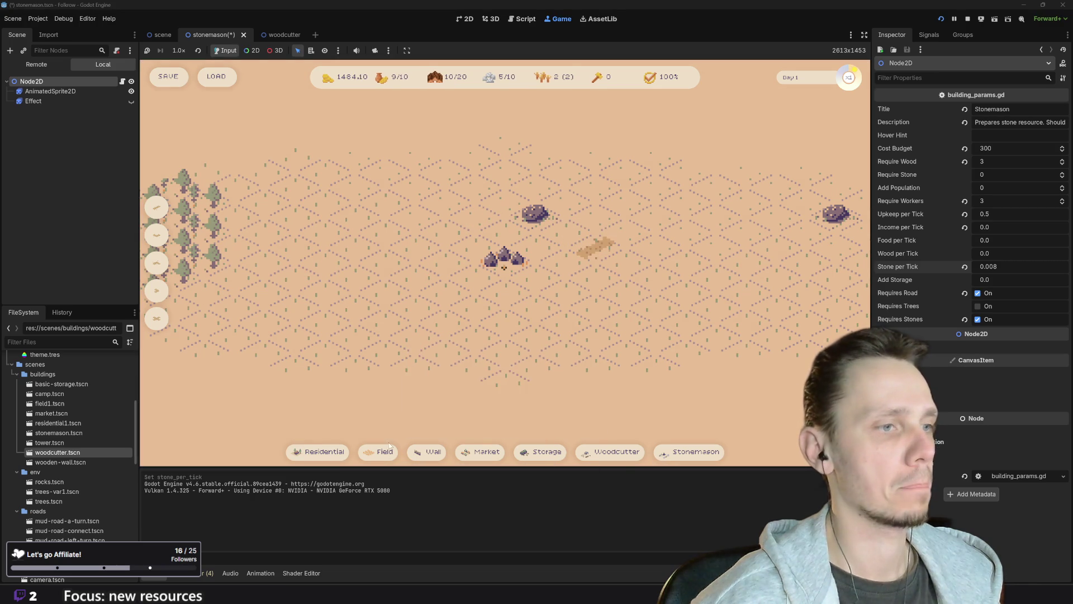
click(612, 452)
click(624, 260)
click(689, 452)
click(573, 238)
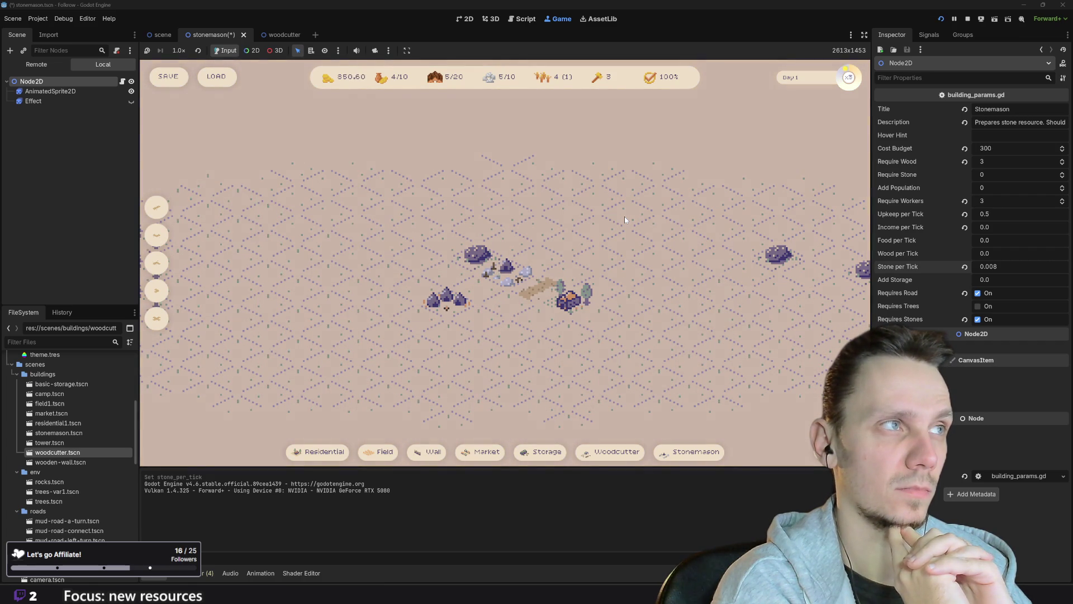
click(967, 21)
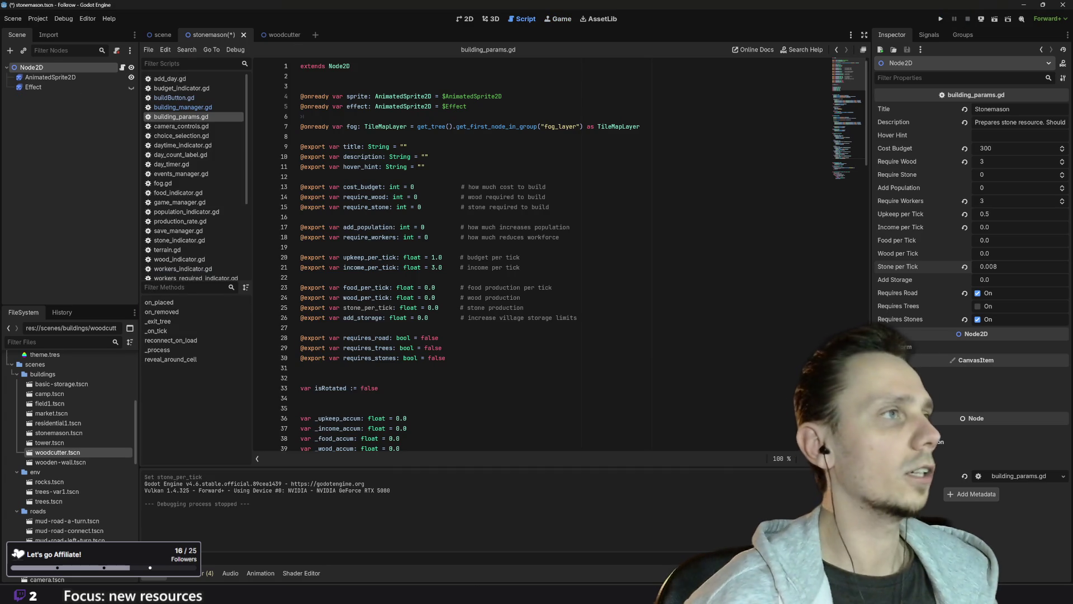
- Save the stonemason scene, rerun, and place another road, house and stonemason
key(ctrl+s)
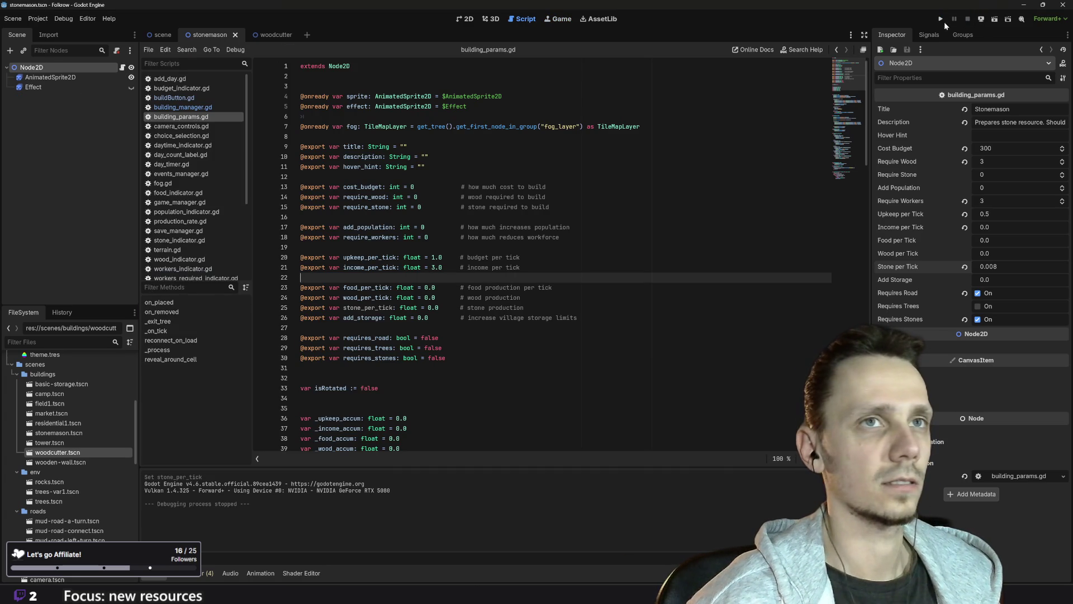
click(940, 20)
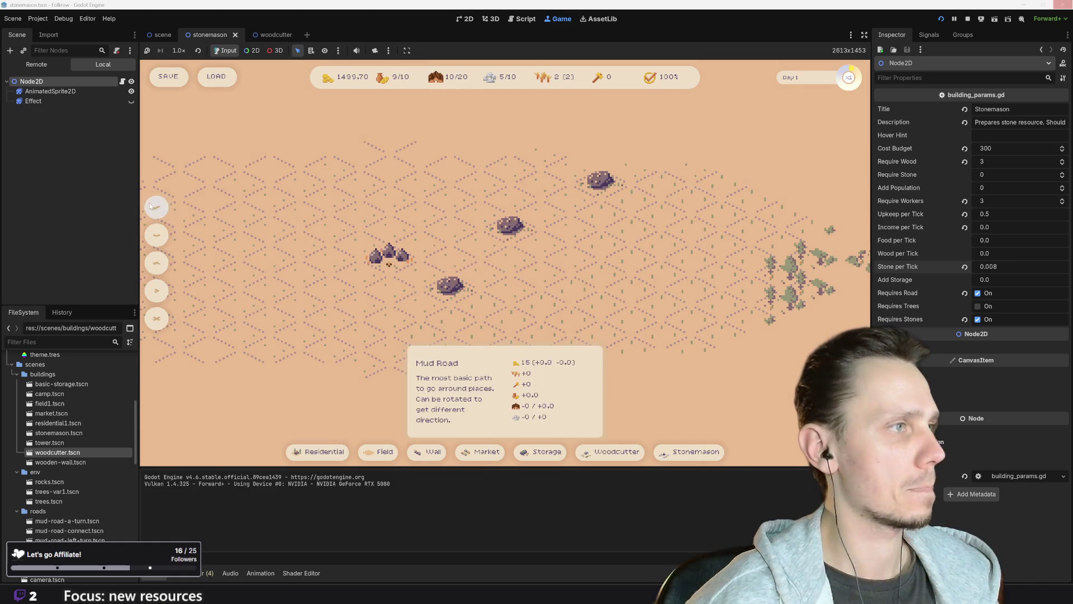
click(151, 206)
click(570, 258)
click(469, 455)
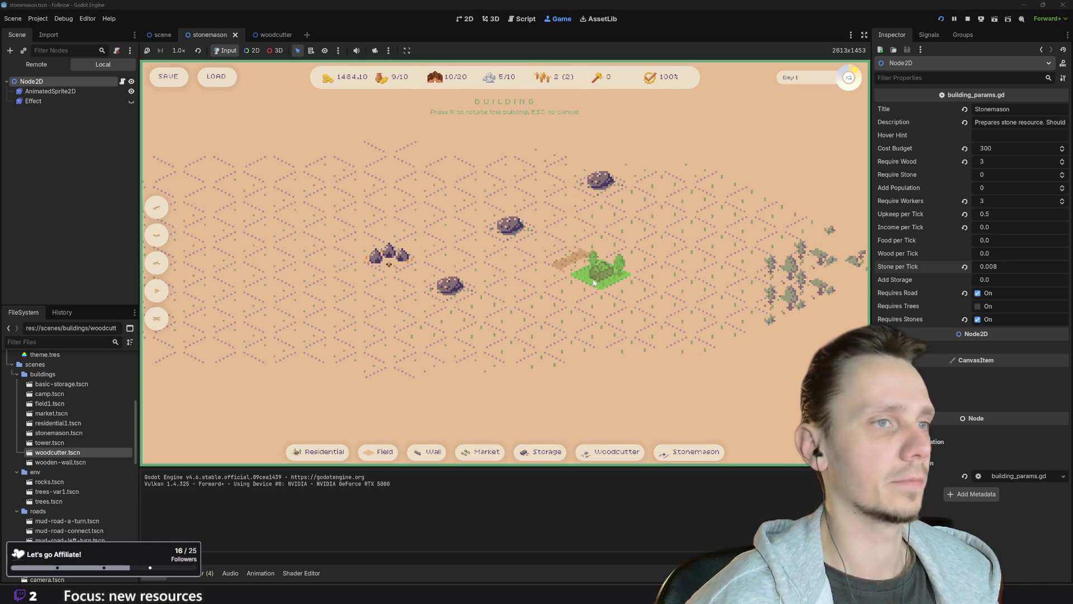
click(601, 271)
click(693, 452)
click(551, 248)
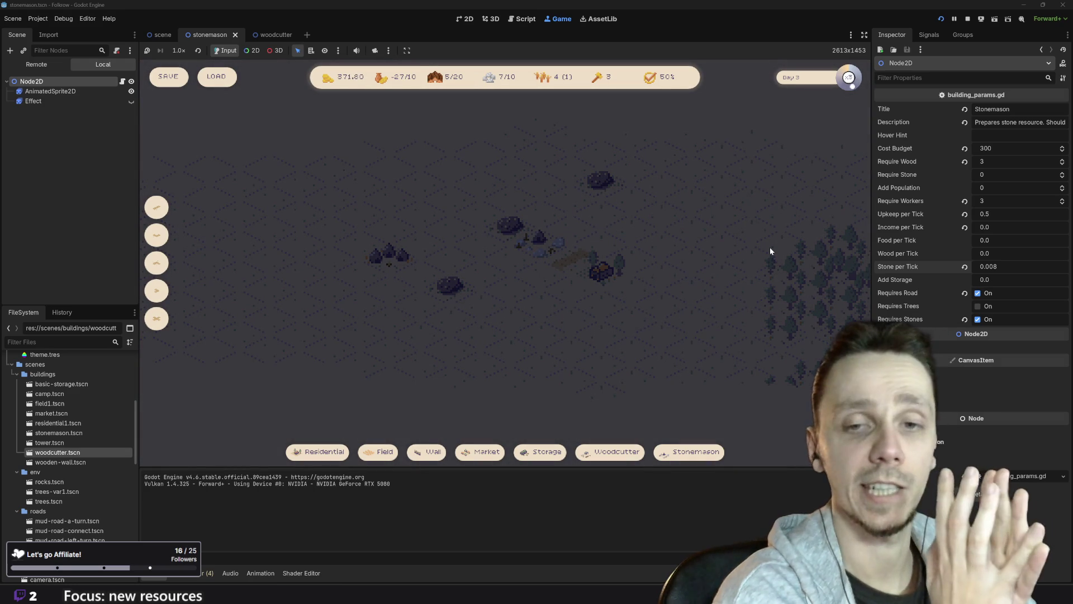
- Stop the running test game
click(967, 19)
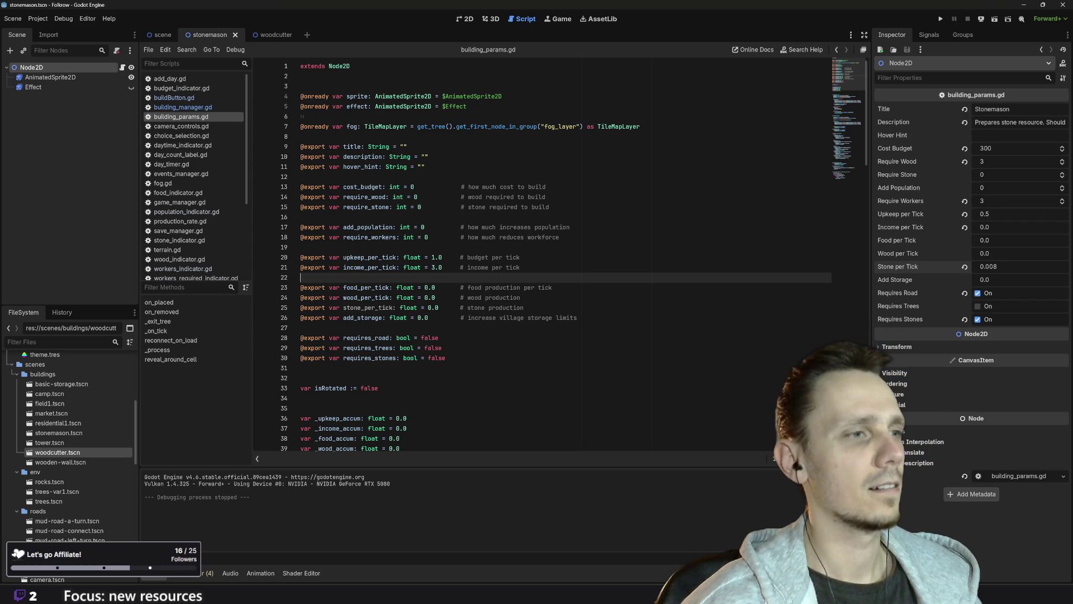
- Look through building_params.gd, then show the stonemason scene in the 2D view
scroll(559, 257, down, 2)
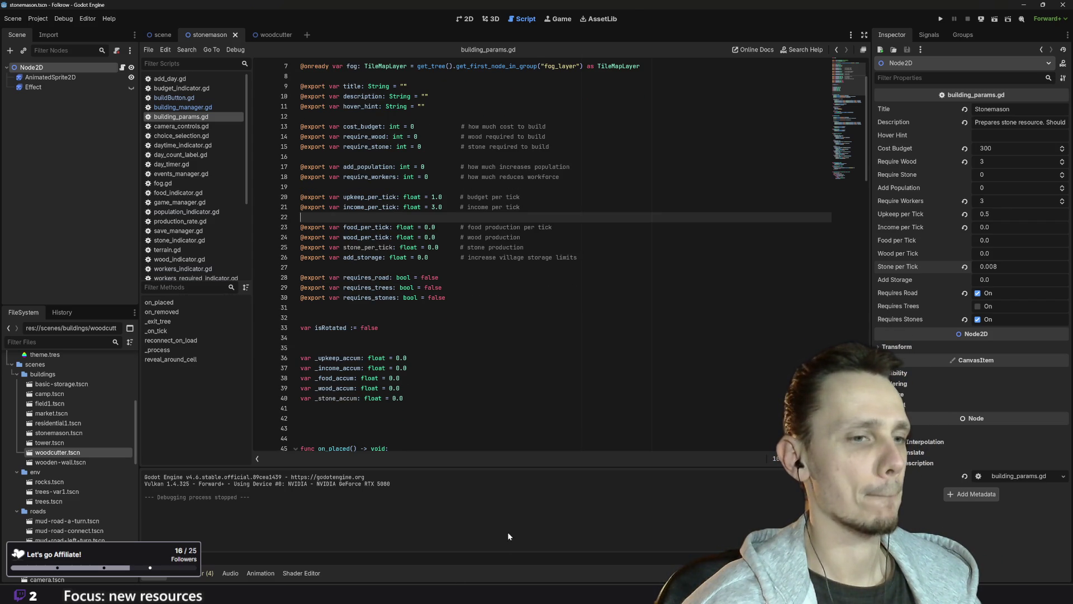
mouse_move(445, 593)
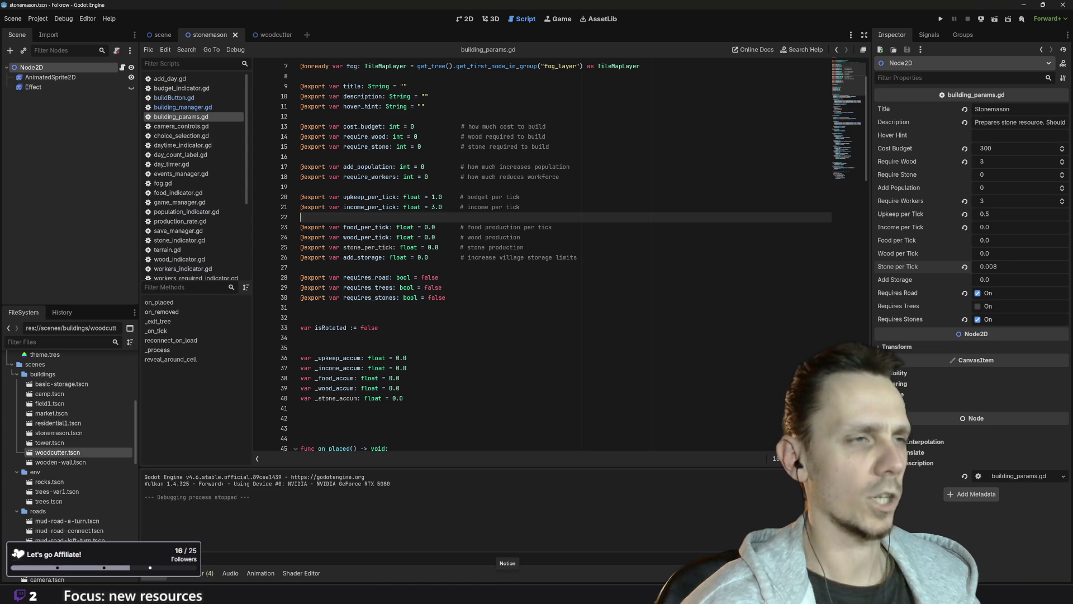
scroll(559, 257, up, 2)
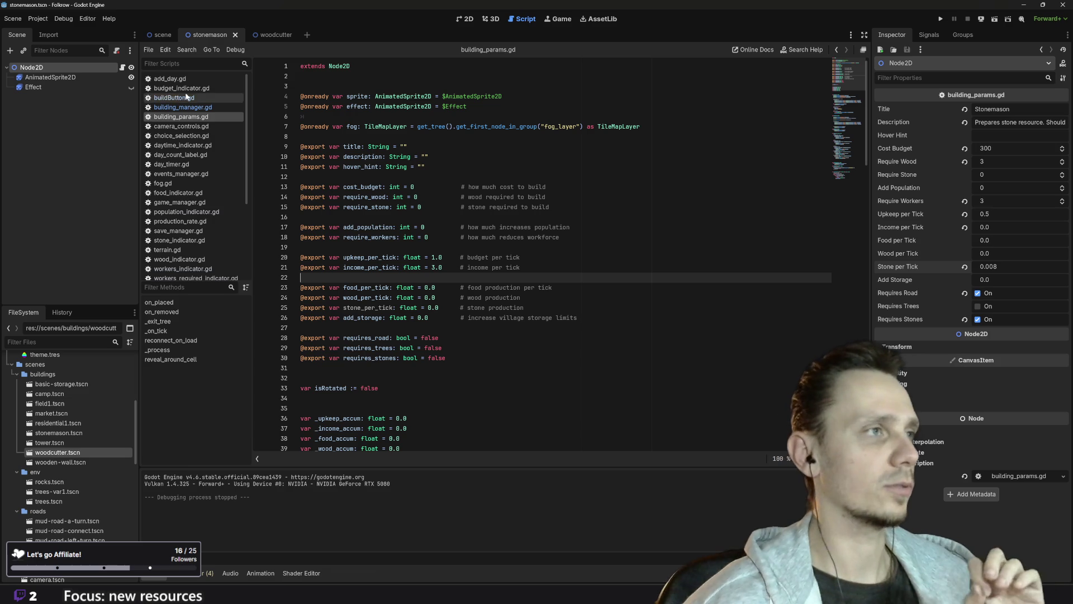
click(468, 21)
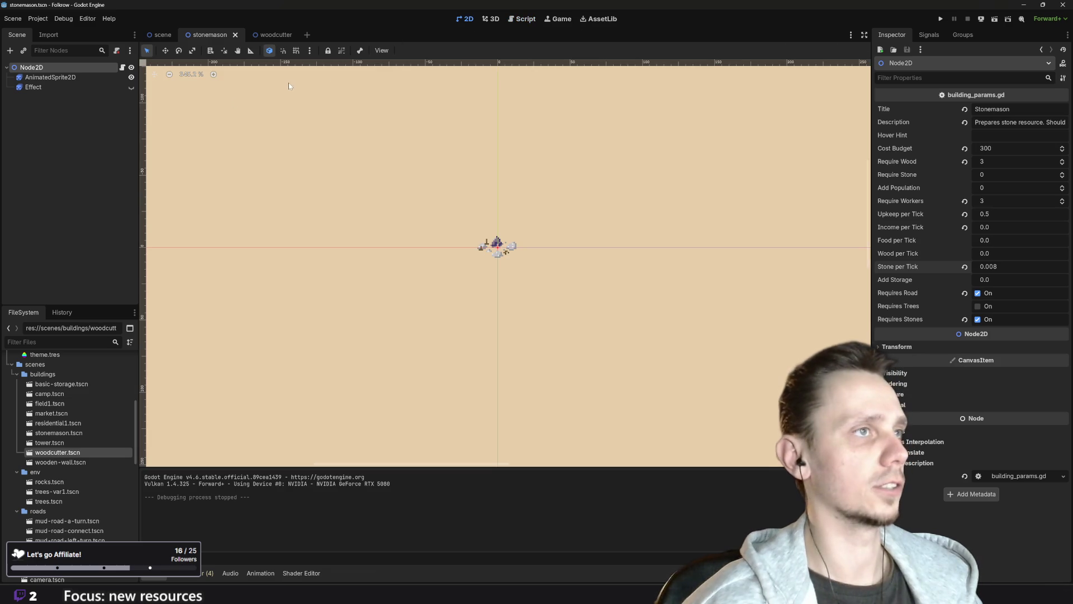
- Open the main UI scene, select the BuildingInfoView node, and return to the script editor
click(163, 34)
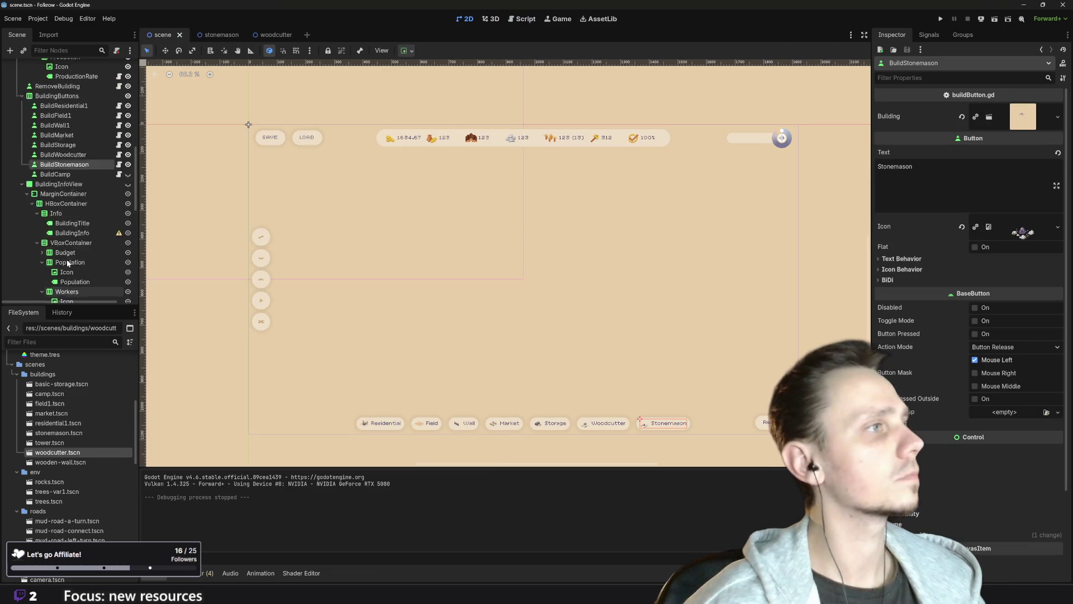
scroll(66, 265, down, 6)
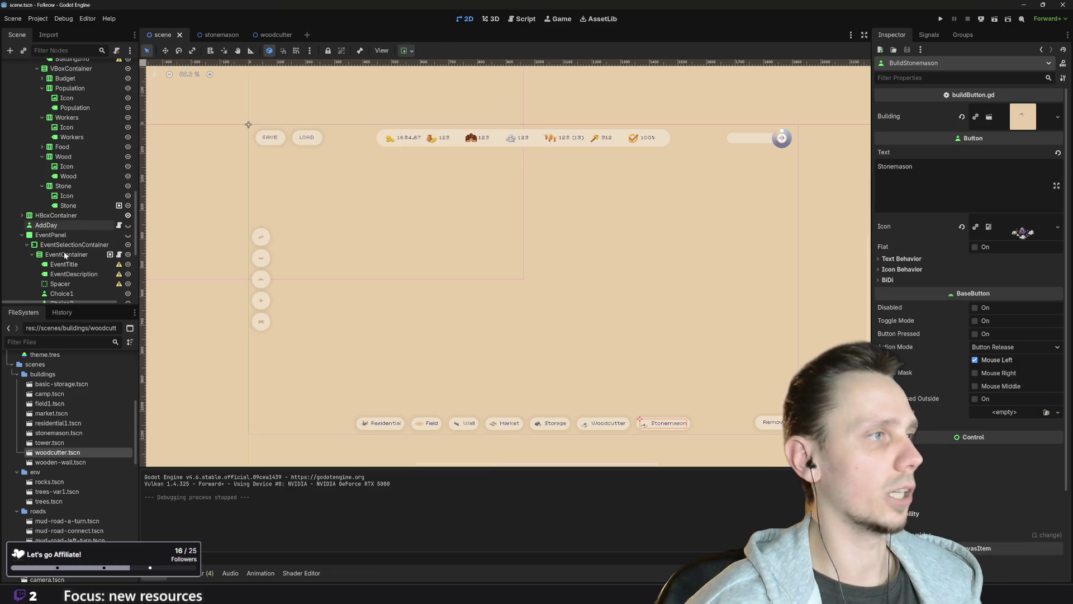
scroll(70, 246, up, 4)
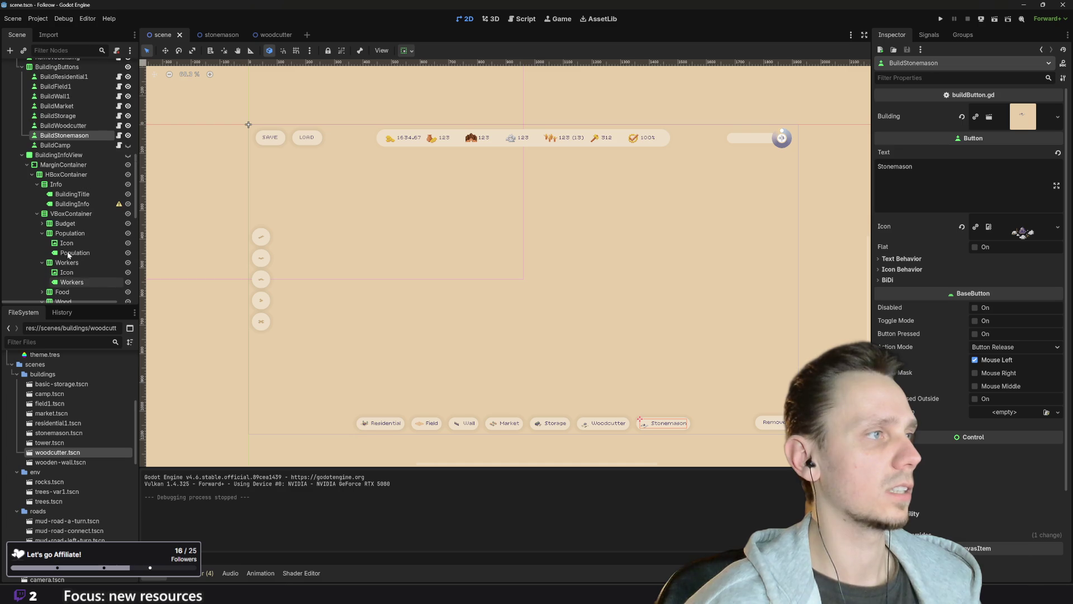
click(85, 156)
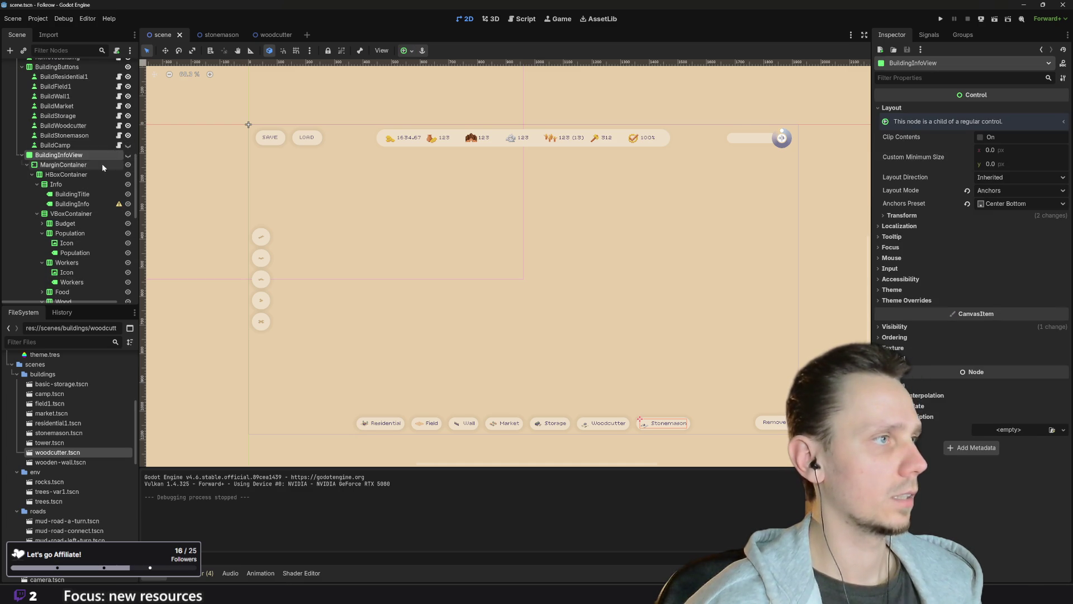
click(522, 18)
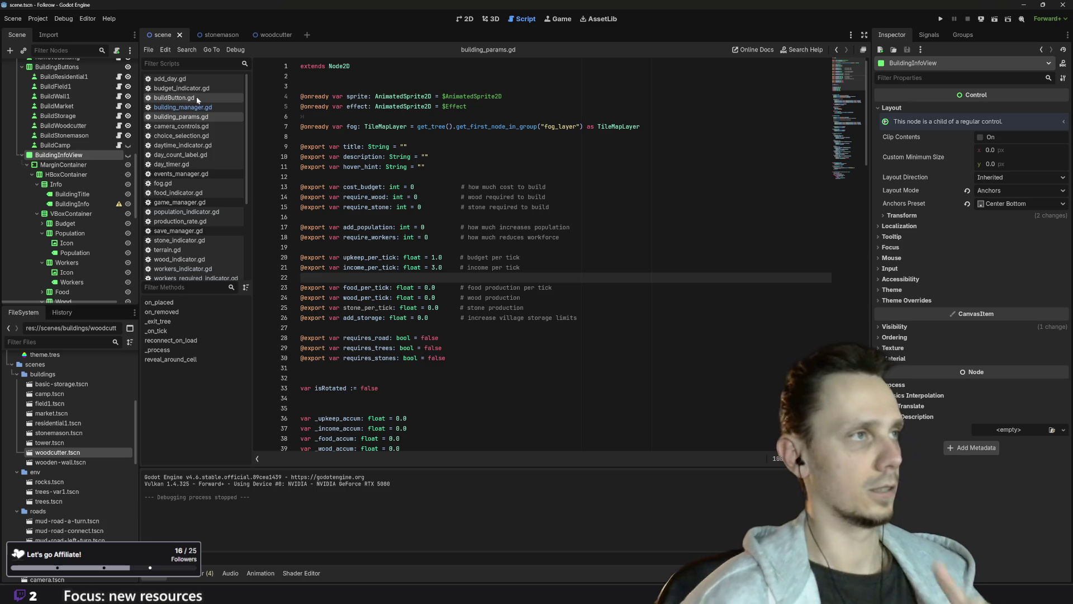
- In buildButton.gd, duplicate the wood_per_tick line as a stone_per_tick variable
click(198, 98)
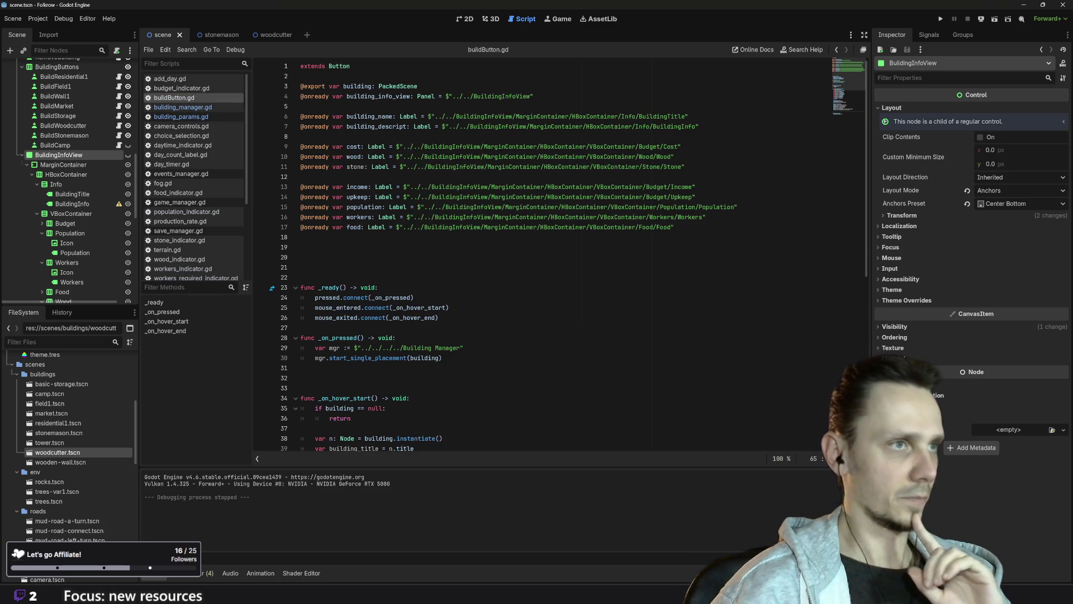
scroll(559, 251, down, 9)
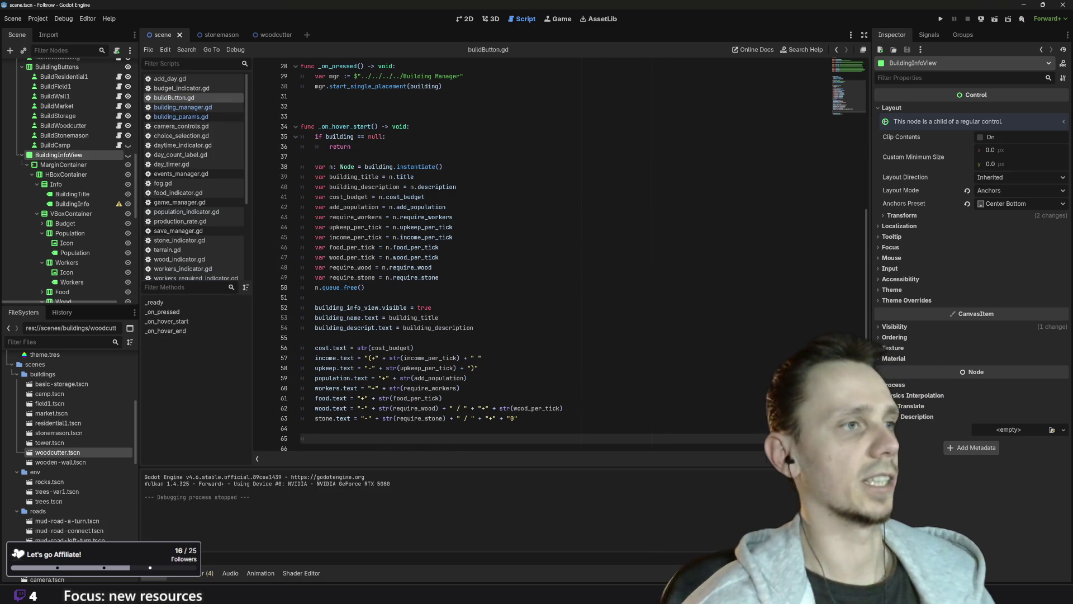
drag(439, 257, 314, 257)
key(ctrl+c)
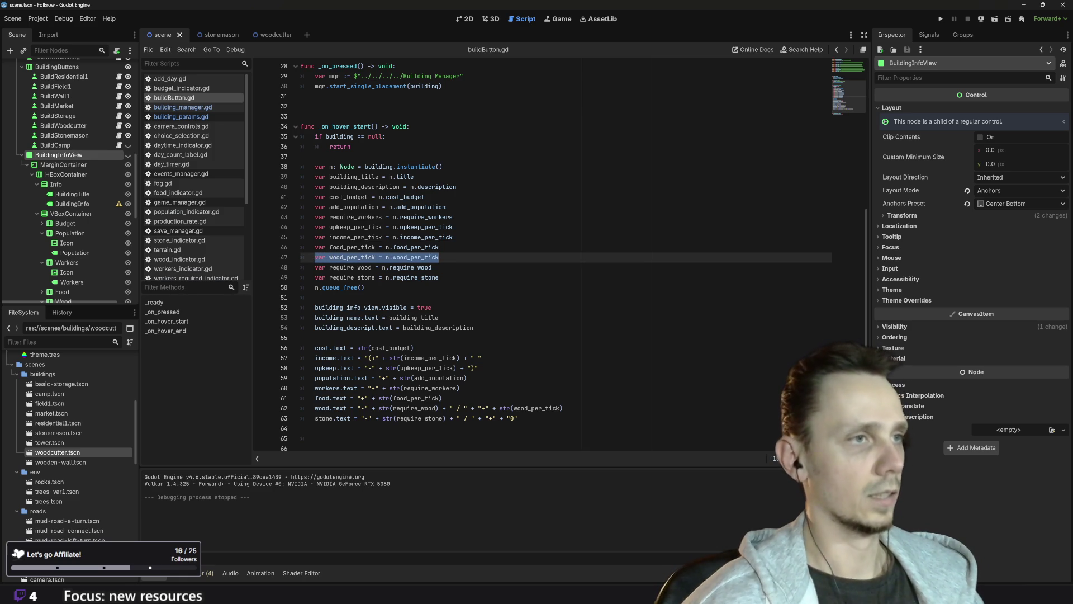
click(315, 258)
scroll(315, 257, up, 3)
scroll(559, 257, up, 2)
scroll(559, 257, down, 5)
key(Return)
key(ctrl+v)
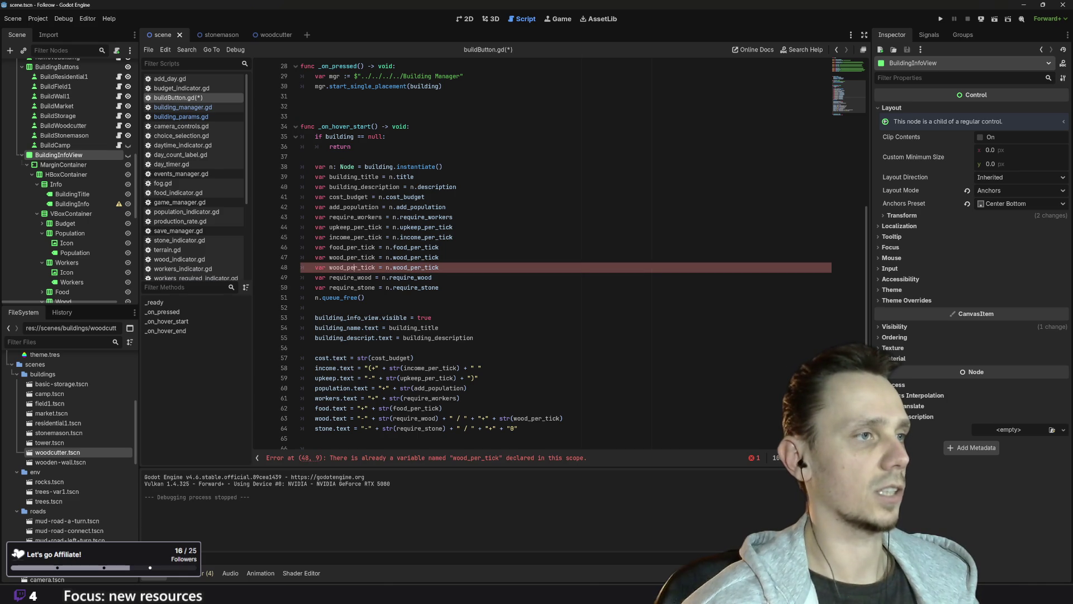
key(BackSpace)
key(BackSpace)
key(BackSpace)
text(sto)
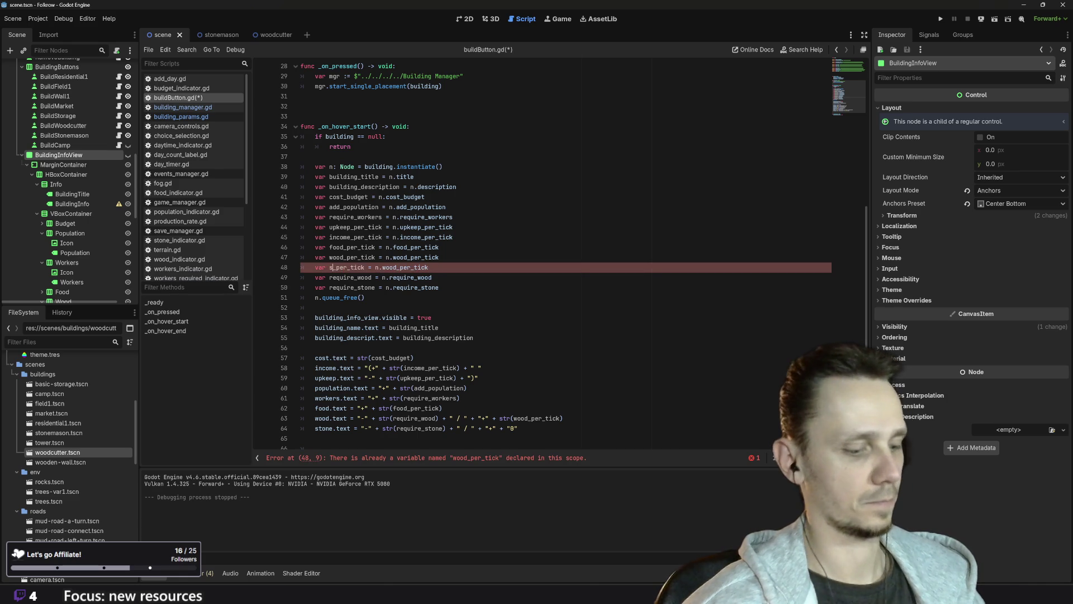
text(ne)
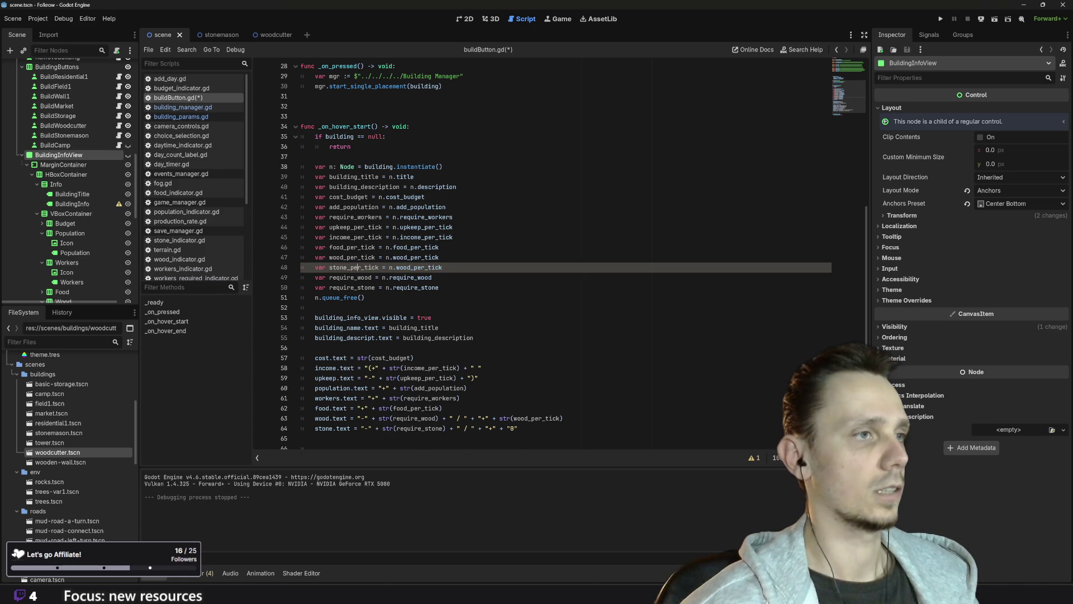
key(shift+Right)
key(shift+Right)
key(shift+Right)
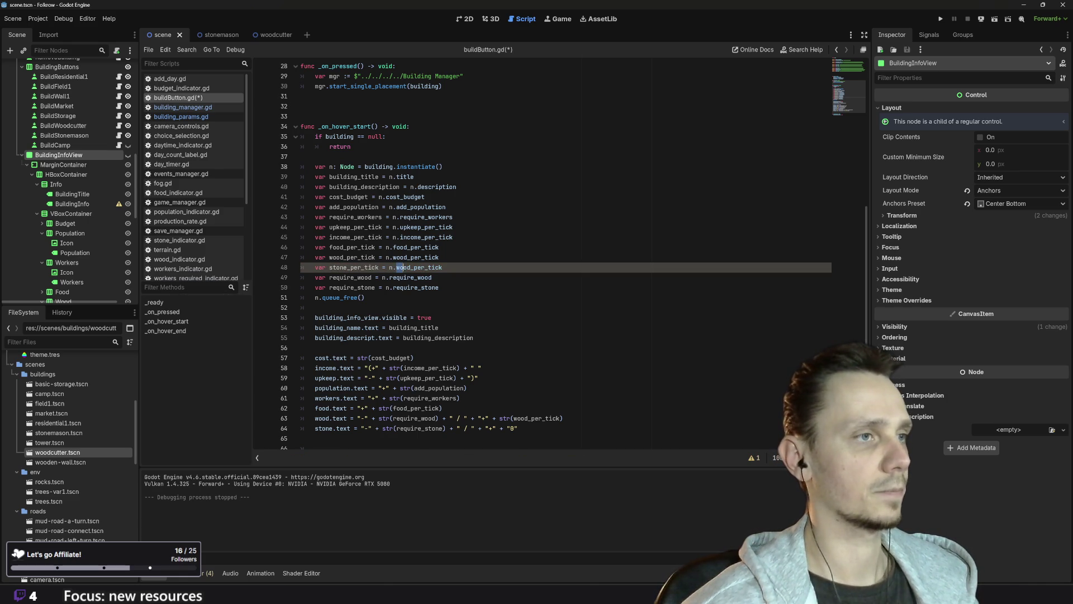
text(stone)
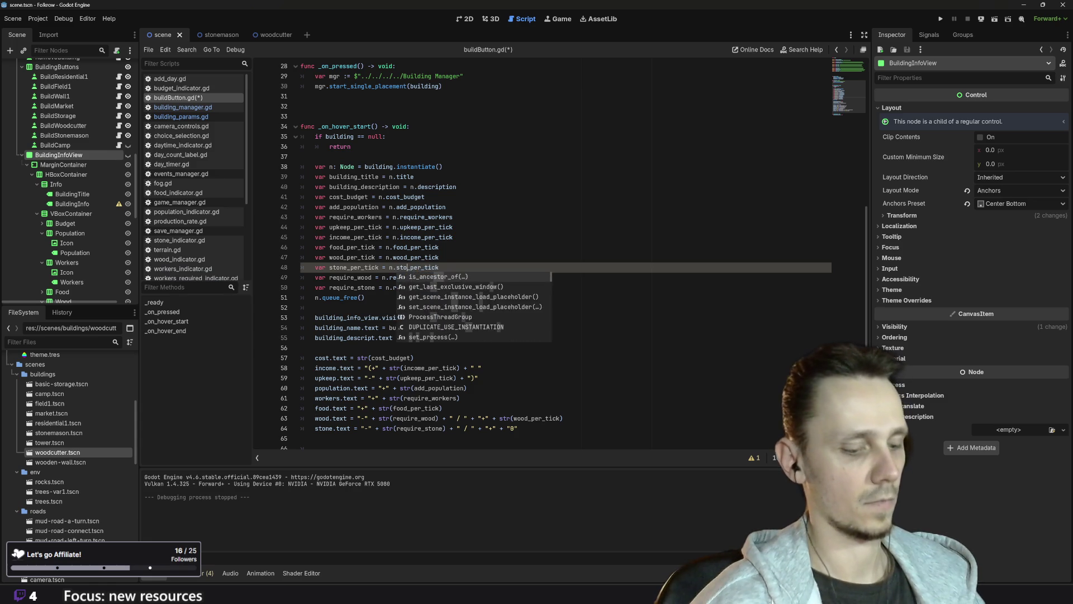
key(Escape)
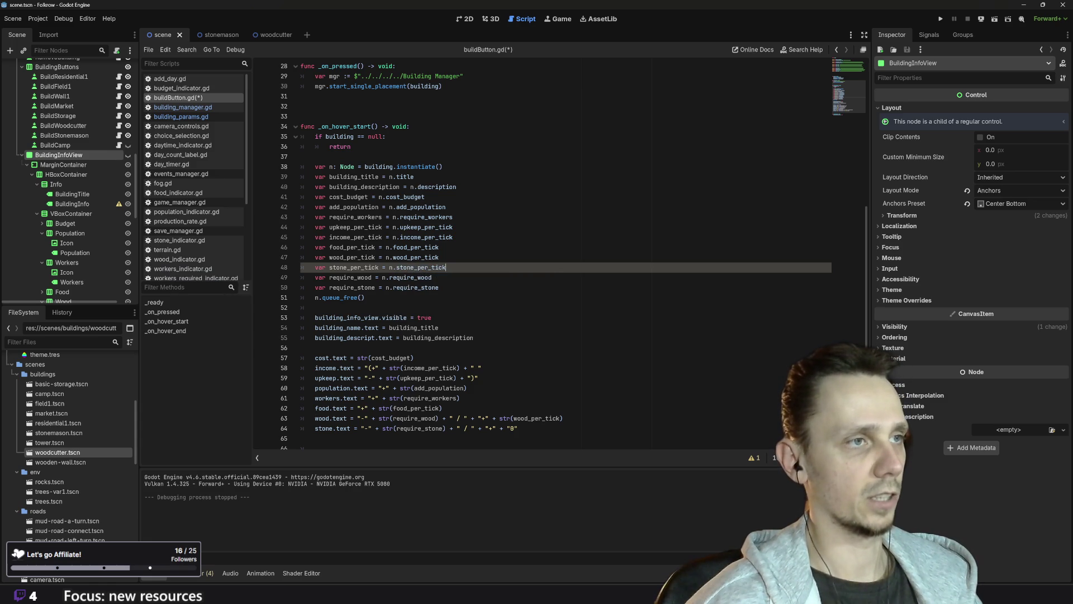
- Replace the placeholder 0 in stone.text with str(stone_per_tick) and save the script
scroll(559, 252, down, 2)
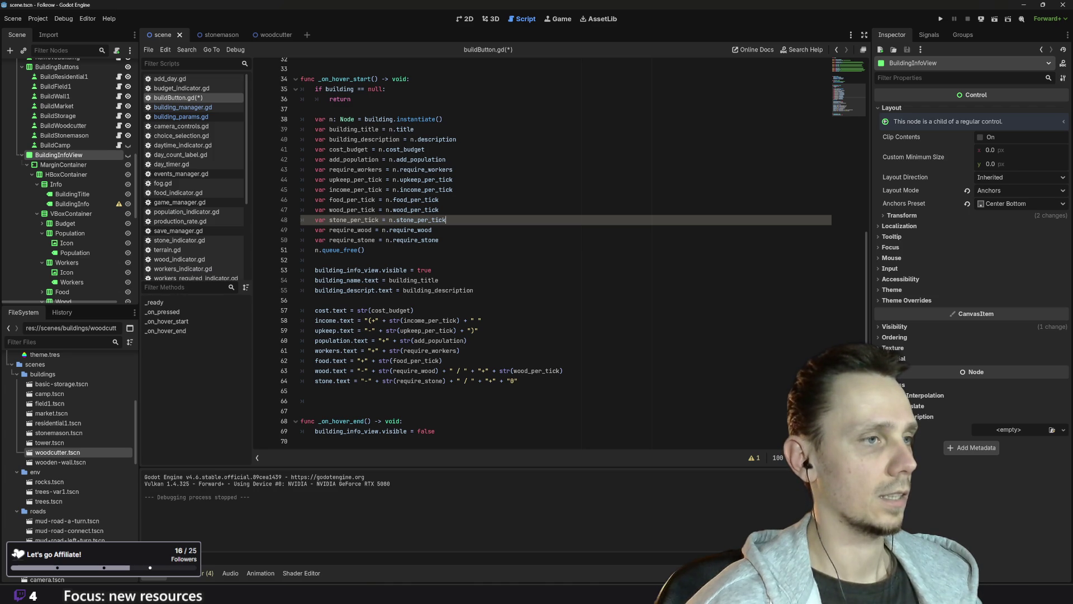
click(518, 380)
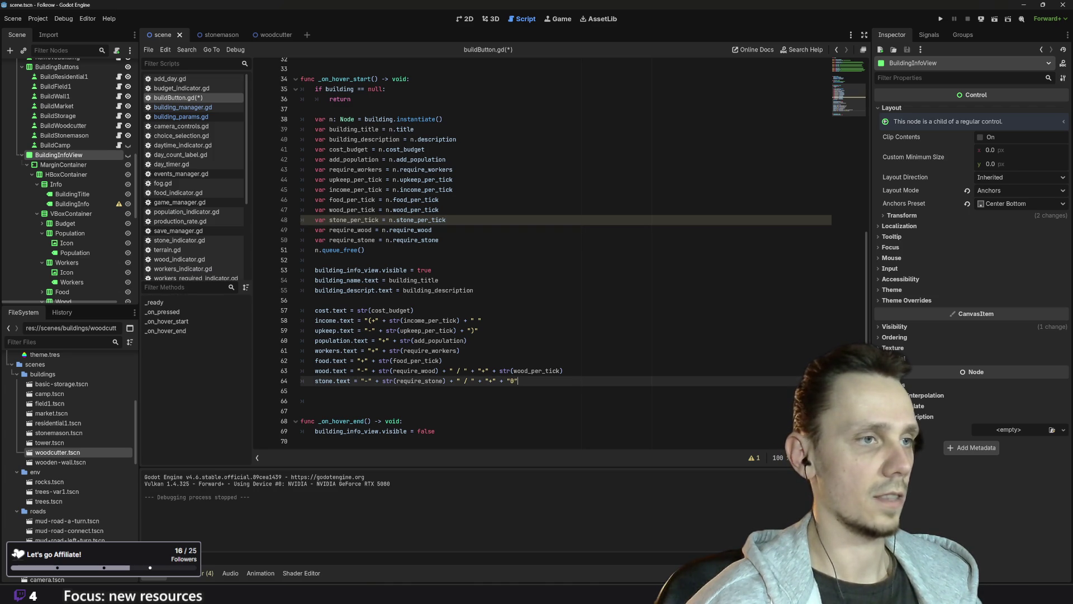
drag(564, 371, 499, 370)
key(ctrl+c)
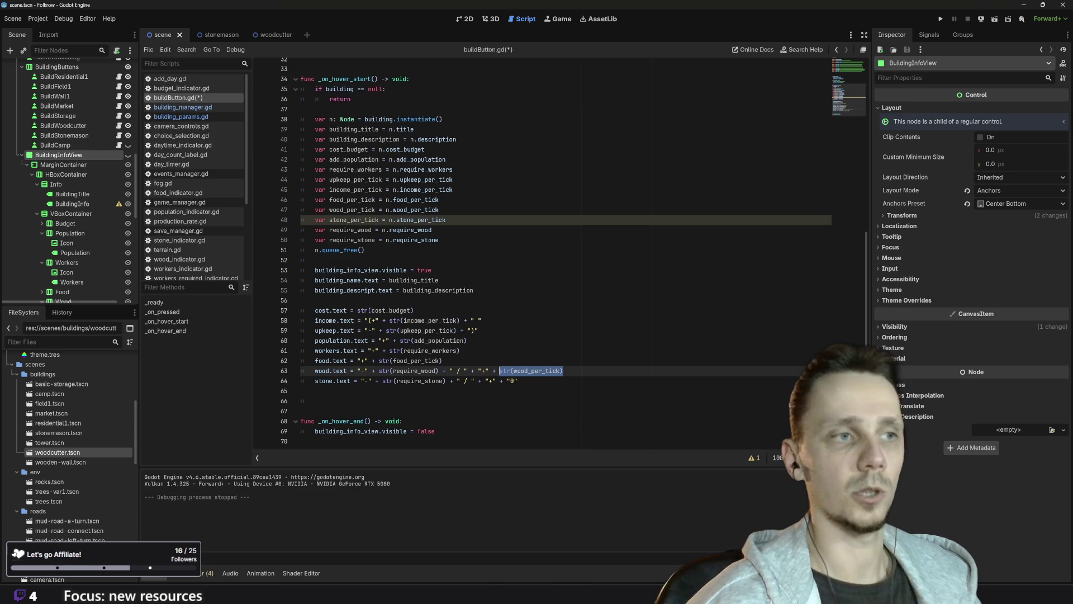
click(518, 380)
key(BackSpace)
key(BackSpace)
key(BackSpace)
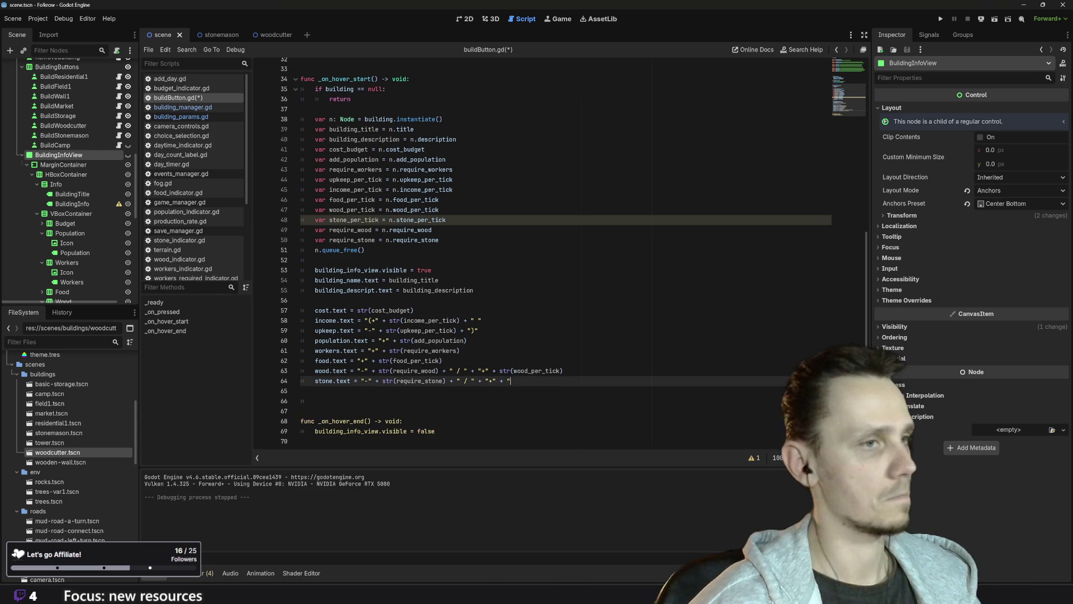
key(ctrl+v)
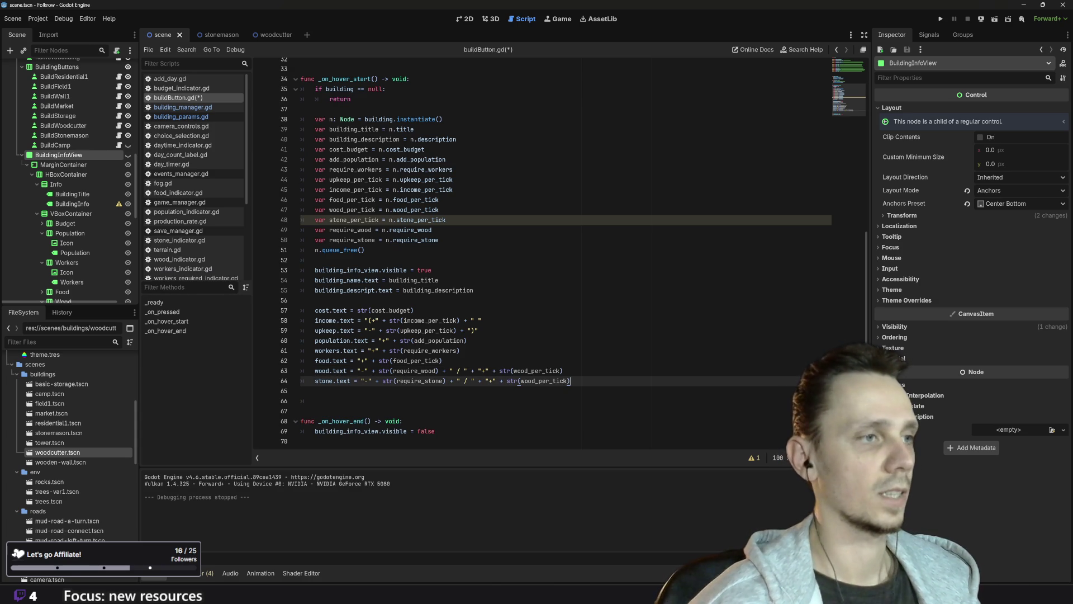
click(535, 381)
key(BackSpace)
key(BackSpace)
key(BackSpace)
text(st)
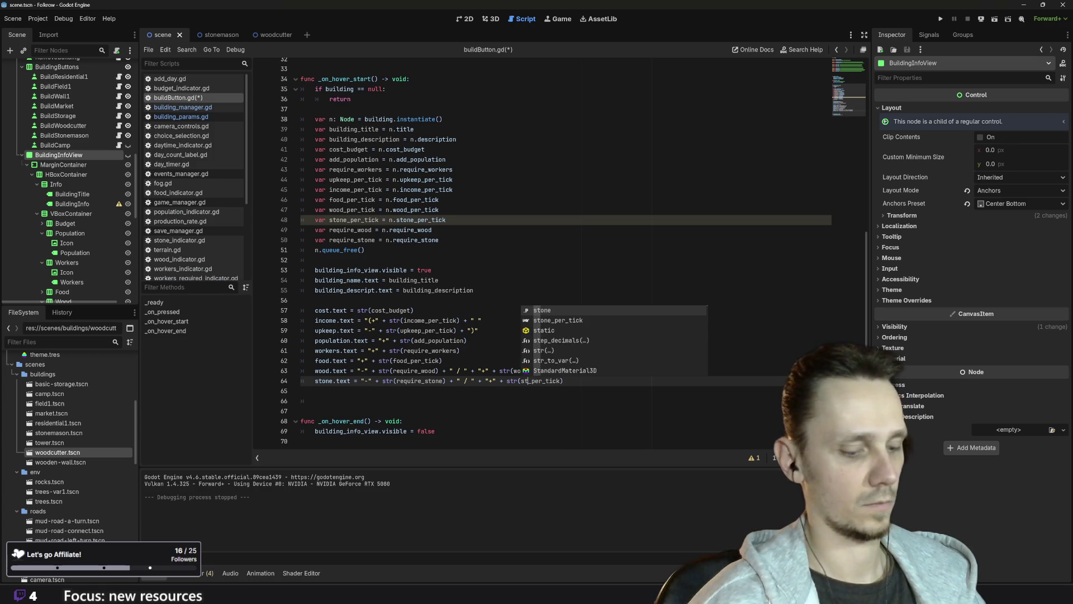
text(one)
click(315, 401)
key(ctrl+s)
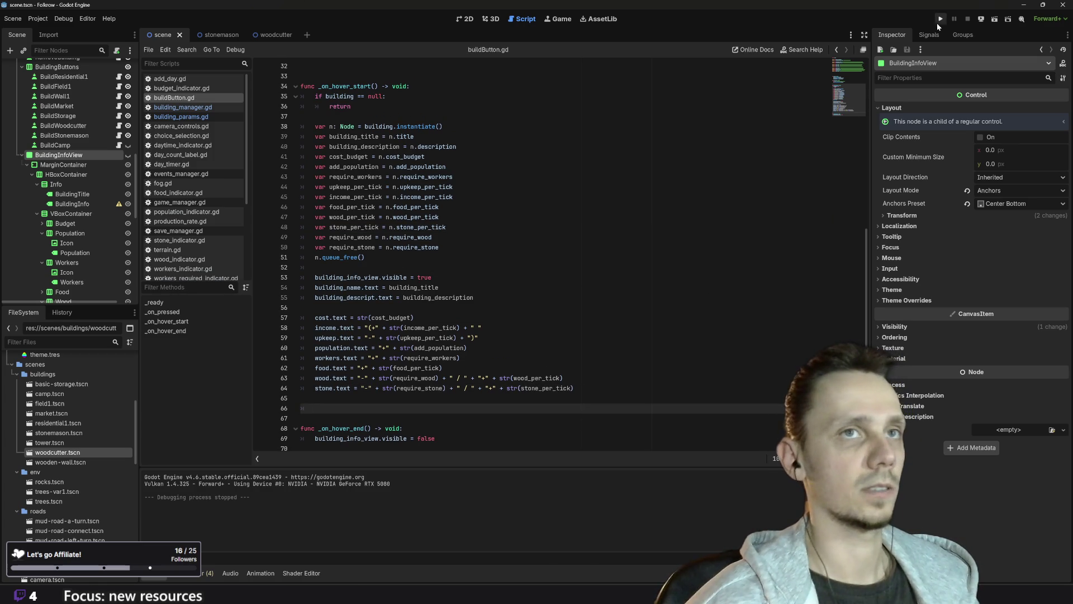
- Run the game and check the Stonemason, Woodcutter and Storage build-button info cards
click(940, 19)
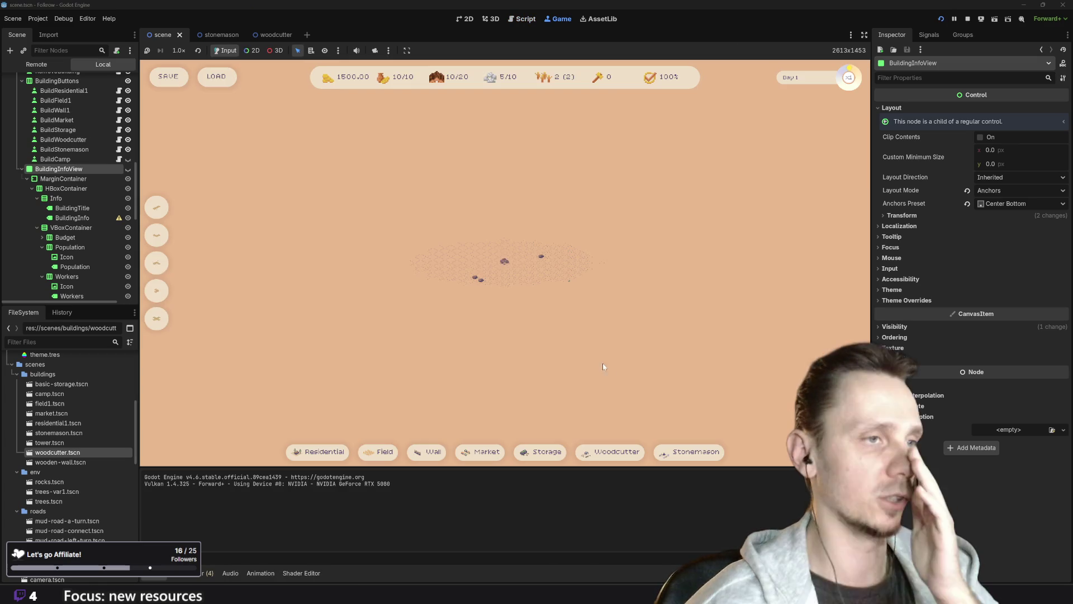
mouse_move(696, 454)
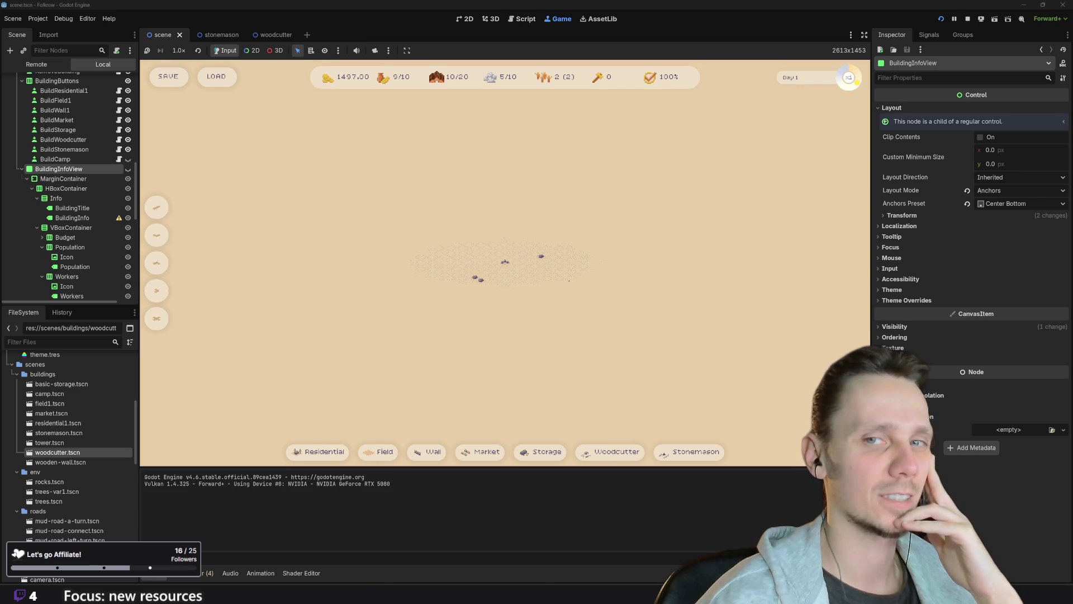
mouse_move(623, 458)
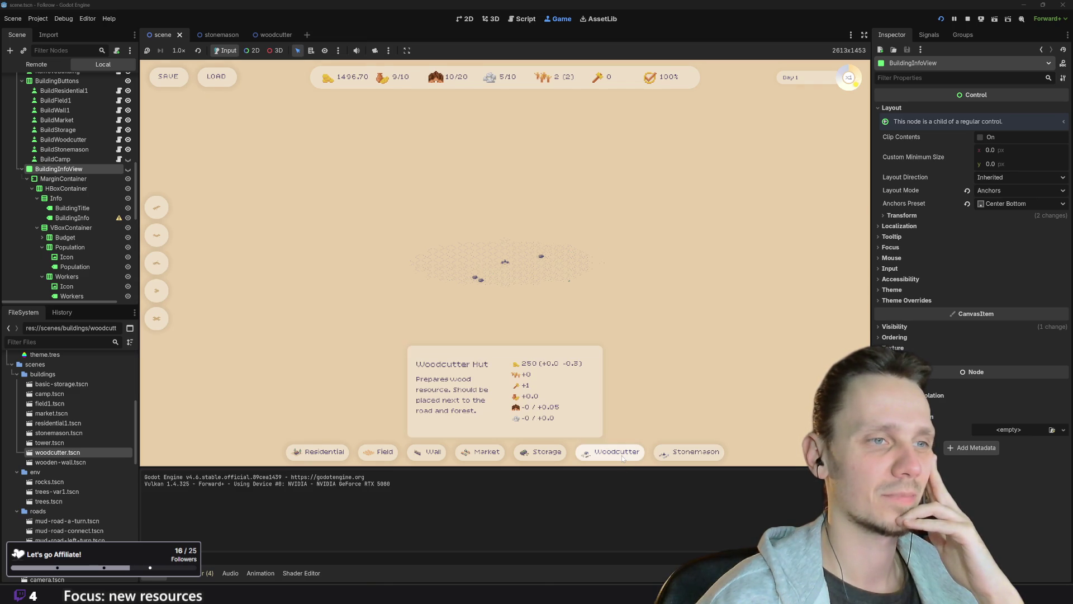
mouse_move(549, 457)
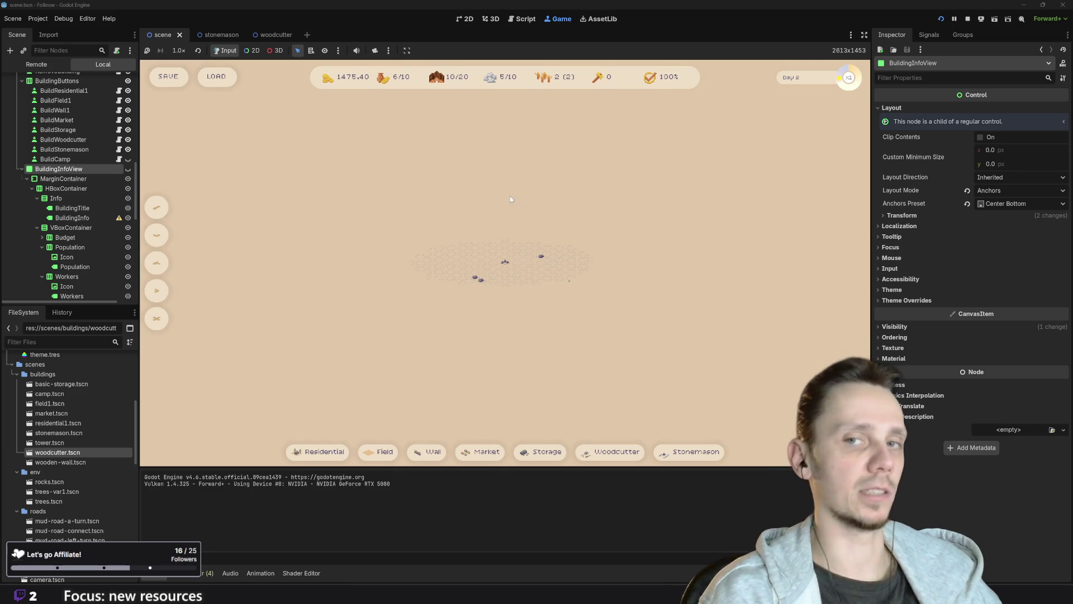
scroll(489, 337, up, 5)
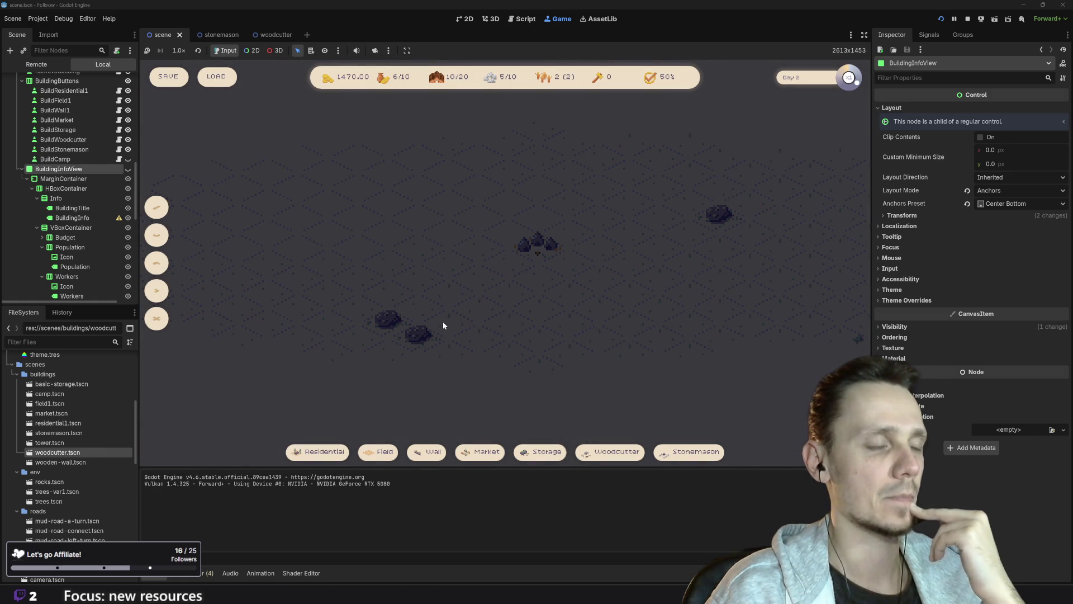
- Pan around the game map and recheck the Woodcutter and Stonemason button cards
key(w)
key(d)
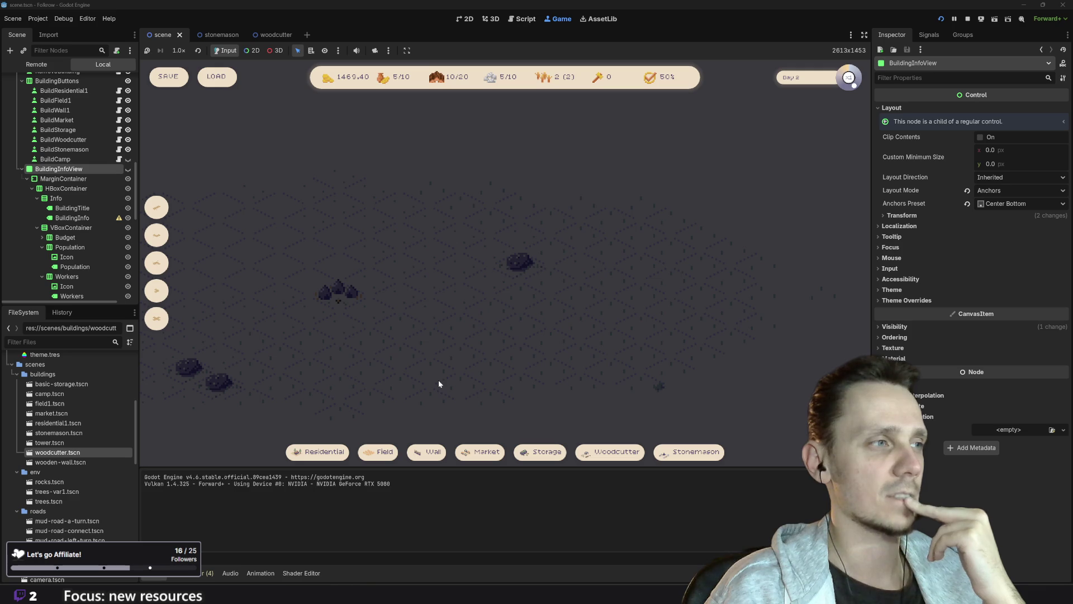
drag(439, 384, 502, 372)
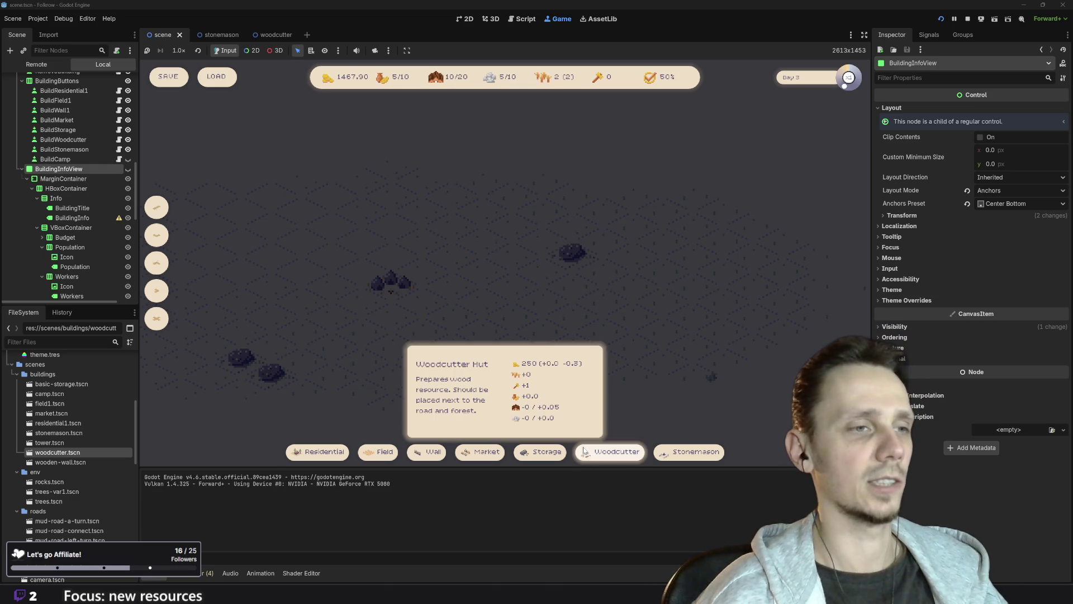
mouse_move(525, 457)
mouse_move(694, 456)
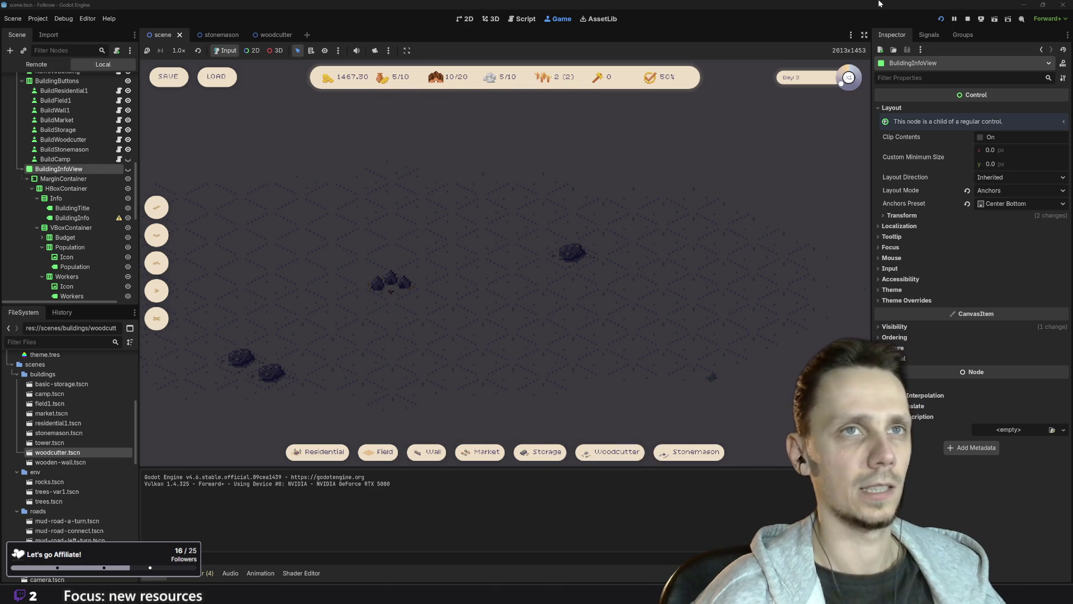
- Stop the test game and bring the Piskel sprite editor to the front
click(969, 19)
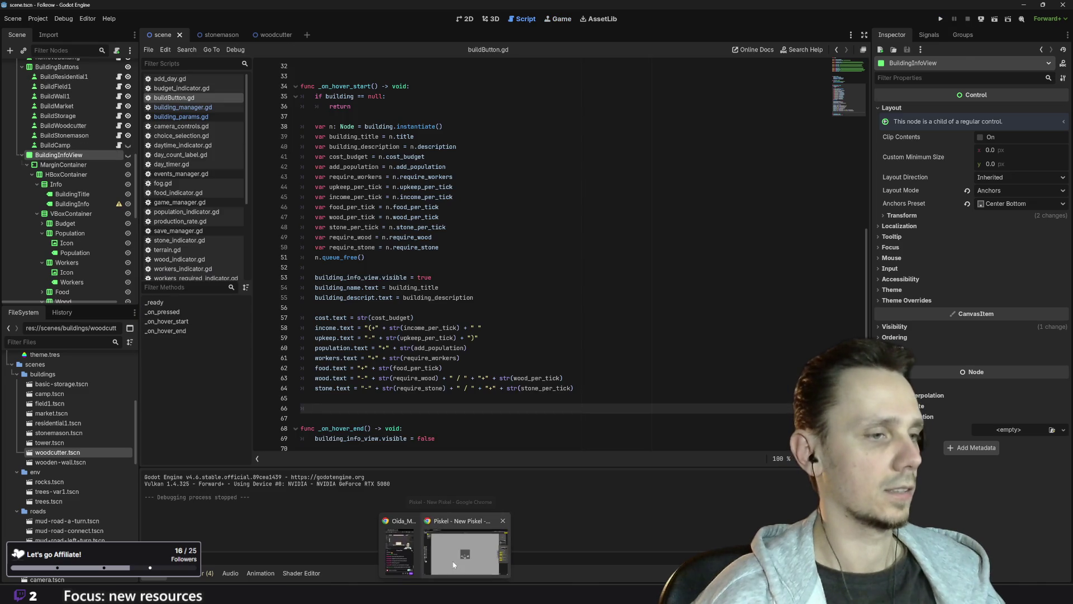
click(453, 560)
scroll(550, 390, up, 3)
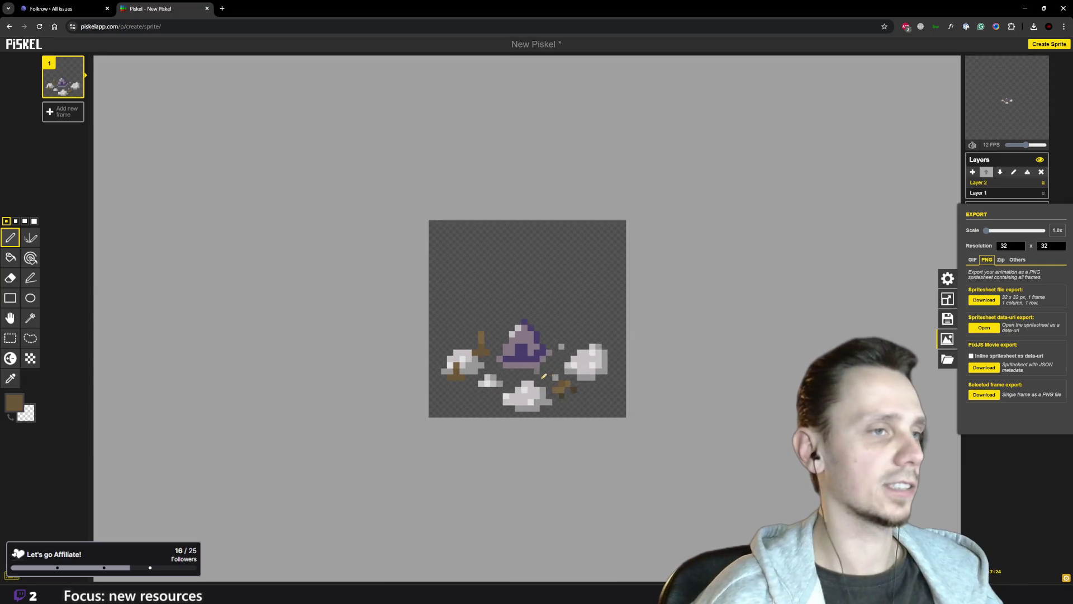
- Download the 32×32 sprite as a PNG spritesheet and show it in the Downloads folder
click(10, 338)
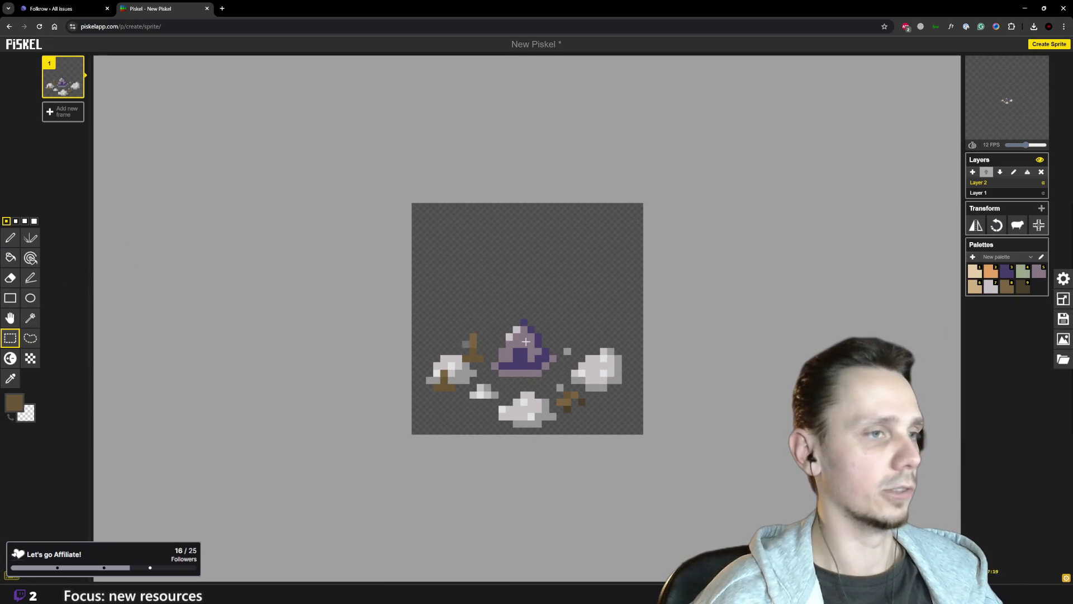
click(11, 318)
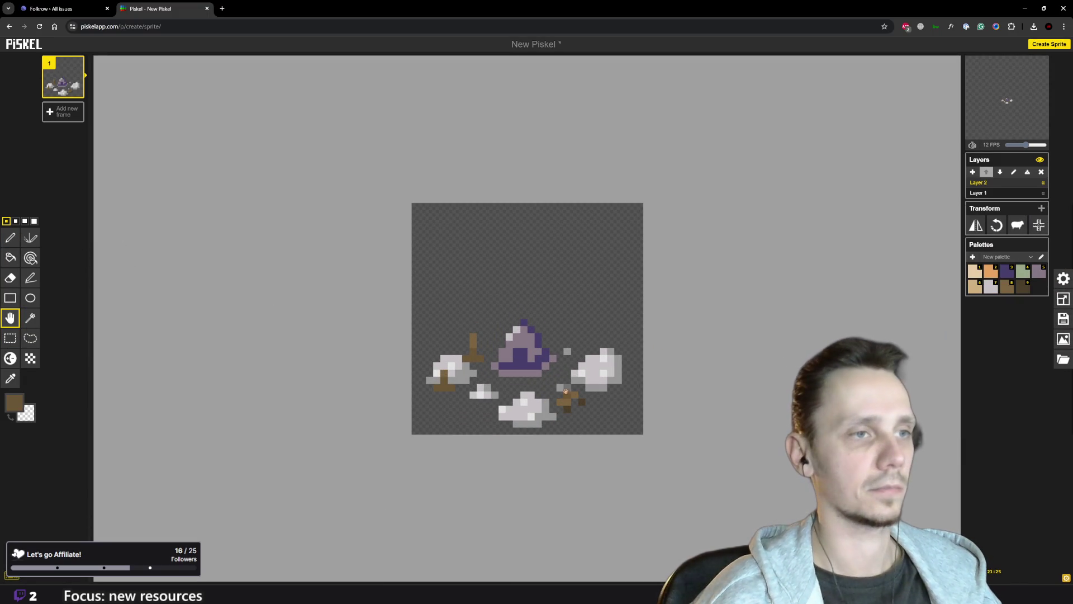
drag(586, 398, 594, 355)
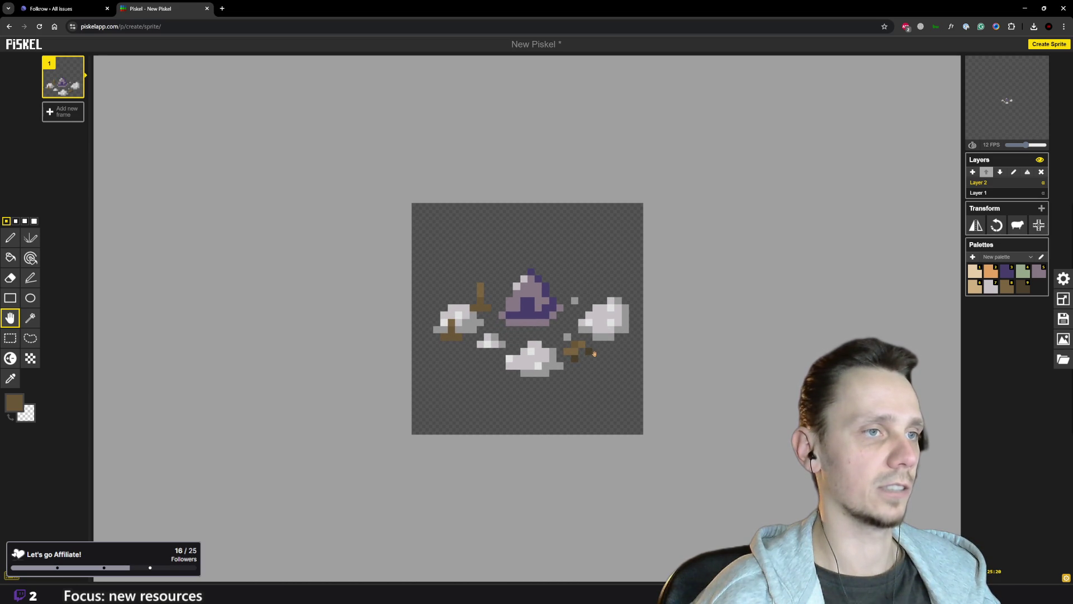
scroll(593, 353, down, 4)
scroll(582, 340, up, 1)
scroll(582, 341, up, 1)
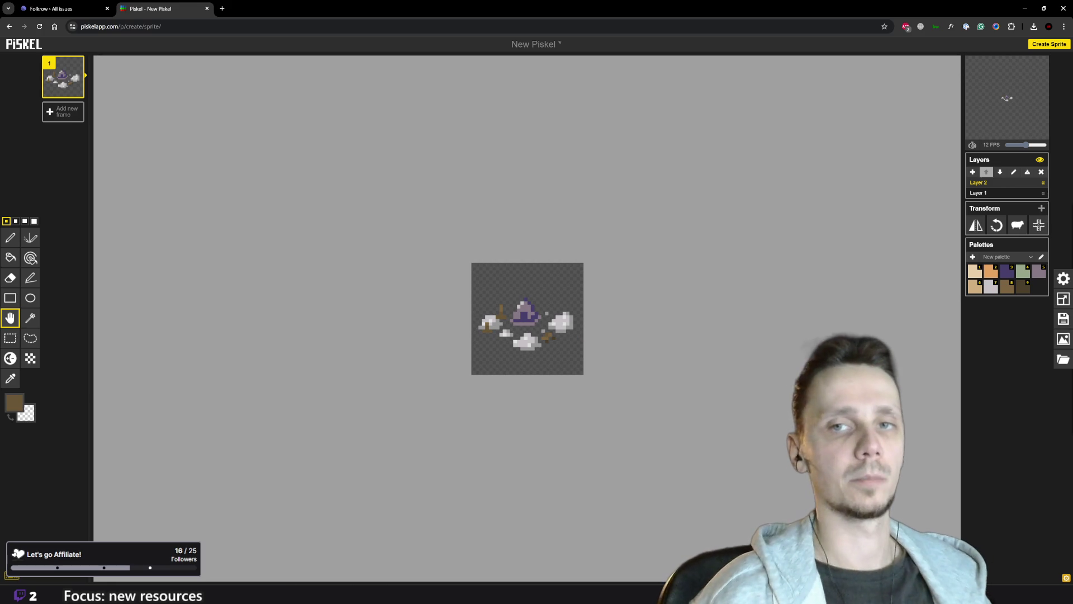
scroll(751, 229, up, 1)
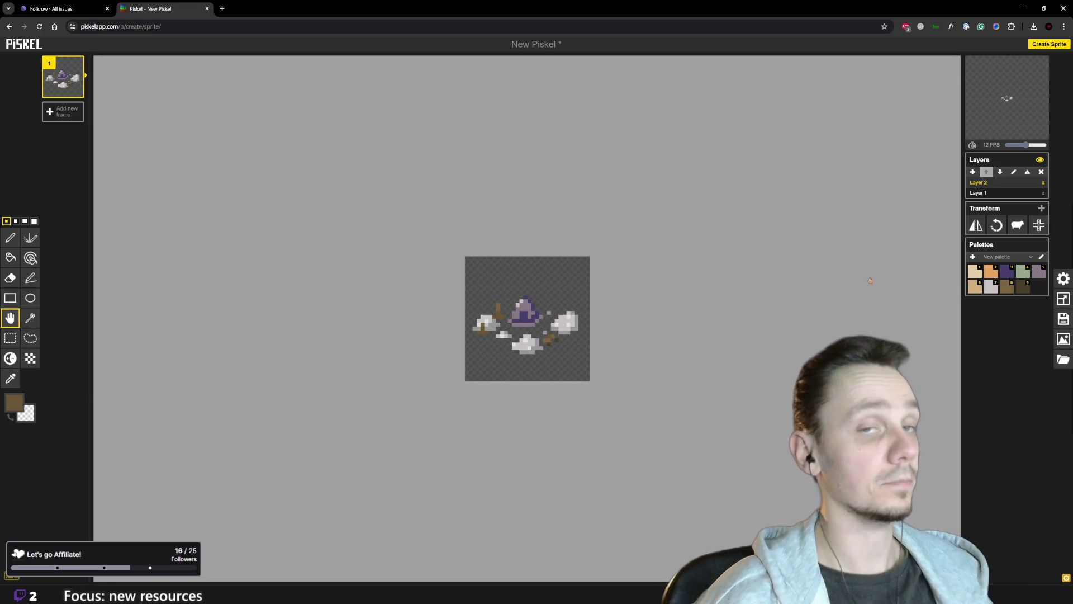
click(1065, 340)
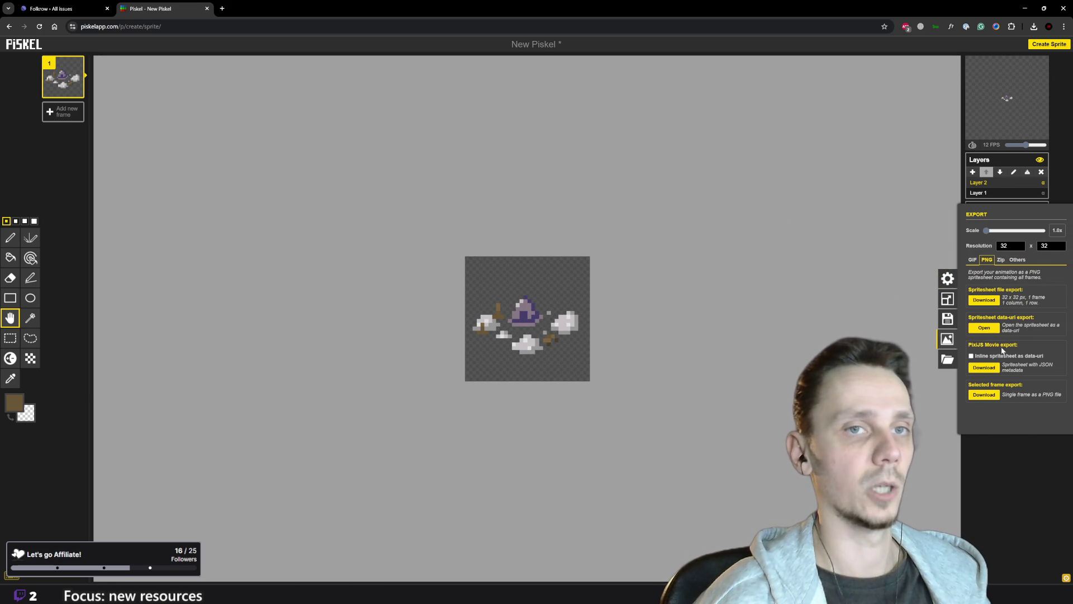
click(990, 302)
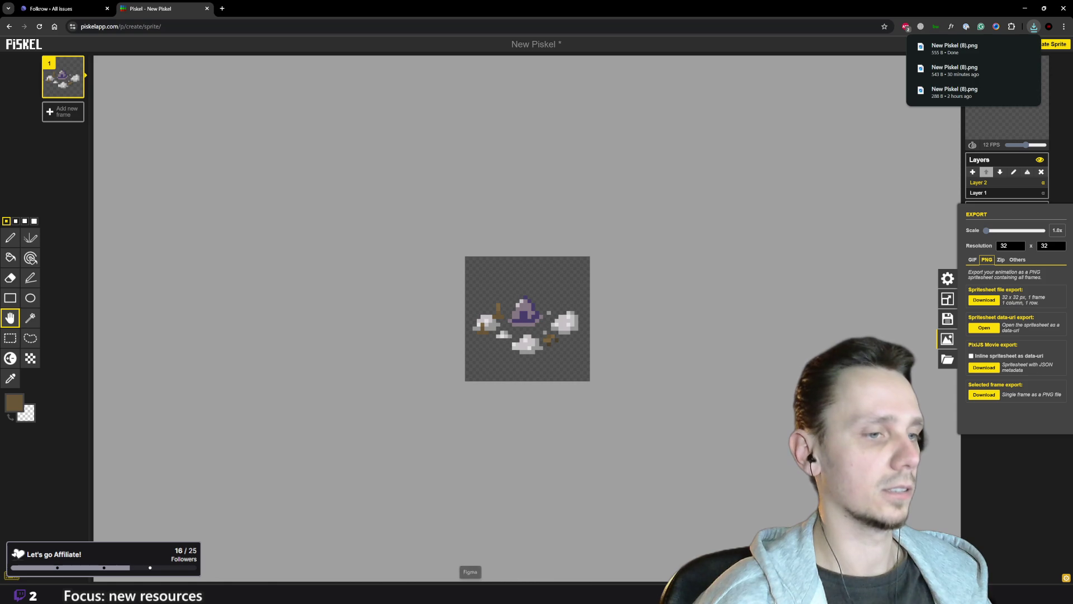
click(1012, 47)
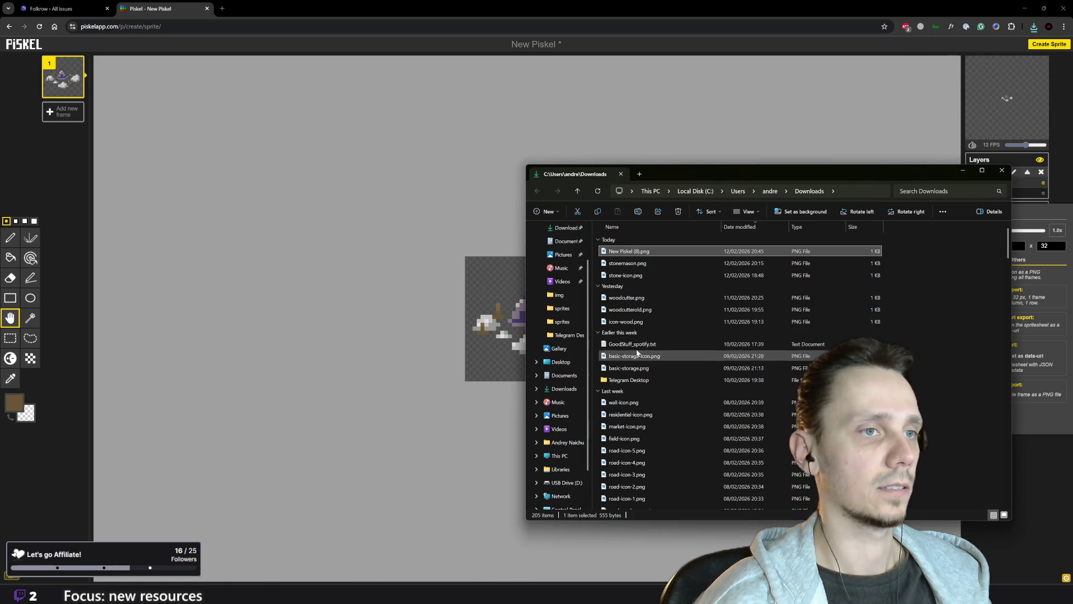
- Rename New Piskel (8).png to stonemason-icon.png and return to the Godot editor
click(620, 255)
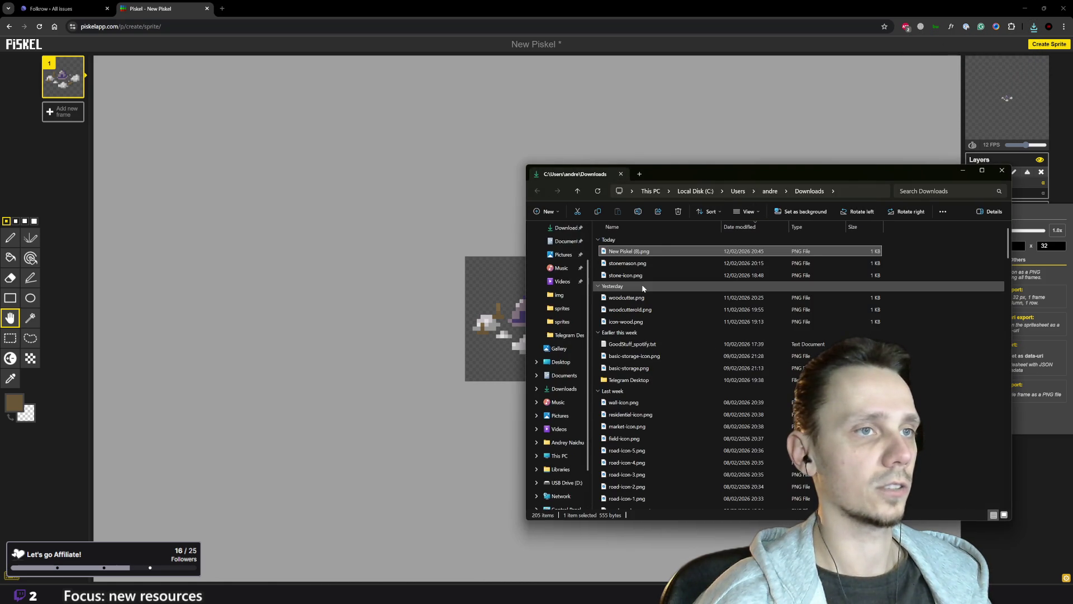
text(stonemas)
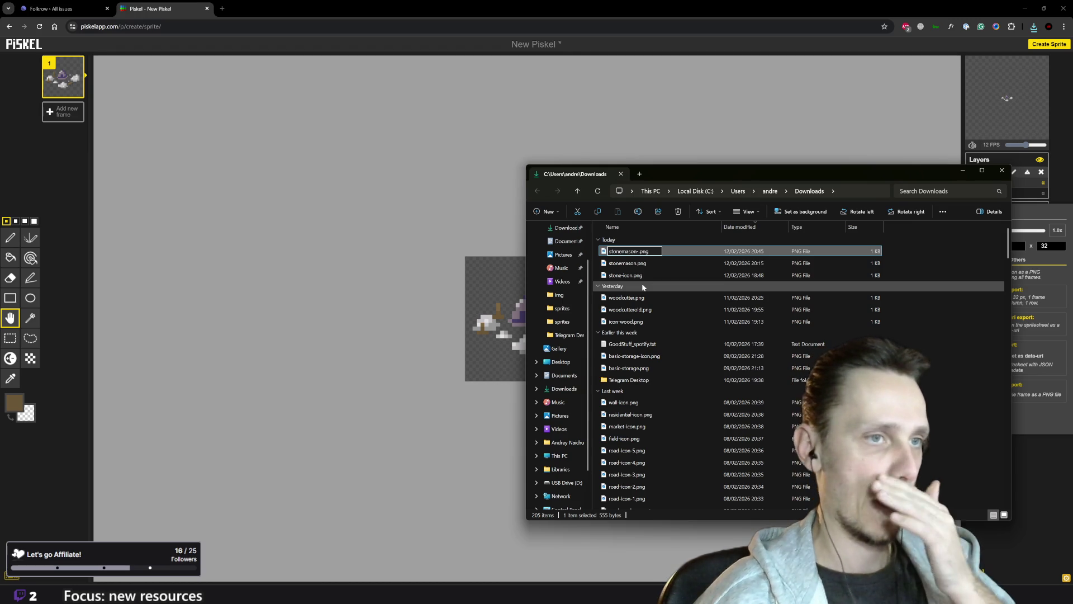
text(on)
key(Return)
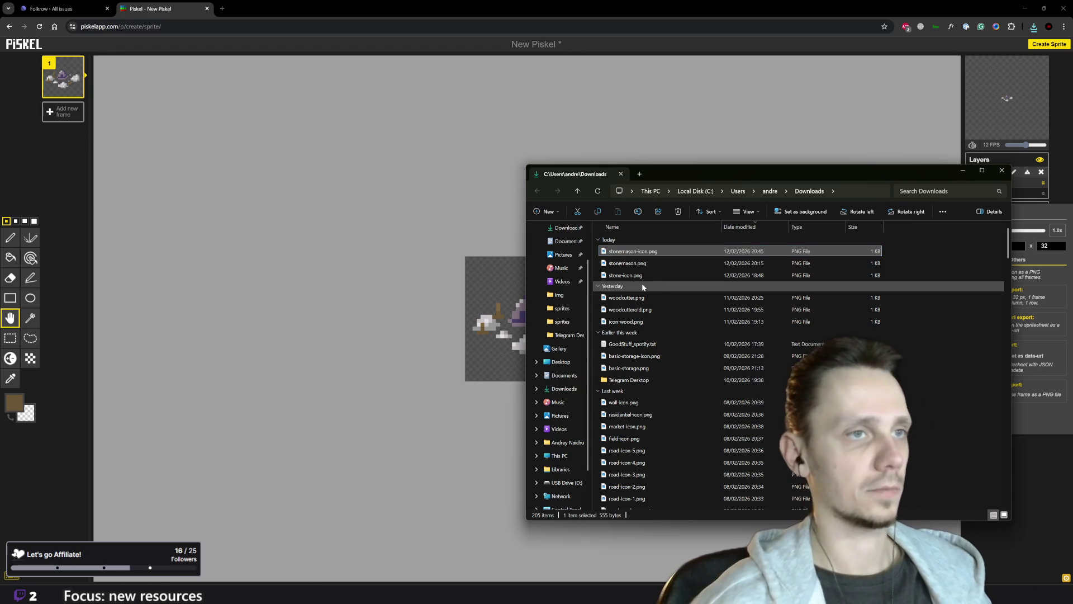
mouse_move(665, 598)
click(666, 559)
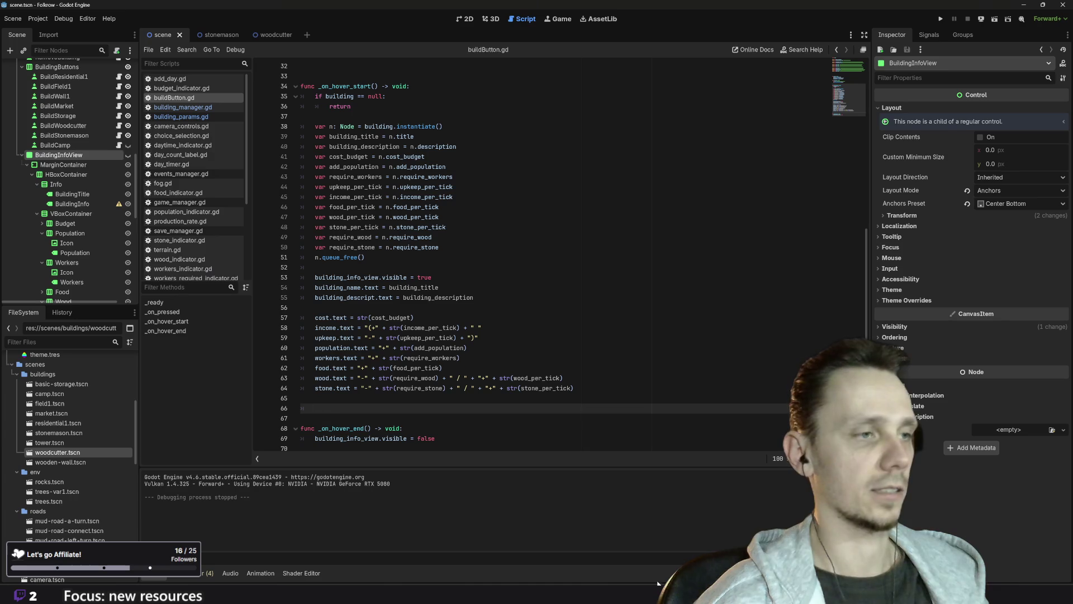
- Import stonemason-icon.png from Downloads into the res://resources/ui-icons folder
scroll(76, 472, up, 5)
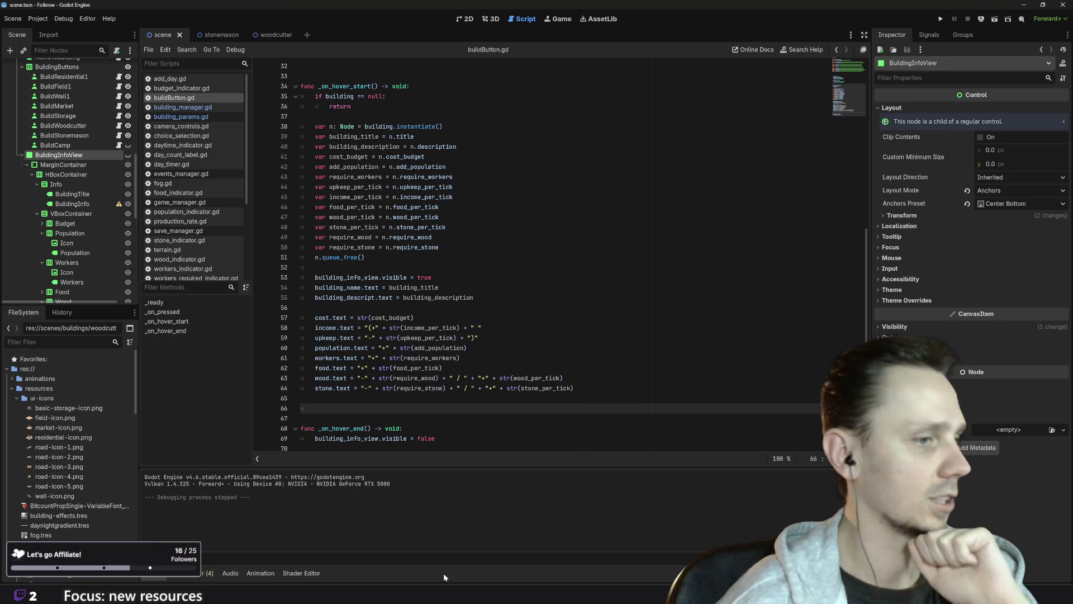
mouse_move(442, 595)
click(439, 555)
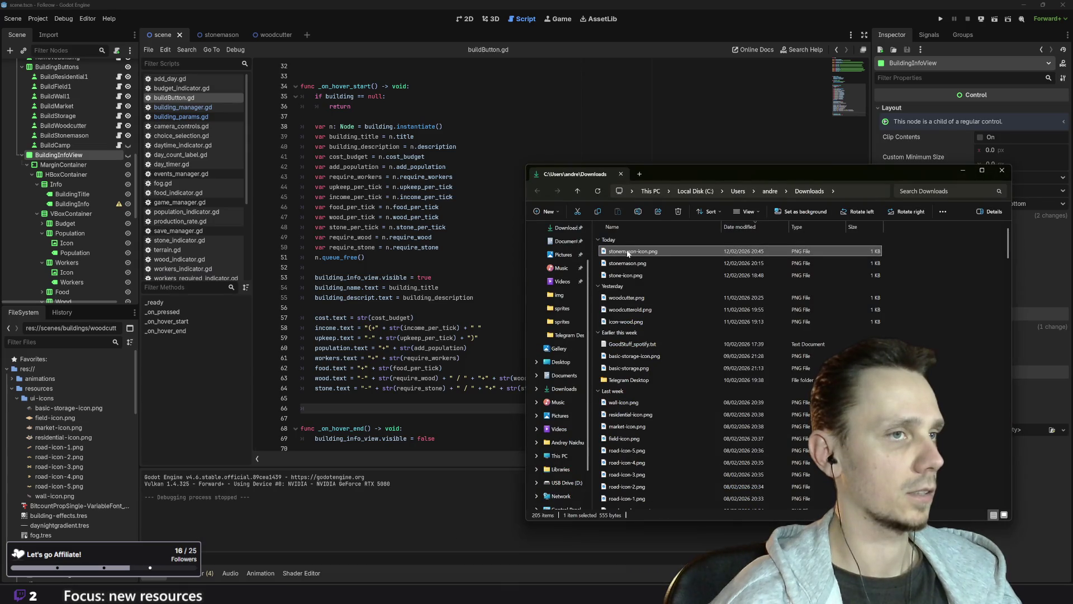
mouse_move(628, 253)
mouse_down()
mouse_move(93, 429)
mouse_move(137, 424)
mouse_up()
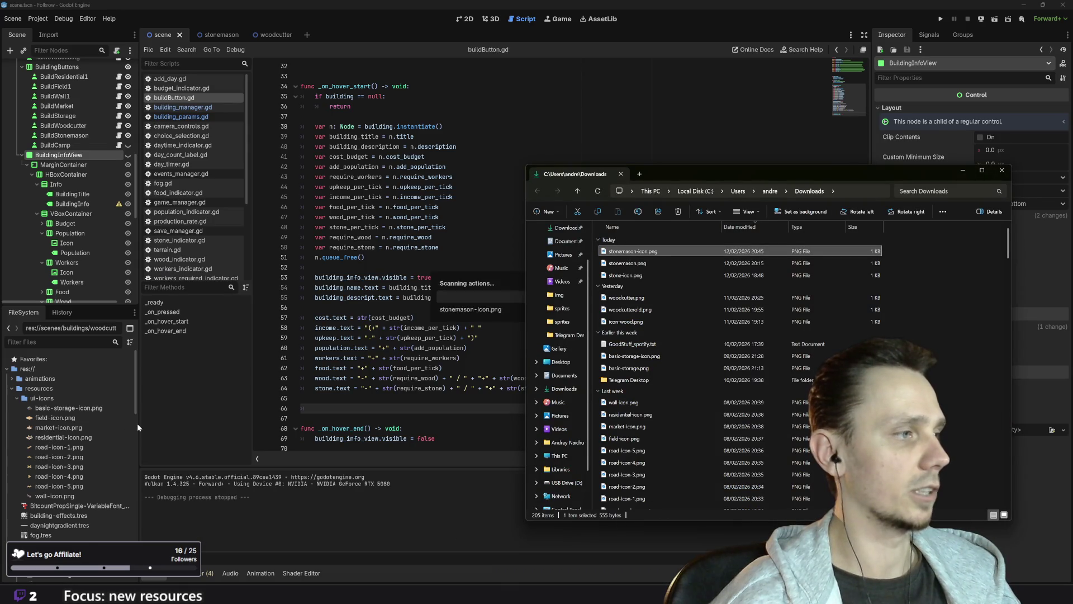
click(399, 22)
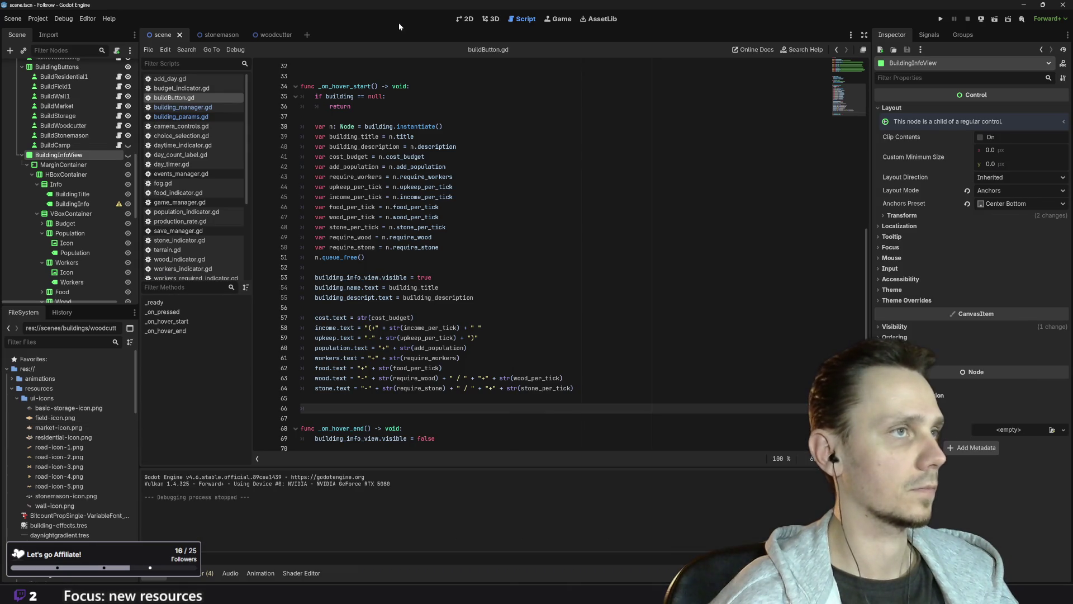
- Assign stonemason-icon.png as the BuildStonemason button's Icon in the Inspector
click(469, 20)
scroll(695, 438, up, 6)
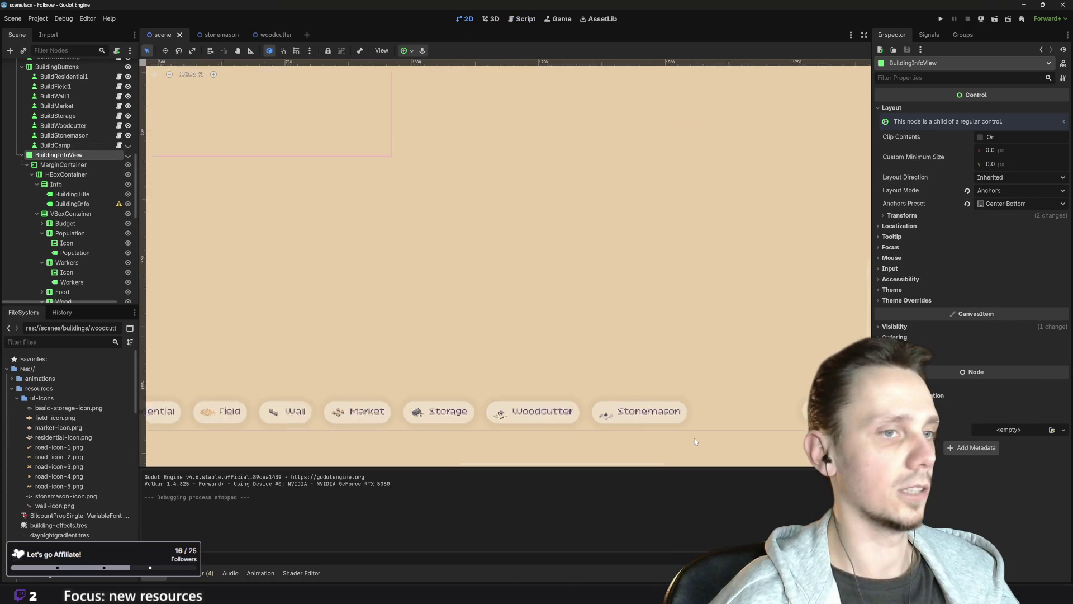
click(583, 418)
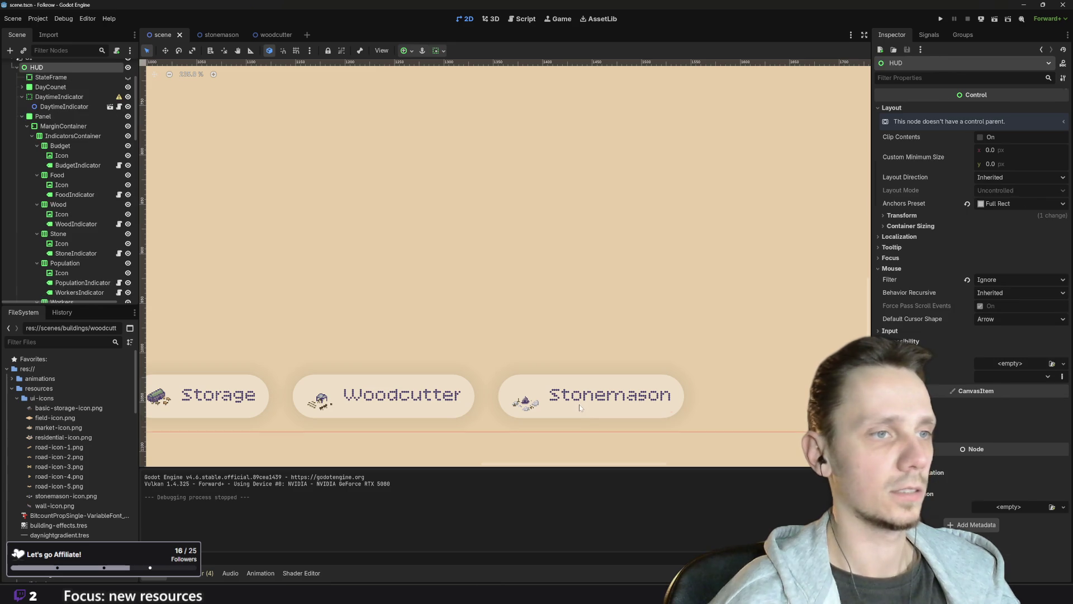
click(579, 408)
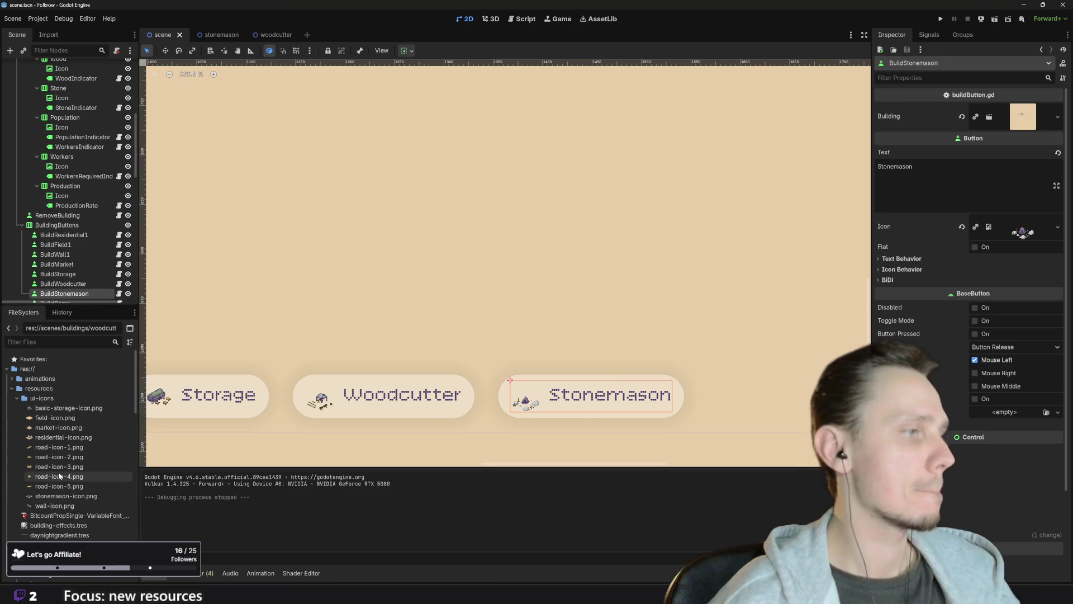
click(54, 497)
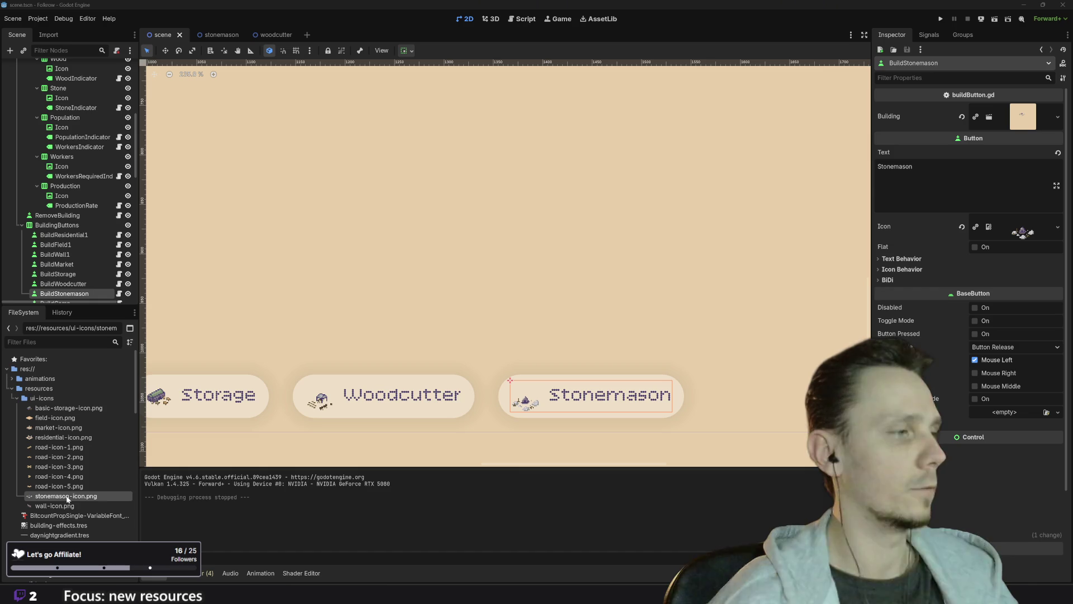
mouse_move(71, 499)
mouse_down()
mouse_move(506, 422)
mouse_move(1009, 238)
mouse_up()
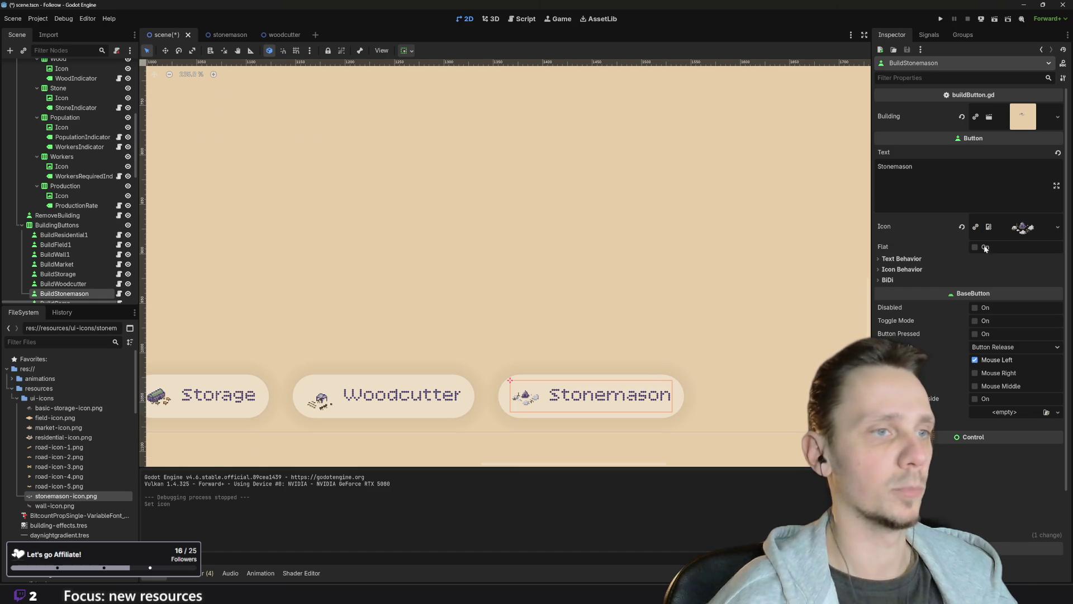
scroll(441, 448, left, 3)
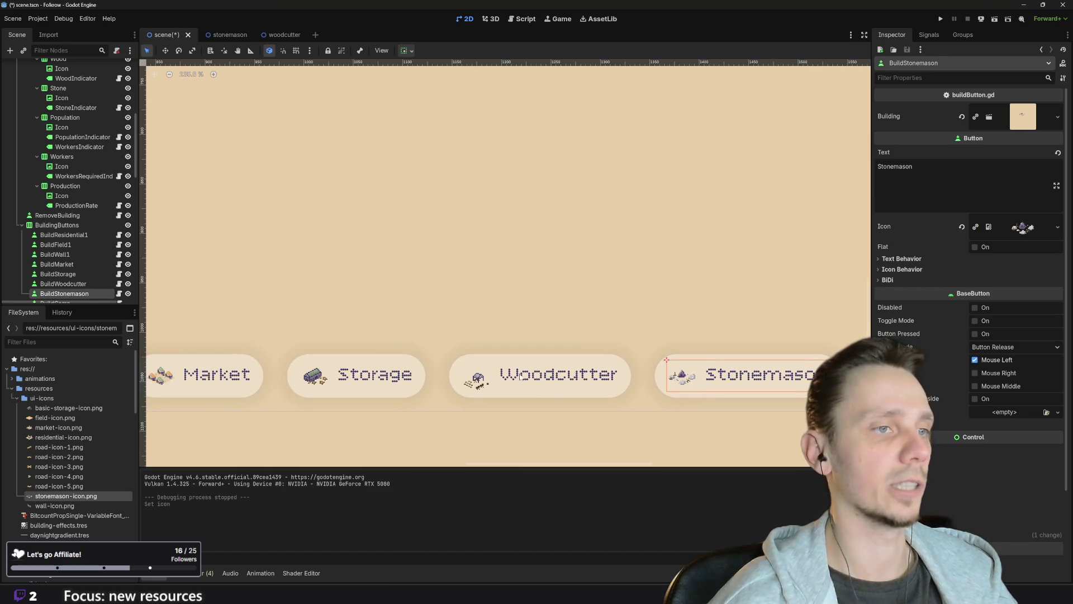
mouse_move(445, 593)
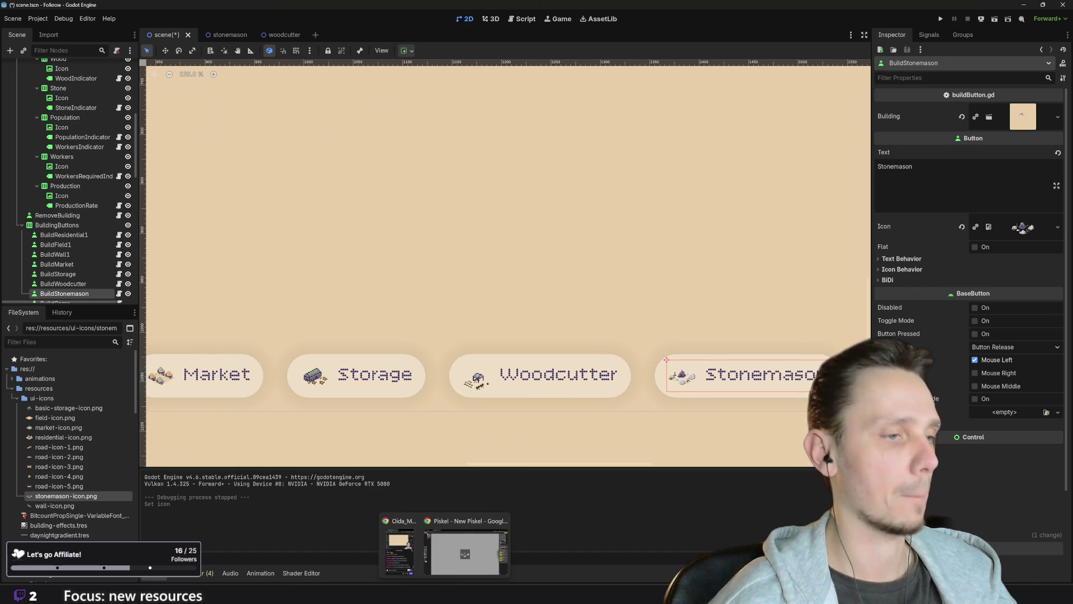
click(485, 552)
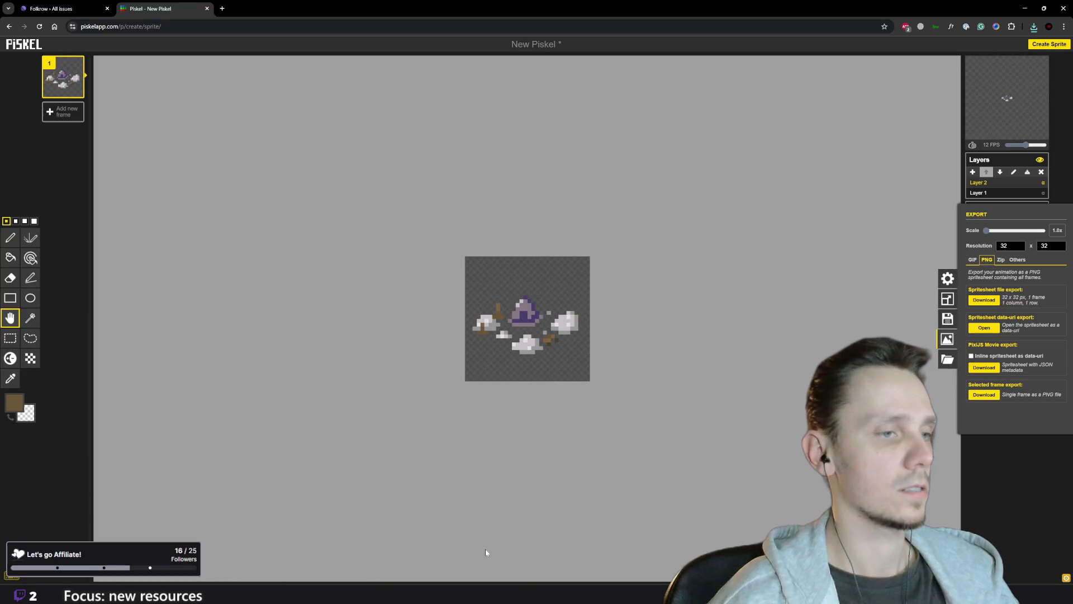
- Select the whole old sprite and delete its pixels from the layer
click(10, 338)
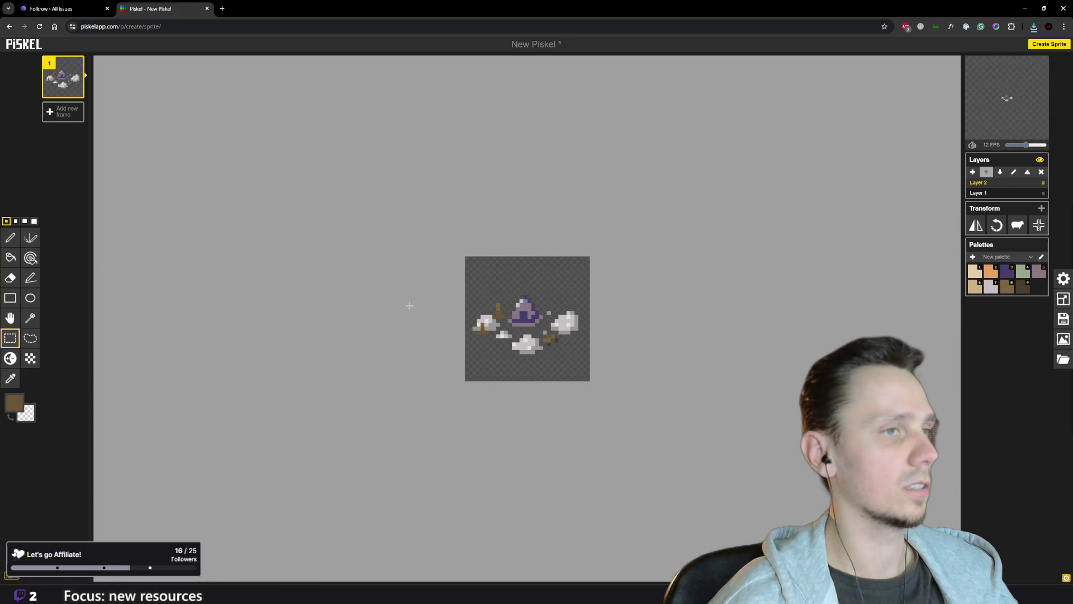
mouse_move(479, 273)
mouse_down()
mouse_move(575, 354)
mouse_move(627, 370)
mouse_up()
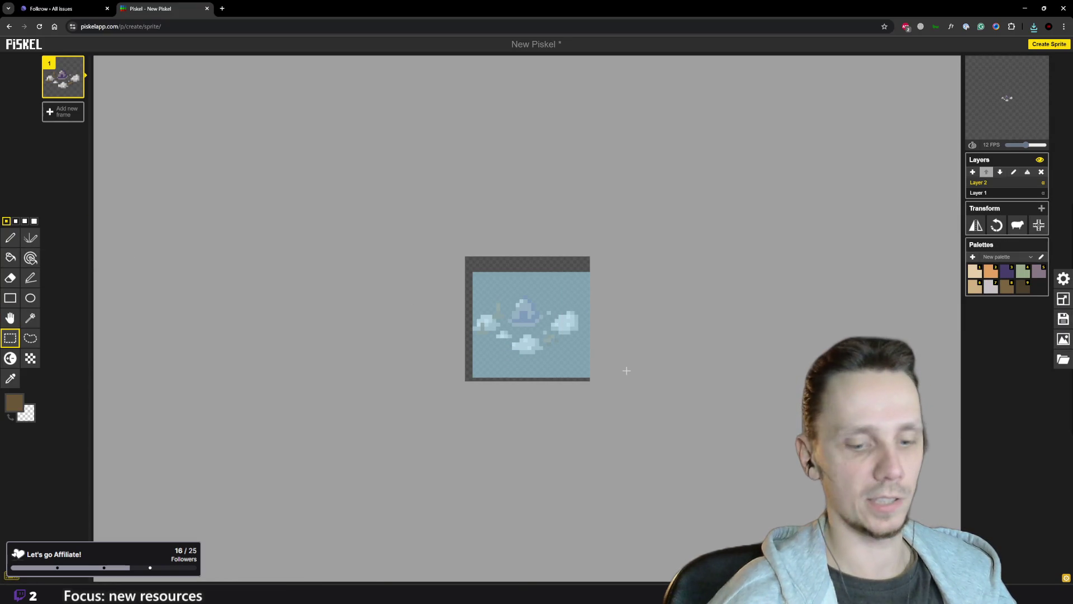
key(Delete)
click(545, 266)
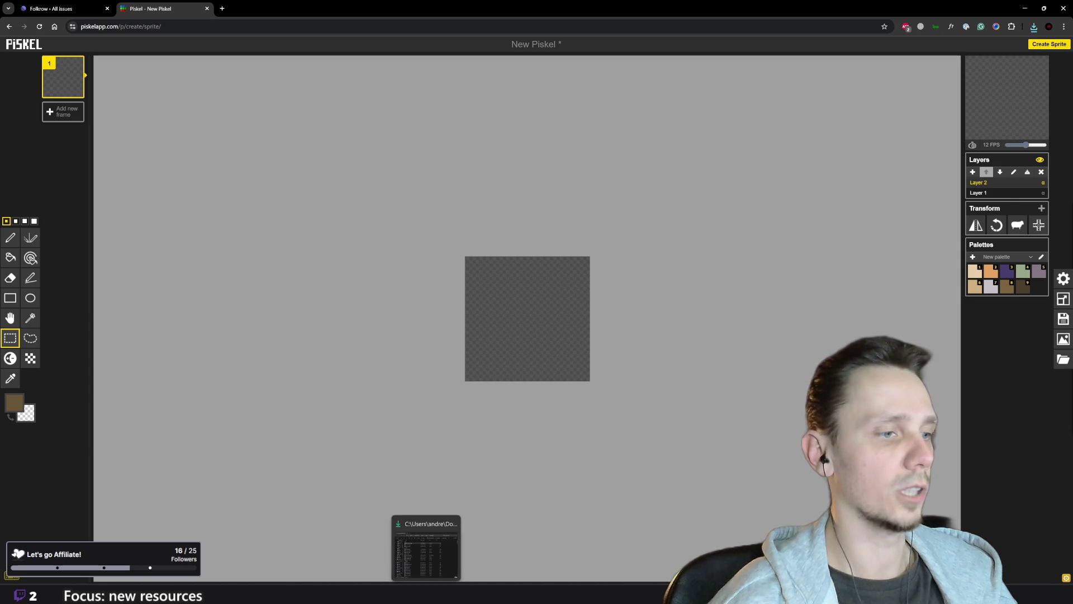
- Import woodcutter.png onto the canvas and shift the artwork upward
click(422, 556)
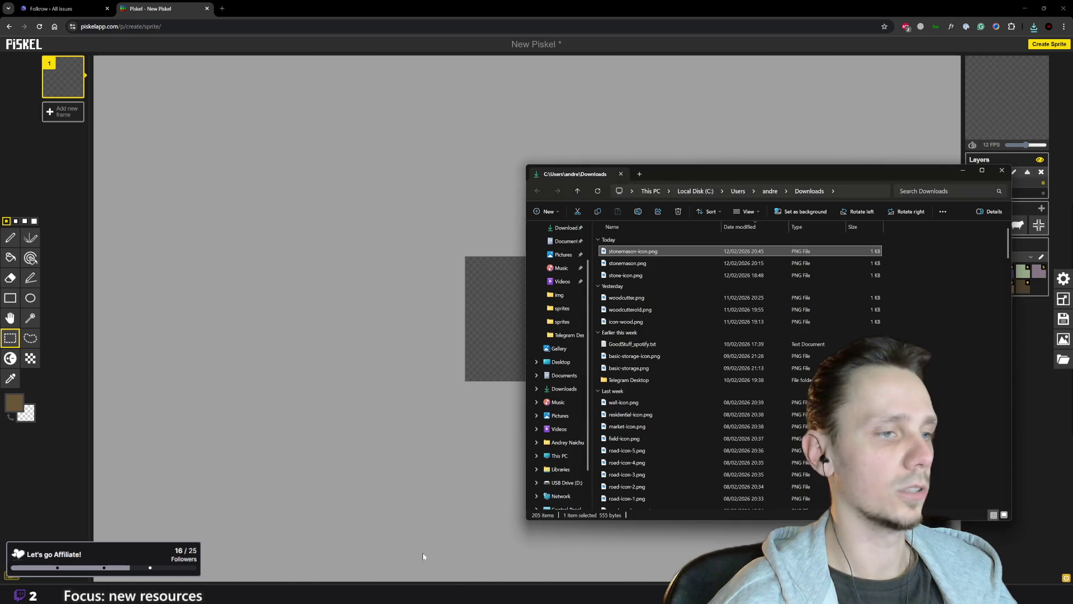
click(631, 300)
drag(631, 300, 492, 307)
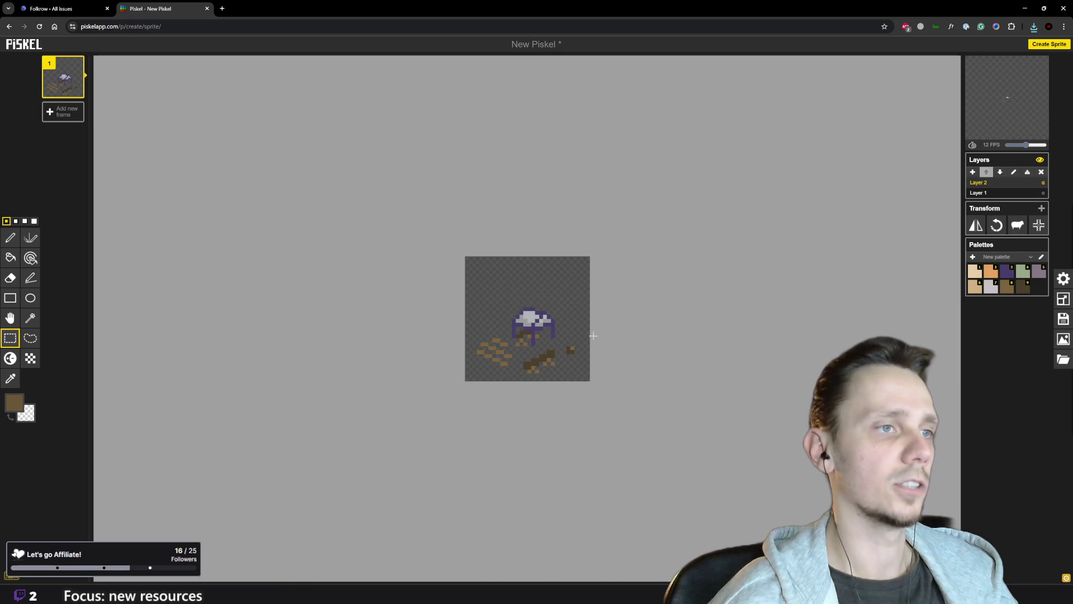
click(10, 317)
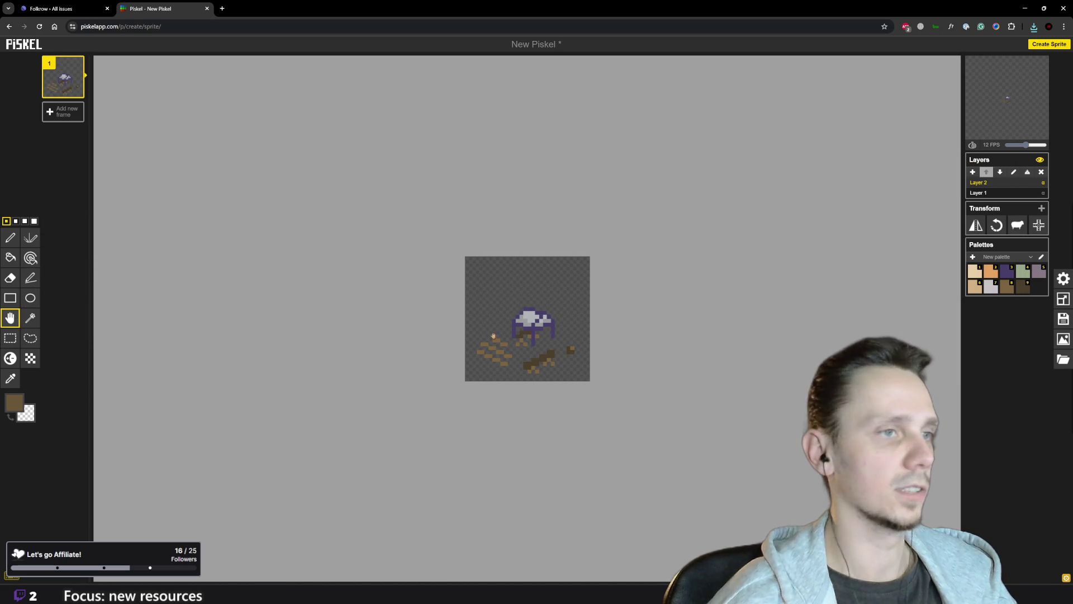
drag(533, 342, 534, 325)
- Export the sprite as a downloaded 32×32 PNG and show it in its folder
scroll(534, 325, down, 3)
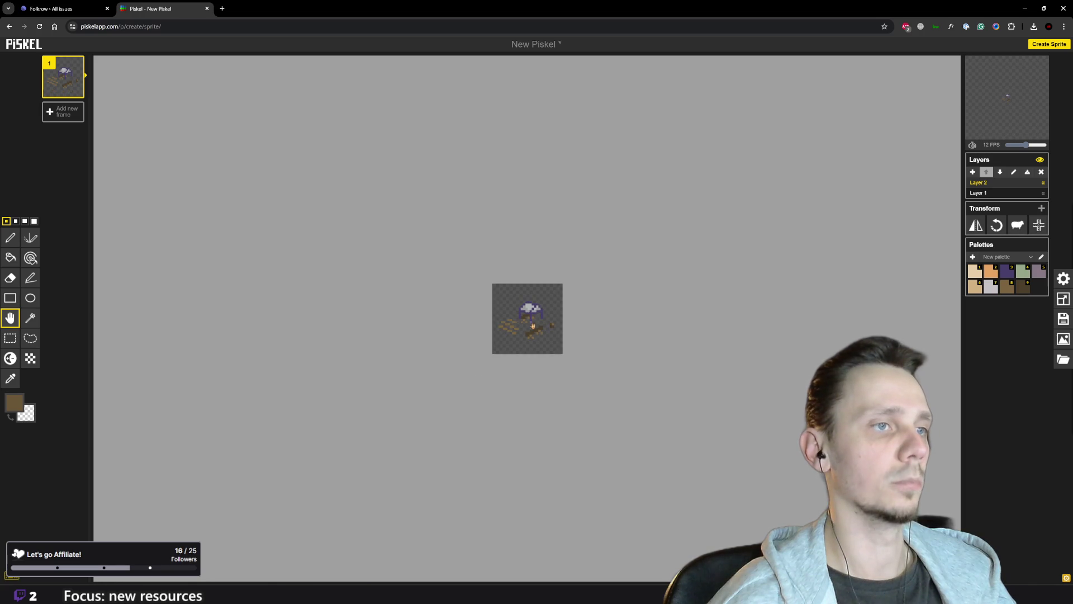
scroll(533, 325, up, 3)
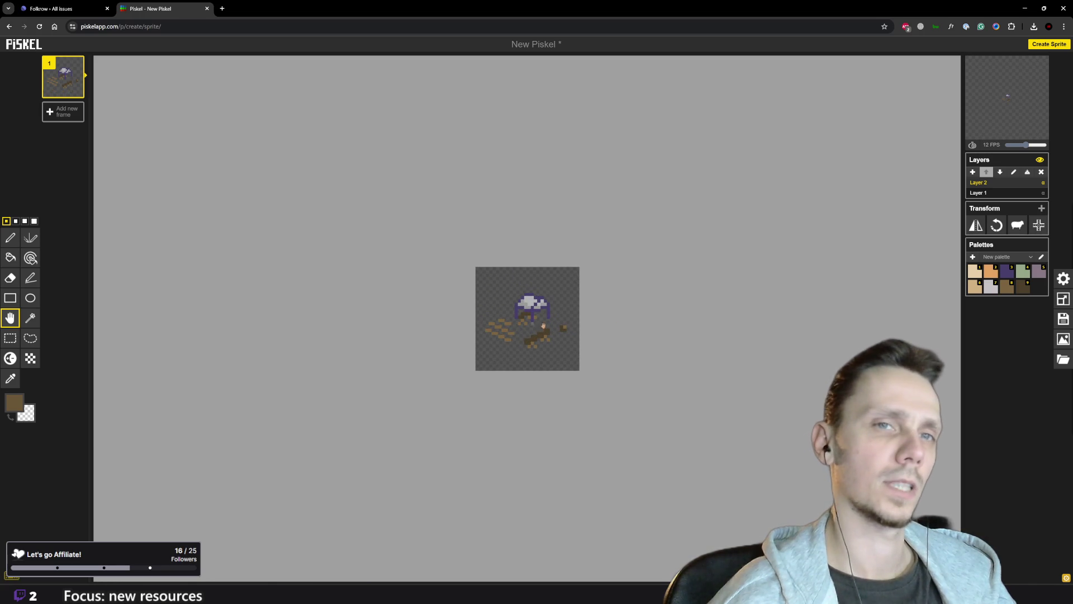
click(1060, 340)
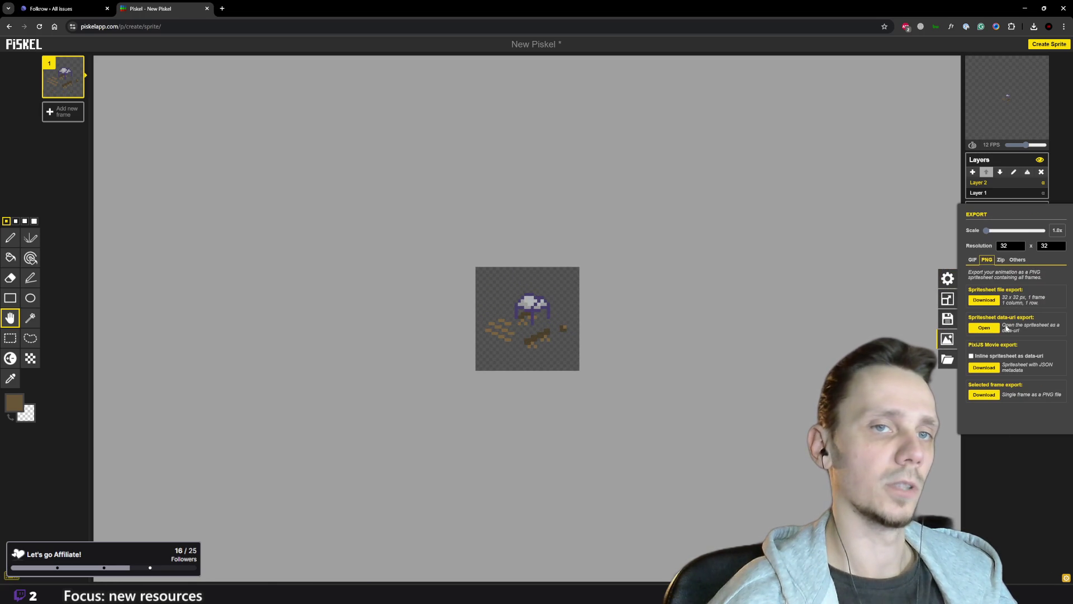
click(984, 300)
click(1011, 48)
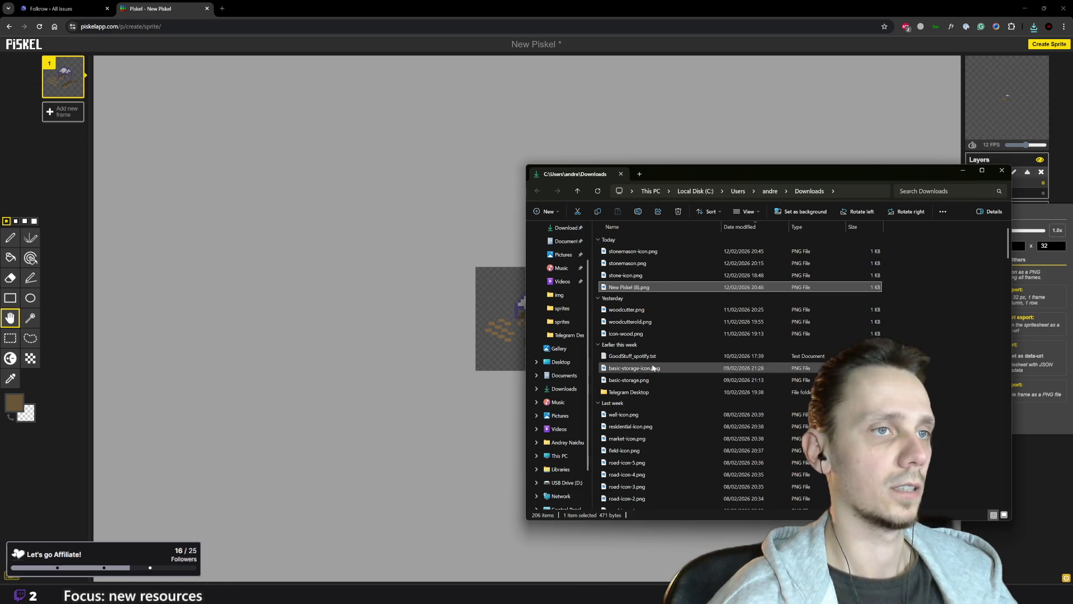
- Rename the downloaded New Piskel (8).png to woodcutter-icon.png
key(F2)
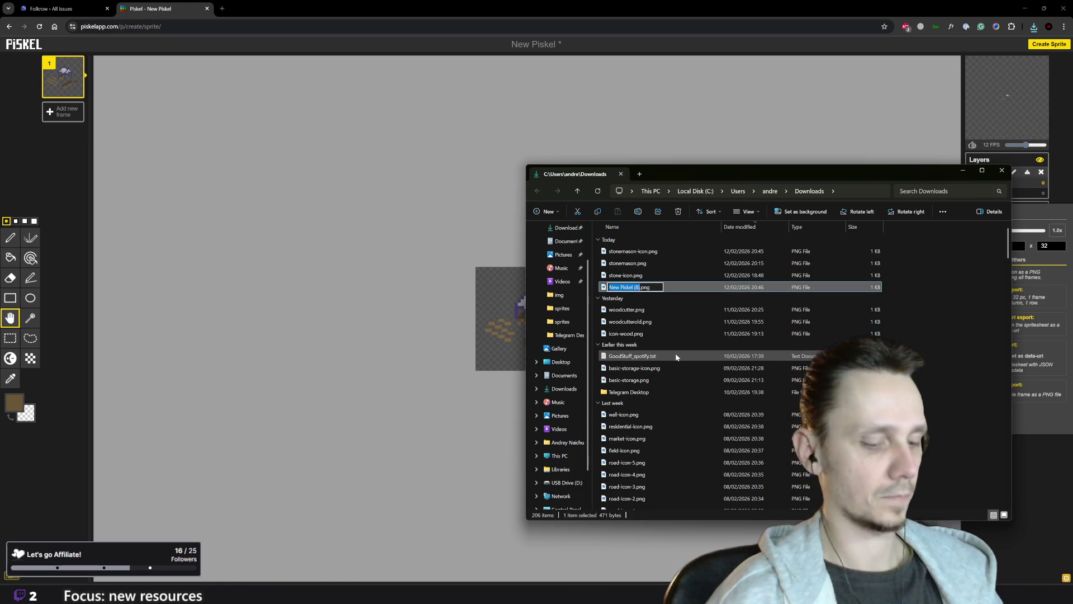
text(woodcu)
text(tter-ico)
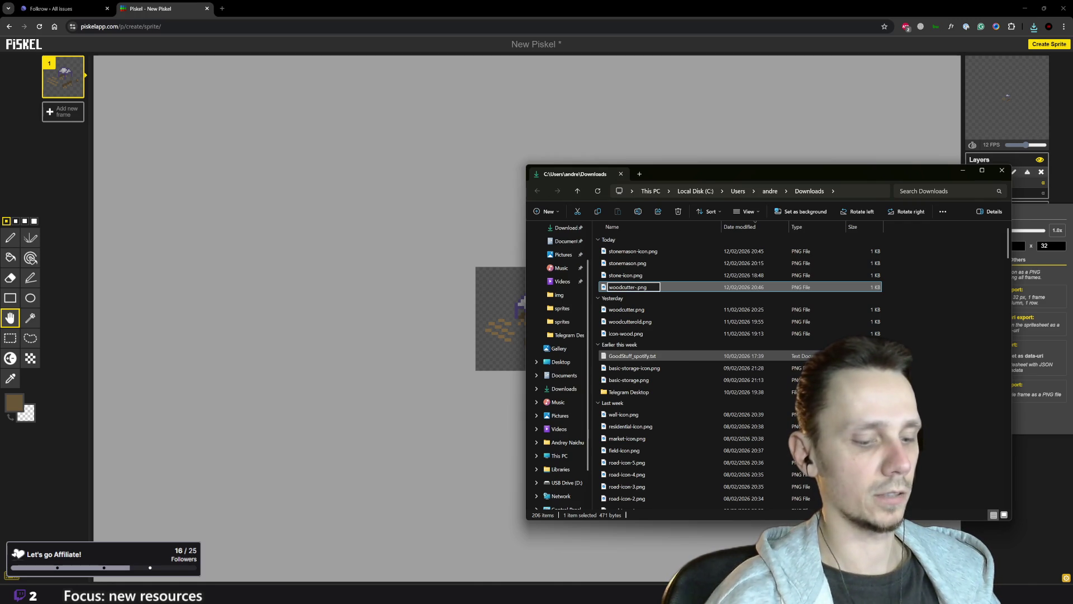
text(n)
key(Return)
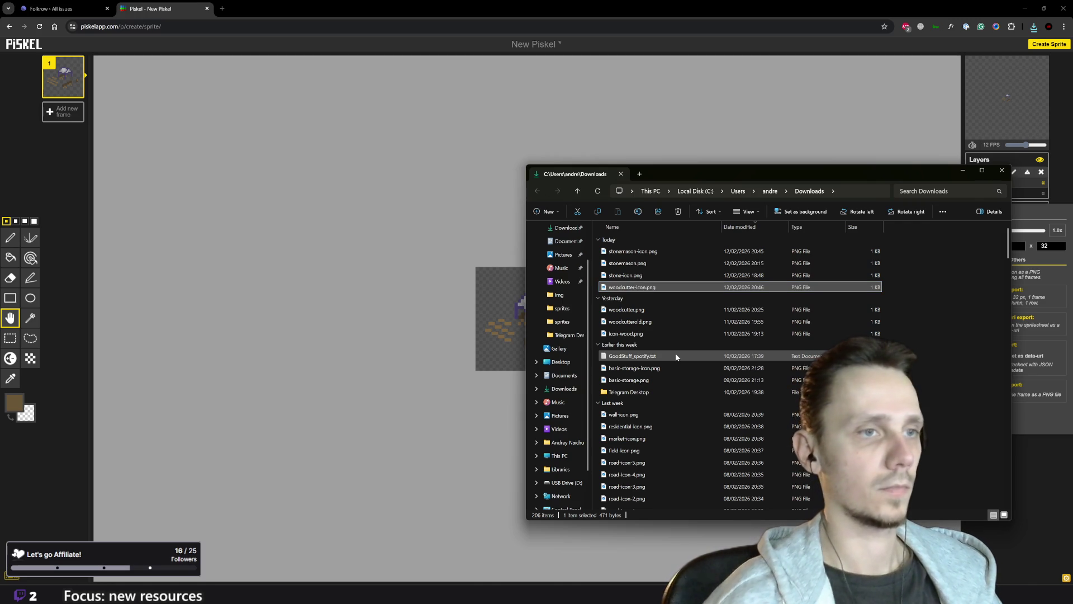
mouse_move(666, 601)
click(662, 545)
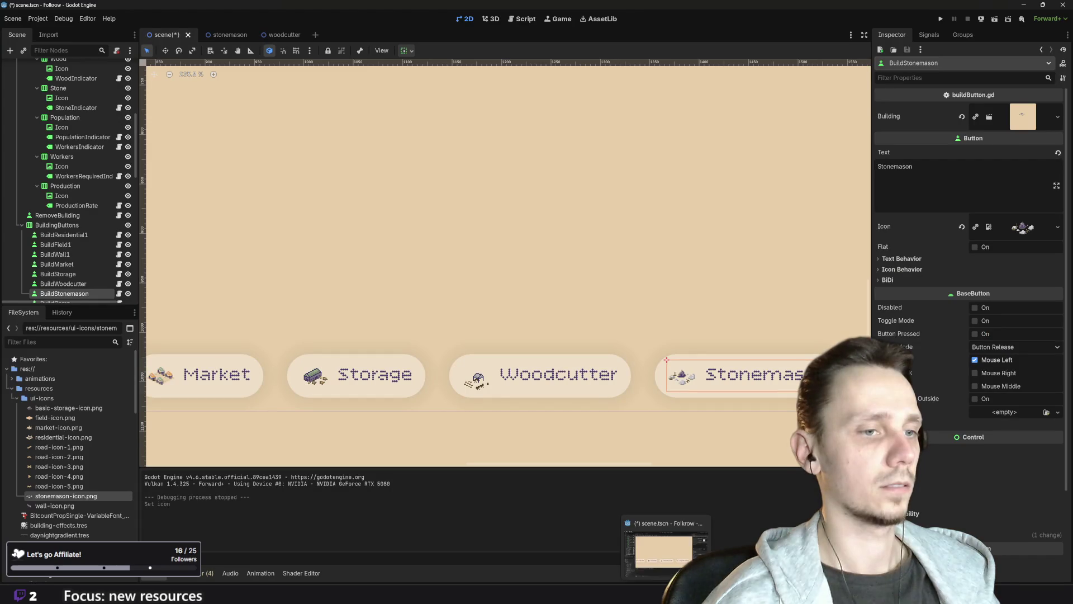
- Import woodcutter-icon.png from Downloads into the ui-icons folder
click(442, 595)
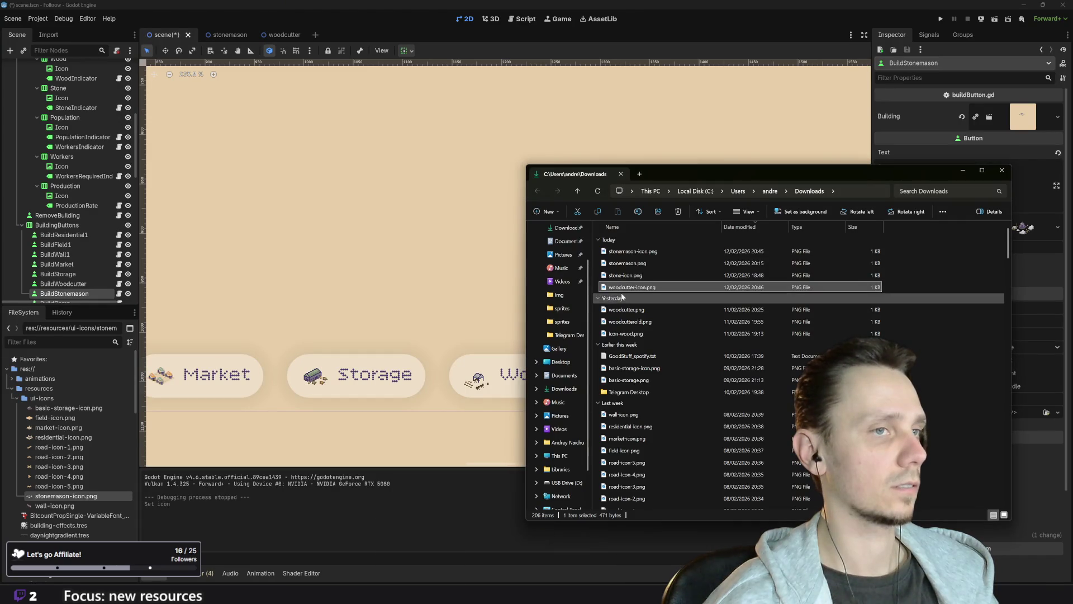
drag(40, 433, 45, 441)
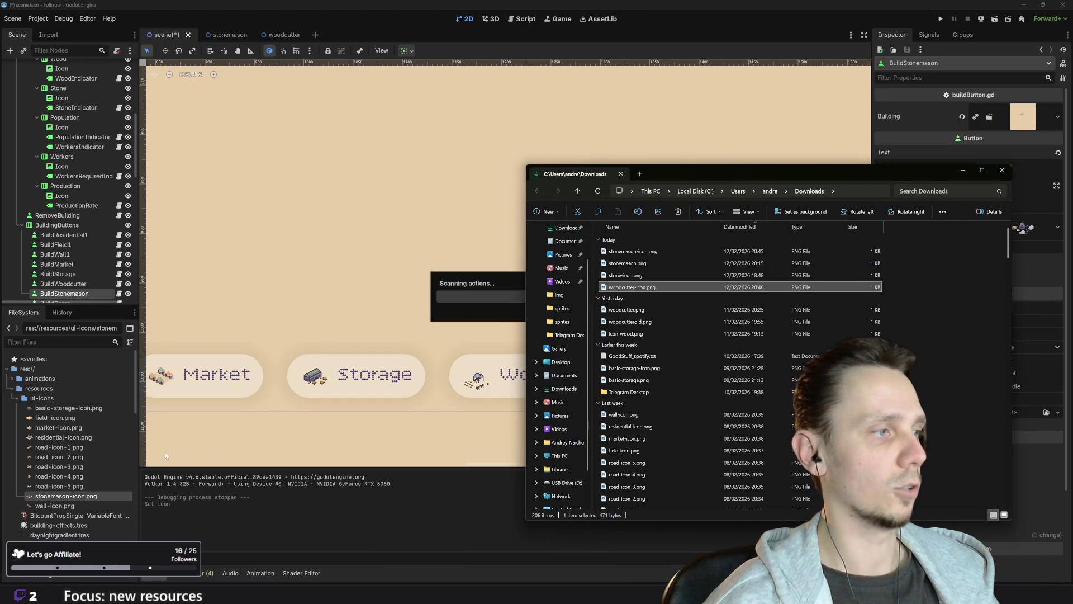
click(340, 424)
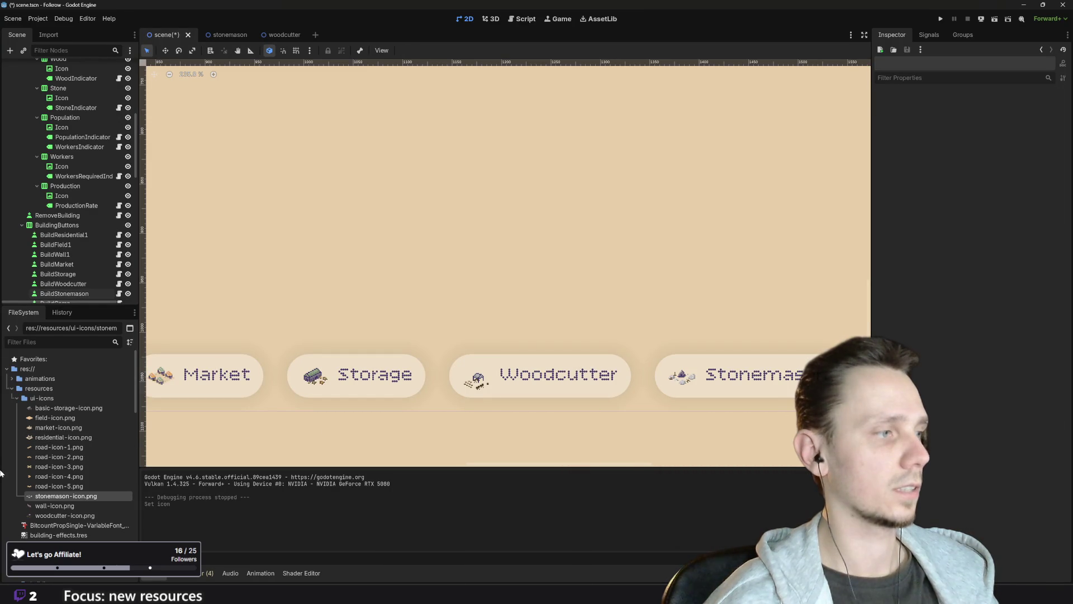
- Set woodcutter-icon.png as the BuildWoodcutter button's Icon in the Inspector
click(65, 515)
click(521, 376)
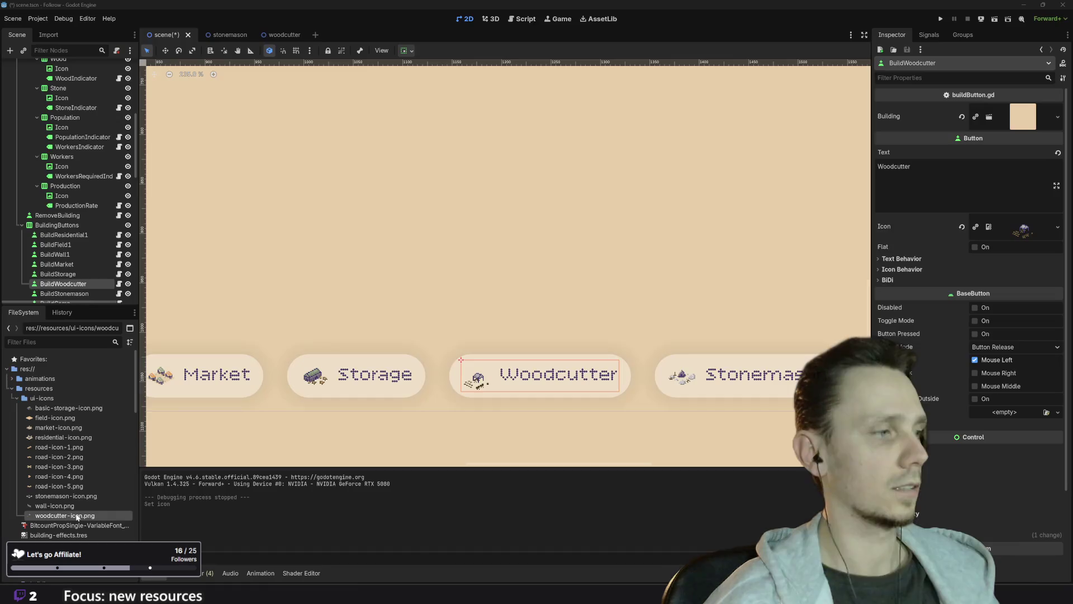
mouse_move(56, 517)
mouse_down()
mouse_move(851, 233)
mouse_move(1022, 234)
mouse_up()
scroll(503, 363, down, 6)
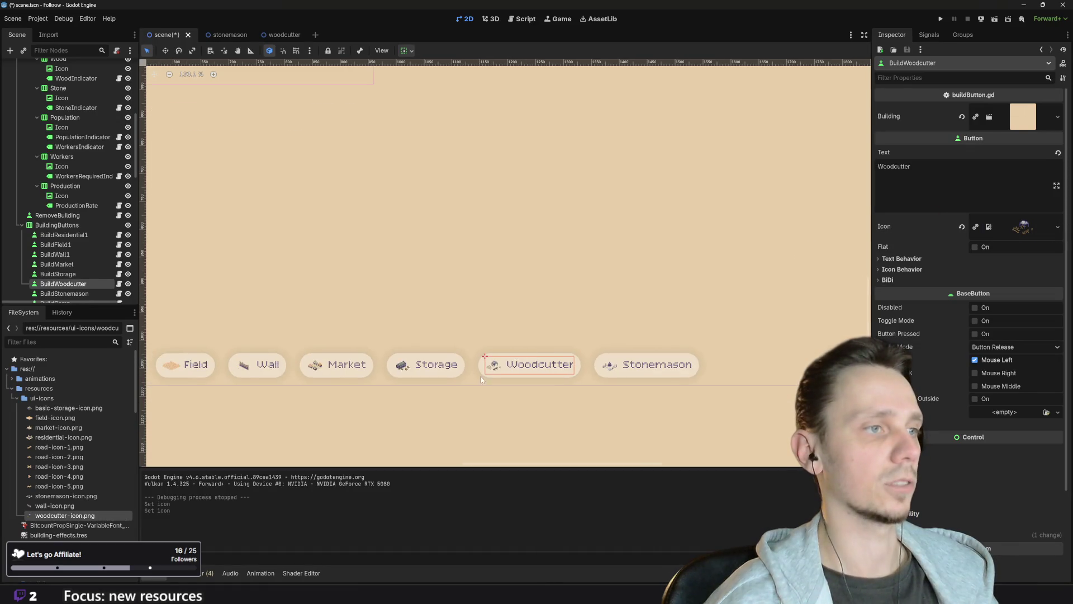
click(525, 394)
- Pan around the HUD layout and launch the game to test the new icons
scroll(524, 394, down, 5)
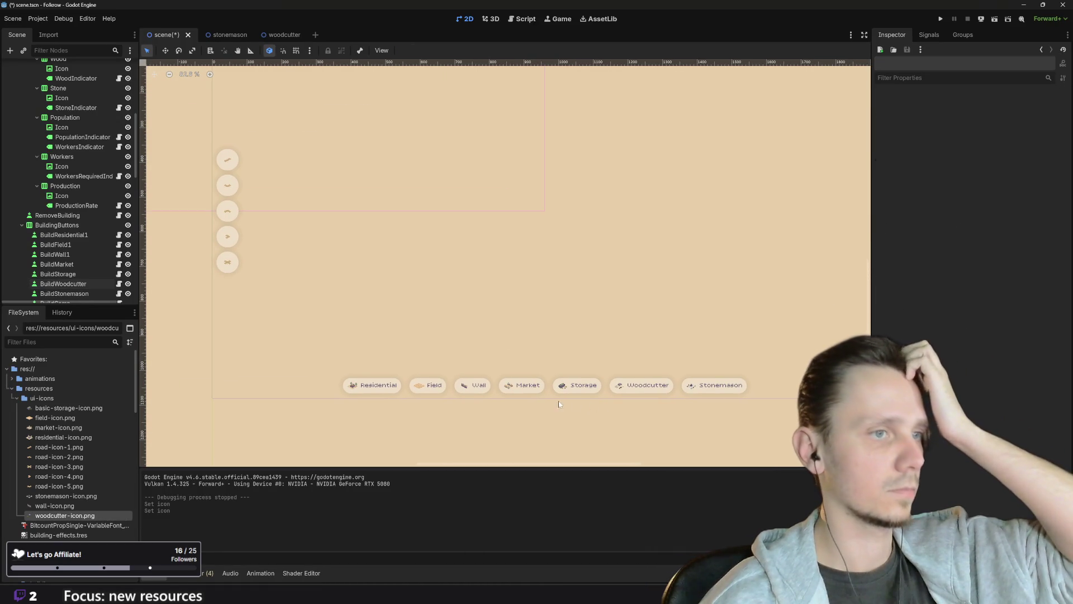
drag(567, 415, 531, 397)
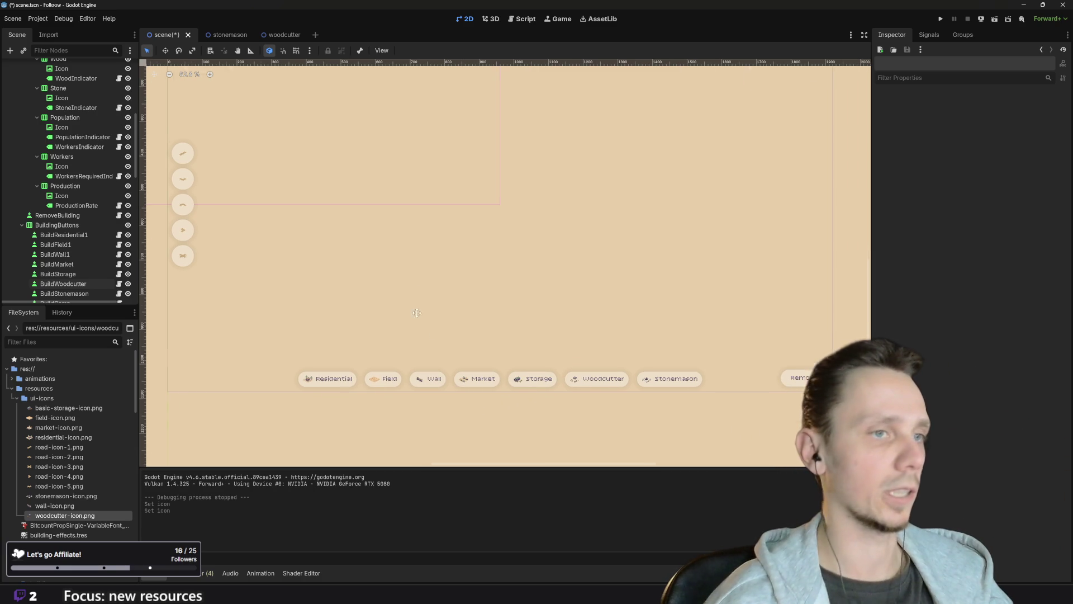
drag(427, 290, 447, 350)
scroll(649, 311, down, 3)
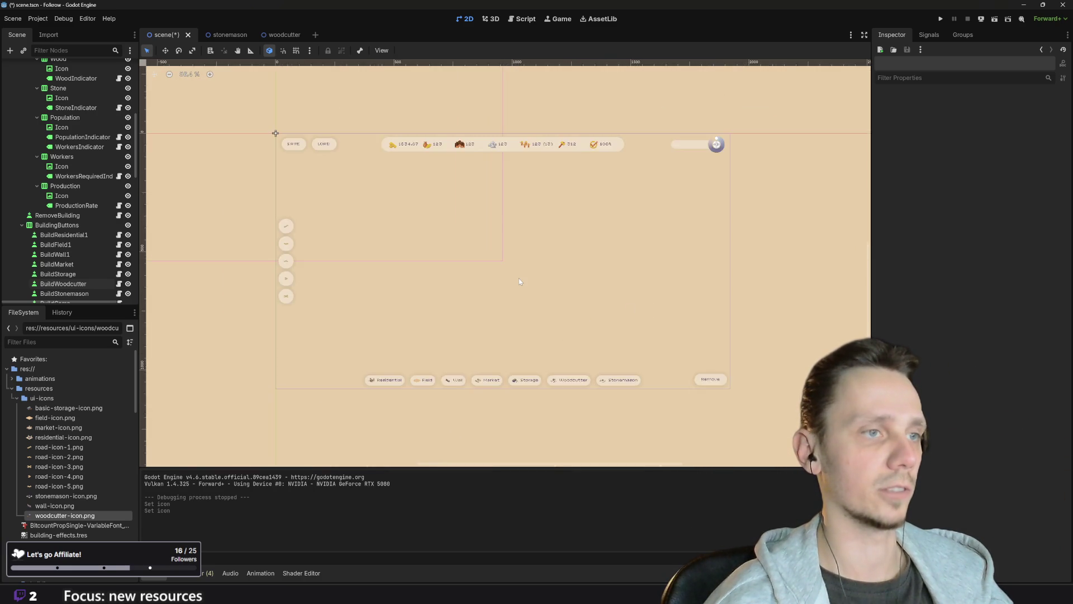
scroll(508, 302, up, 2)
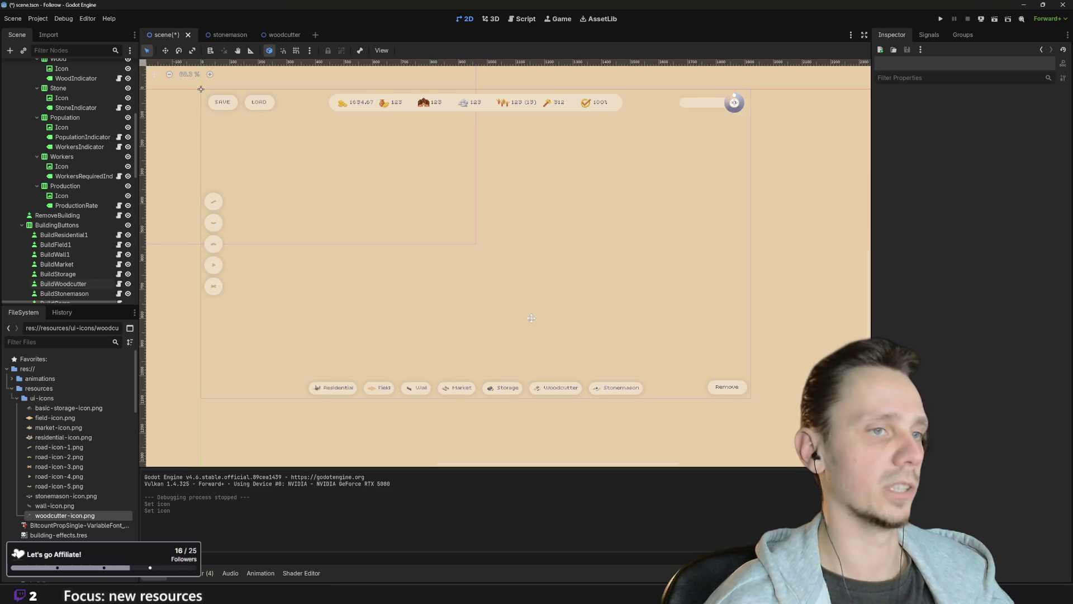
click(943, 17)
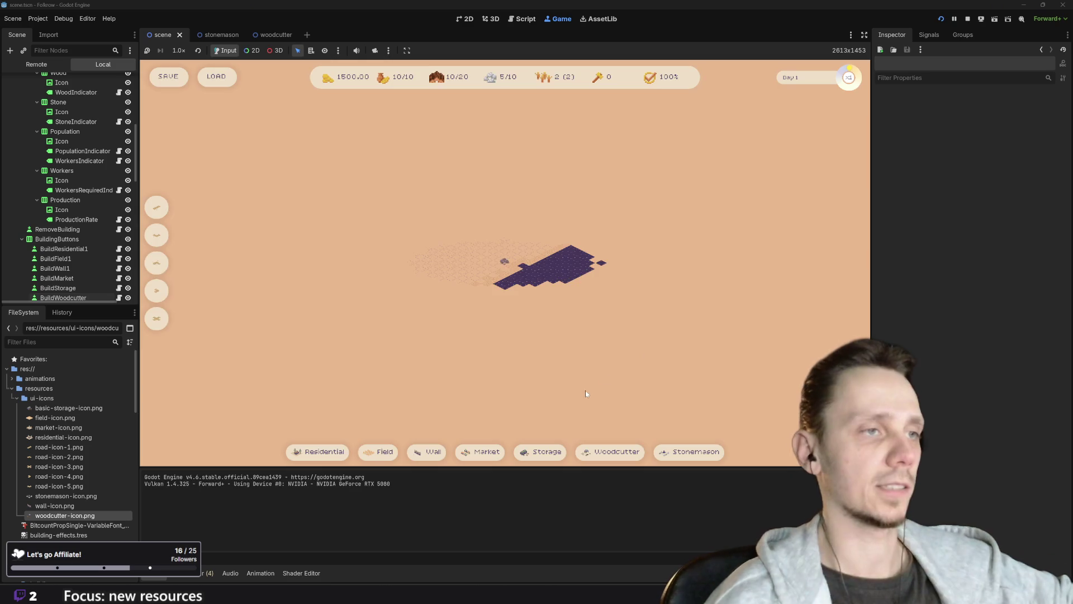
- Scroll in the running game while checking the Woodcutter and Stonemason button icons
scroll(413, 250, up, 3)
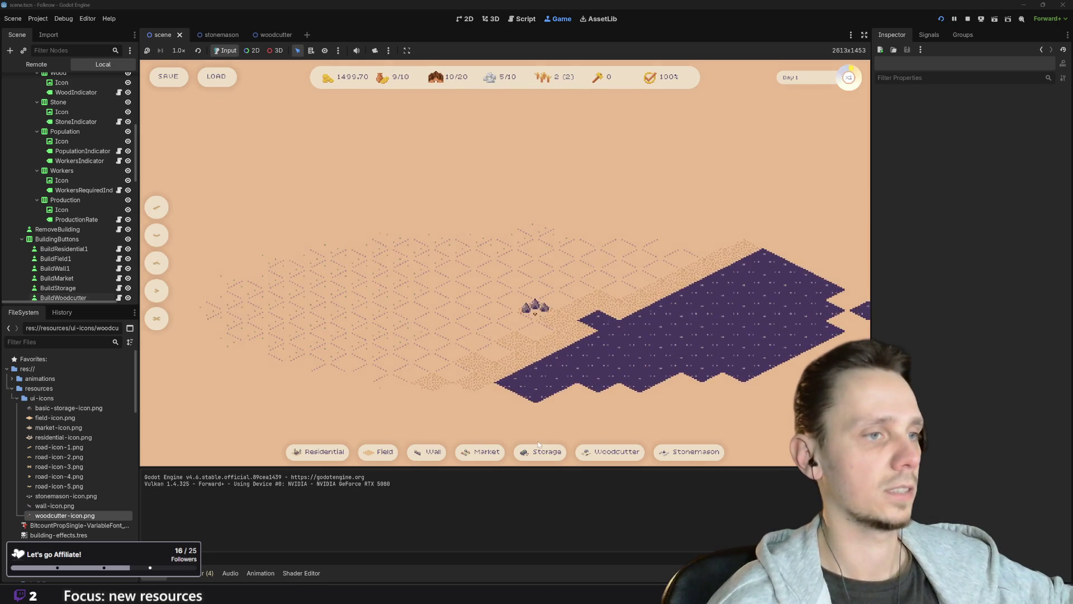
scroll(549, 390, down, 3)
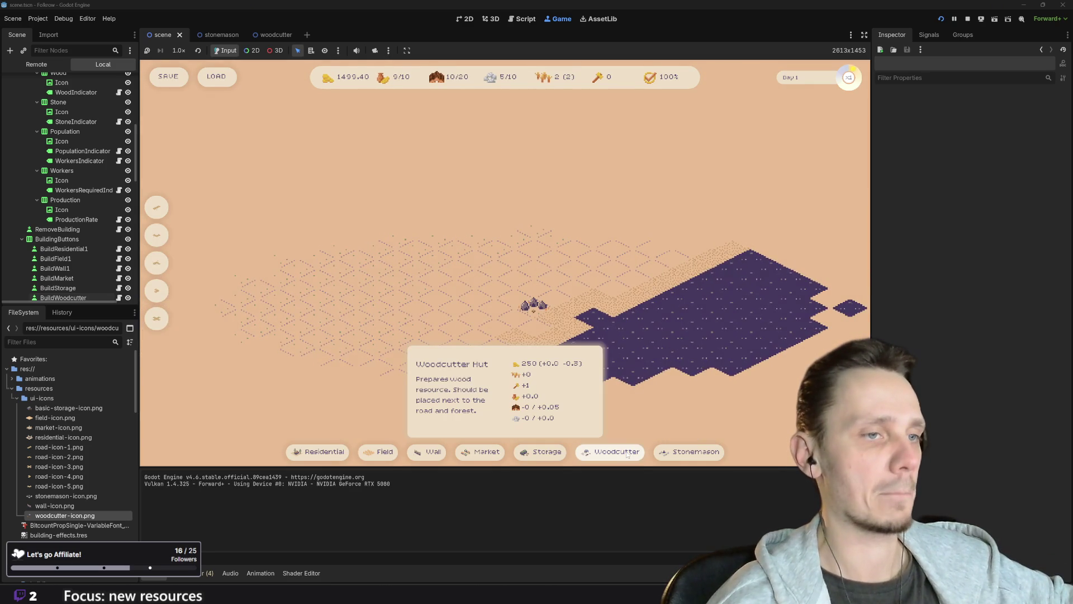
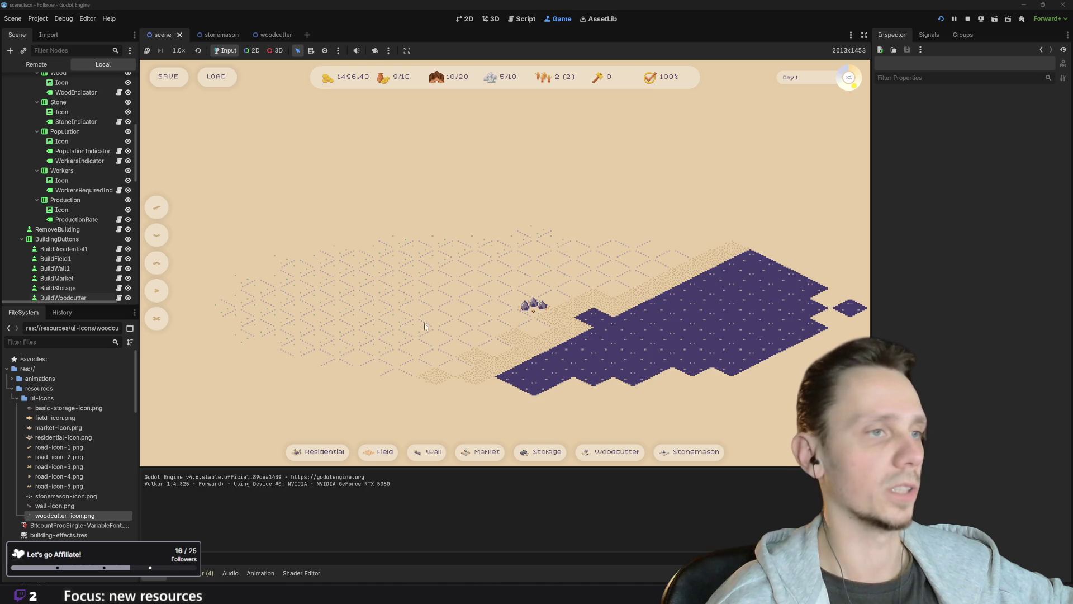
- Zoom in on the game's Mud Road button, then stop the running city-builder game
scroll(426, 311, up, 3)
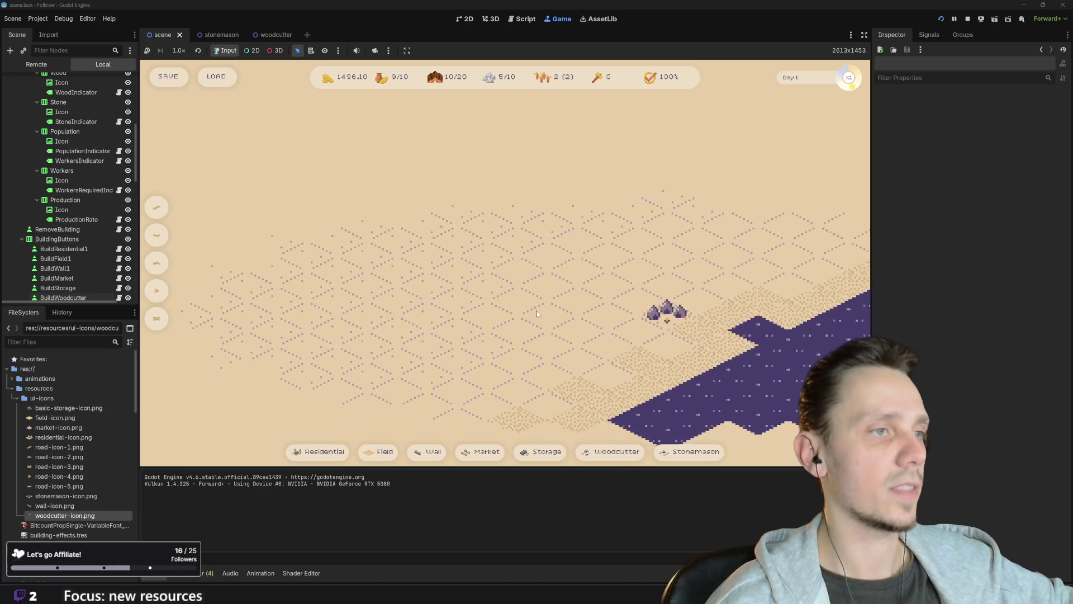
mouse_move(152, 323)
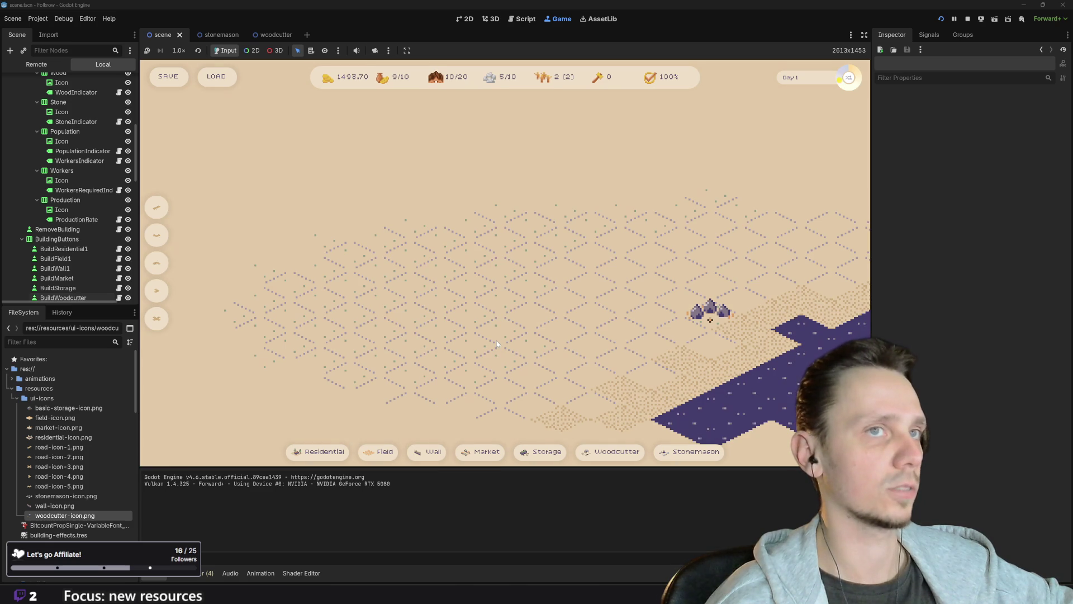
click(968, 19)
- Select the BuildMudRoad button and give it a New Shortcut in the Inspector
scroll(296, 196, up, 3)
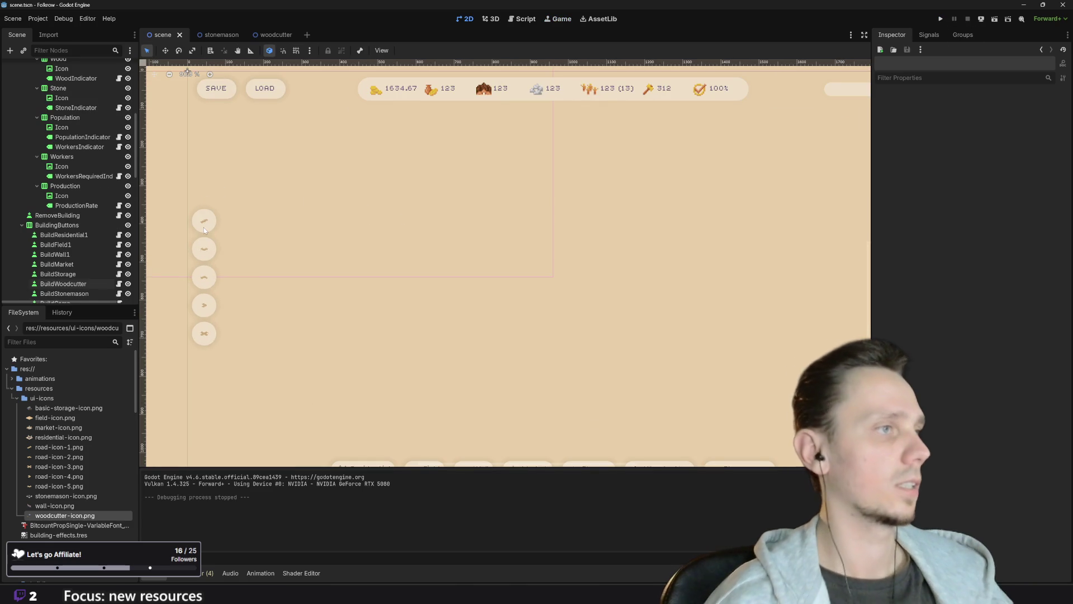
click(204, 228)
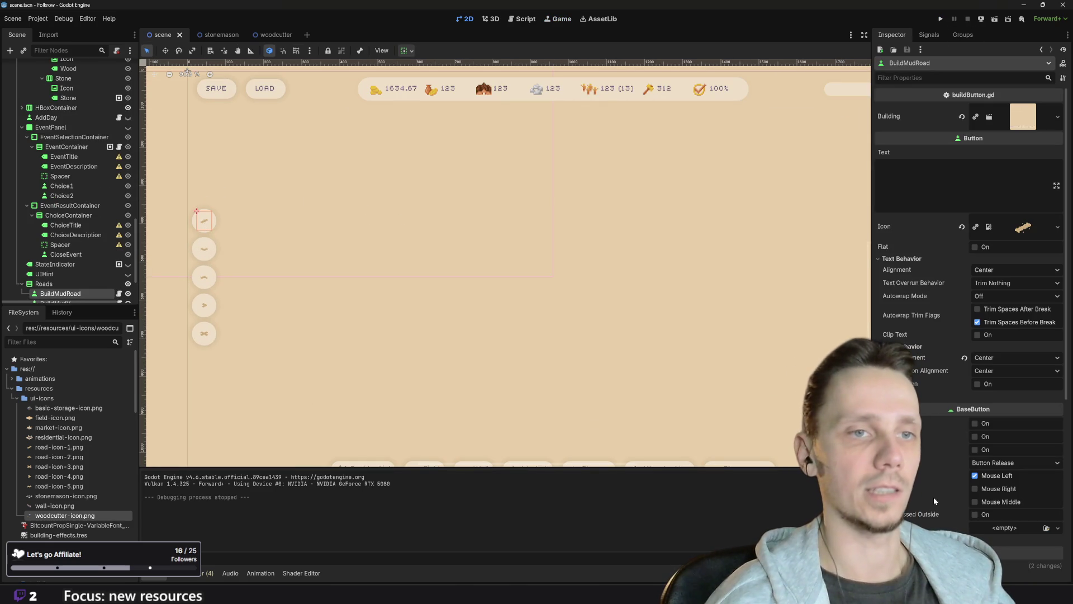
scroll(940, 430, down, 3)
click(944, 418)
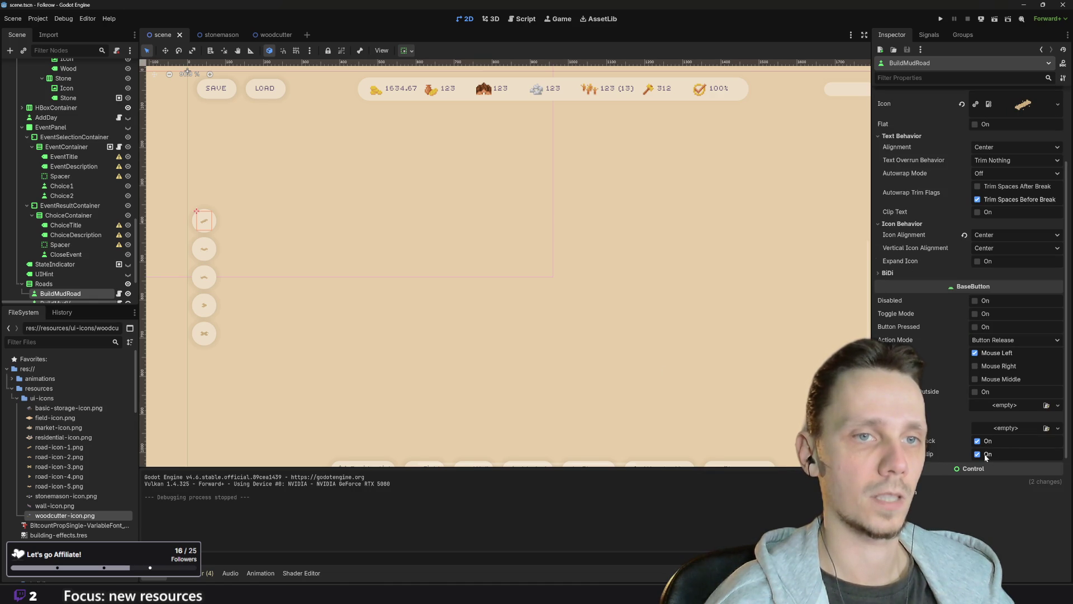
click(1010, 430)
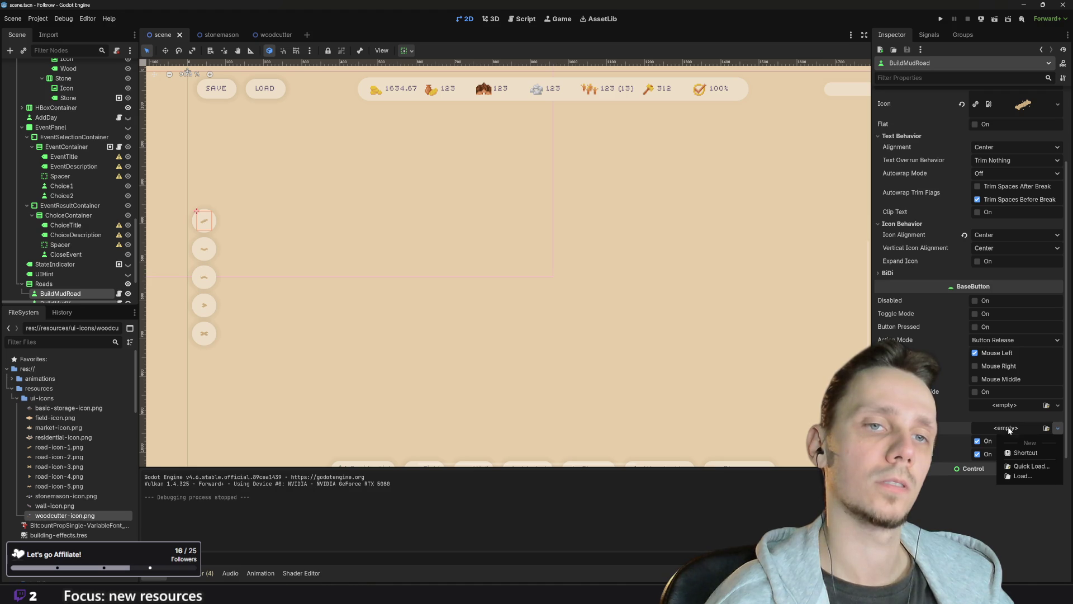
click(1021, 452)
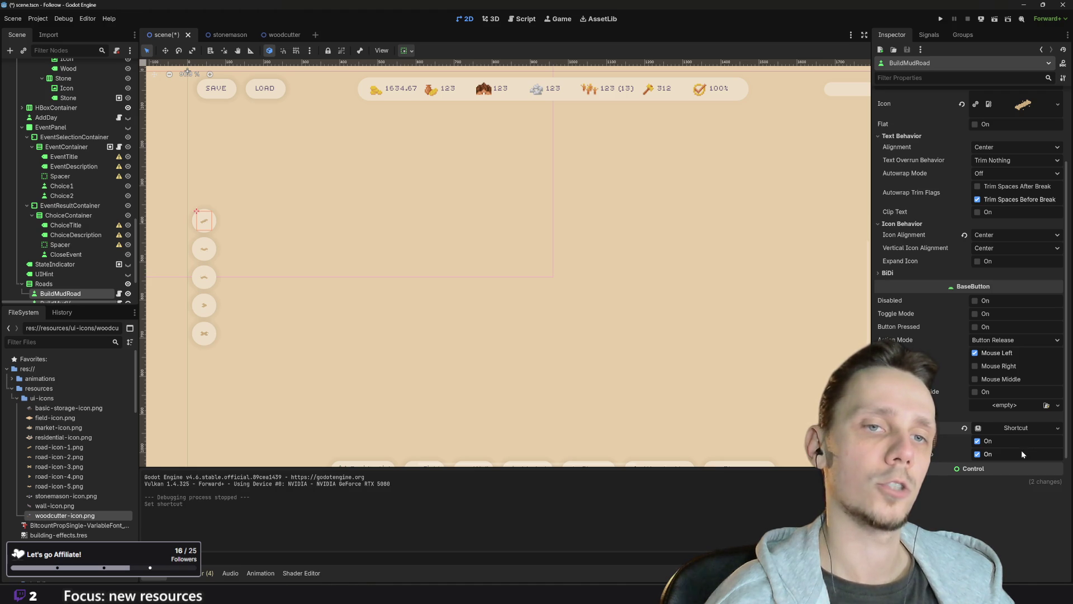
- Add one InputEventKey element to the shortcut's Events list
click(1018, 430)
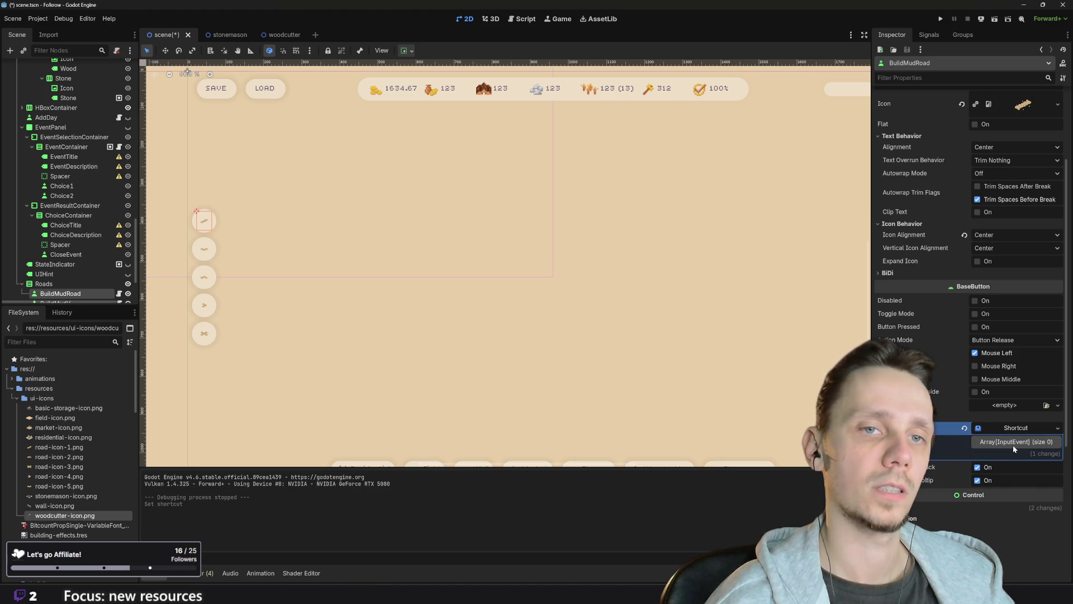
click(1013, 445)
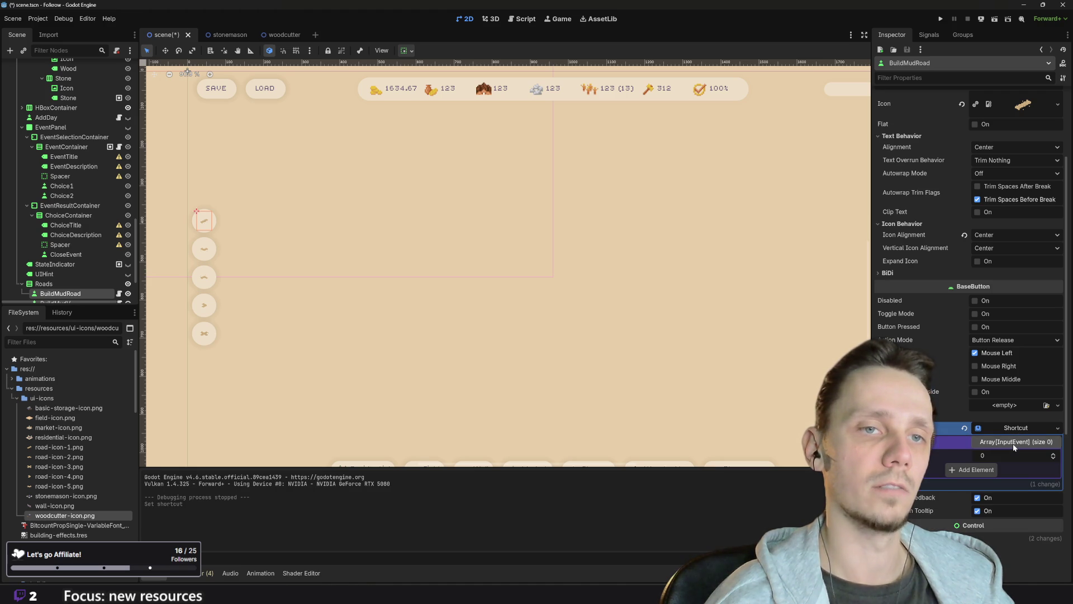
click(978, 470)
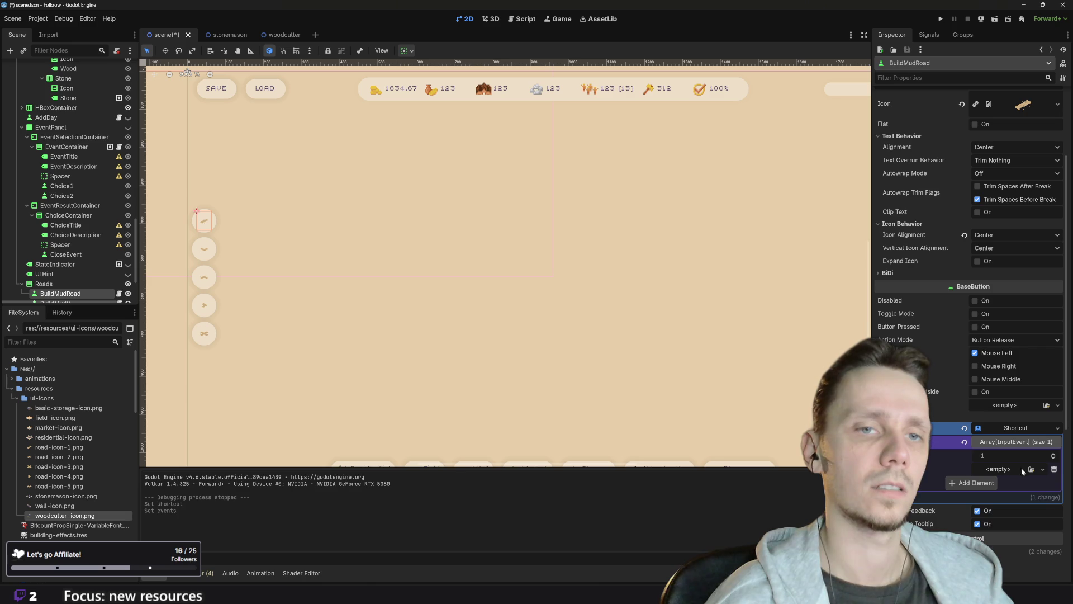
click(1043, 469)
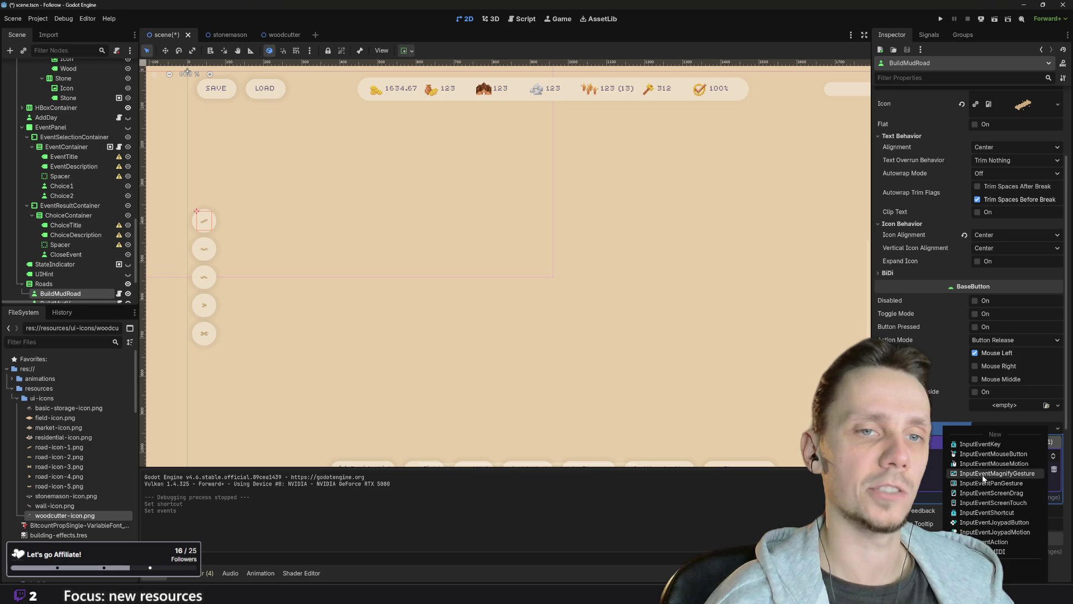
click(982, 443)
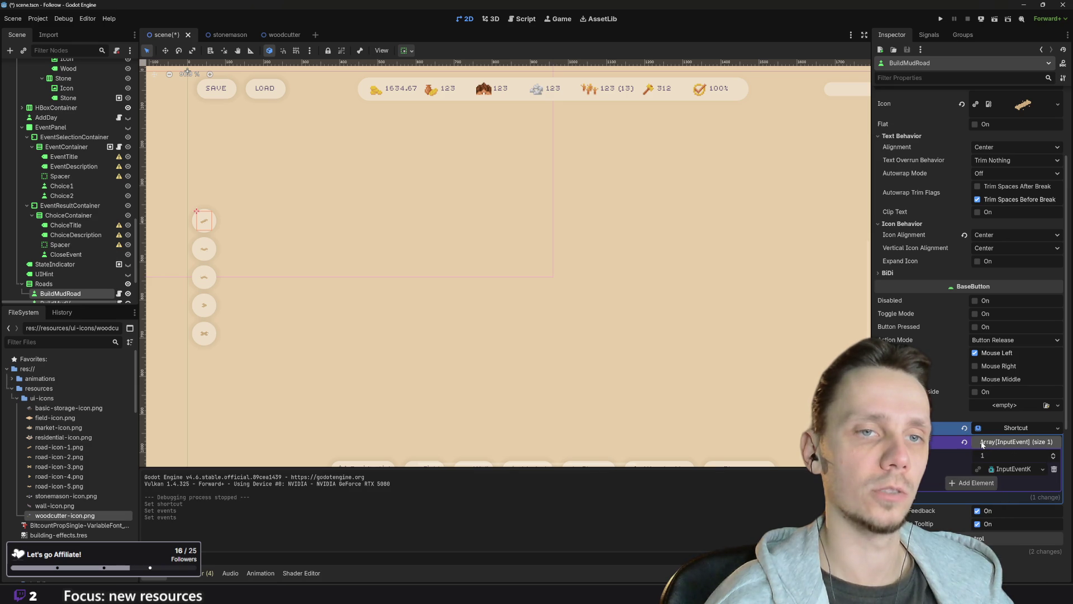
click(1006, 469)
scroll(978, 447, down, 5)
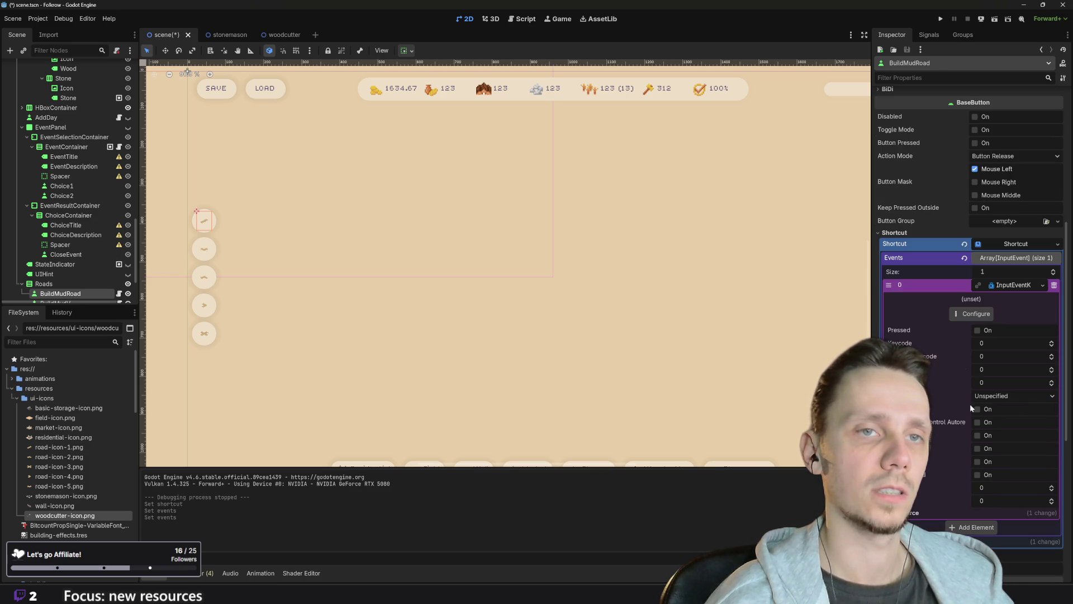
- Set BuildMudRoad's shortcut key to Z (keycode 90), then select the BuildMudV button
click(971, 314)
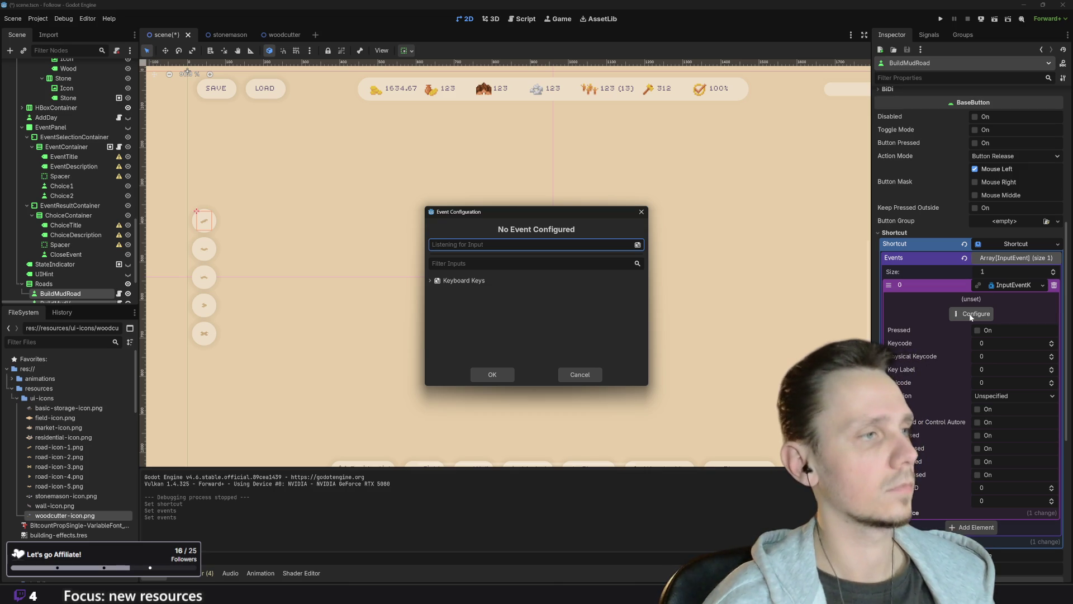
key(z)
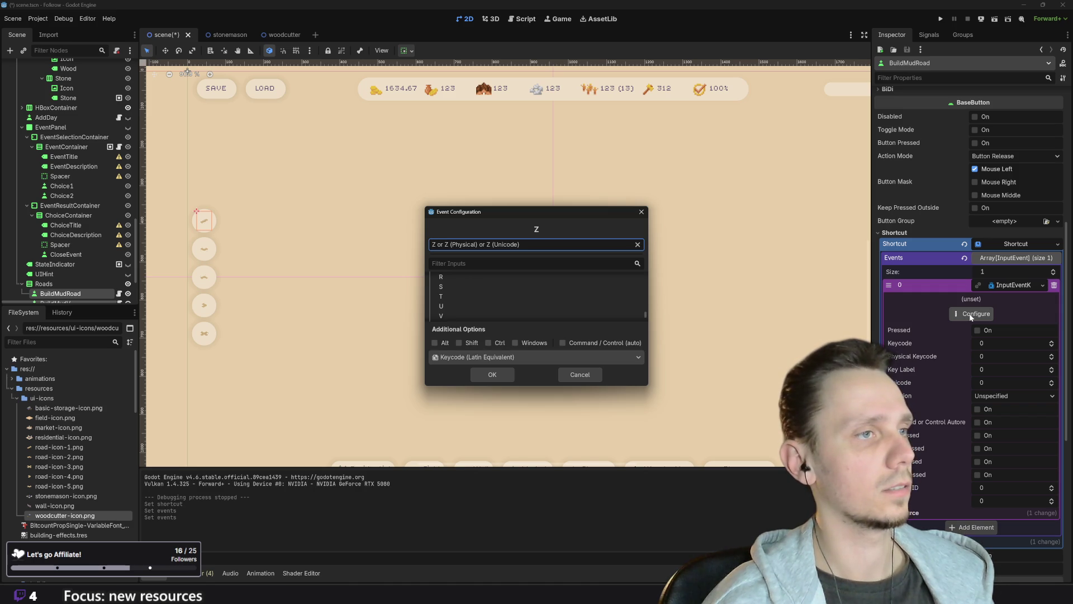
click(492, 374)
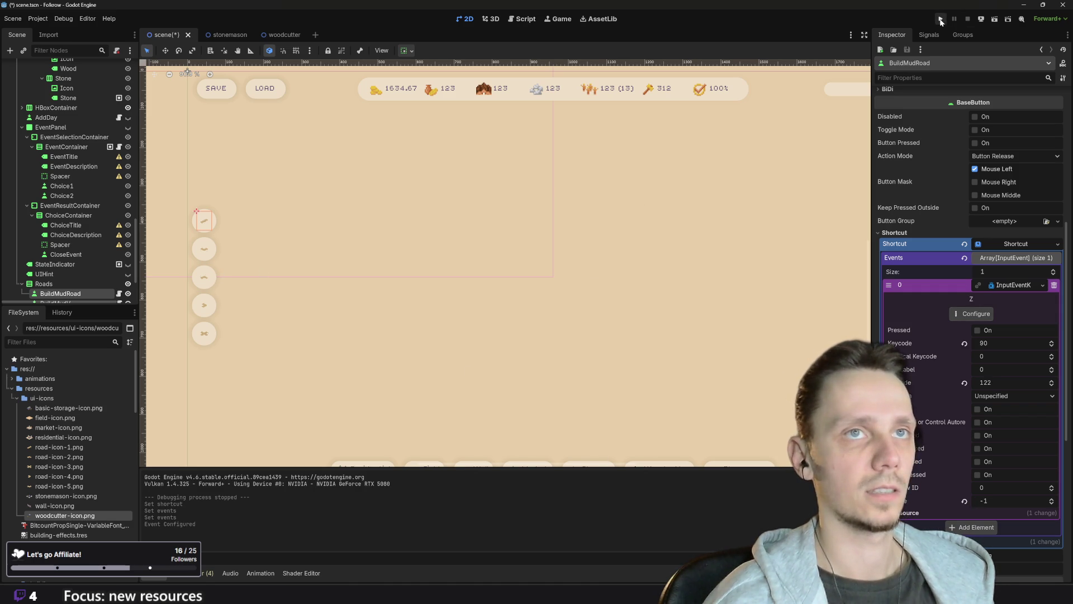
click(198, 250)
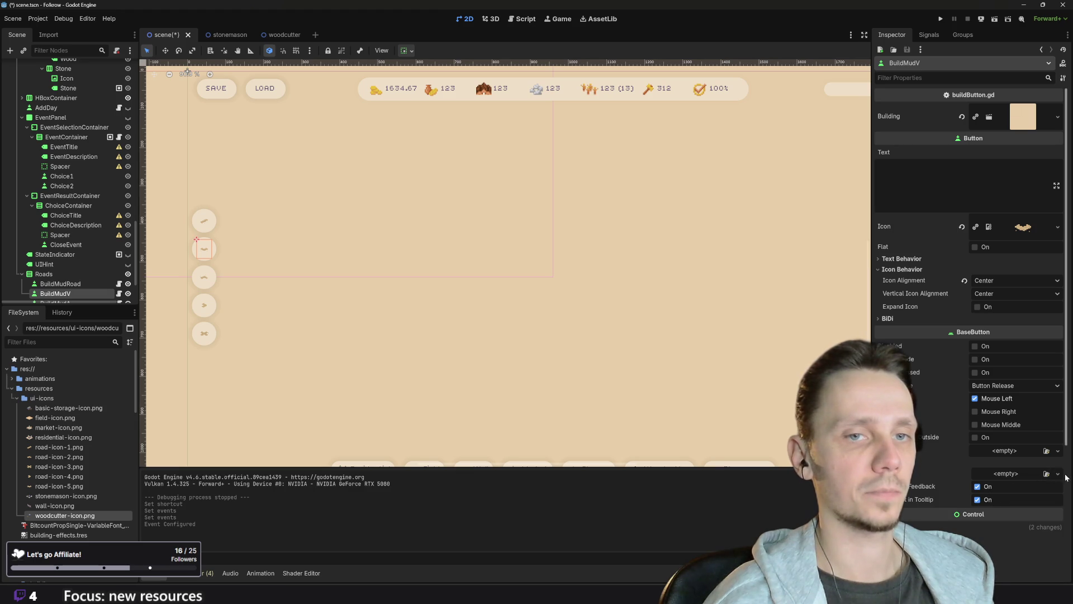
- Give BuildMudV a New Shortcut containing one InputEventKey event
click(1046, 474)
click(1035, 499)
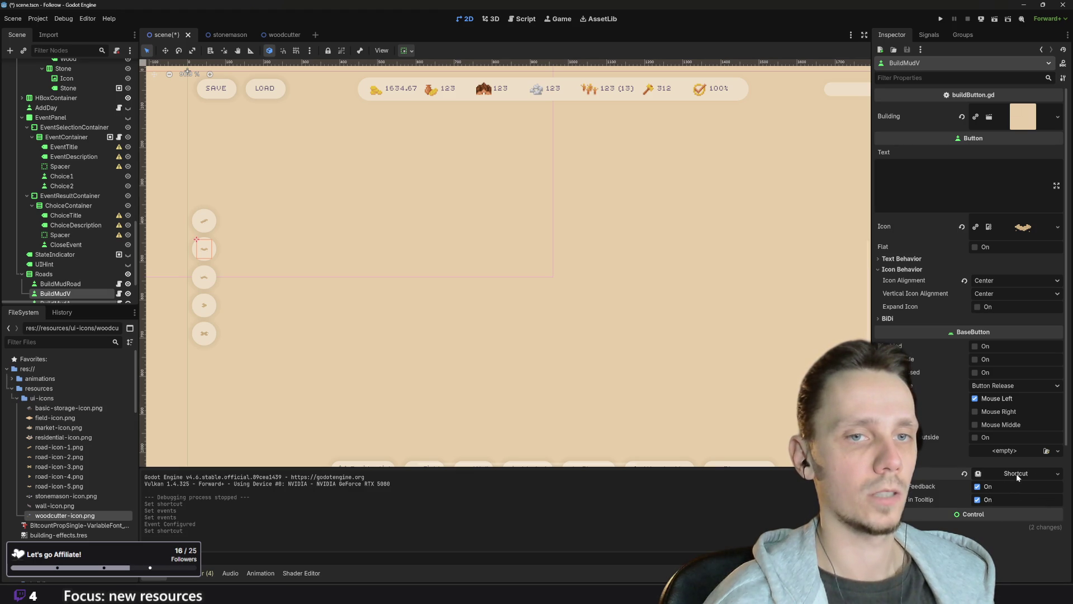
click(1017, 474)
click(1018, 487)
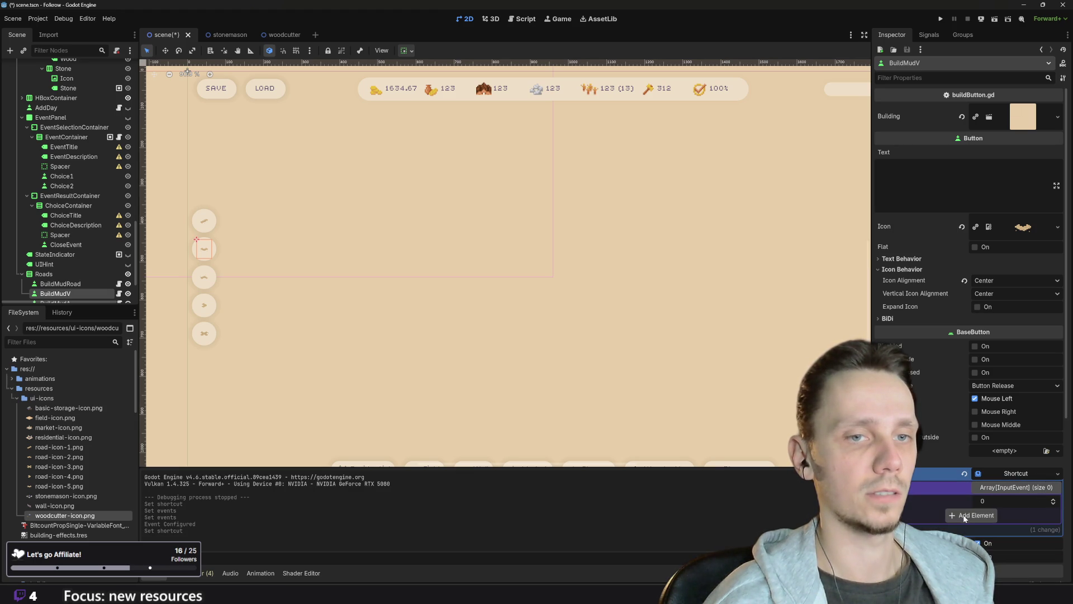
click(965, 517)
click(1008, 515)
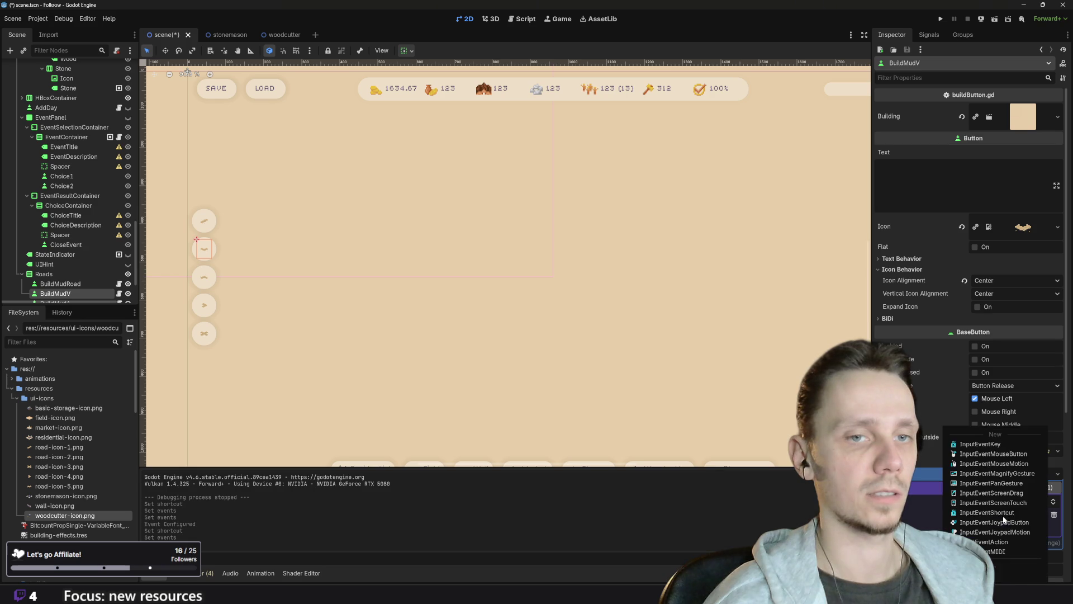
click(984, 445)
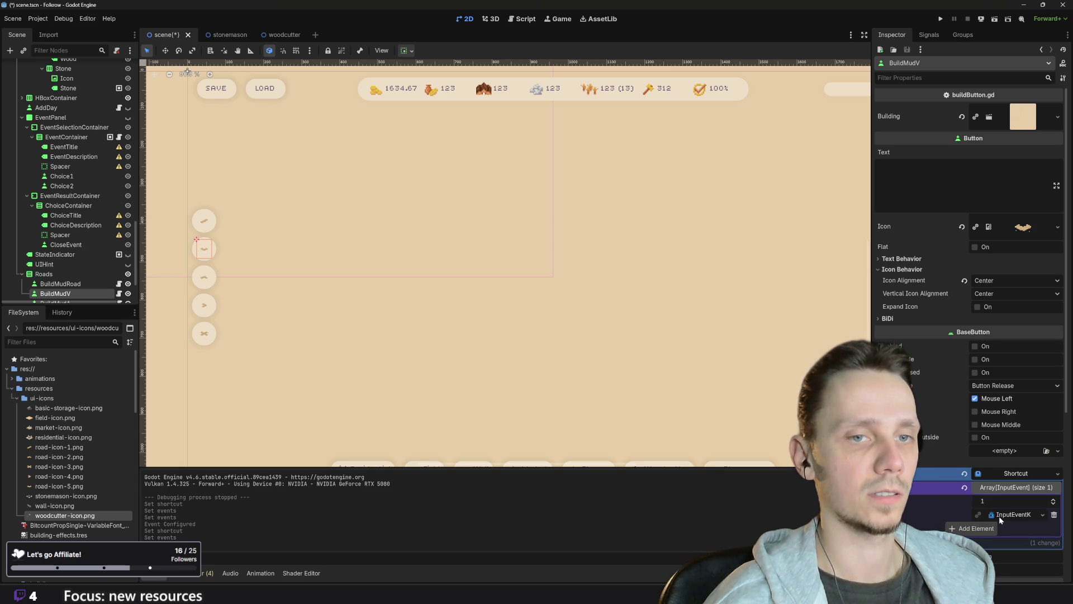
click(998, 516)
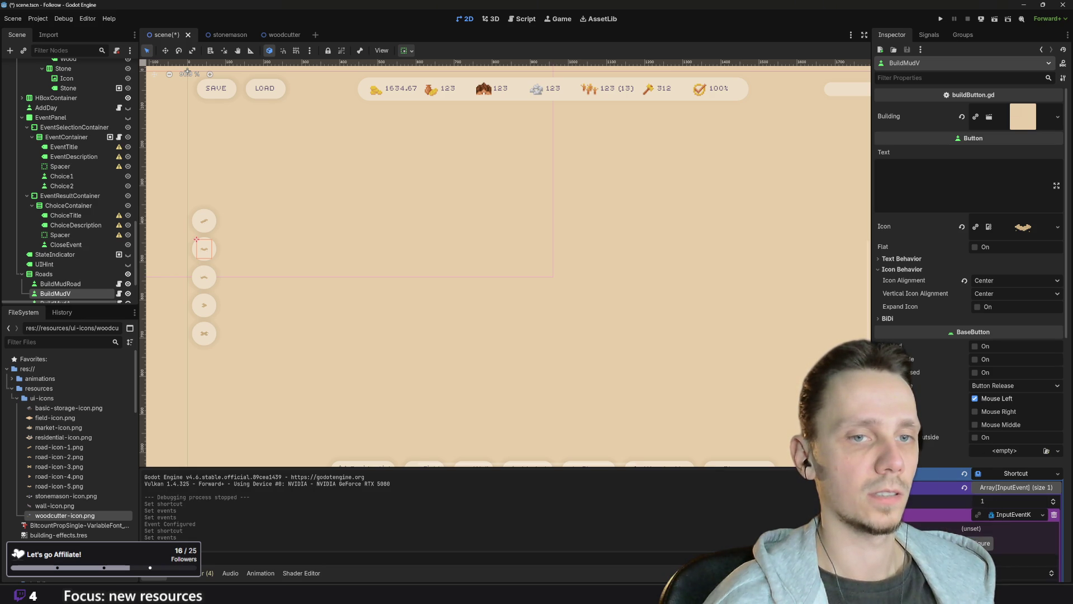
- Set BuildMudV's shortcut key to X, save the scene and run the game
click(982, 542)
key(x)
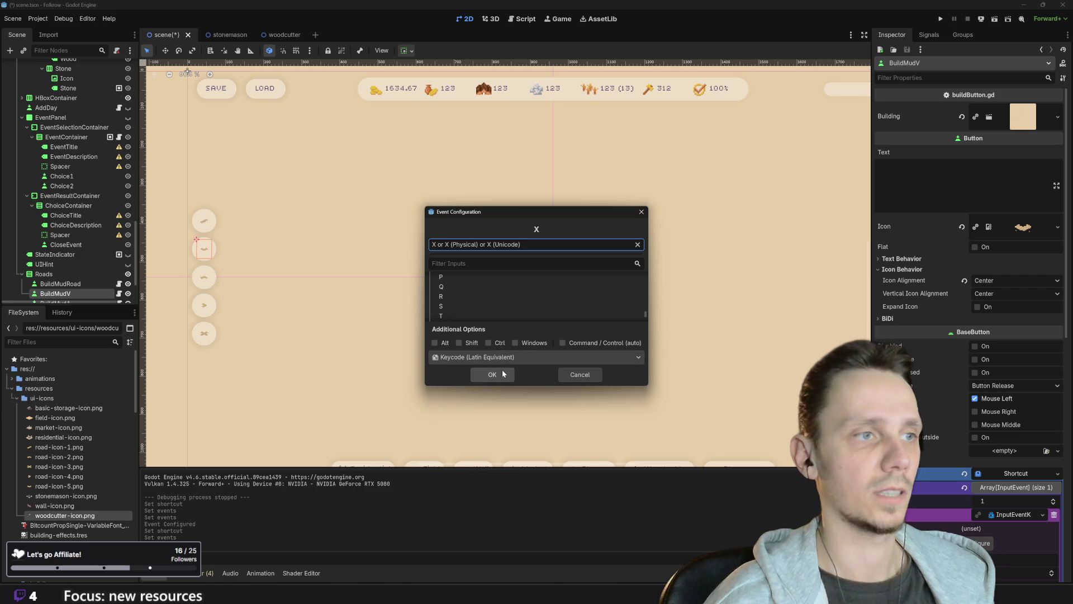
click(492, 373)
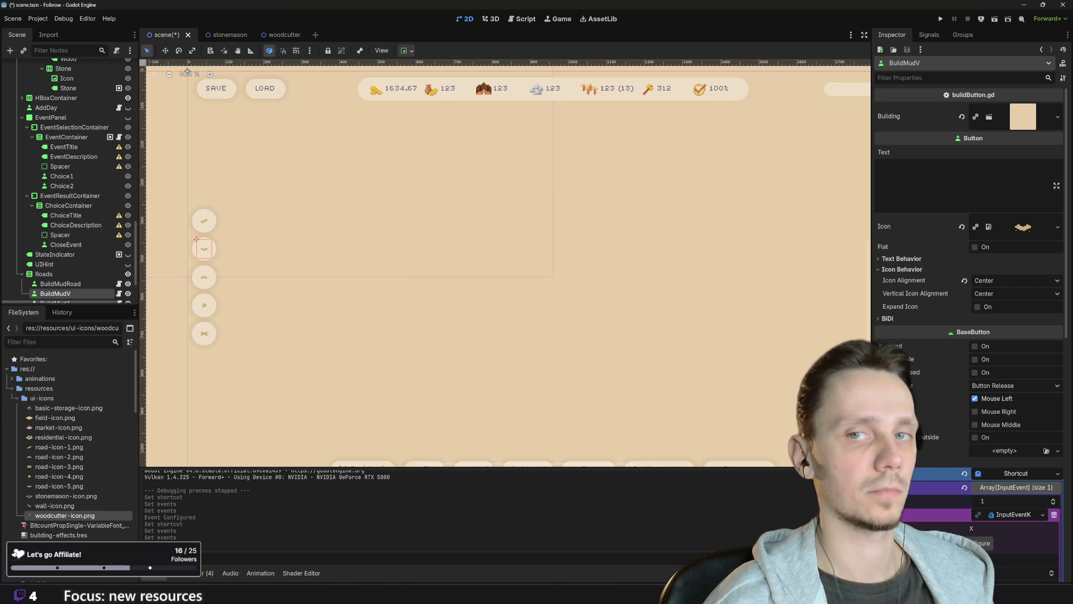
key(ctrl+s)
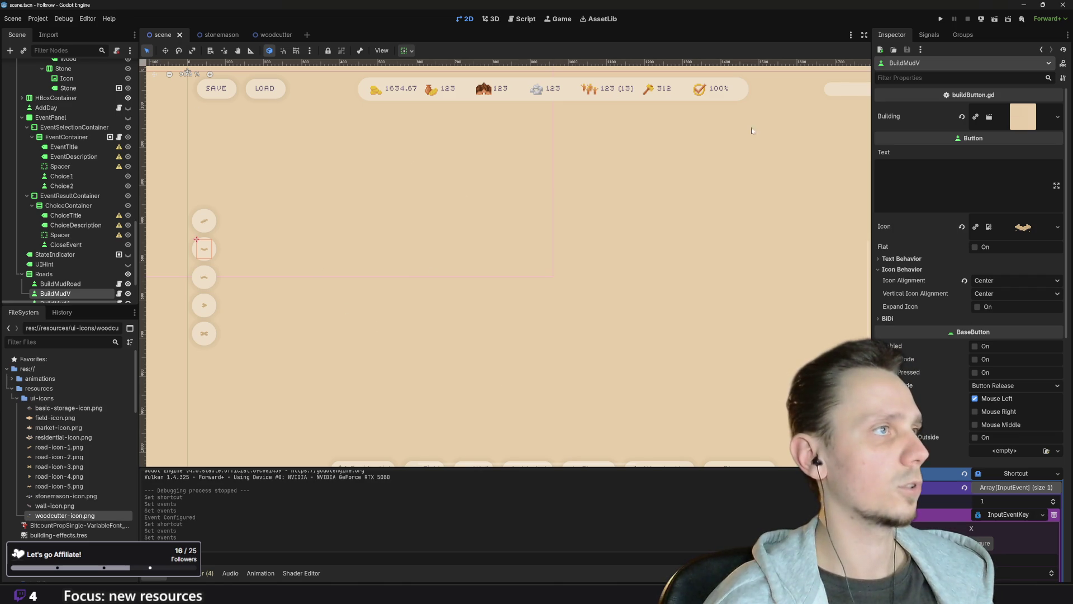
click(939, 19)
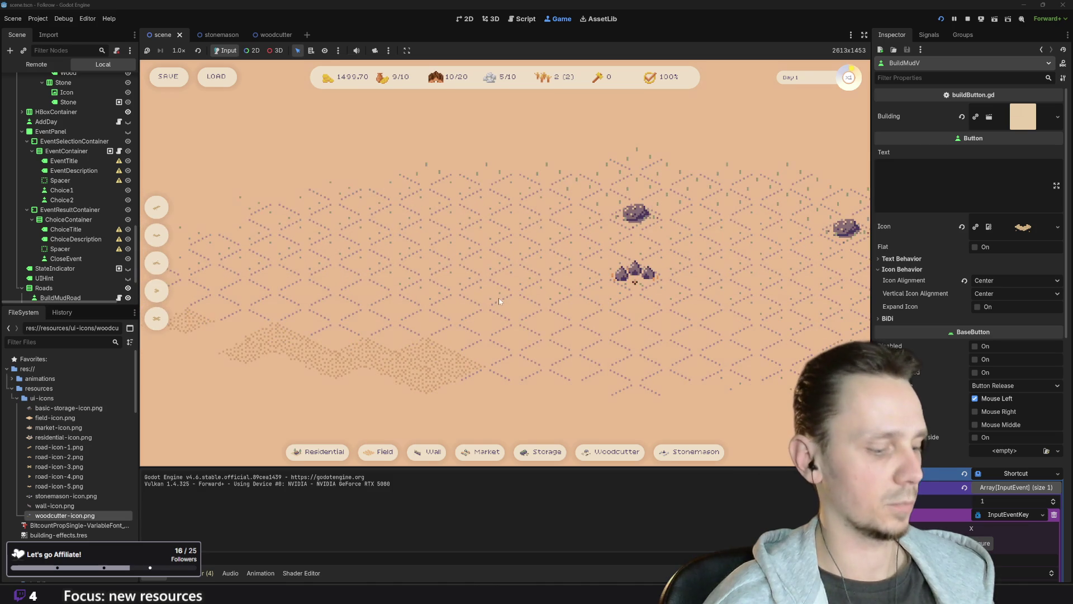
- Use the X shortcut in the running game to lay a dirt road diagonally across the map
click(434, 281)
key(x)
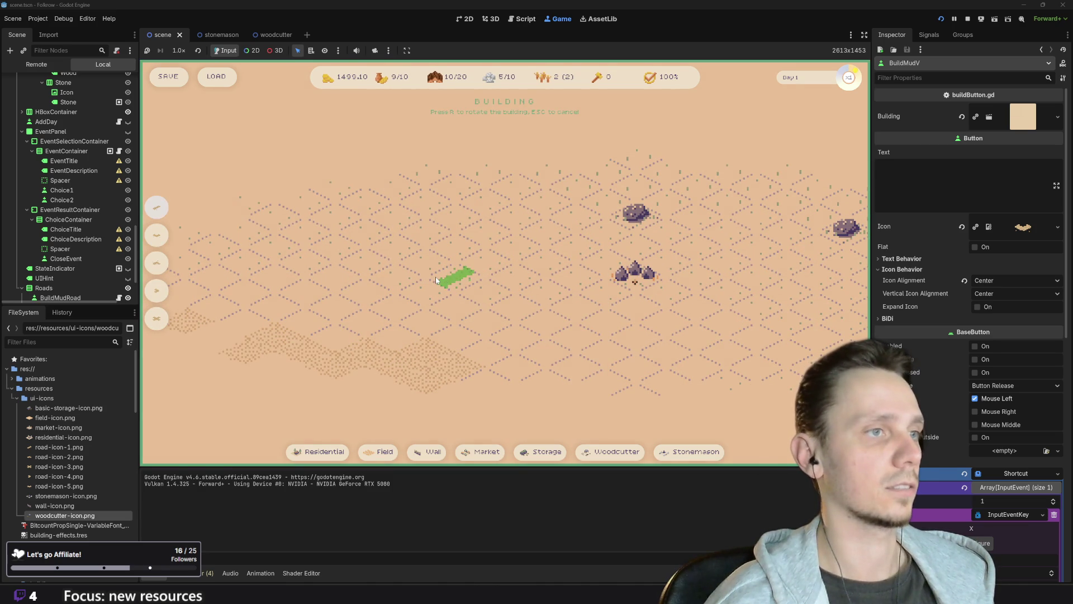
mouse_move(451, 283)
mouse_down()
mouse_move(480, 253)
mouse_move(517, 250)
mouse_up()
click(548, 236)
key(x)
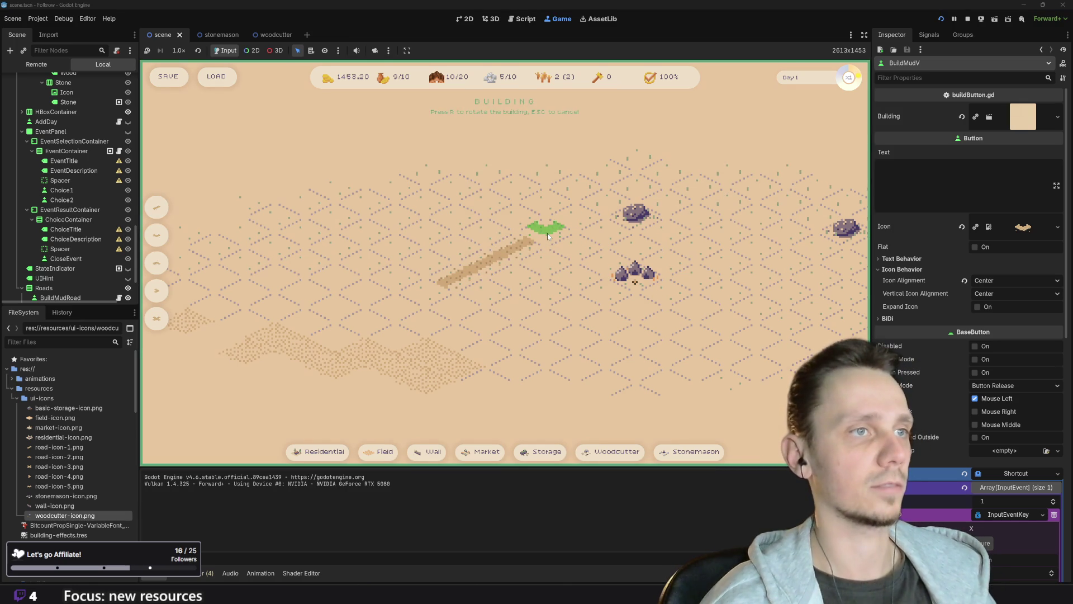
click(426, 289)
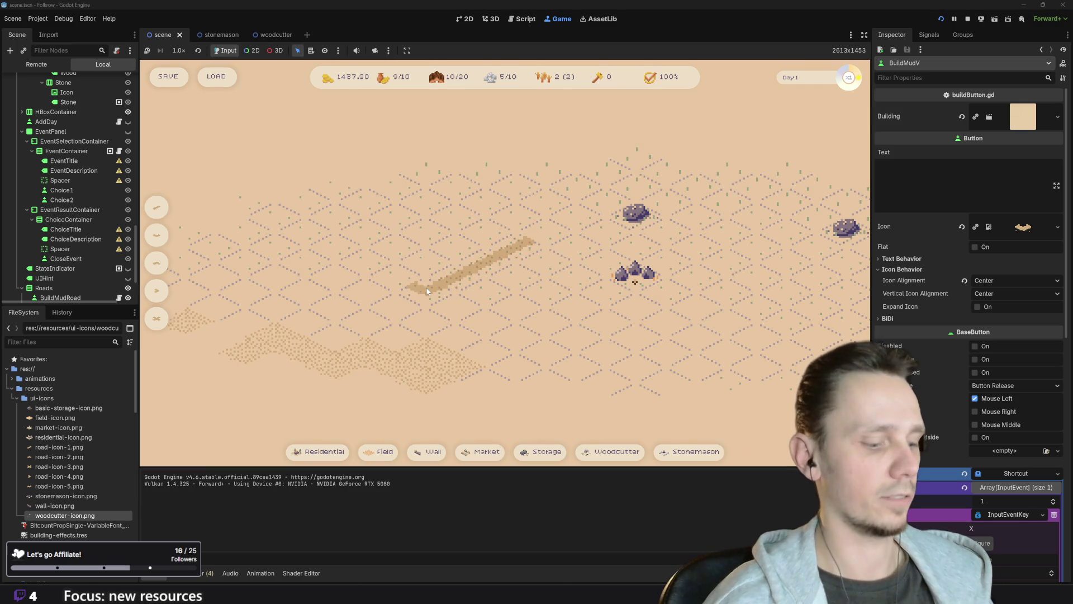
- Extend the dirt road further left with X, then stop the game
key(x)
click(381, 274)
key(x)
click(371, 265)
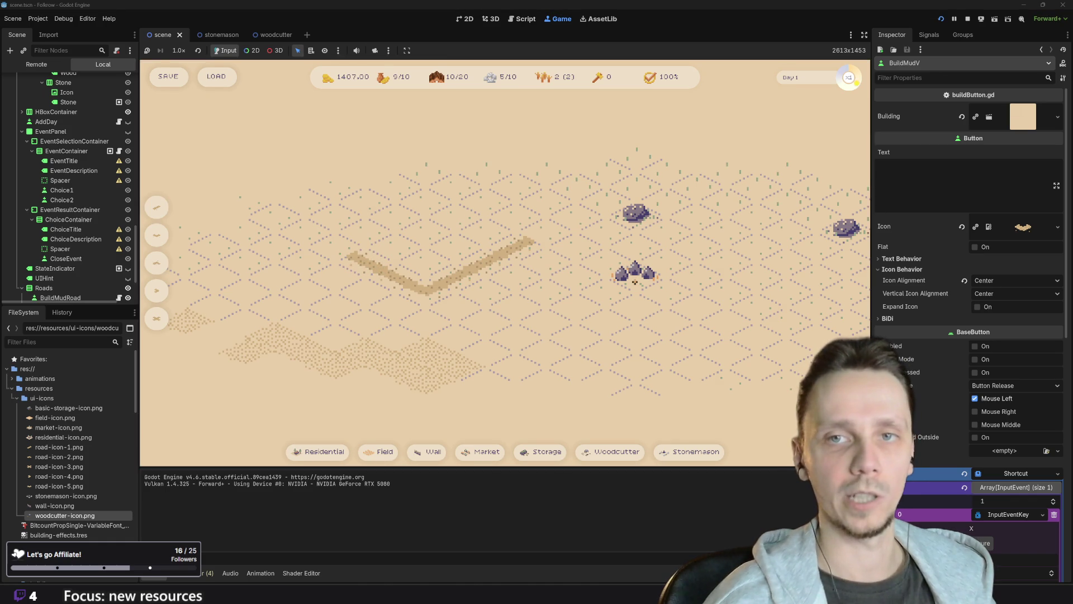
scroll(486, 271, down, 2)
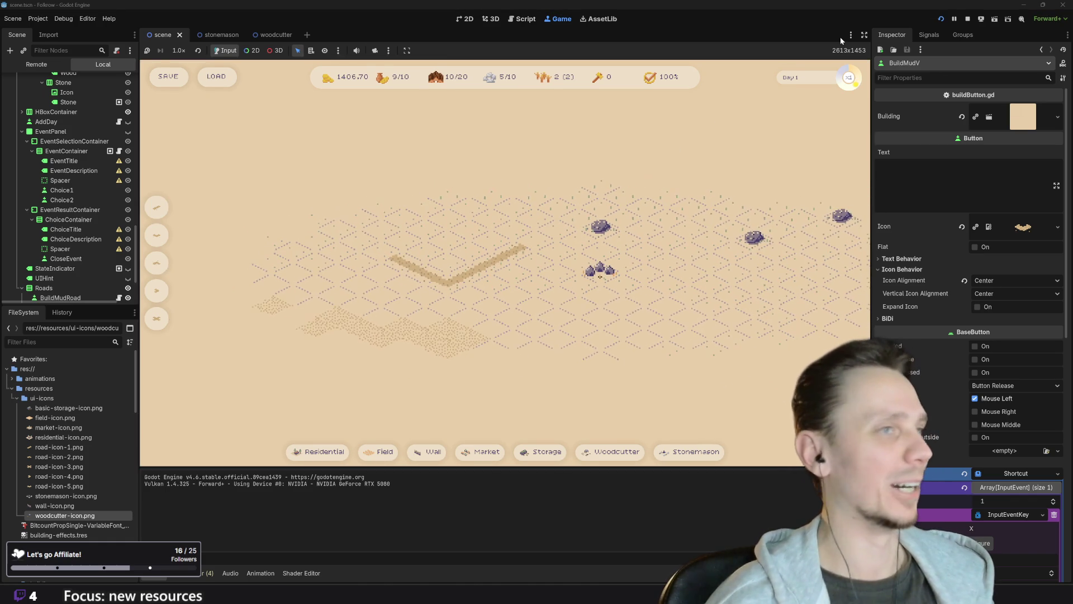
click(967, 18)
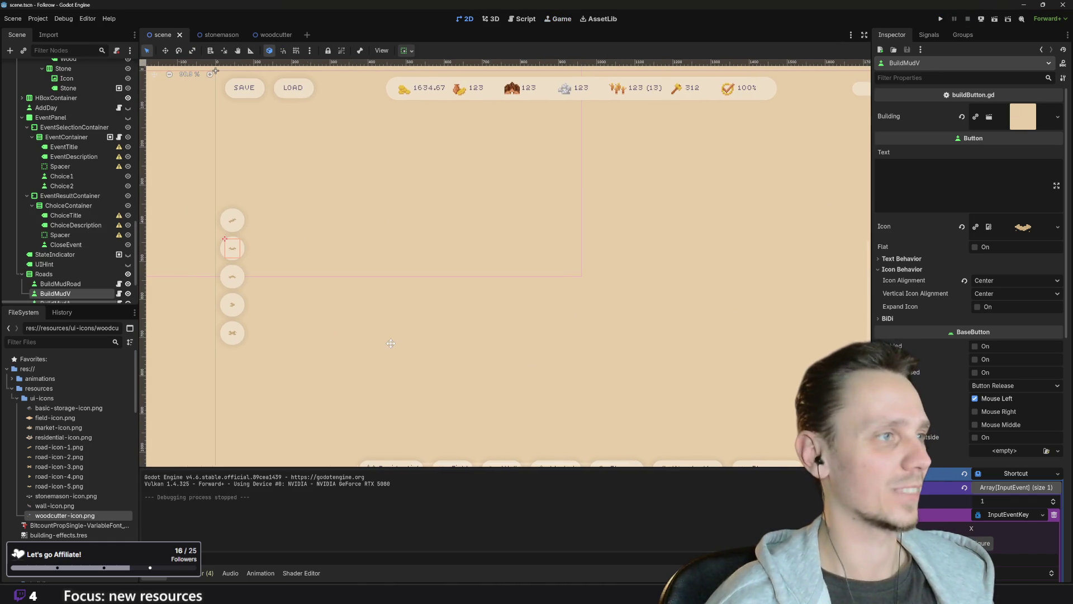
- Select BuildMudA, create a New Shortcut and add an event to its Events list
key(Down)
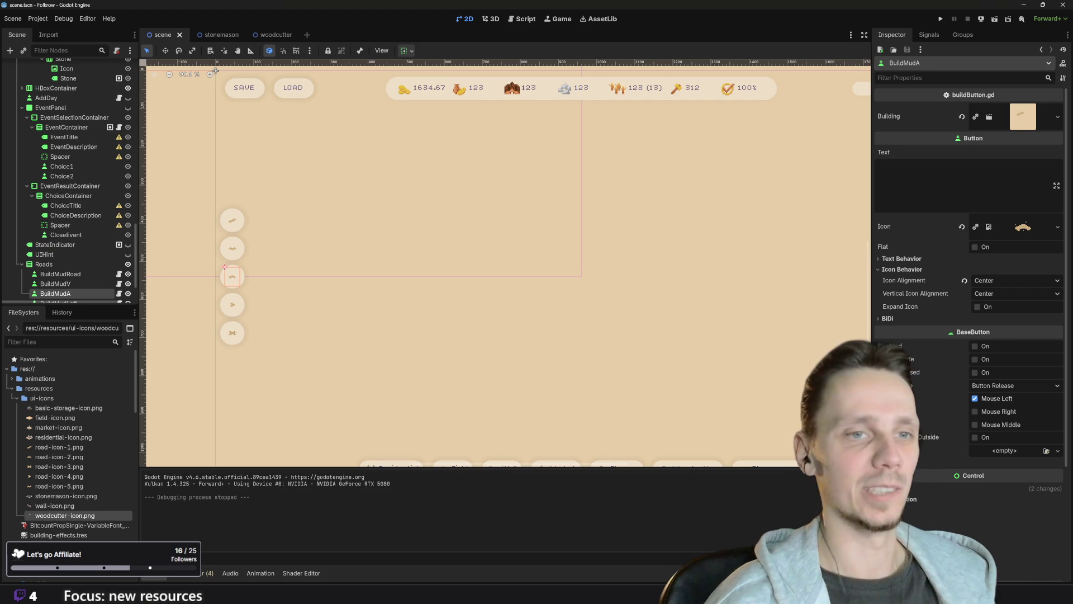
click(987, 463)
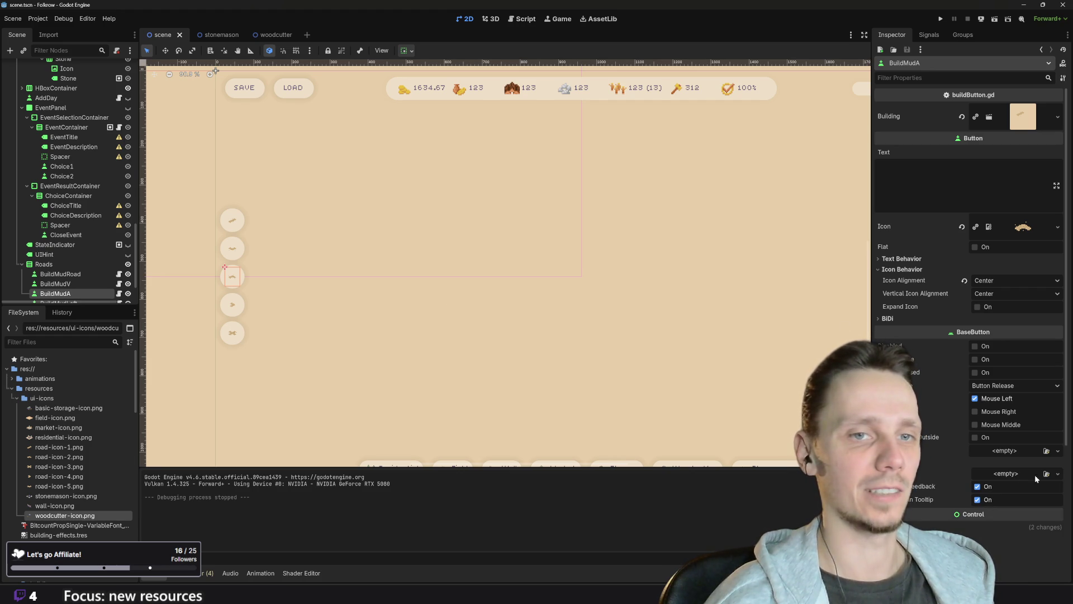
click(1002, 475)
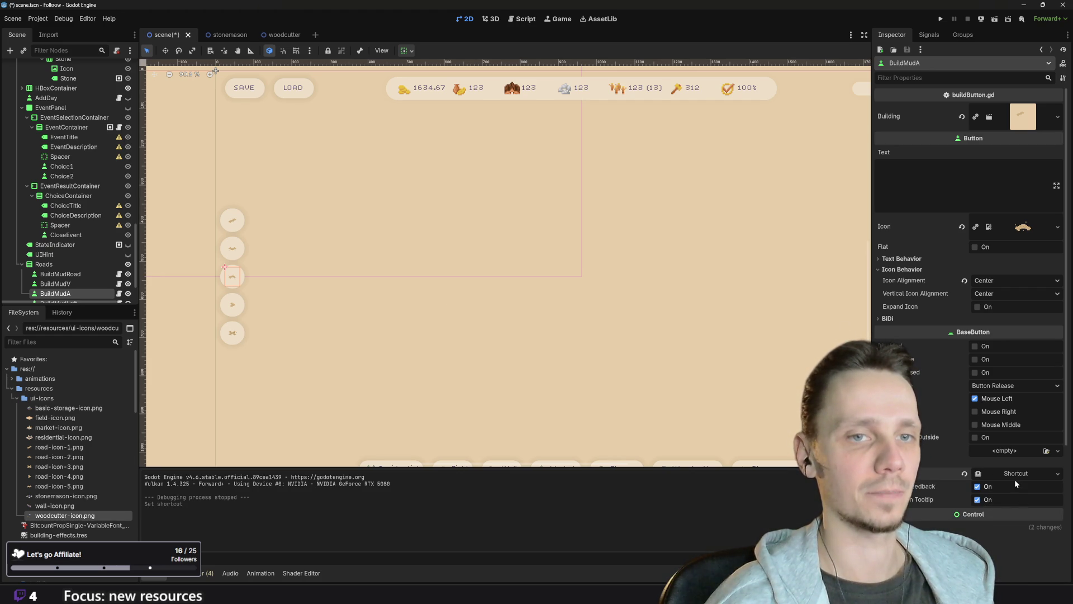
click(1014, 480)
click(1004, 488)
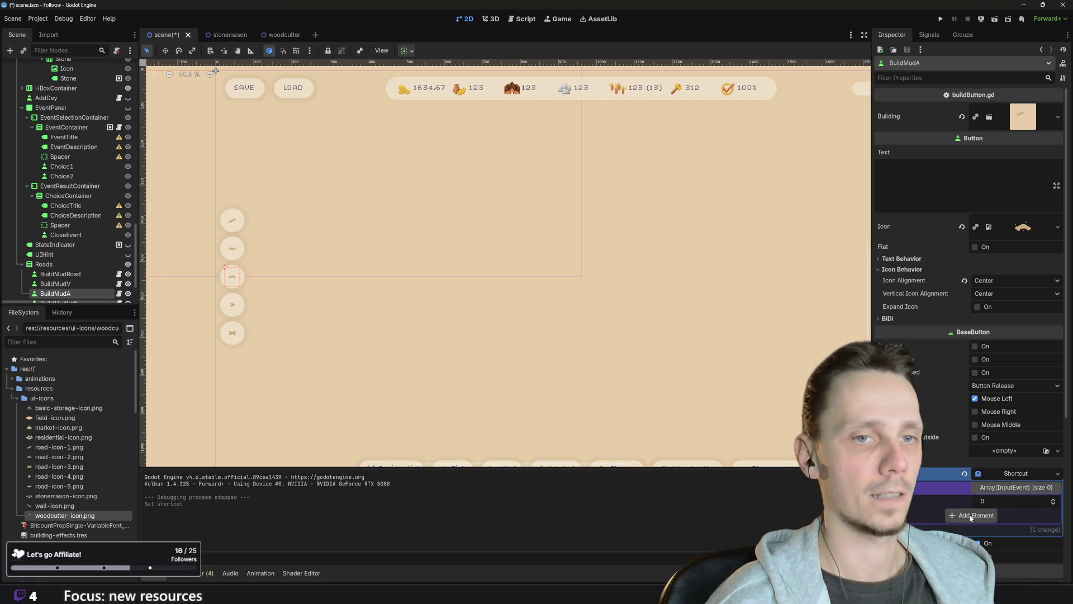
click(971, 516)
click(1000, 515)
- Make the event an InputEventKey set to C, remove the extra empty event, and select BuildMudLeft
click(979, 445)
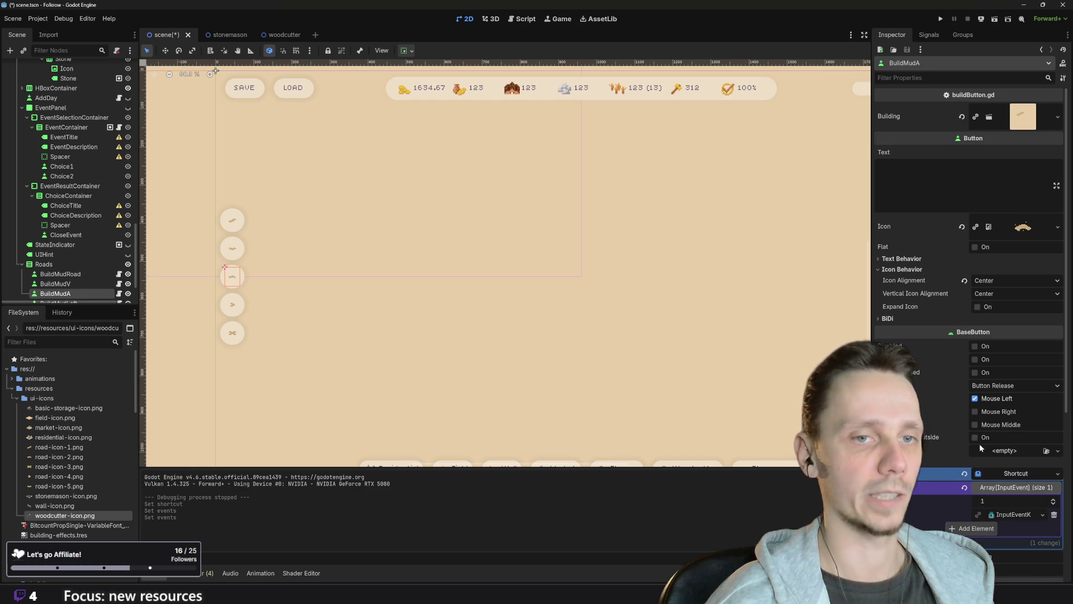
click(972, 529)
click(1054, 527)
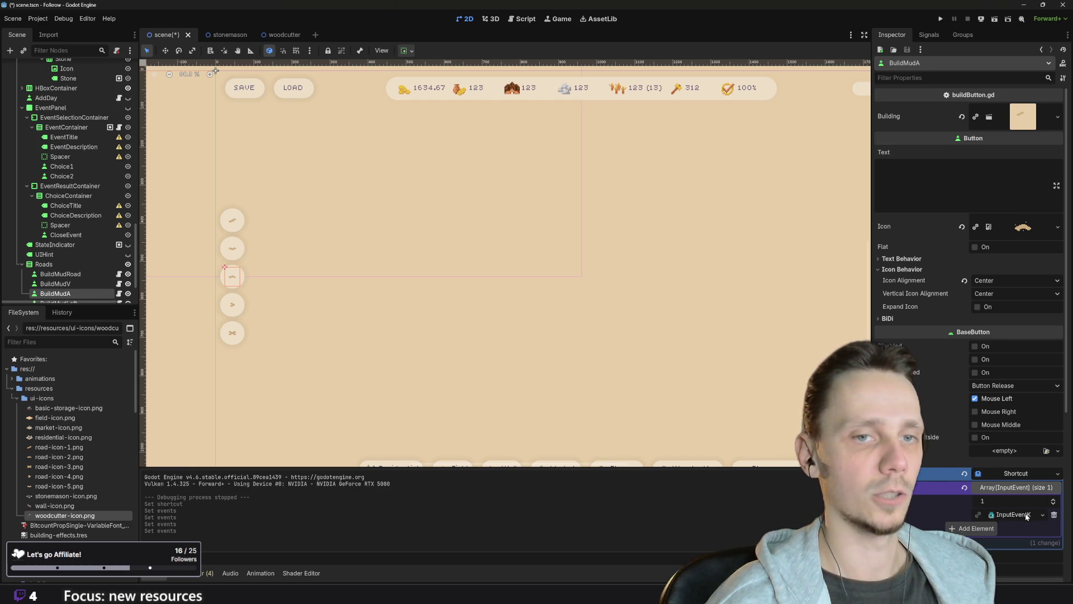
click(1015, 516)
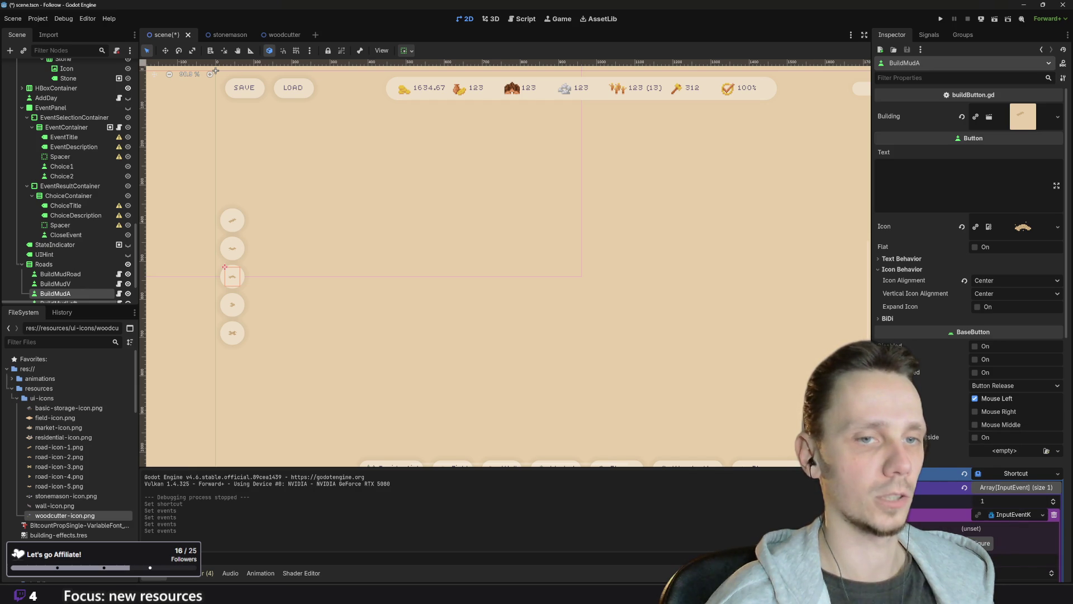
click(983, 542)
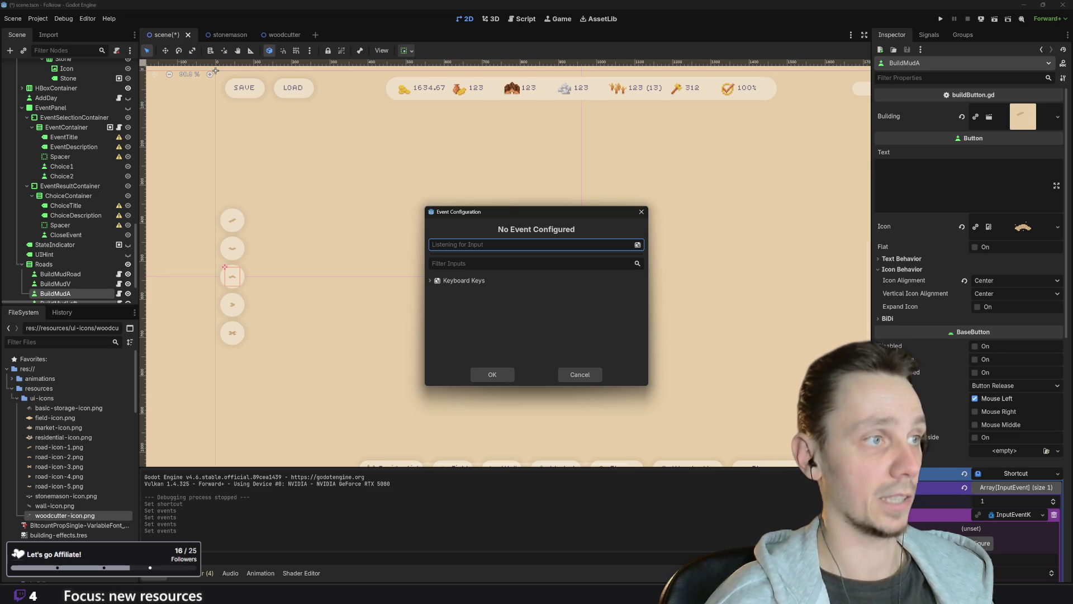
key(c)
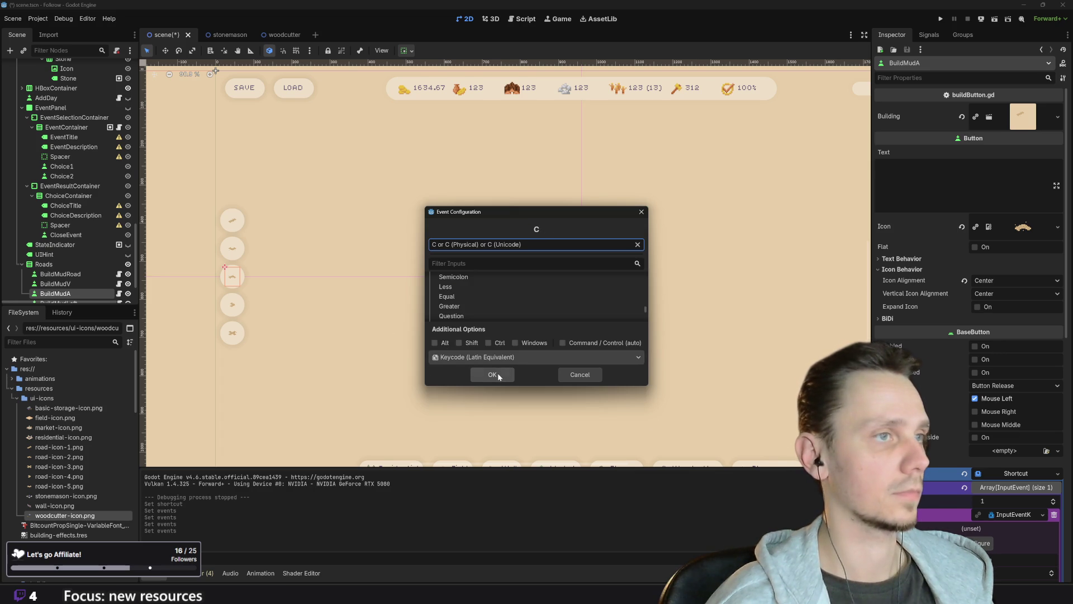
click(492, 374)
click(235, 310)
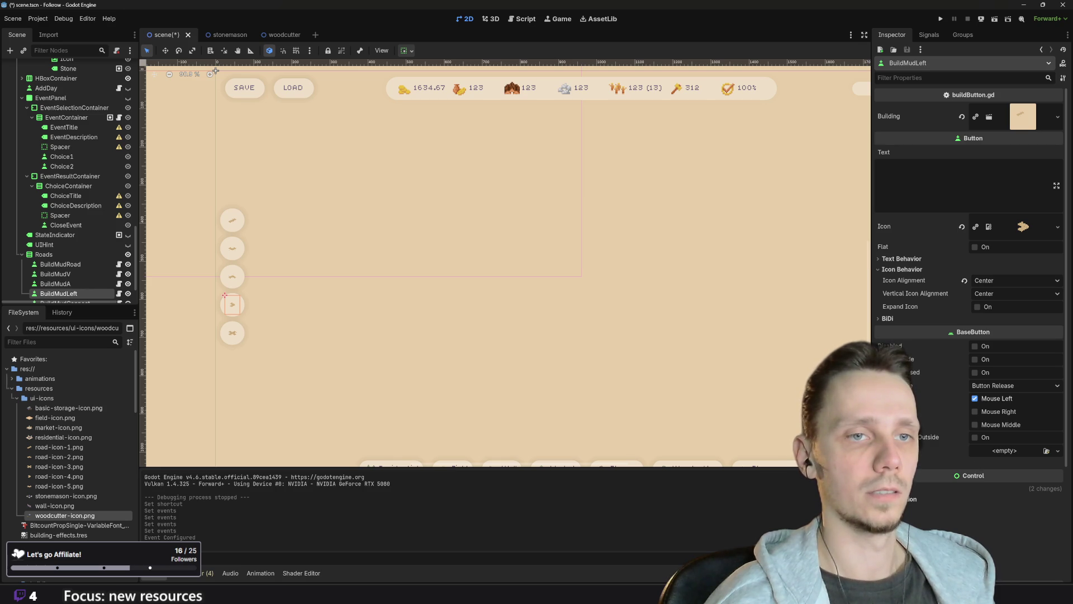
- Give BuildMudLeft a New Shortcut with one InputEventKey event
click(1006, 463)
click(1011, 473)
click(1024, 497)
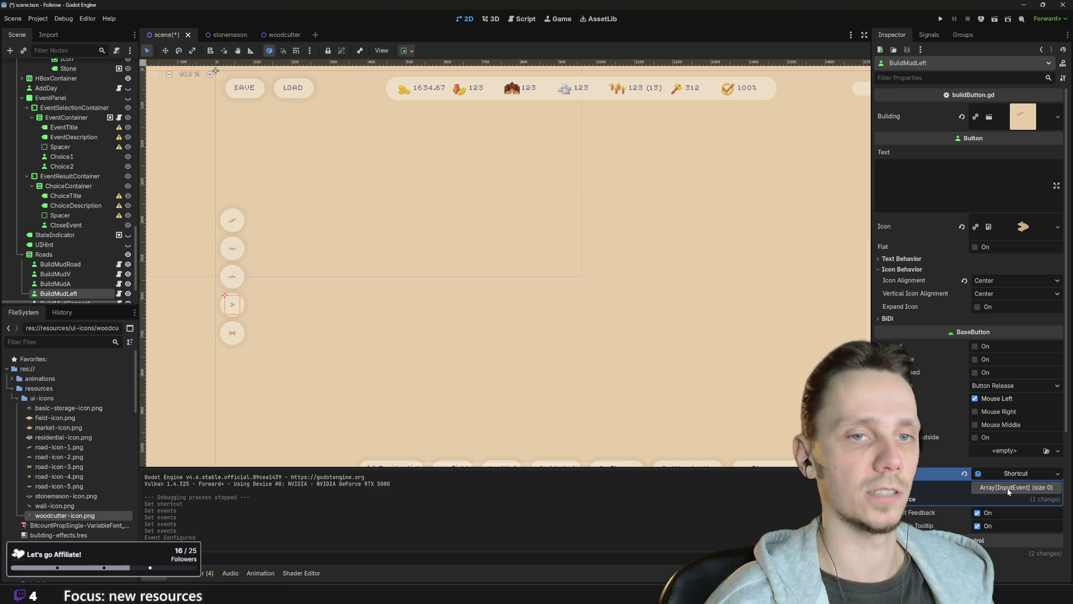
click(1008, 488)
click(976, 514)
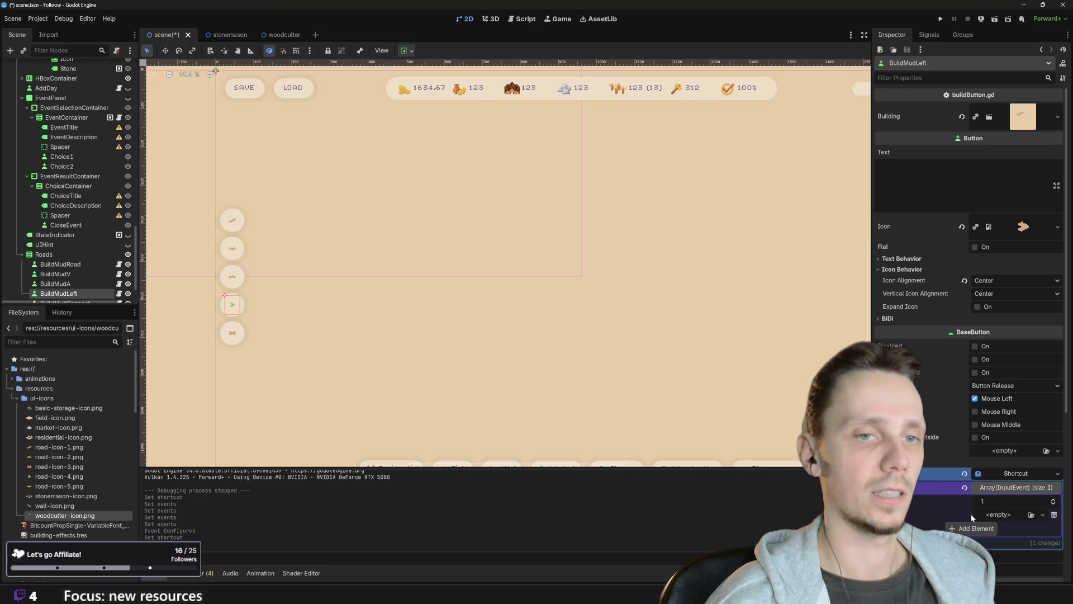
click(986, 514)
click(989, 445)
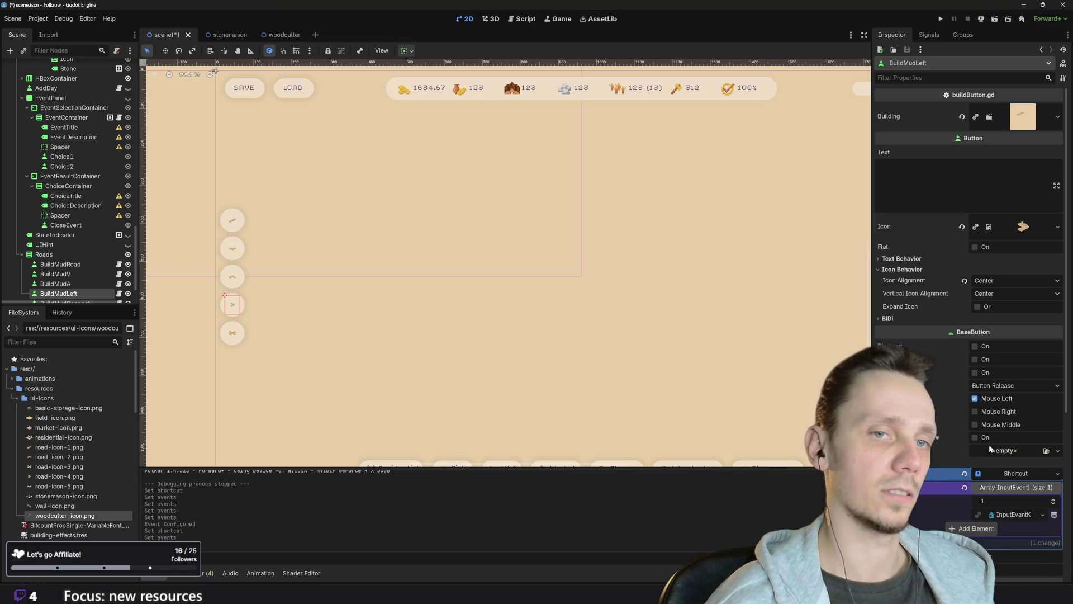
- Set BuildMudLeft's shortcut key to V, then select the BuildMudConnect button
click(1013, 515)
click(970, 540)
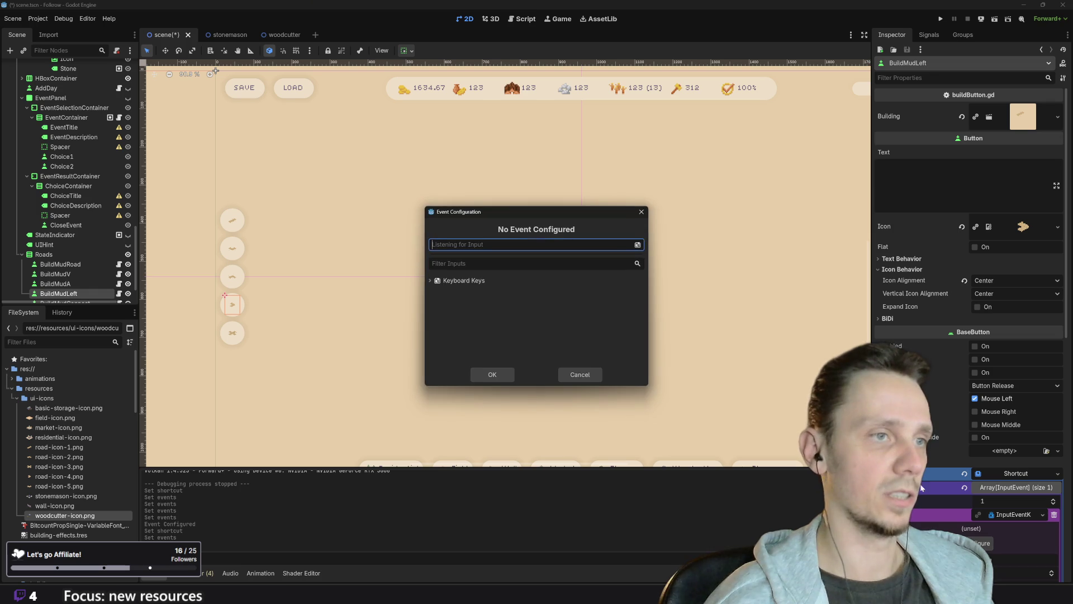
key(v)
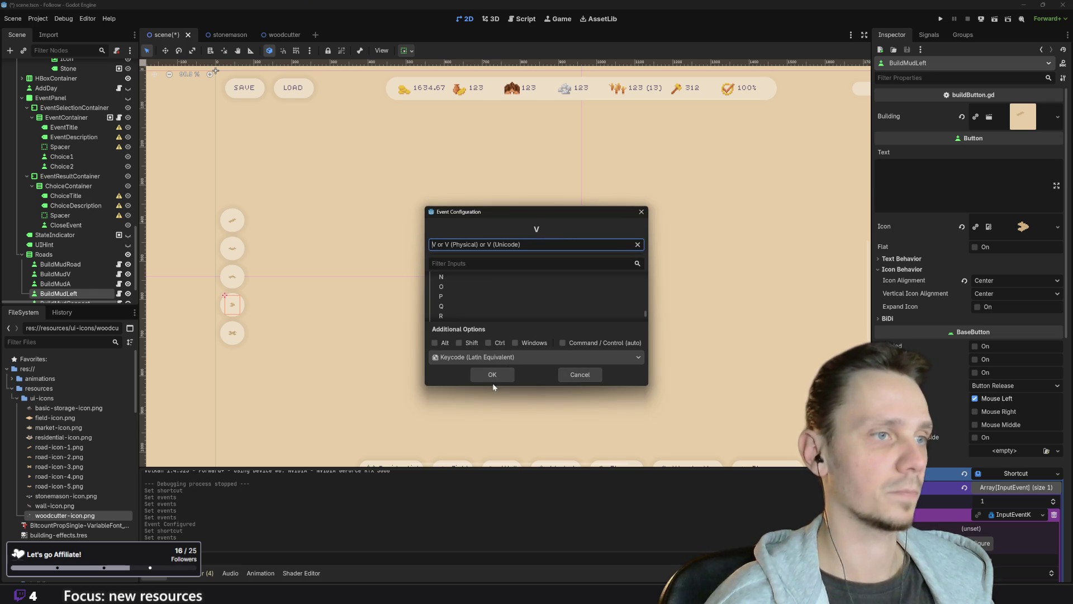
click(496, 373)
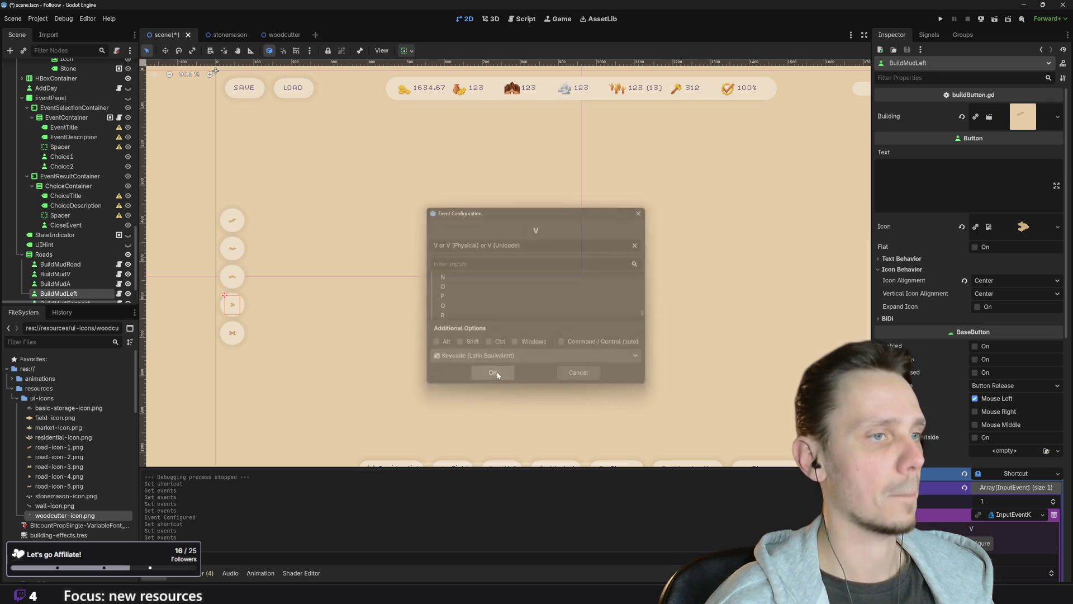
click(233, 332)
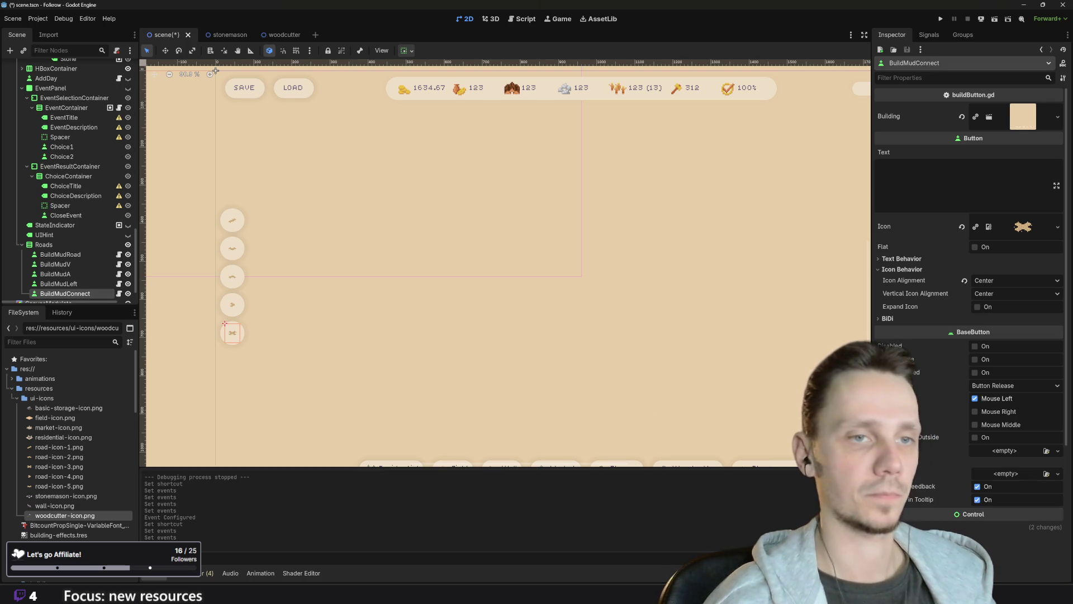
- Give BuildMudConnect a New Shortcut with one InputEventKey event
click(1011, 474)
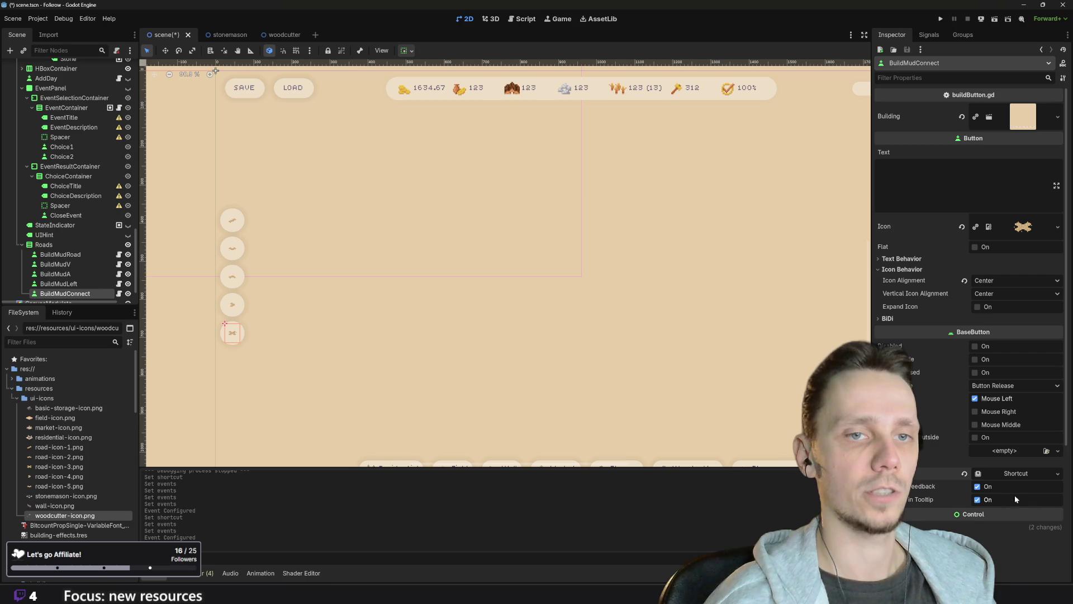
click(1020, 498)
click(997, 489)
click(976, 516)
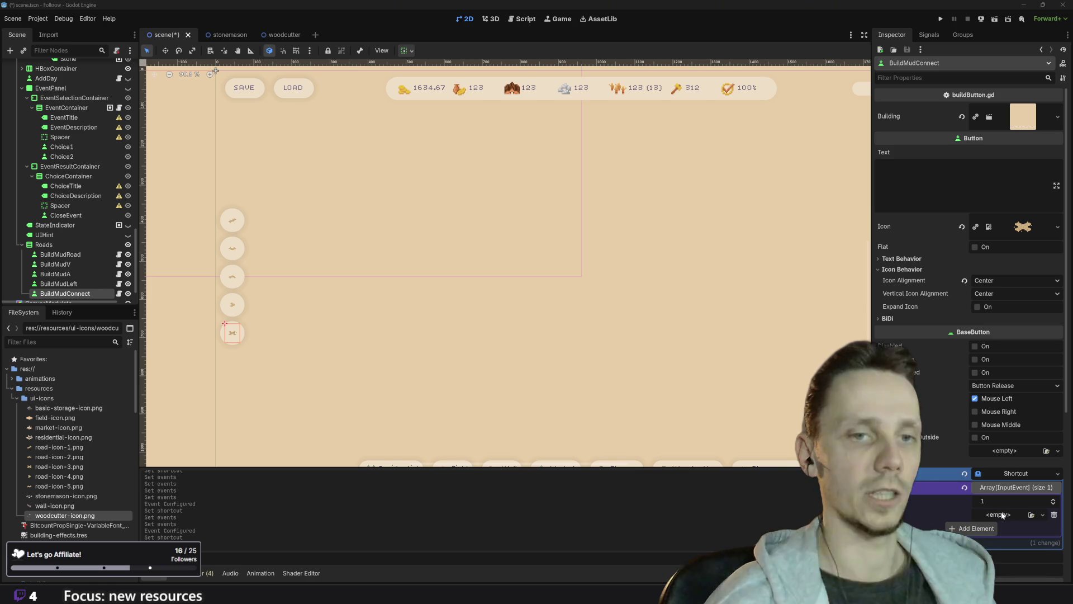
click(1011, 514)
click(986, 445)
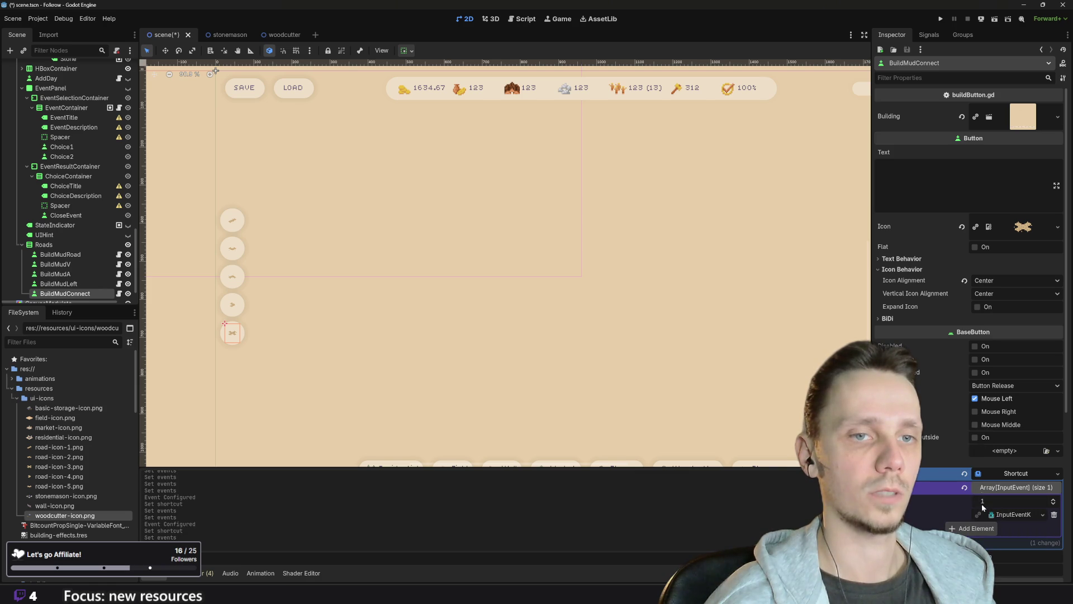
- Set BuildMudConnect's shortcut key to B and save the scene
click(982, 540)
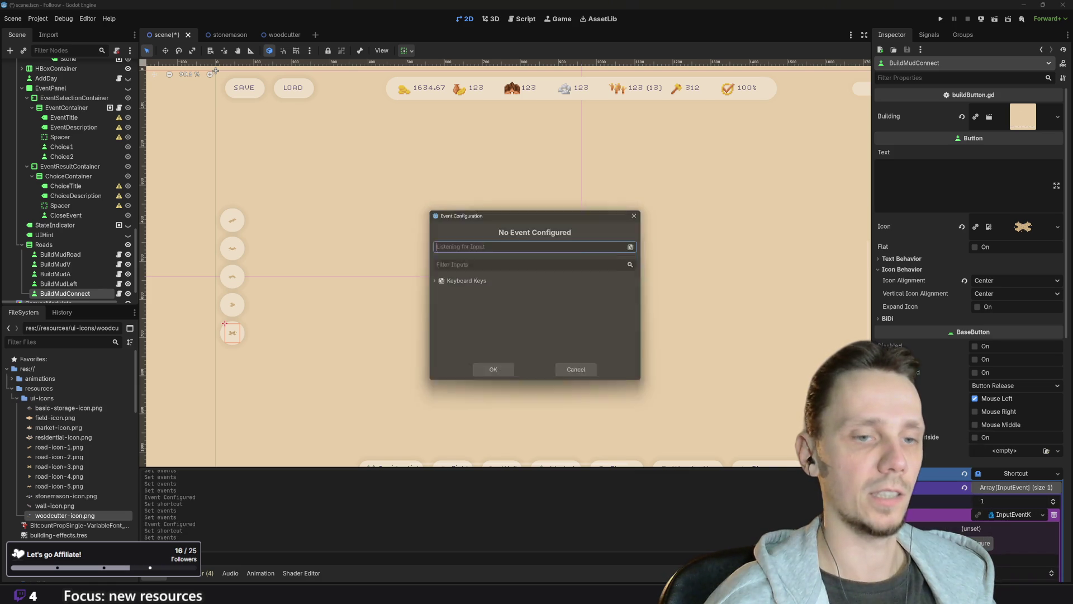
key(b)
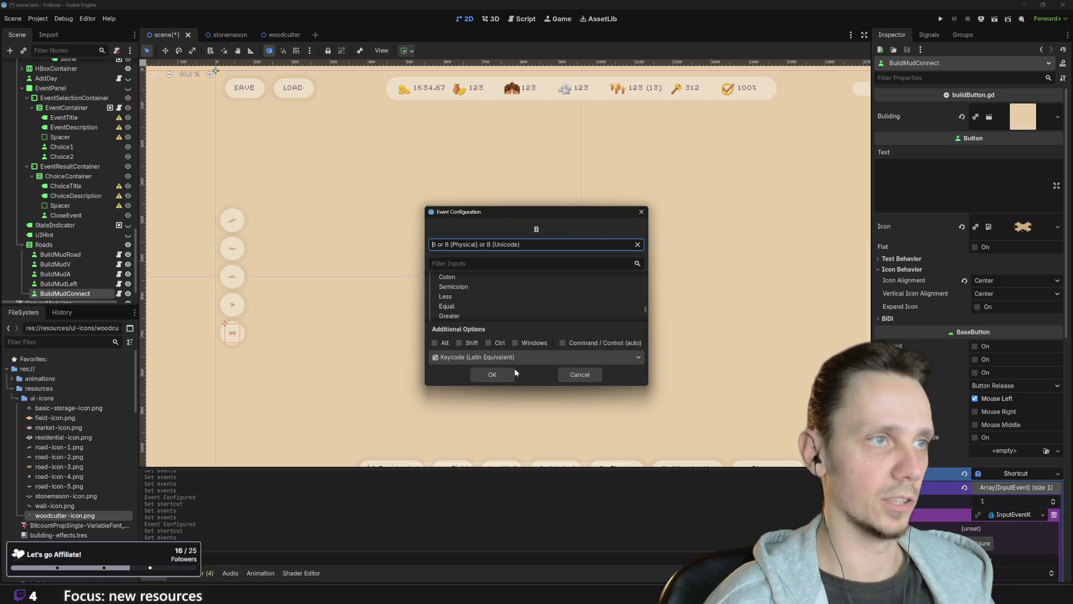
click(491, 374)
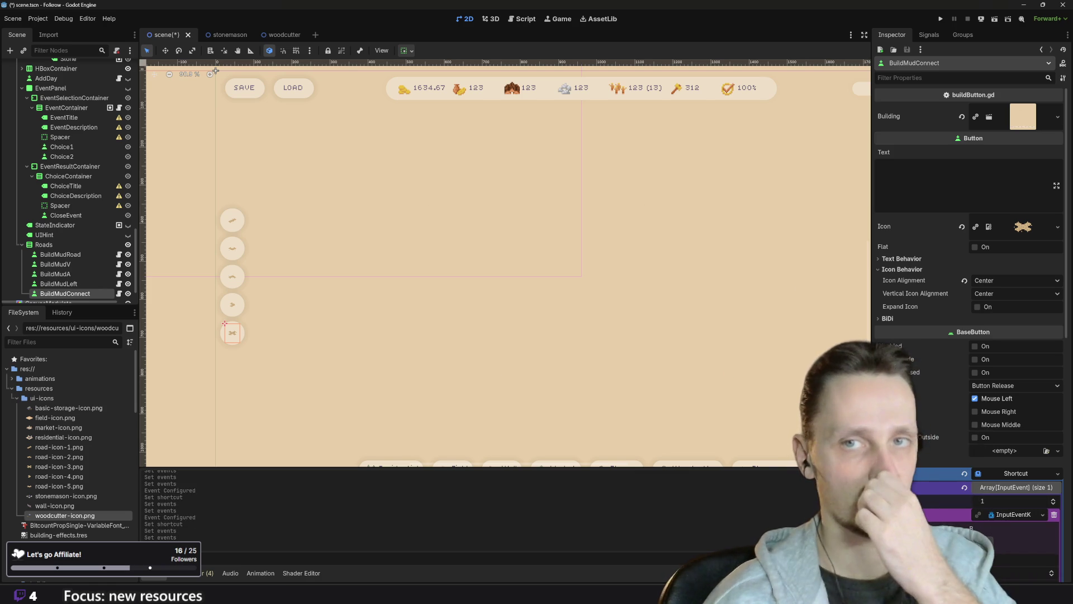
key(ctrl+s)
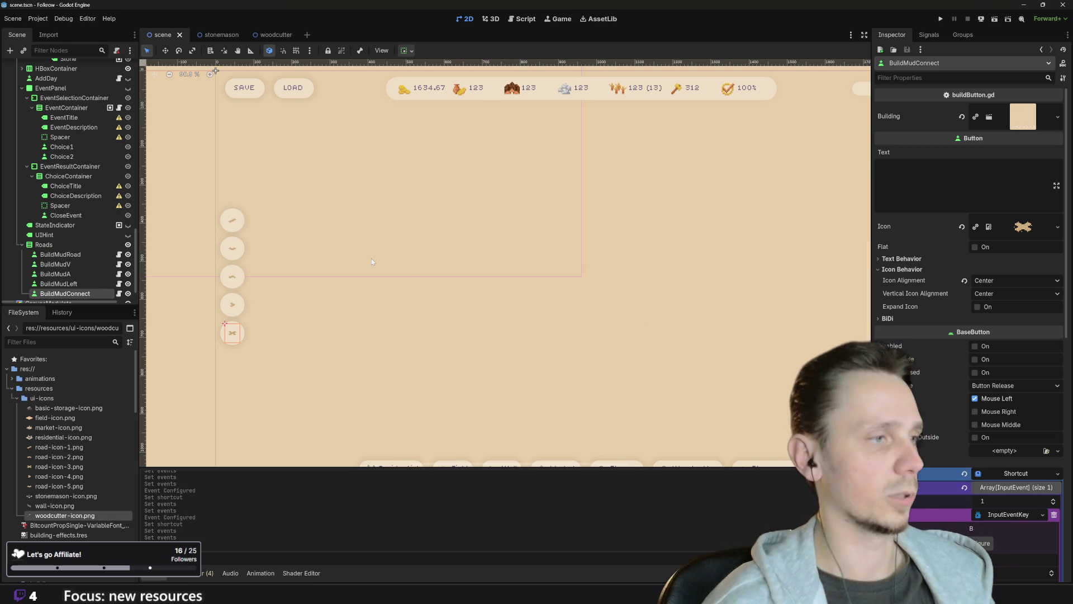
- Run the game and use the B shortcut to lay the first new mud road segments
click(940, 19)
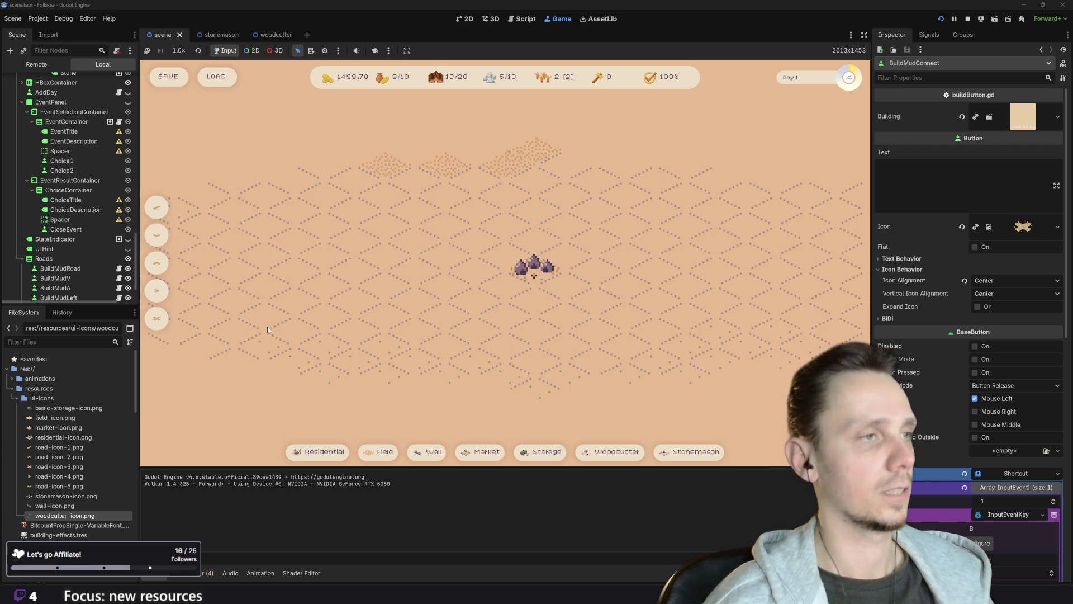
key(b)
click(296, 299)
key(b)
click(327, 291)
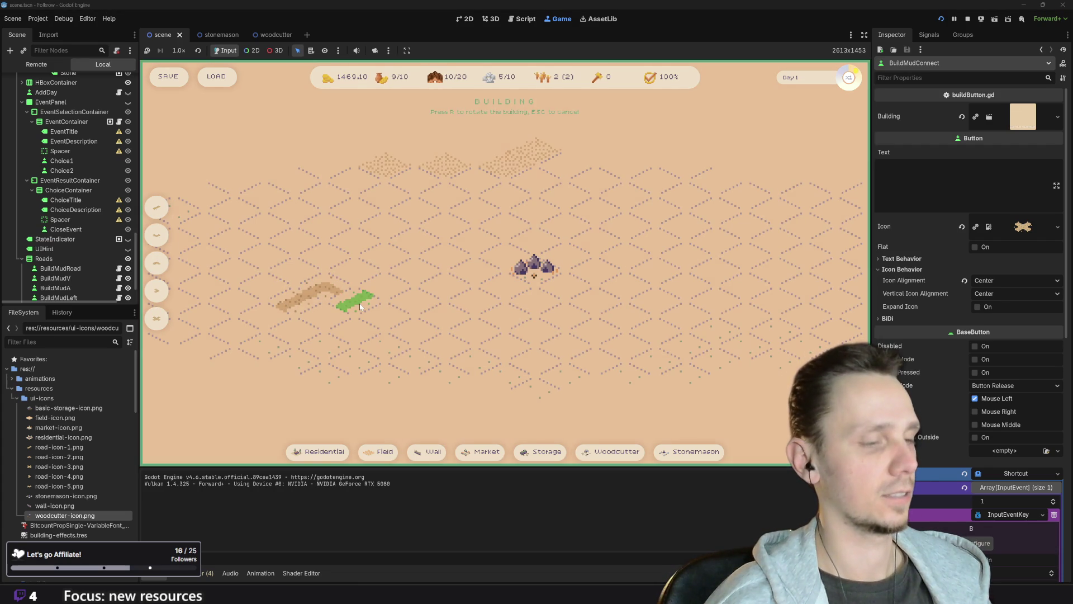
click(358, 302)
click(386, 291)
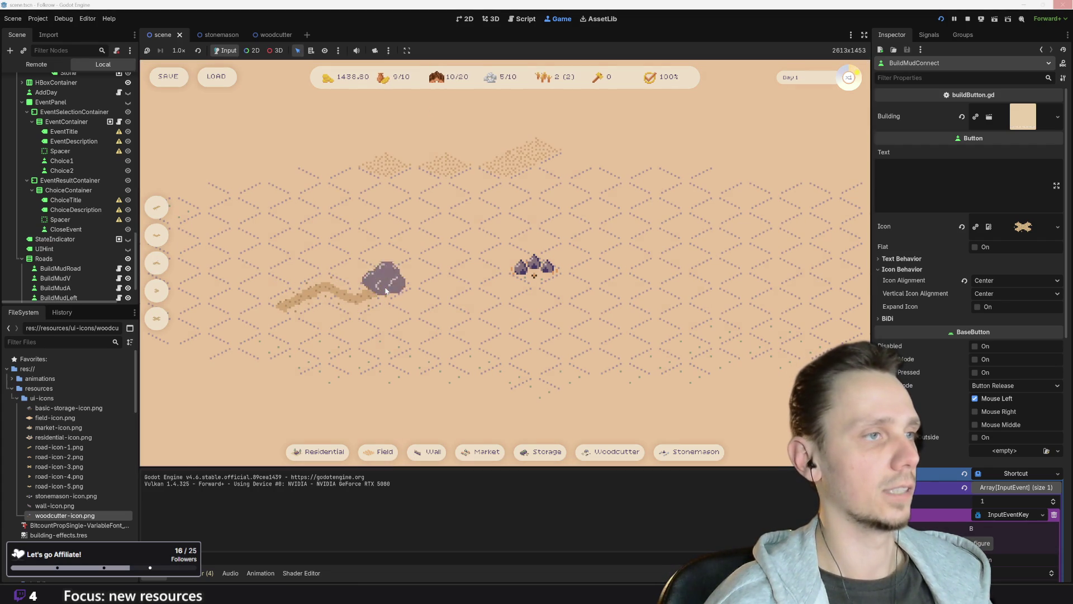
- Extend the mud road with B, bending it down toward the lower right
key(b)
click(430, 280)
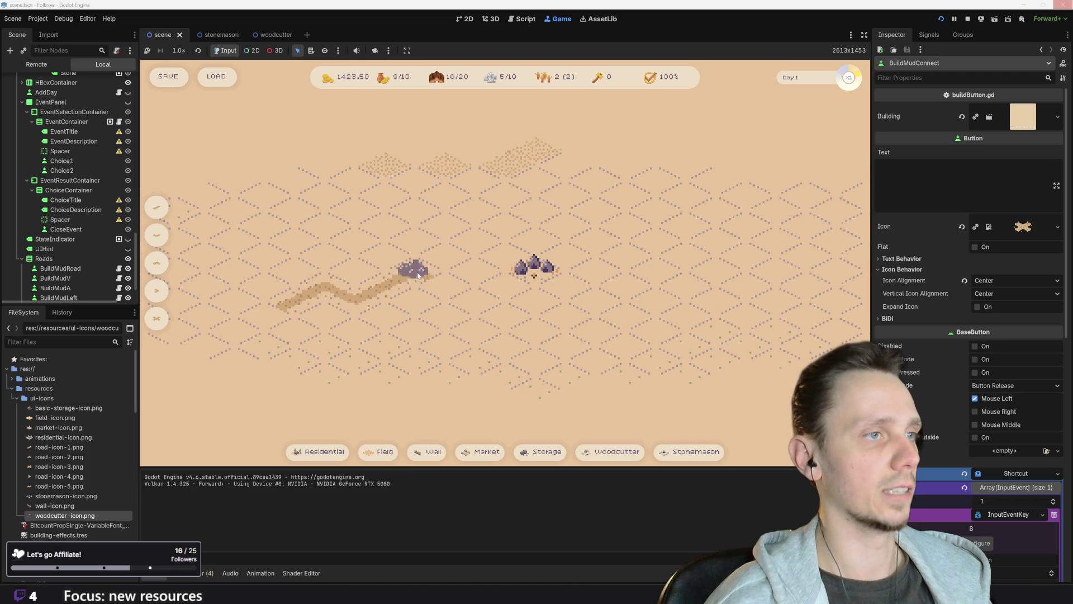
key(b)
click(446, 290)
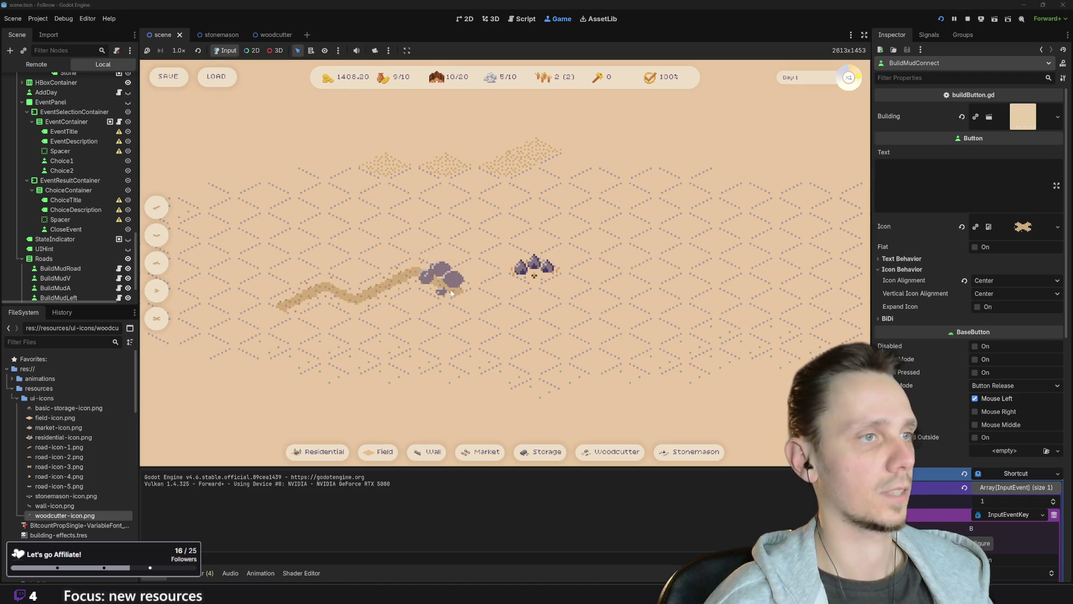
key(b)
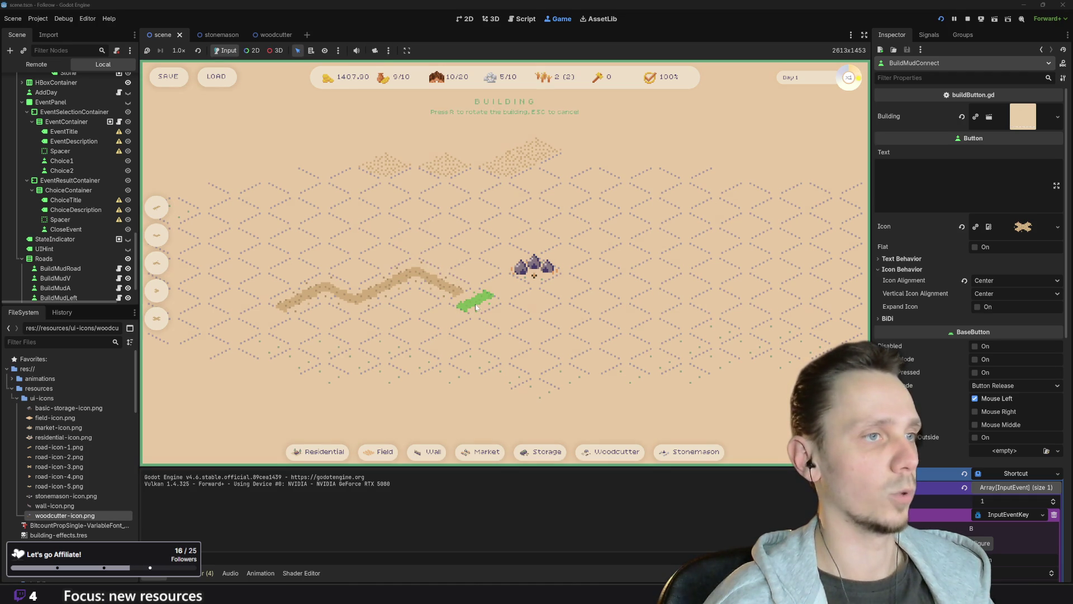
click(476, 308)
key(b)
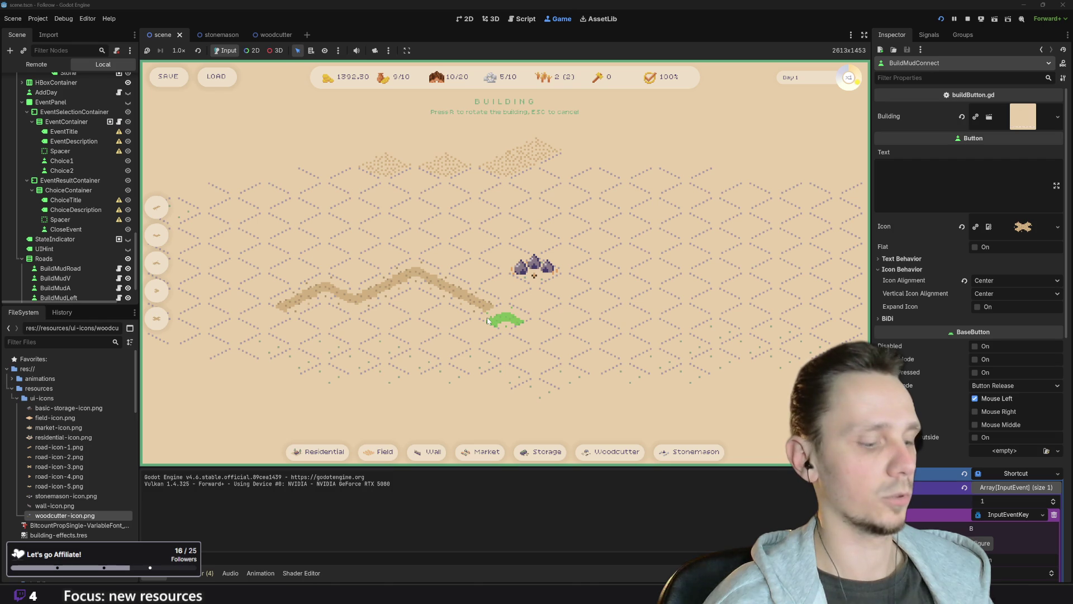
click(491, 321)
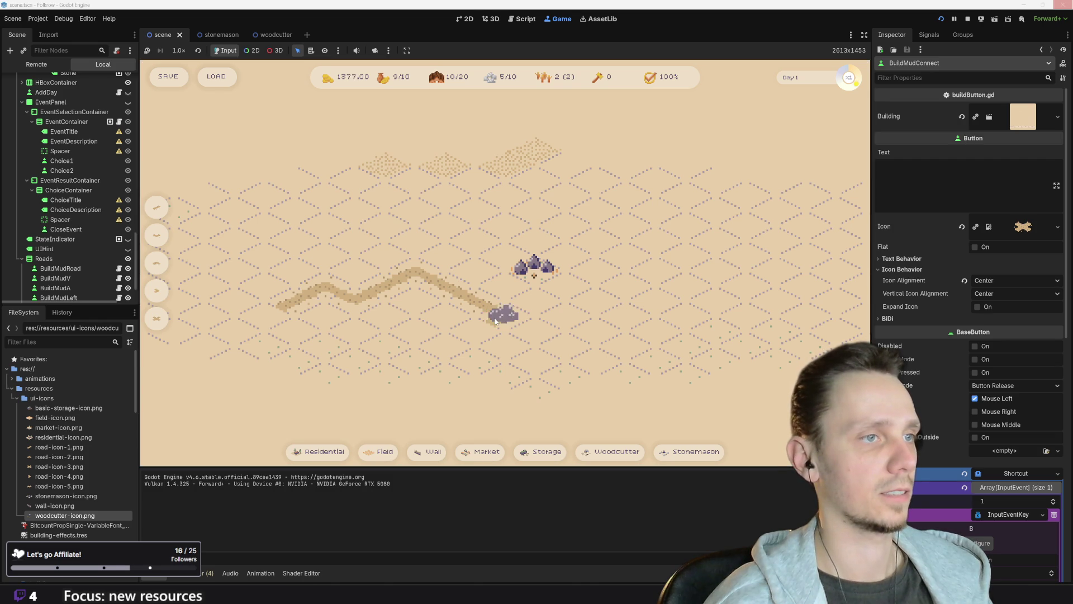
key(b)
click(481, 331)
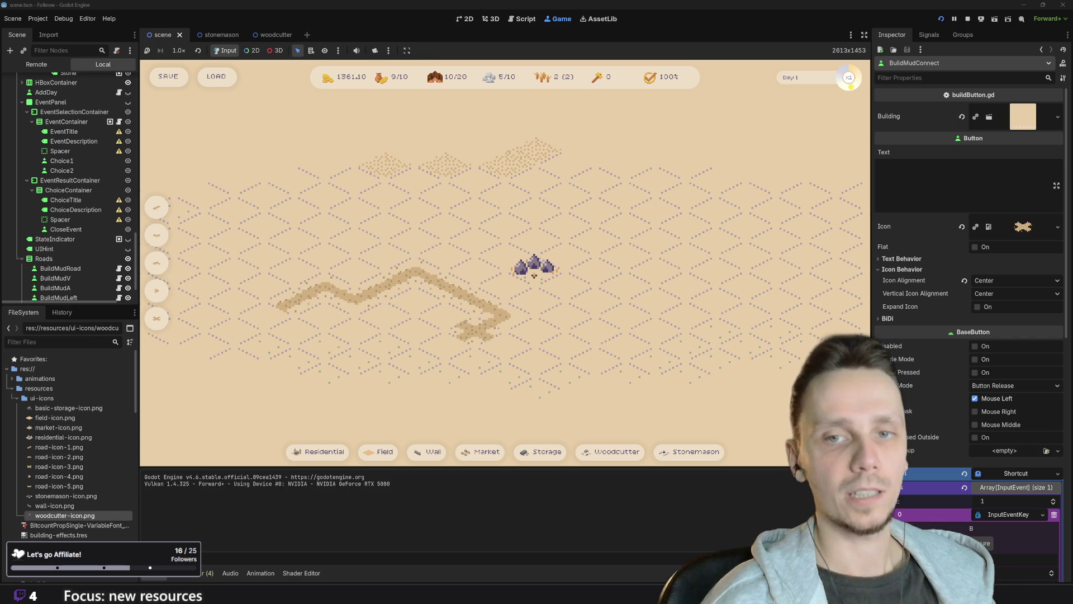
scroll(542, 330, down, 2)
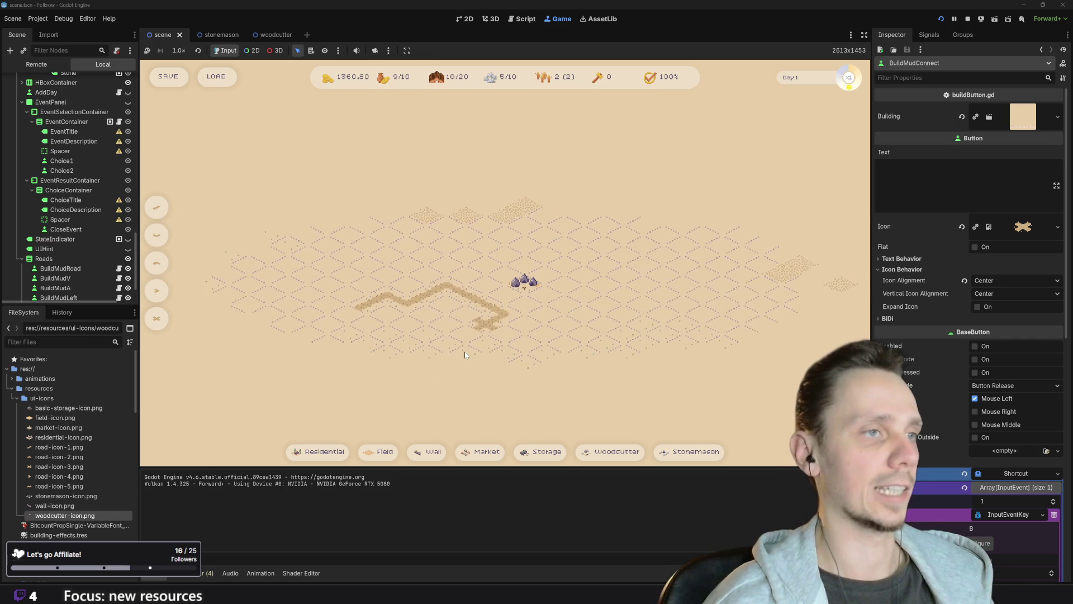
- Add a mud road branch running southwest from the road's end
scroll(453, 359, up, 2)
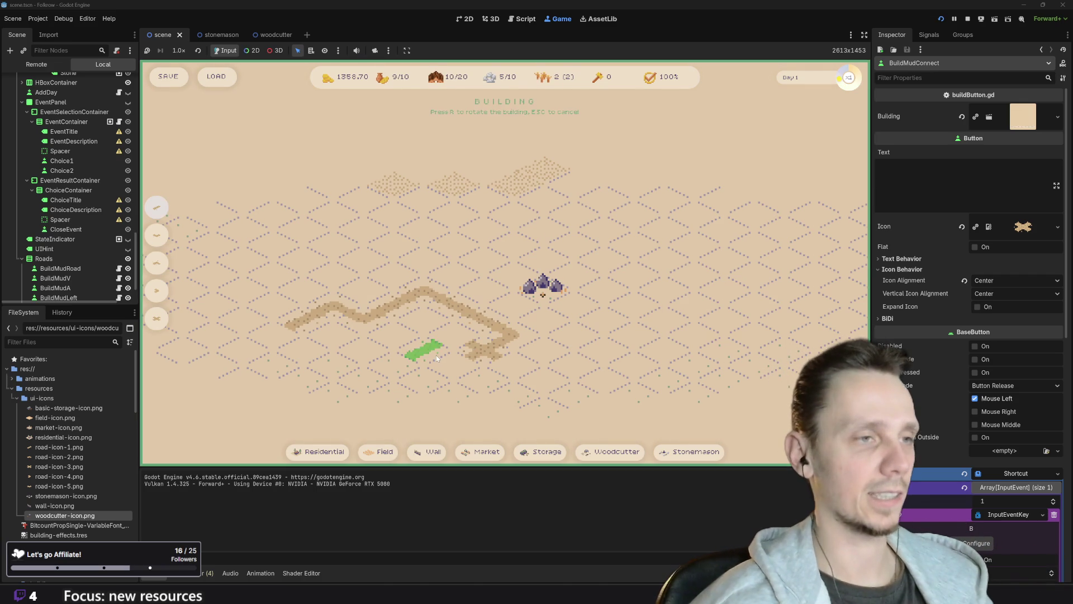
click(460, 366)
click(466, 382)
- Build a long mud road branch heading east, filling the gap in it
click(536, 356)
click(561, 343)
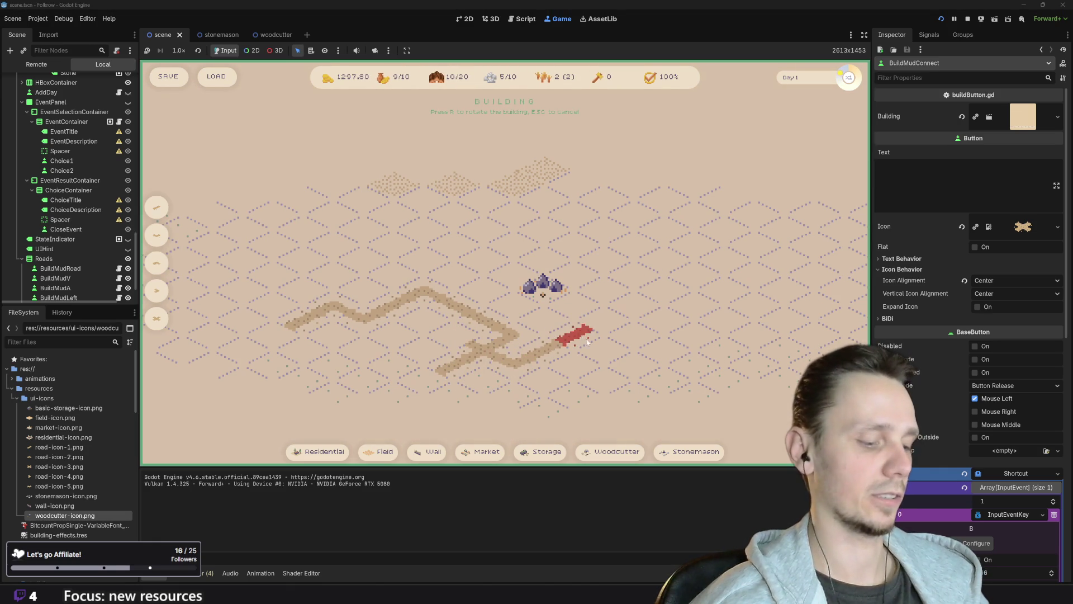
click(584, 340)
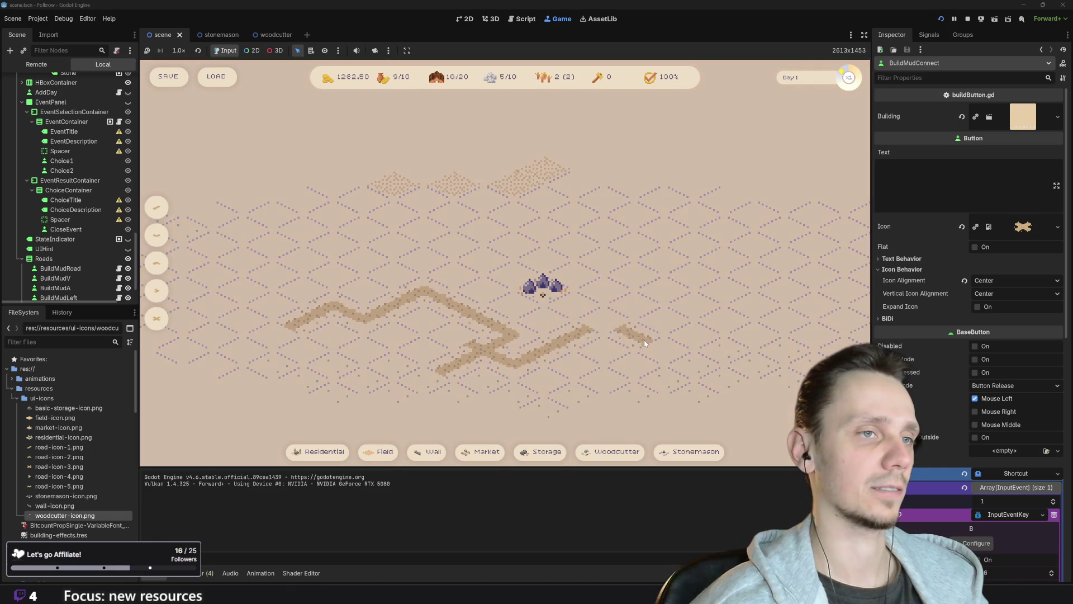
click(608, 331)
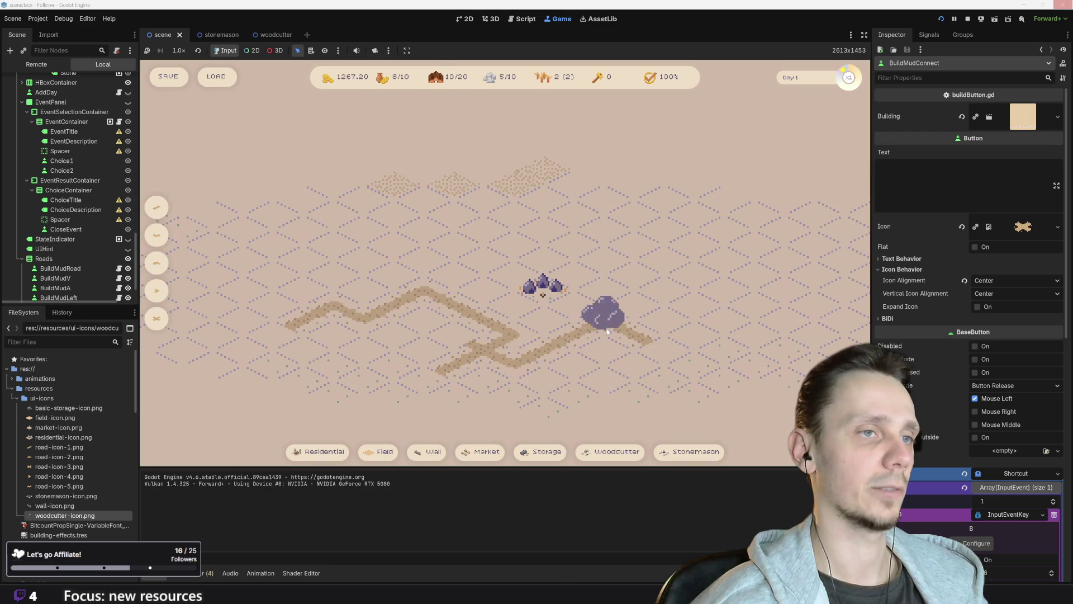
scroll(606, 327, down, 3)
scroll(582, 316, up, 2)
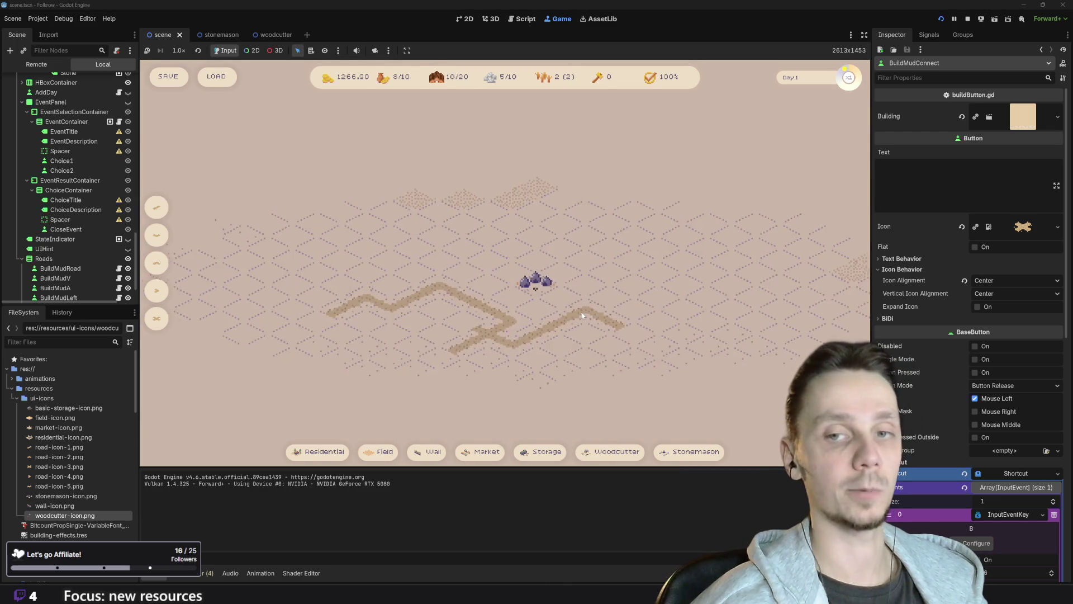
scroll(582, 316, up, 1)
- Read the Mud Road tooltip on the road buttons, then stop the running game
mouse_move(156, 318)
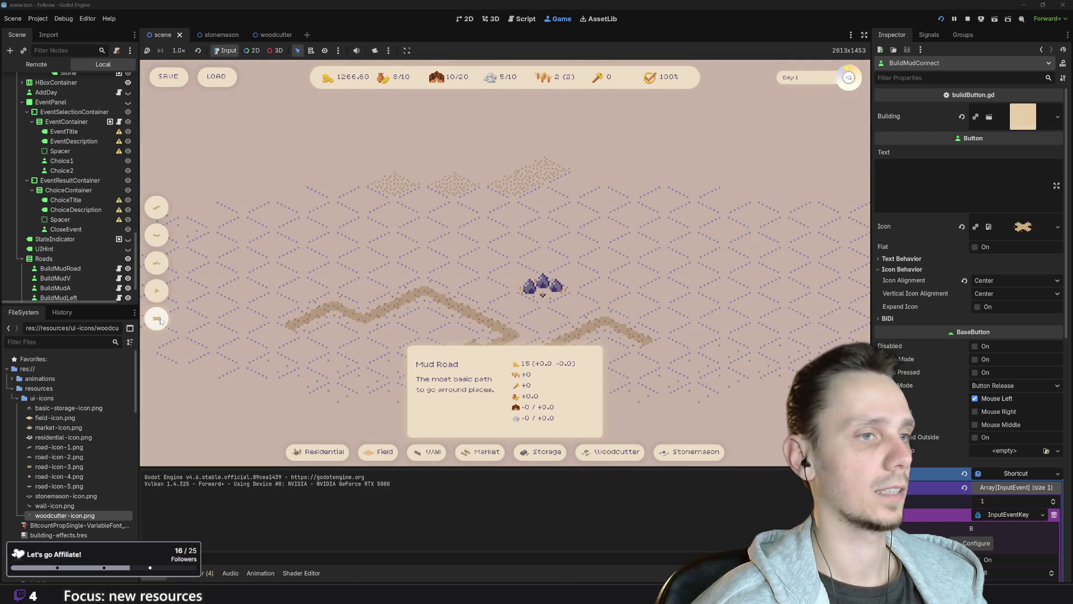
mouse_move(165, 296)
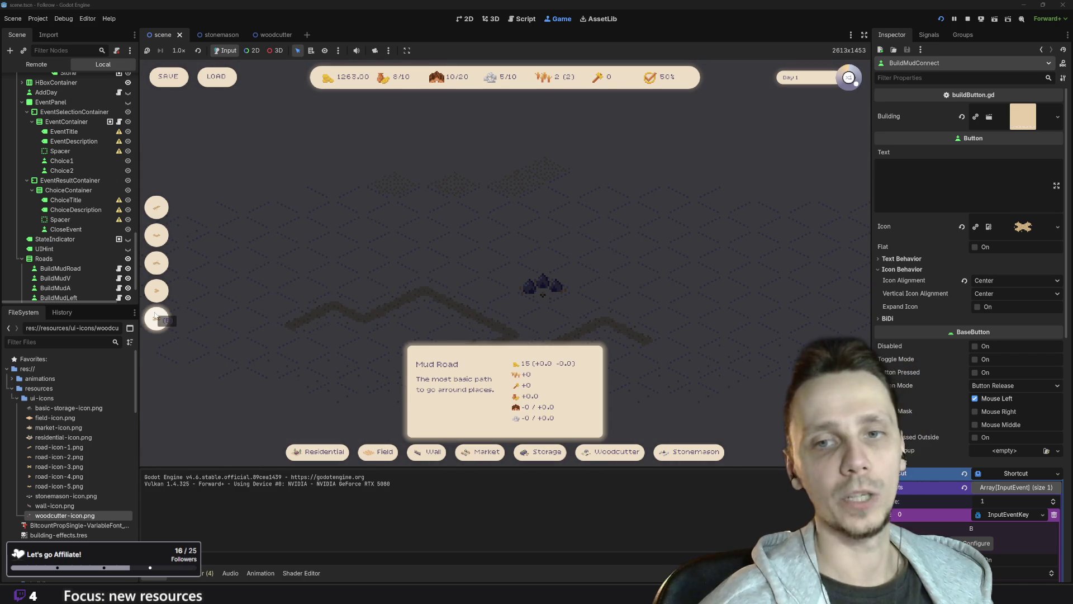
click(967, 20)
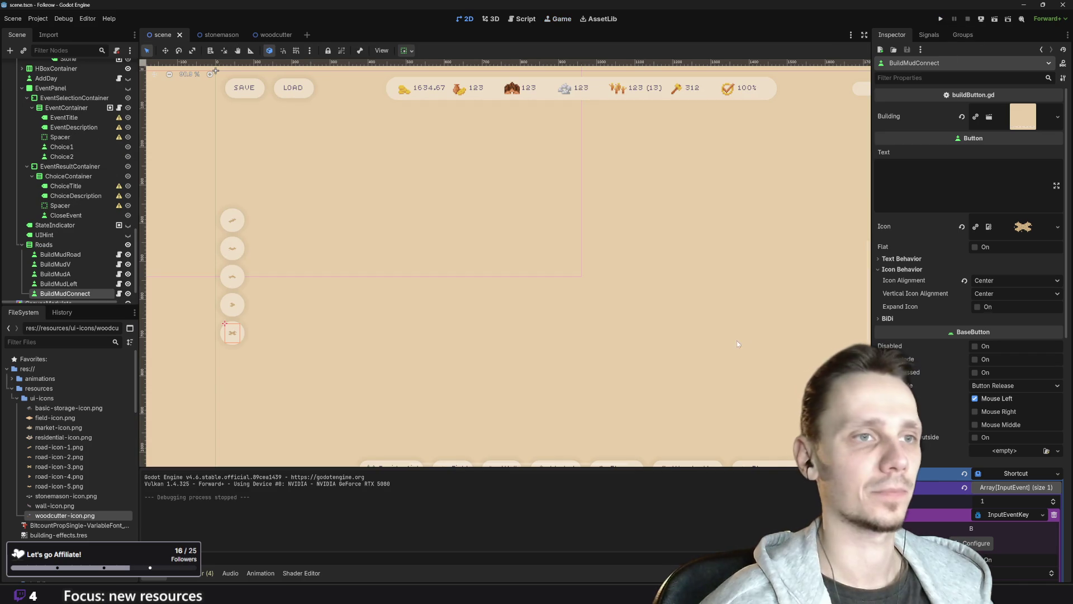
- Select BuildMudRoad, BuildMudV, BuildMudA, BuildMudLeft and BuildMudConnect together and switch off Shortcut in Tooltip
click(233, 221)
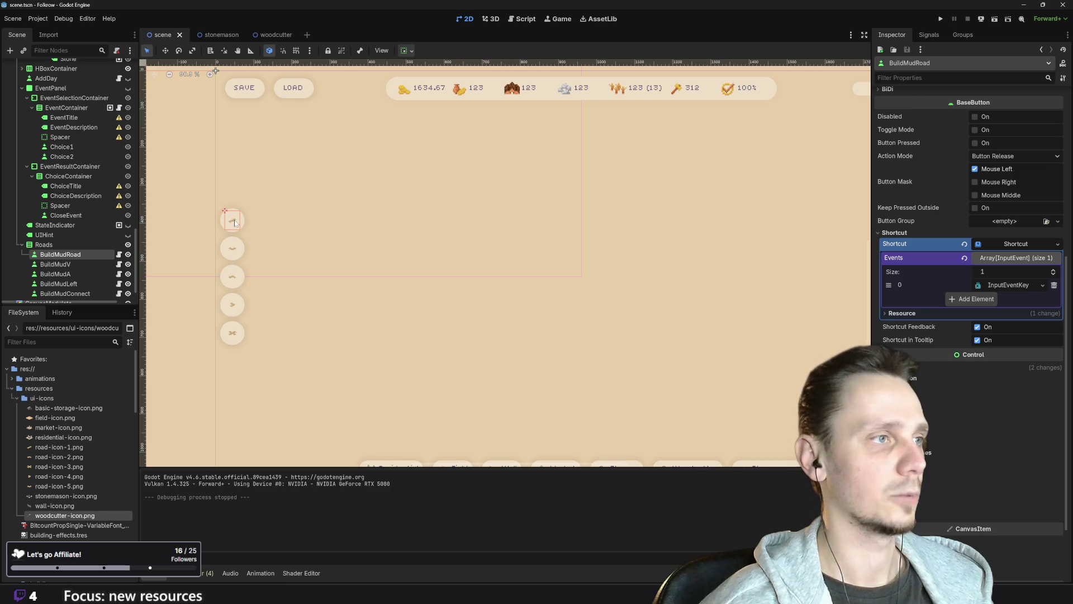
click(232, 248)
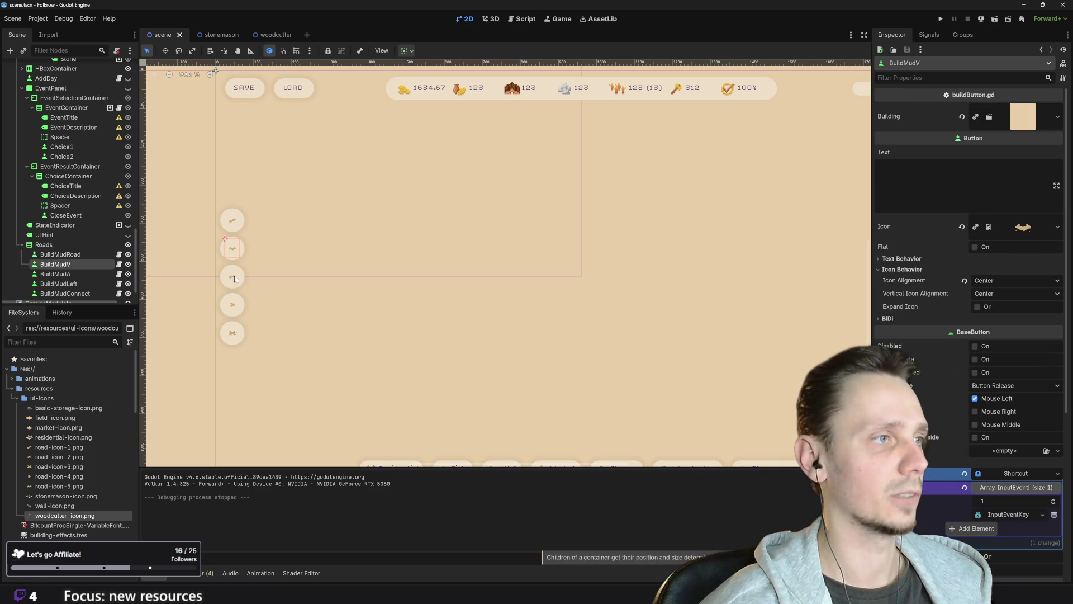
key(F5)
shift+click(233, 253)
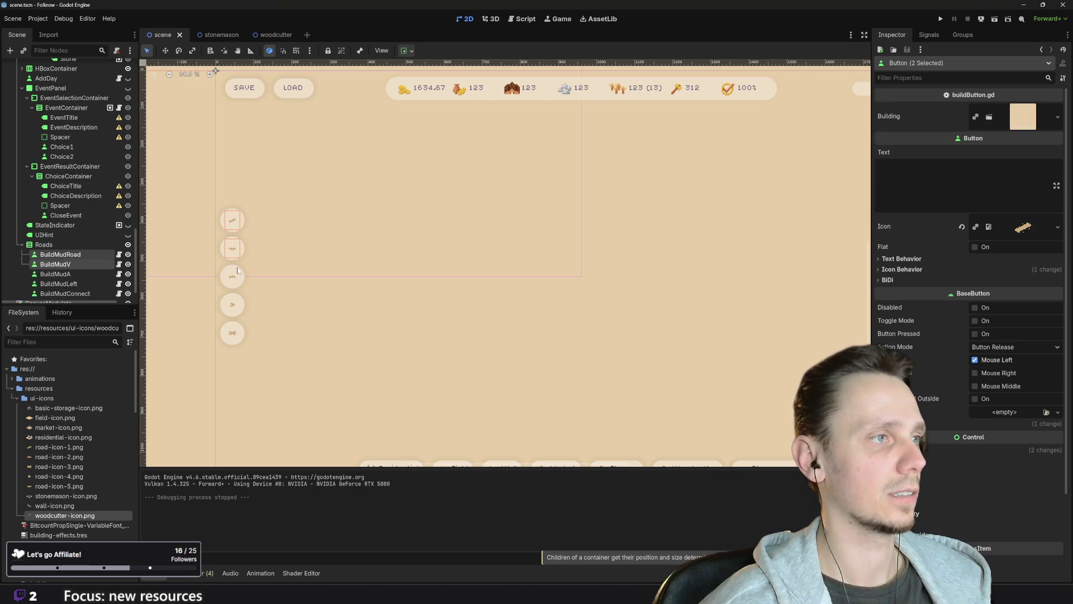
shift+click(235, 280)
shift+click(234, 303)
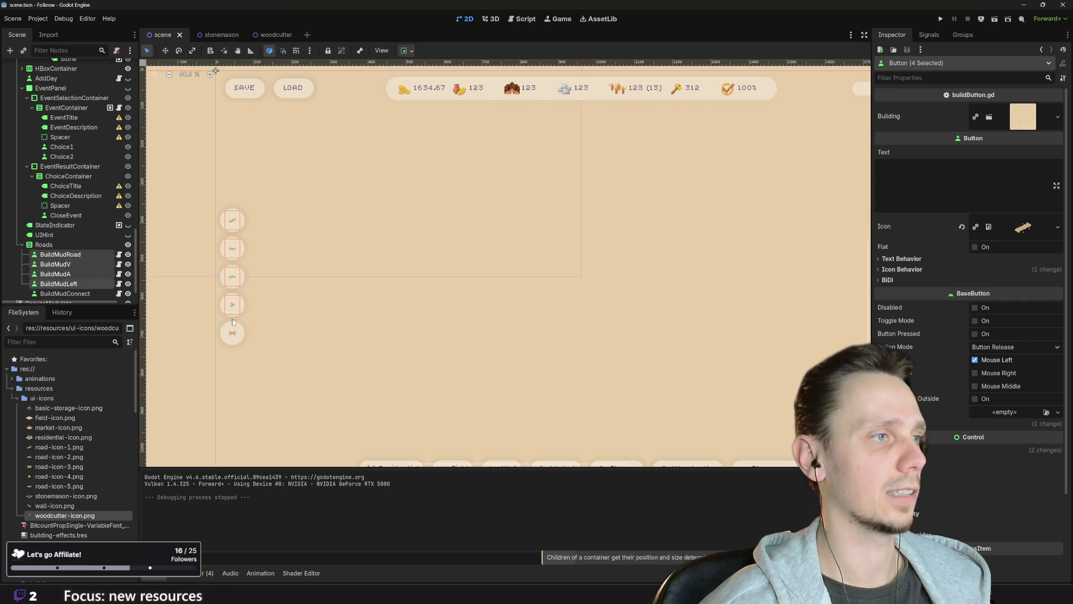
shift+click(235, 334)
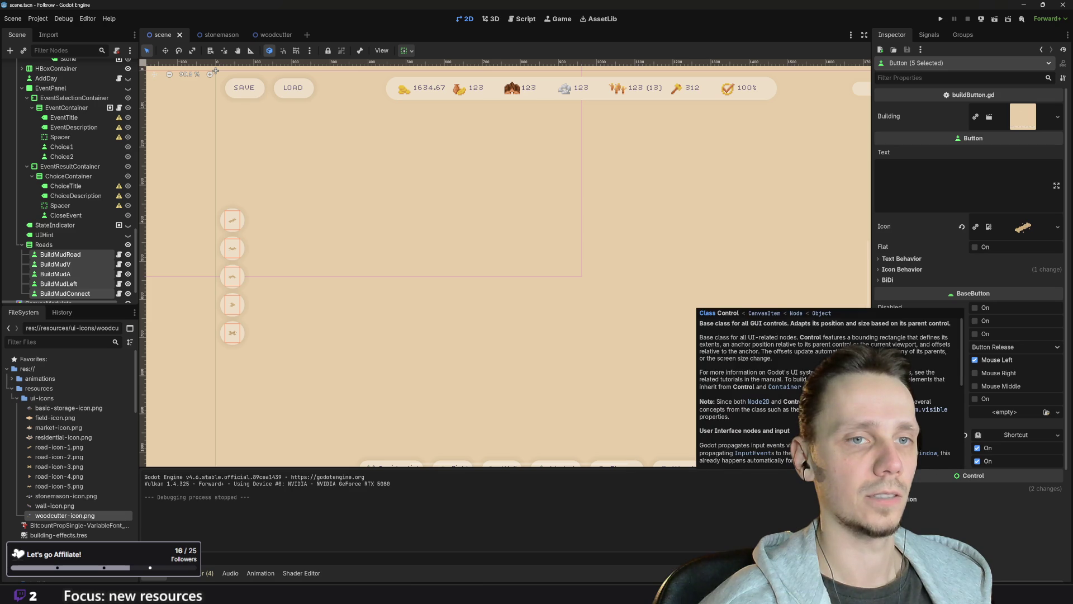
click(977, 461)
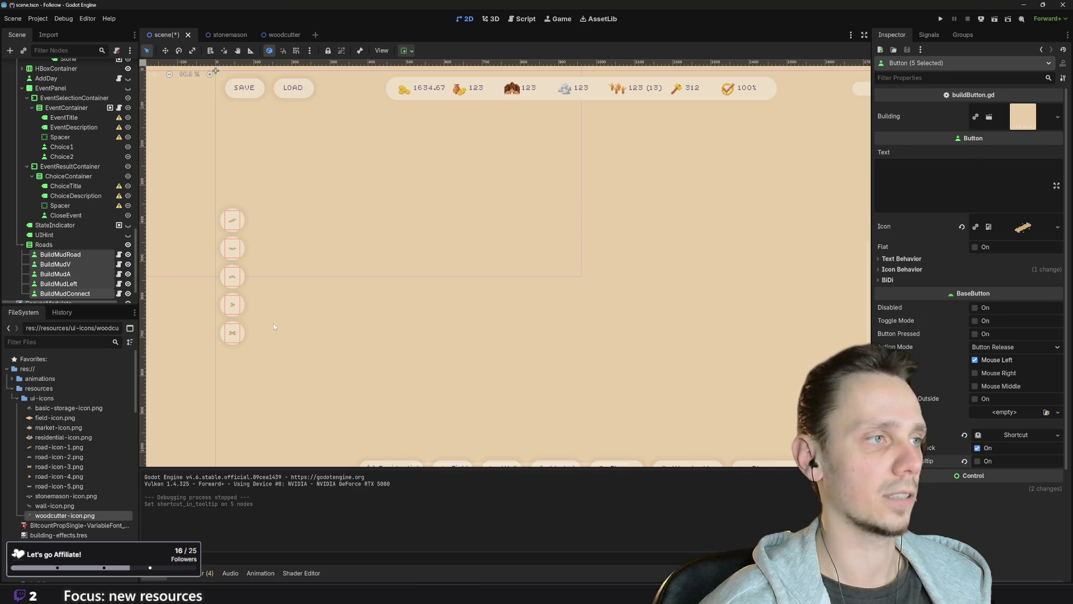
click(234, 306)
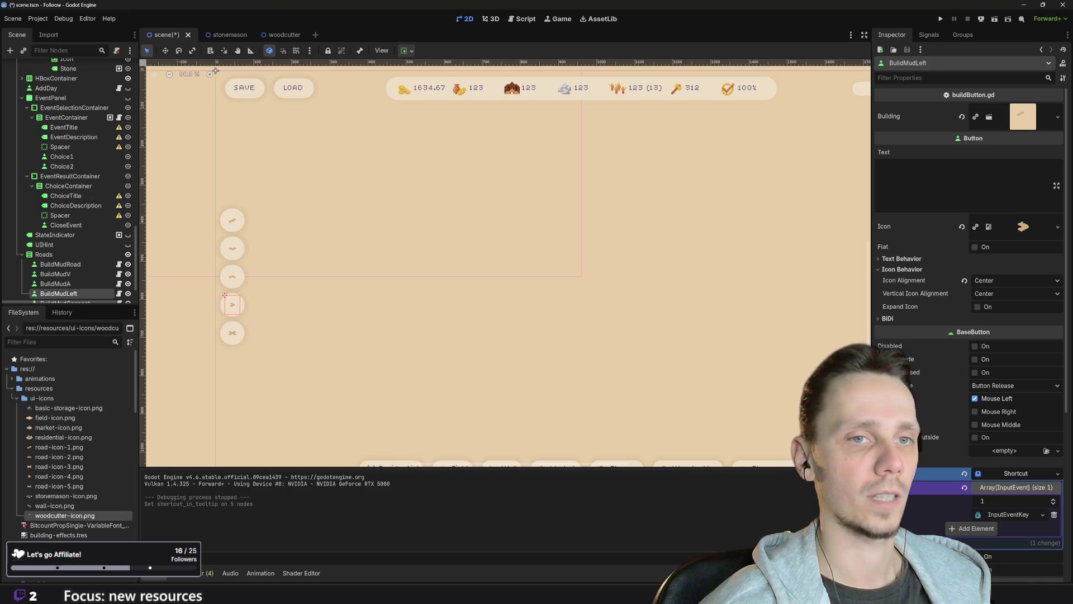
- Open scenes/roads/mud-road-a-turn.tscn from the FileSystem dock and view its Cost Budget 15
scroll(971, 428, down, 4)
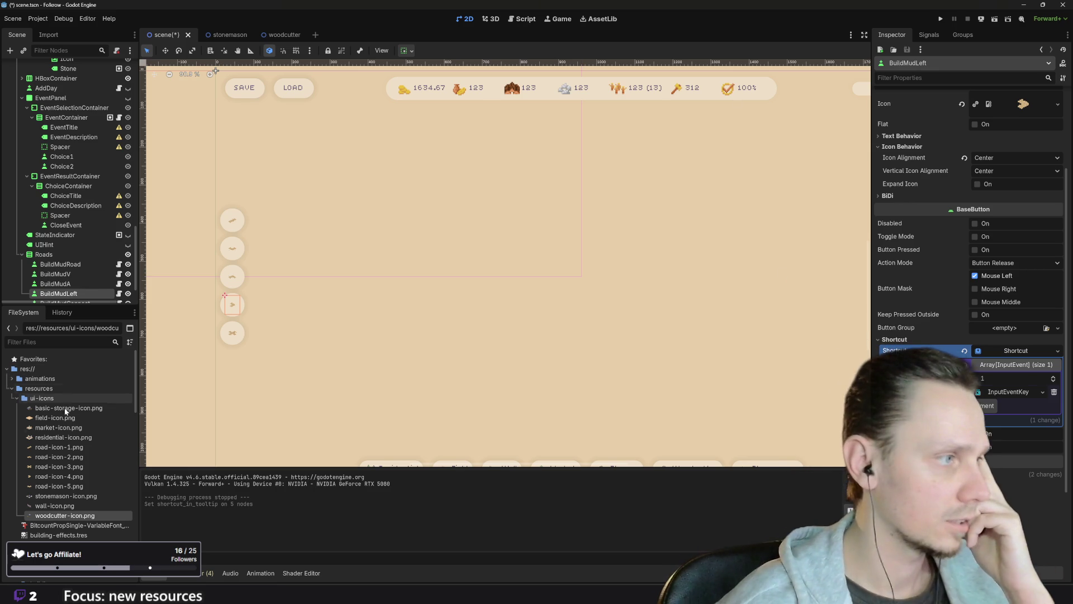
scroll(89, 463, down, 8)
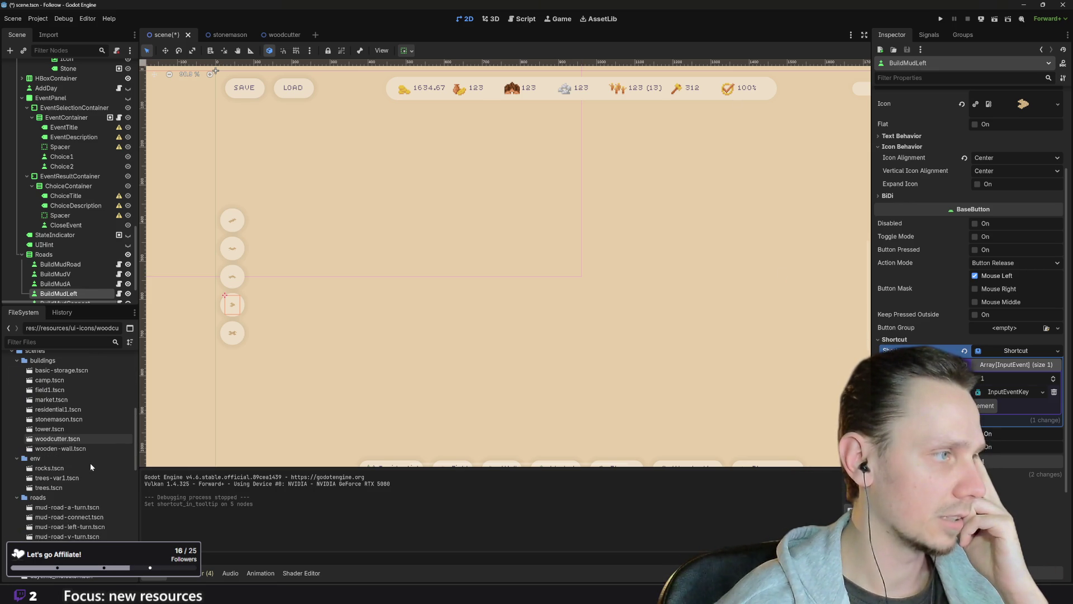
scroll(65, 494, down, 1)
double_click(65, 480)
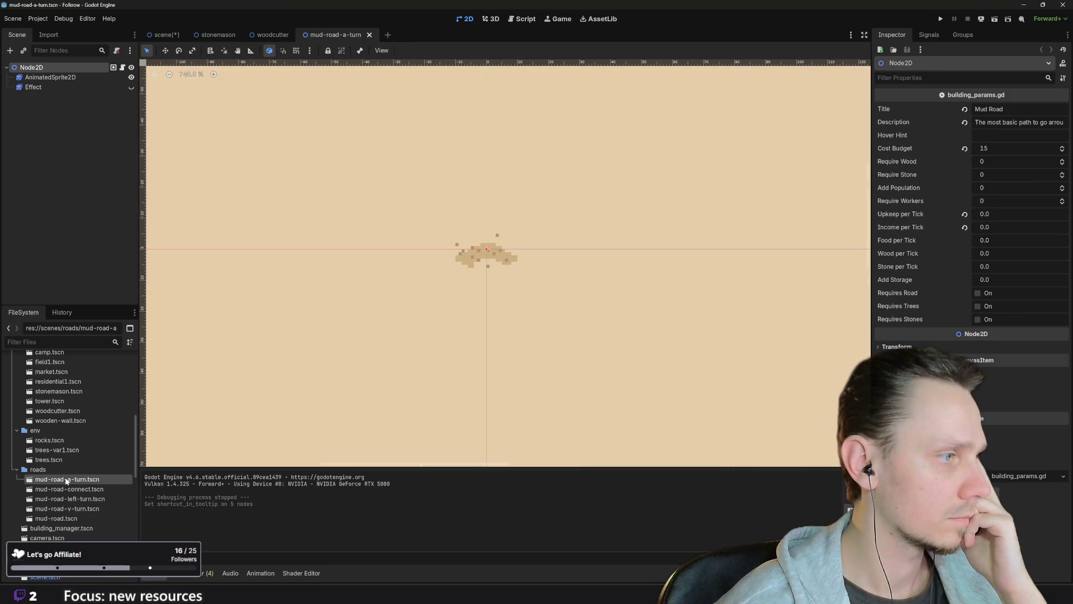
scroll(433, 336, down, 4)
scroll(433, 335, up, 2)
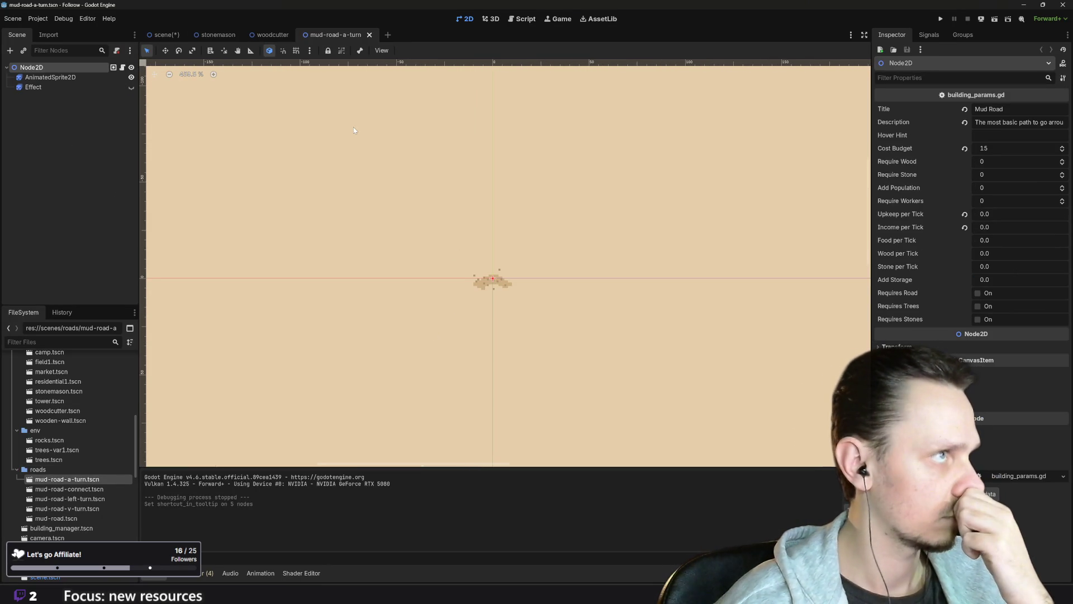
- Check which key BuildMudA's shortcut uses in scene.tscn and save that scene
click(163, 37)
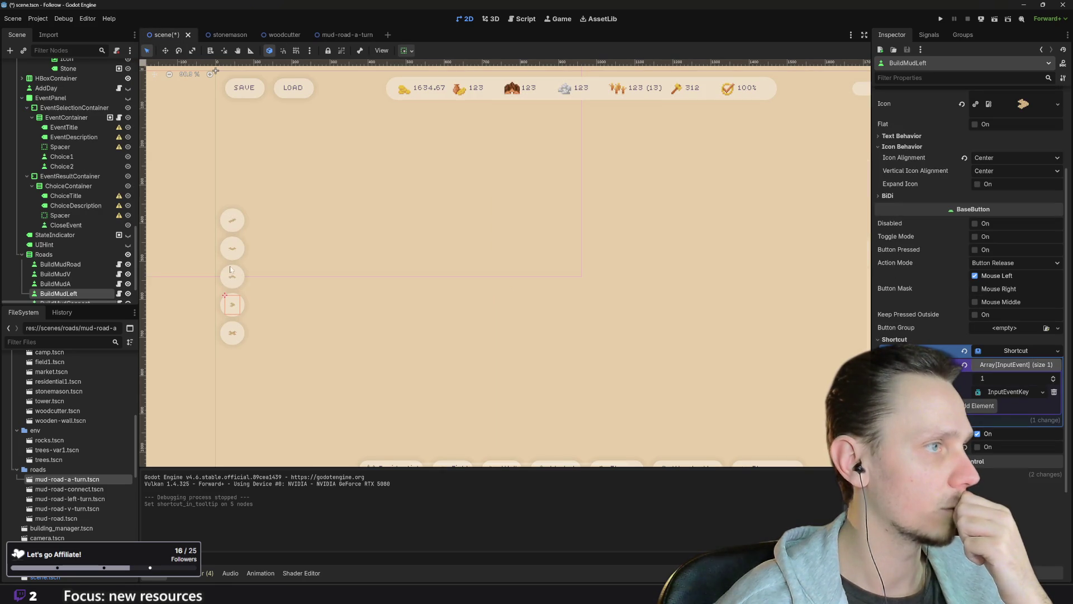
click(236, 278)
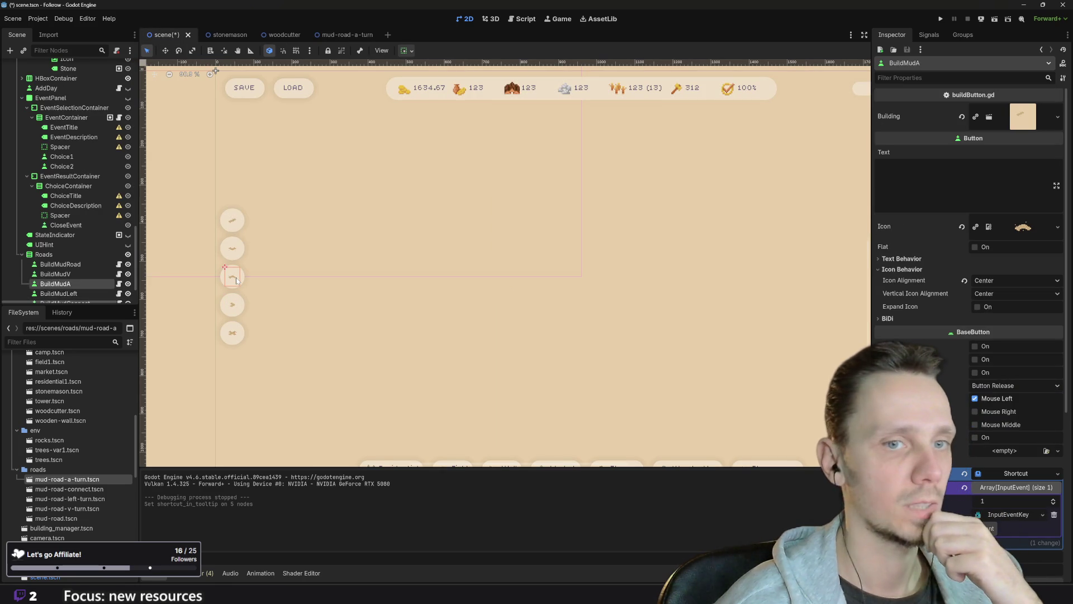
scroll(969, 508, down, 4)
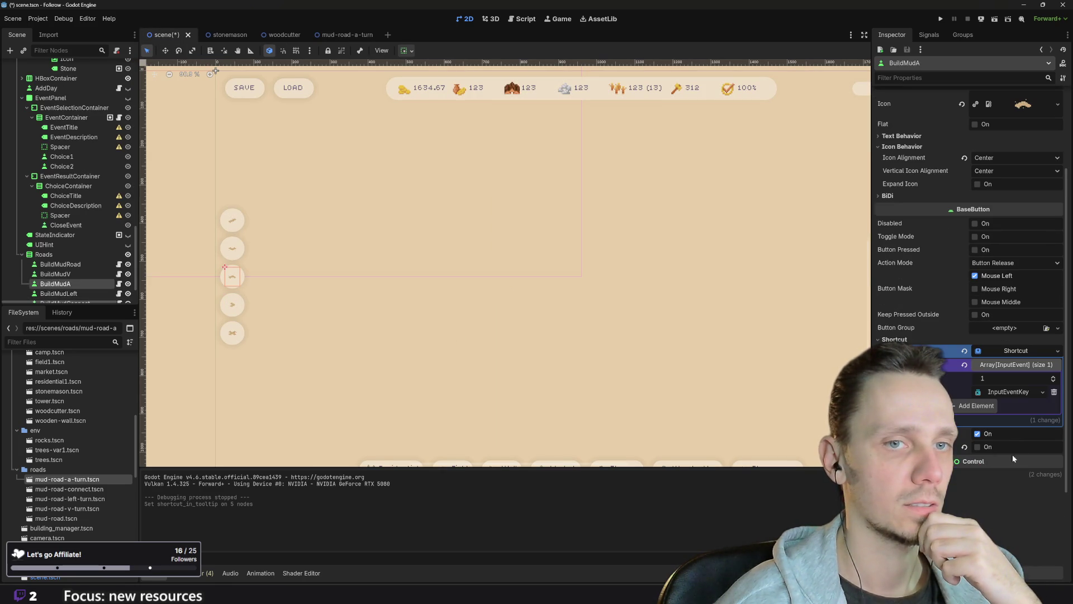
click(1043, 392)
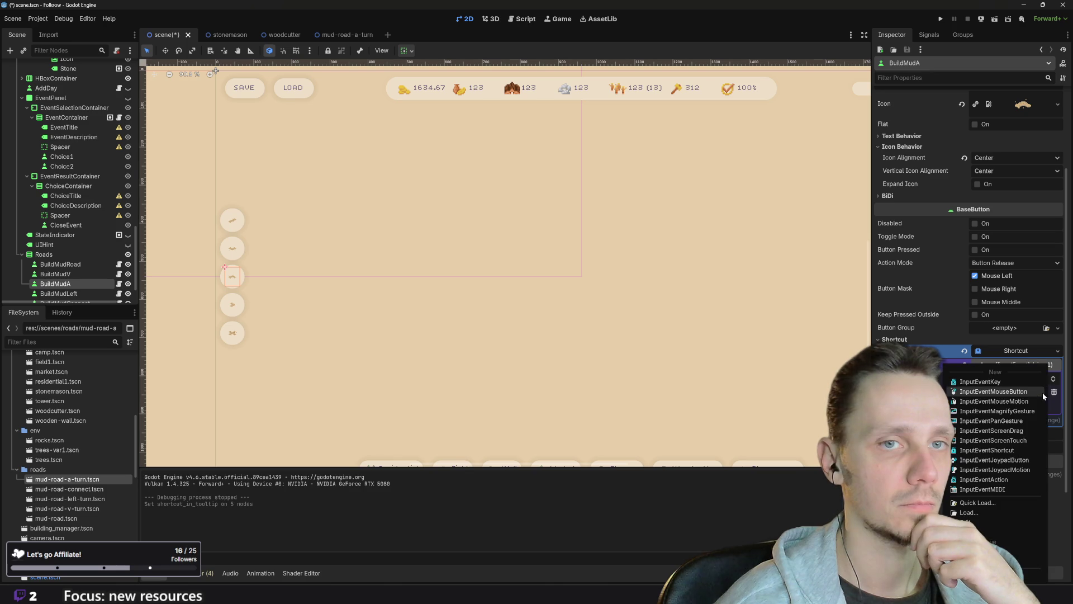
click(937, 401)
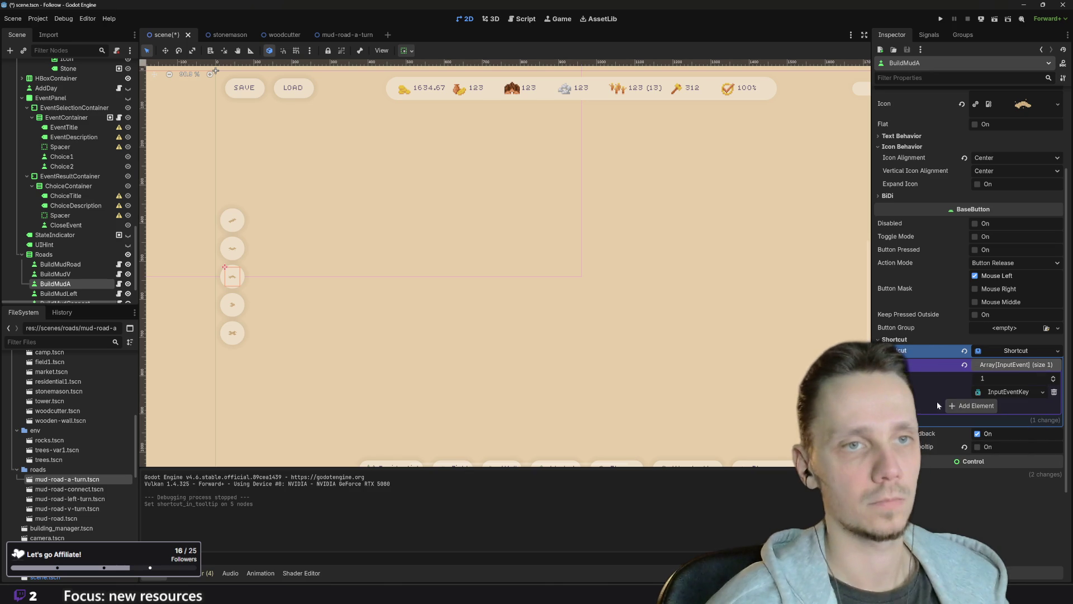
click(994, 394)
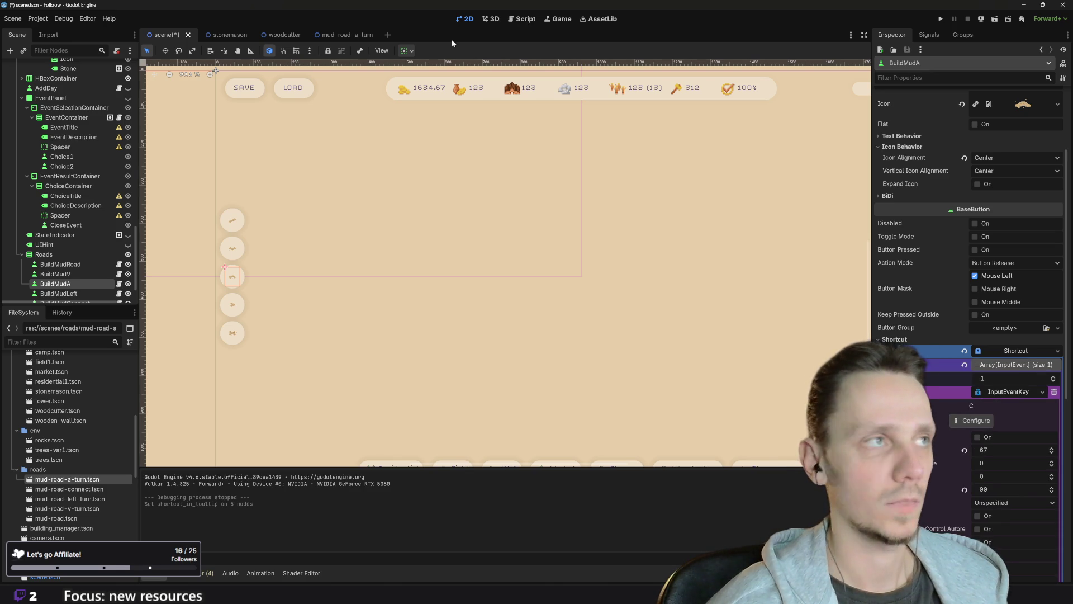
key(ctrl+s)
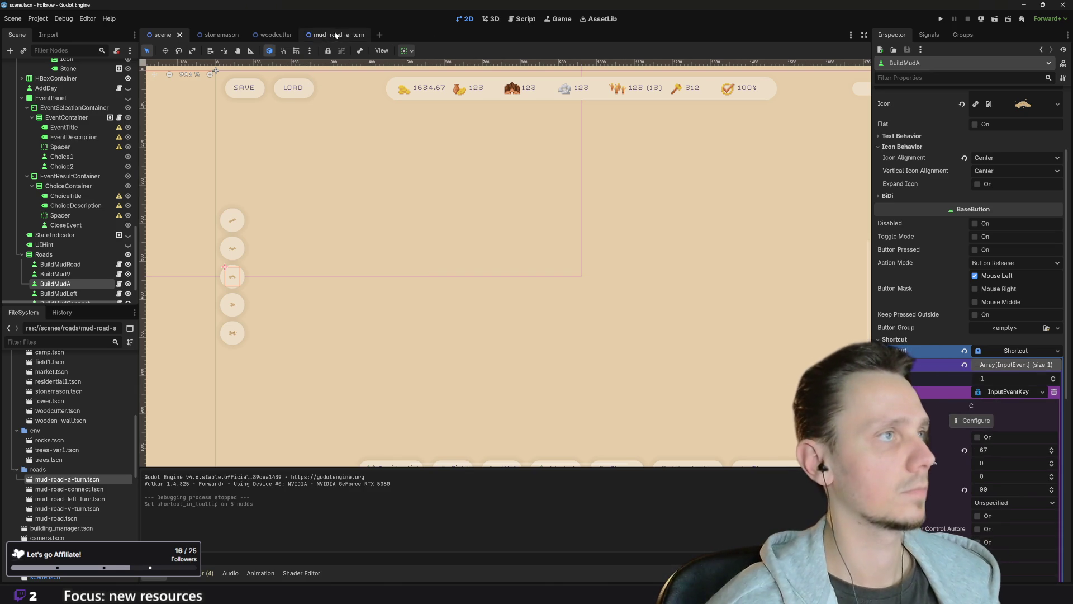
- Retitle mud-road-a-turn to 'Mud Road [C]', save it, and open mud-road-connect.tscn
click(334, 35)
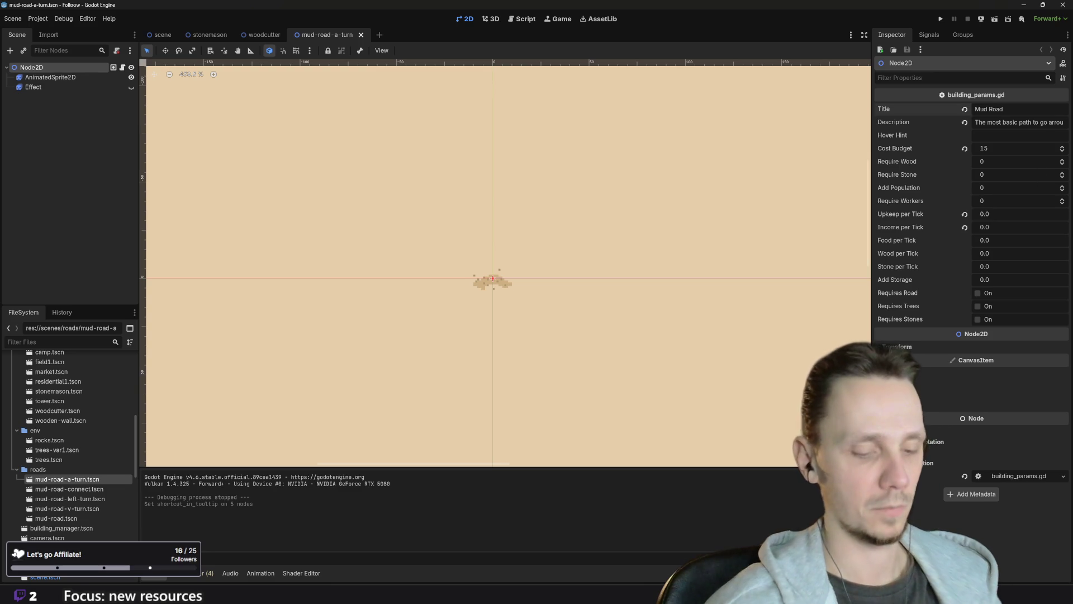
click(1023, 109)
text([])
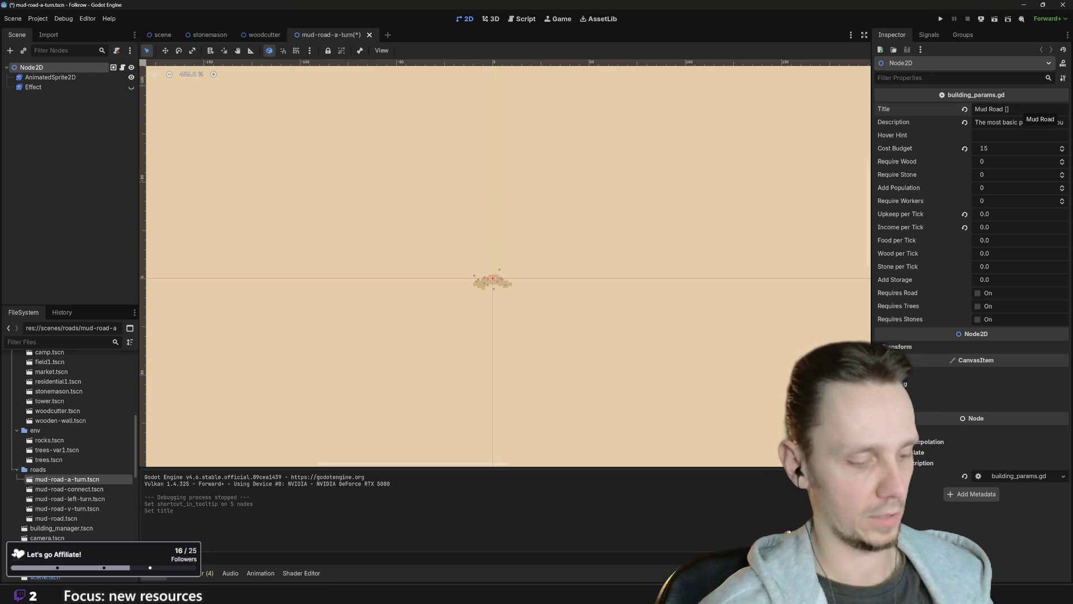
text(C)
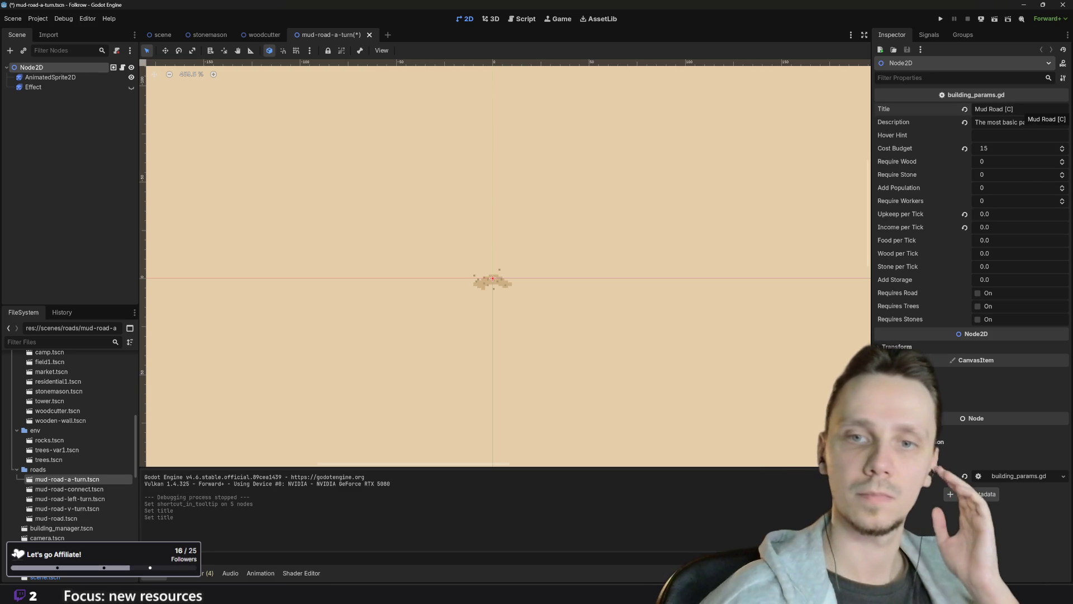
key(ctrl+s)
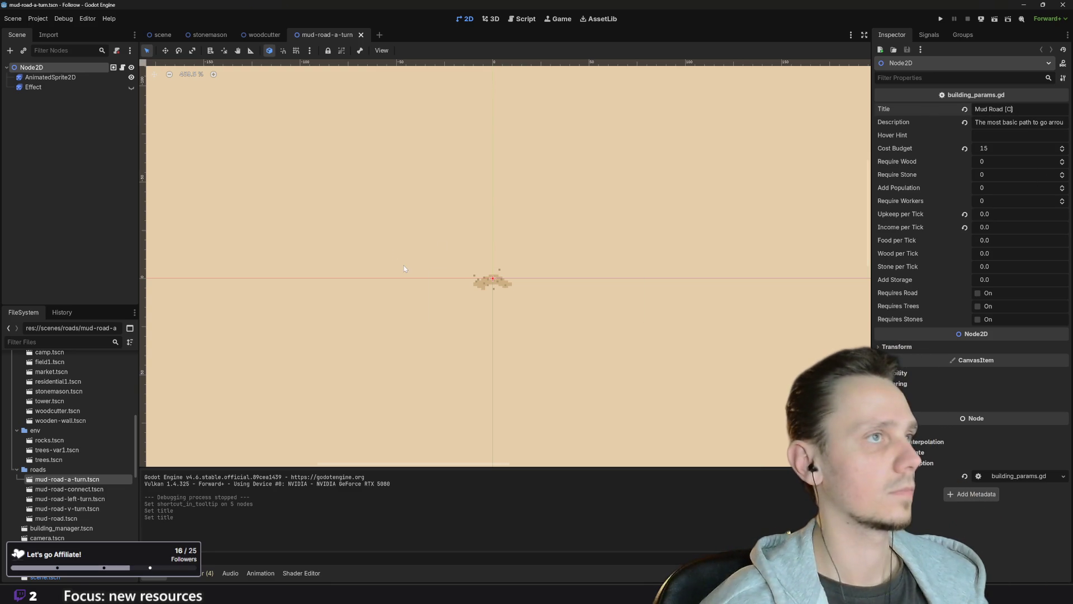
double_click(77, 491)
- Confirm BuildMudConnect's shortcut is B, then title mud-road-connect 'Mud Road [B]' and save
click(161, 37)
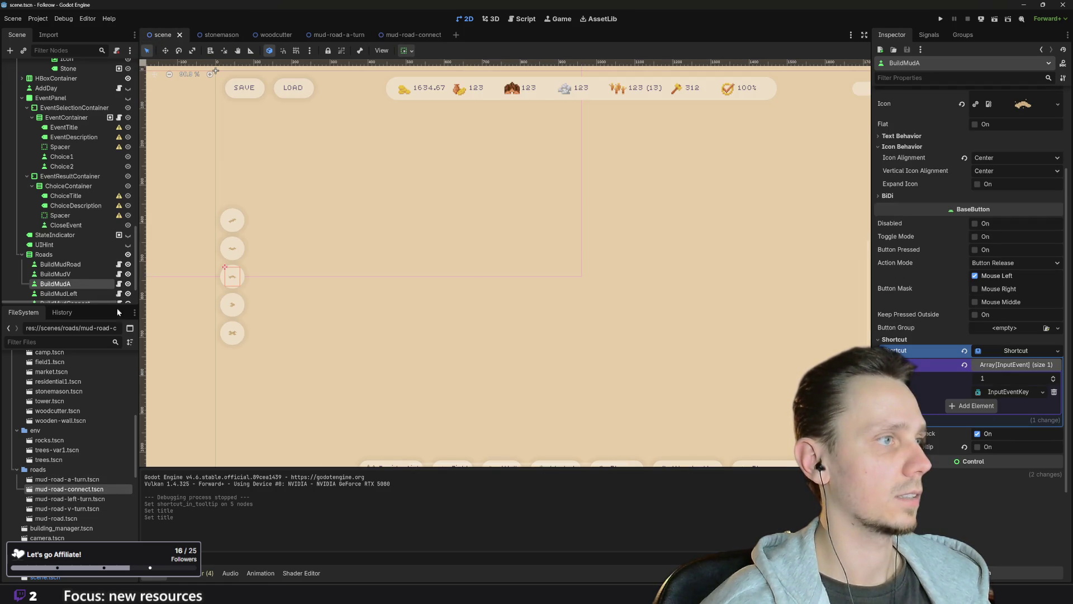
click(230, 337)
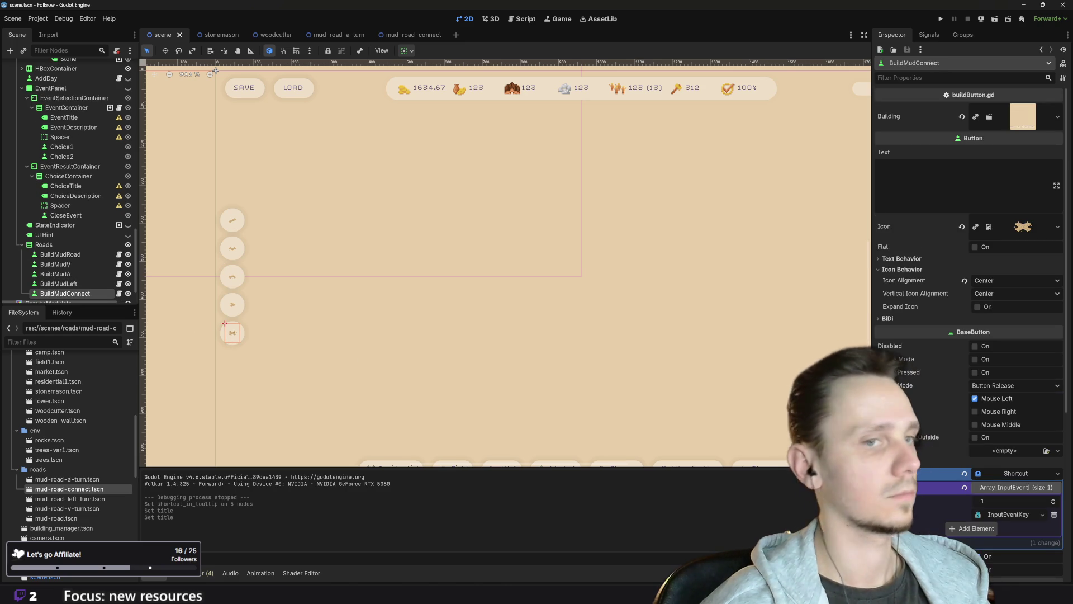
click(1005, 516)
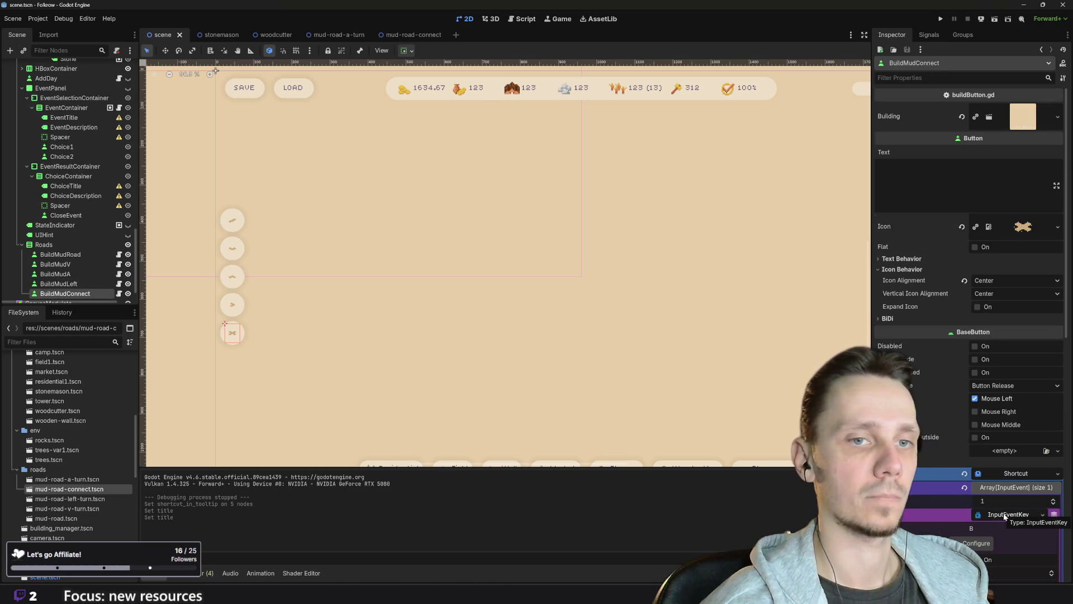
click(412, 35)
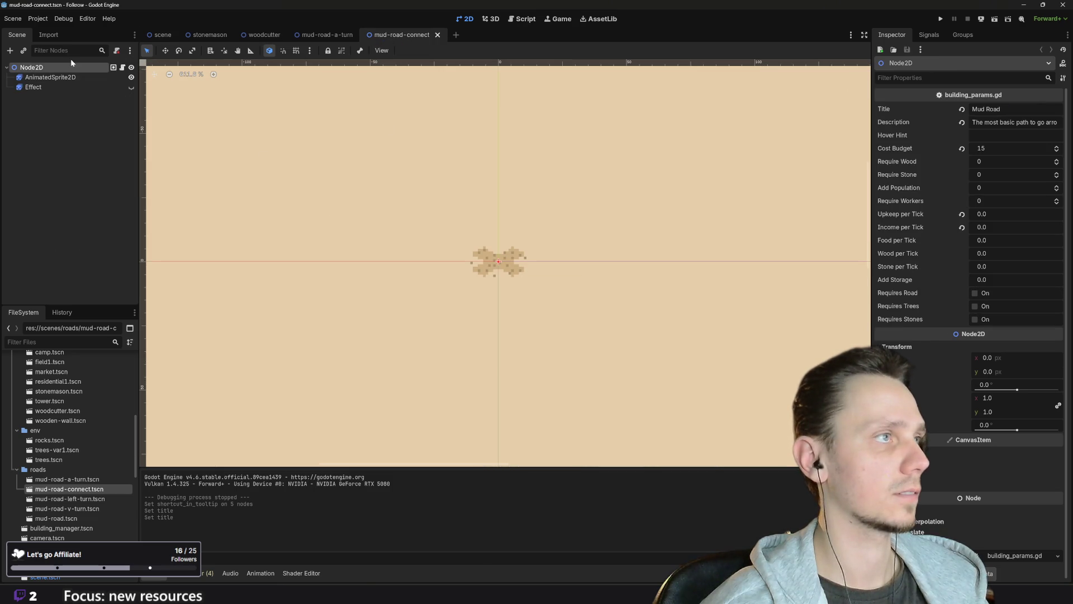
click(1004, 109)
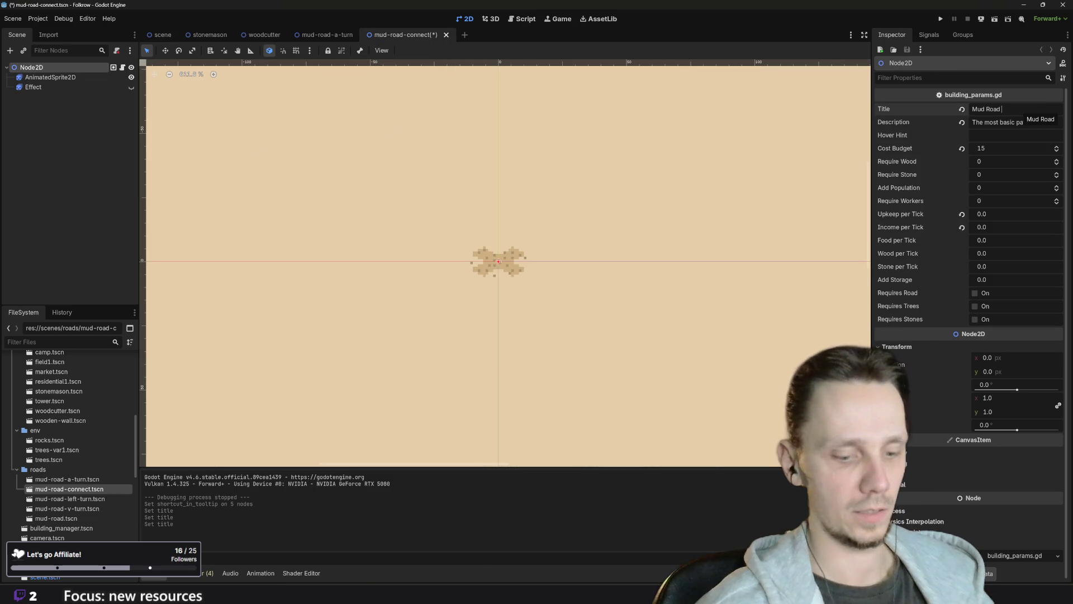
text([B])
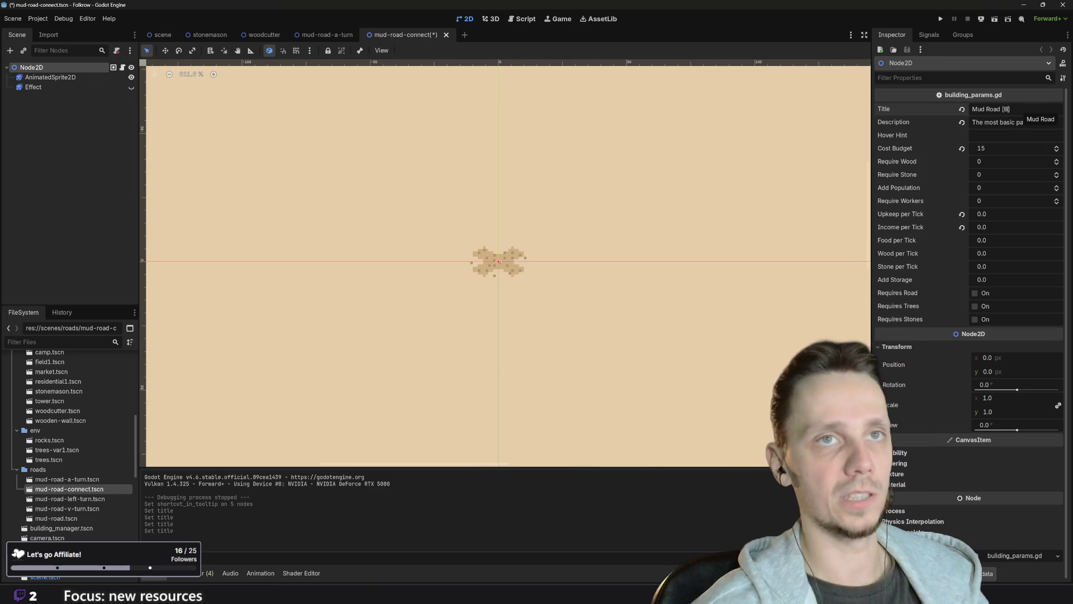
key(ctrl+s)
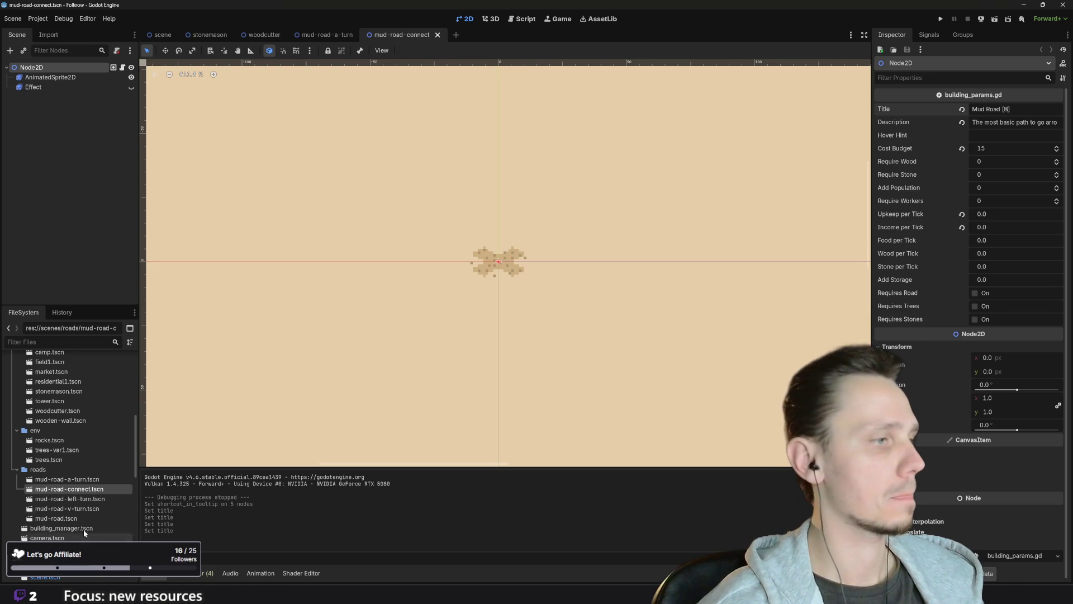
- Open mud-road-left-turn.tscn and check BuildMudLeft's shortcut key in scene.tscn
double_click(55, 499)
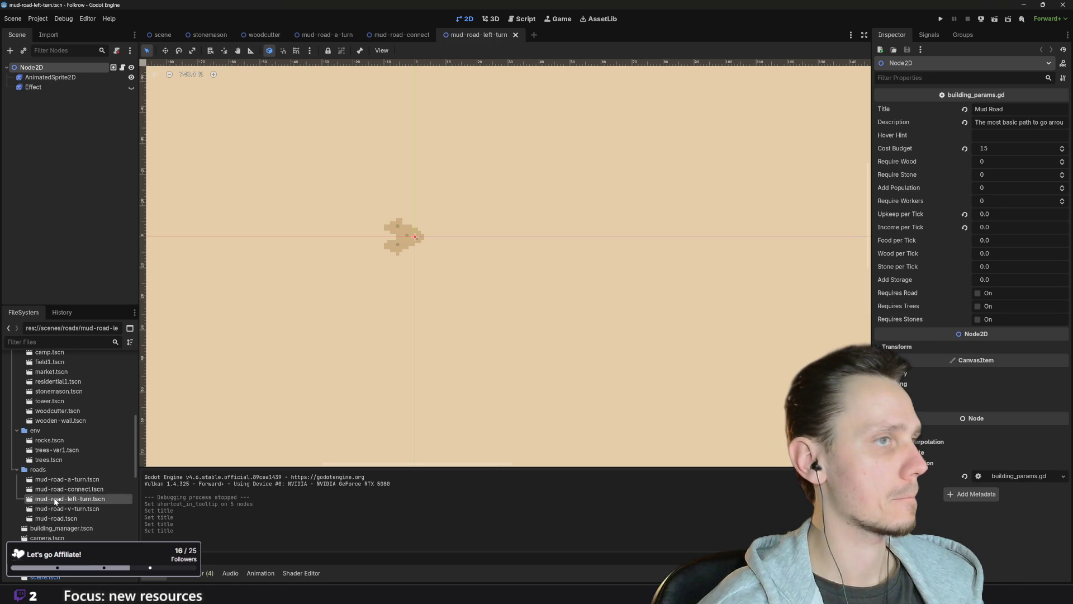
click(161, 35)
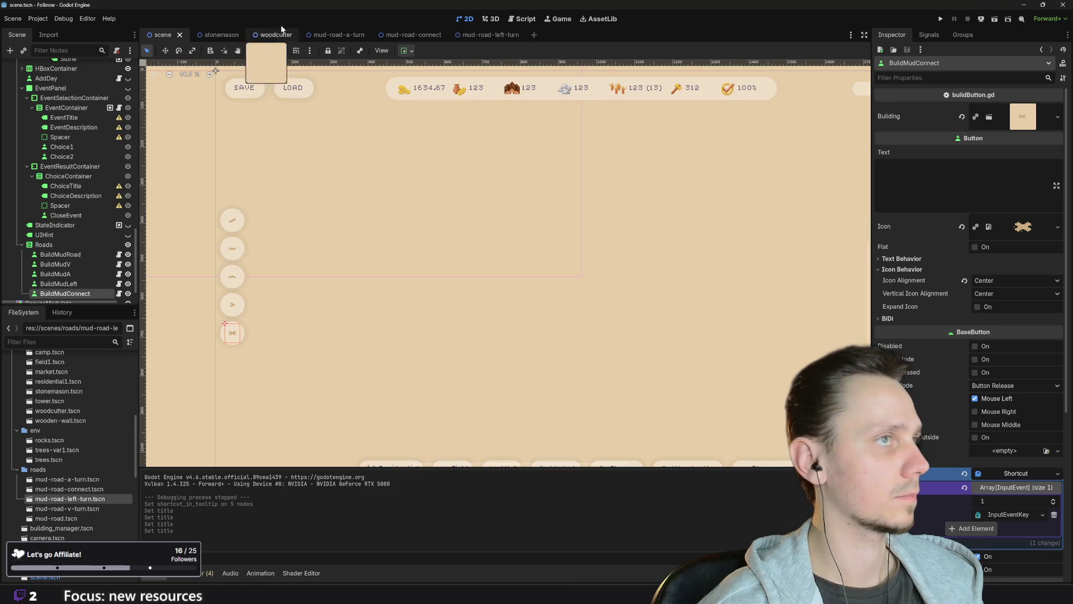
click(481, 35)
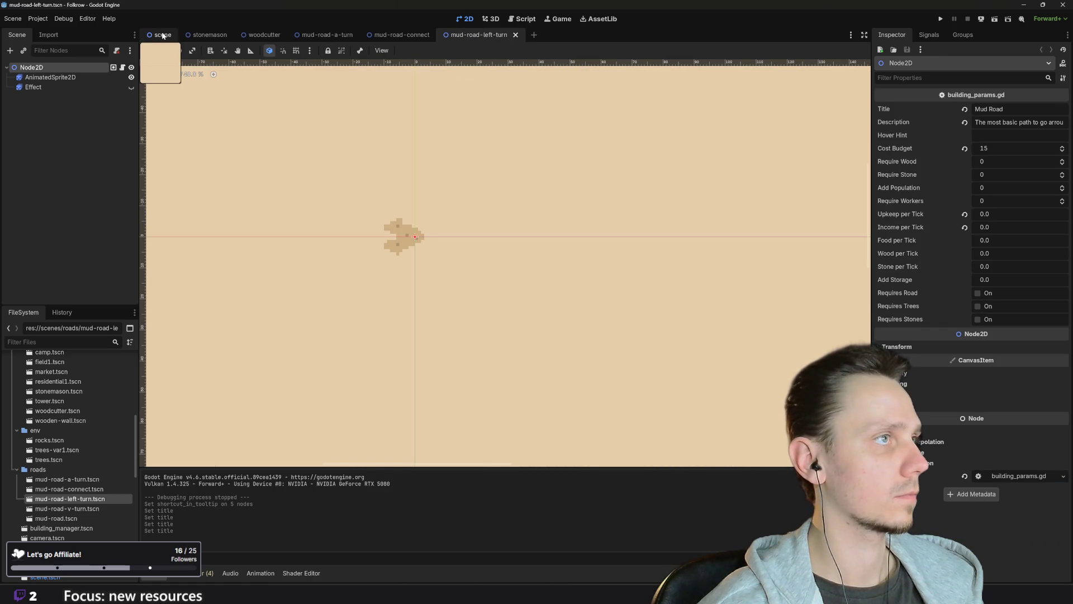
click(162, 35)
scroll(79, 290, down, 1)
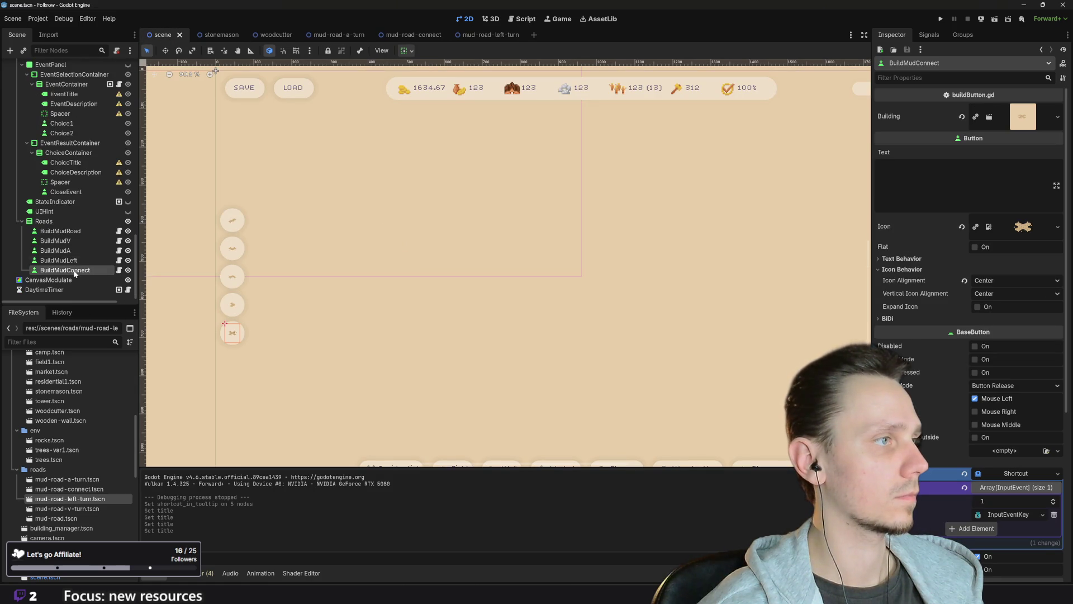
click(72, 262)
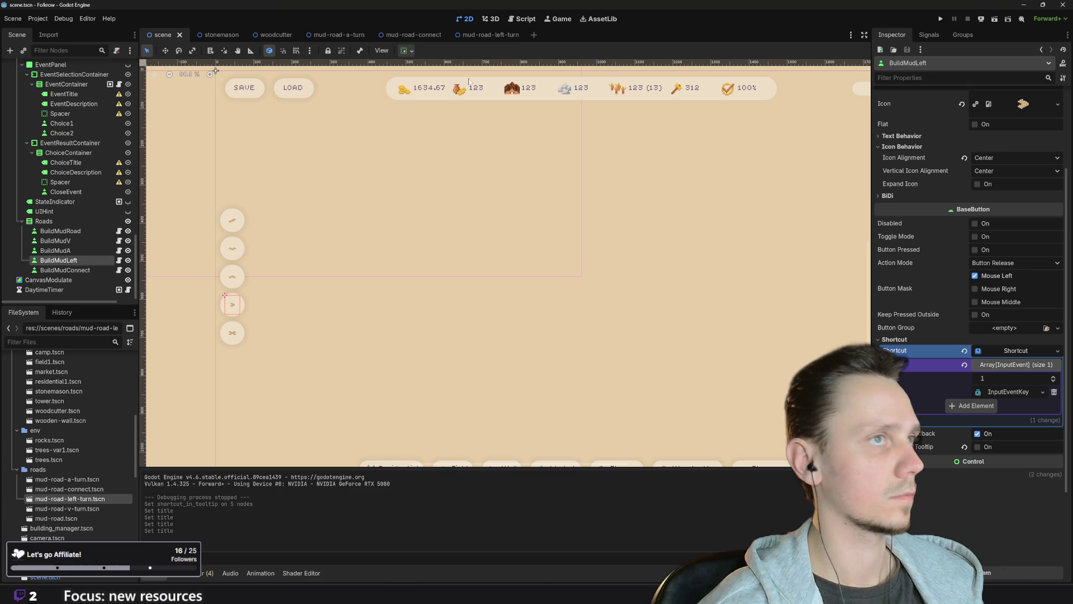
- Title mud-road-left-turn 'Mud Road [V]', save it, and open mud-road-v-turn.tscn
click(479, 36)
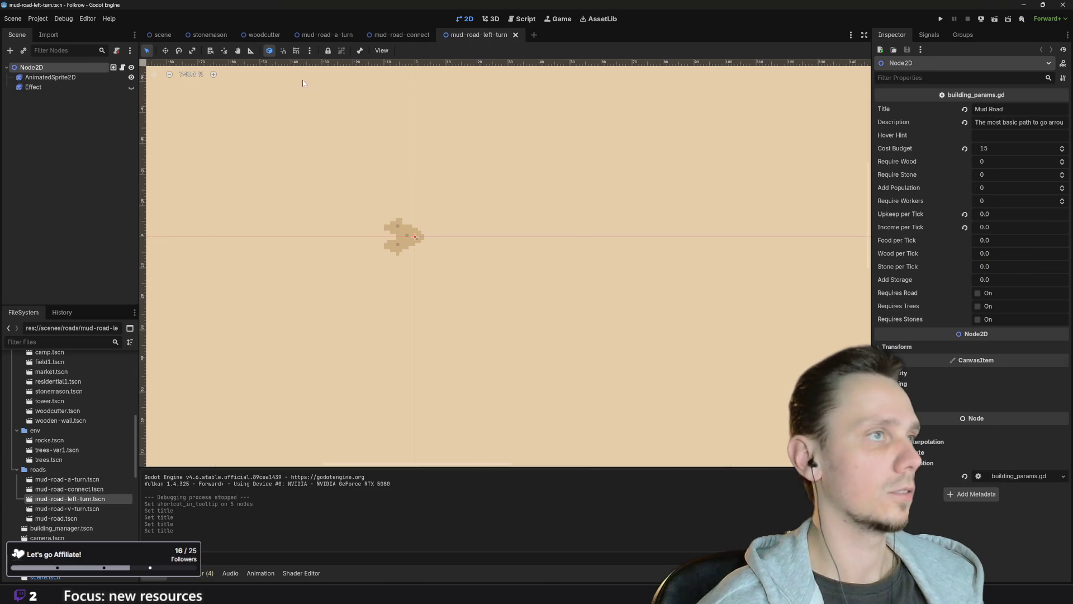
click(1023, 110)
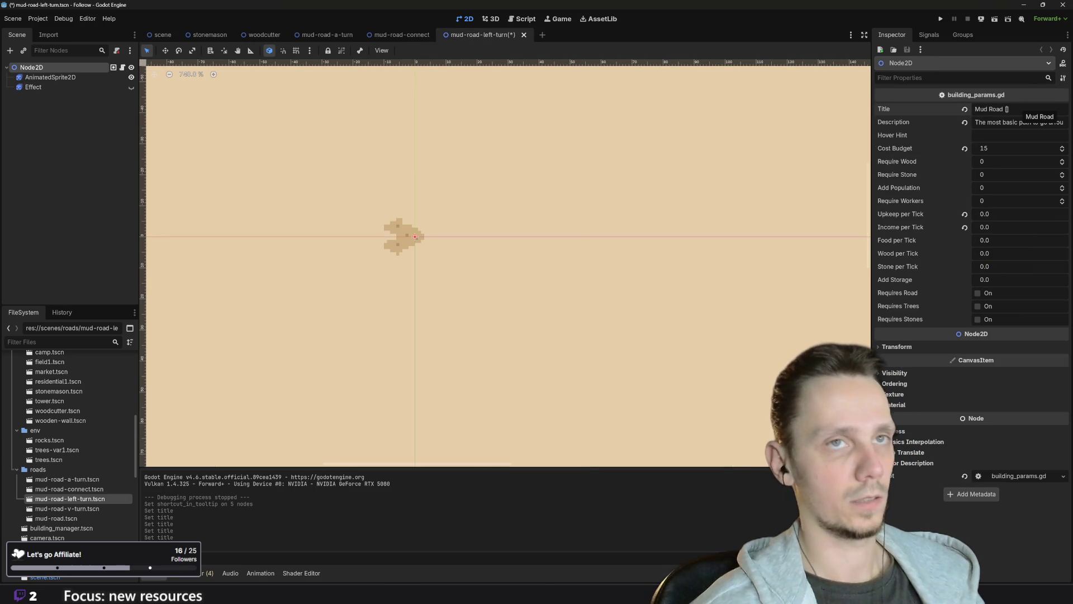
key(ctrl+s)
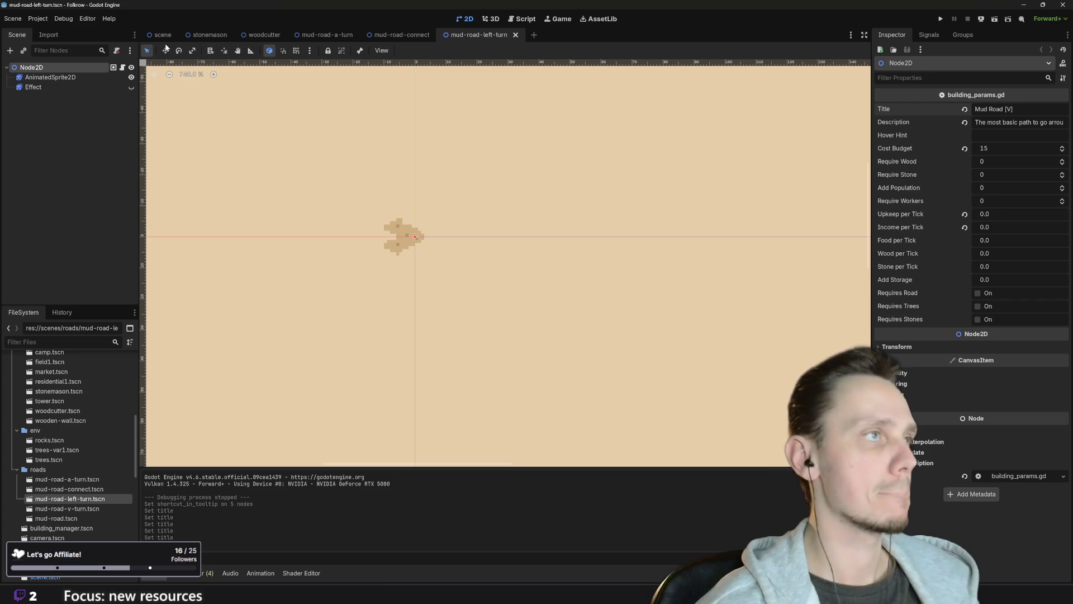
double_click(79, 509)
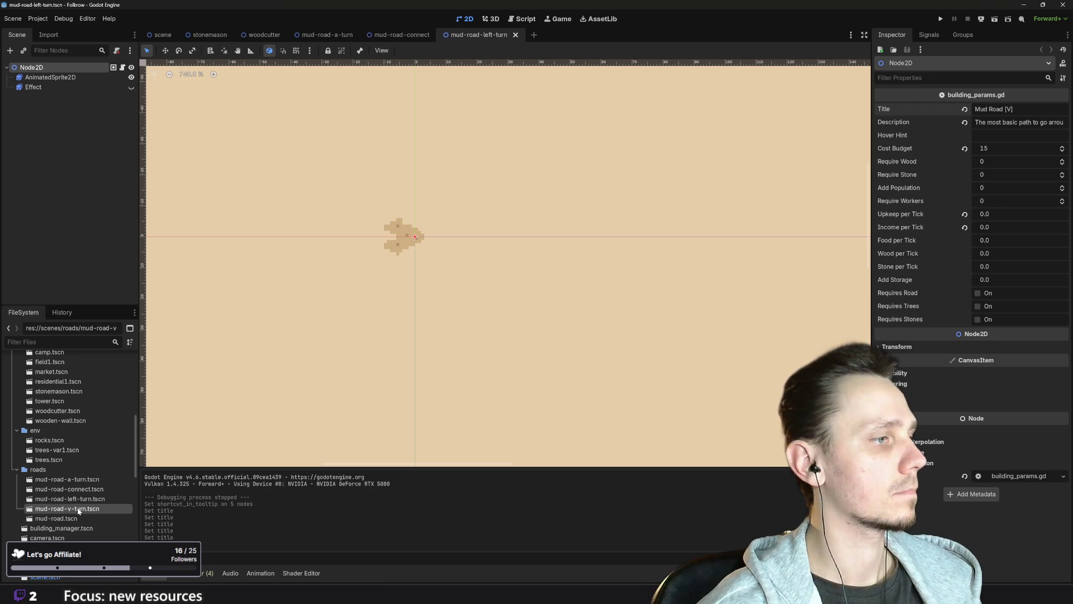
- Title the mud-road-v-turn scene 'Mud Road [X]' and save it
click(160, 36)
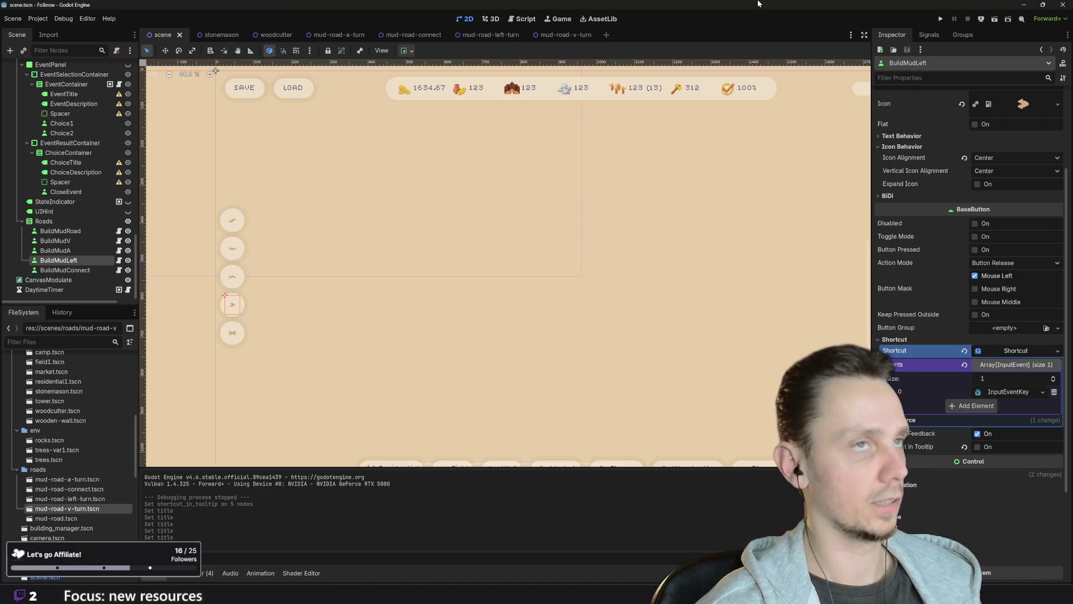
click(562, 35)
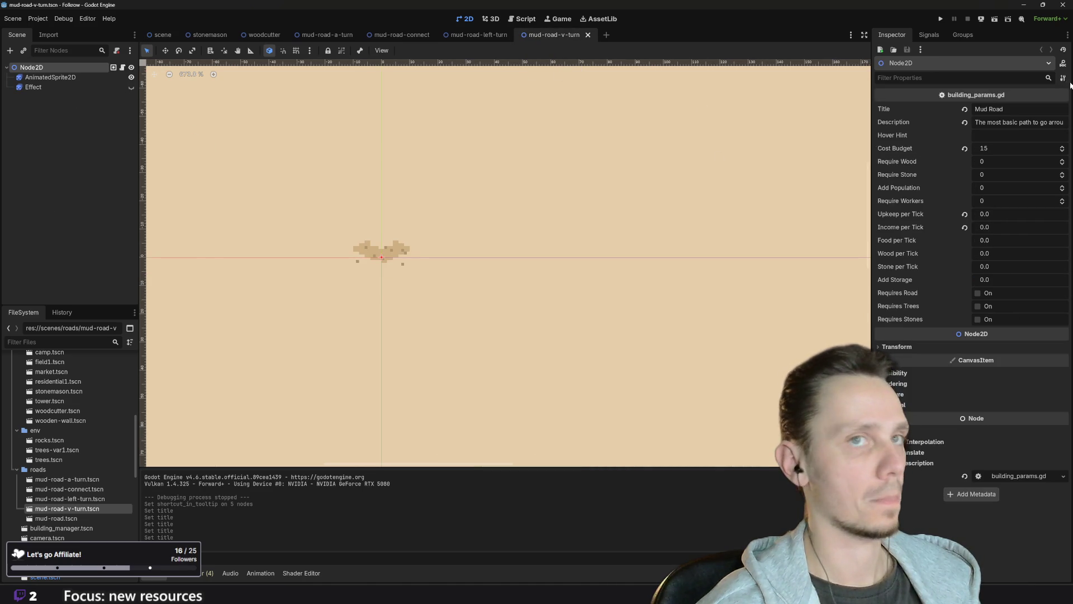
click(1007, 109)
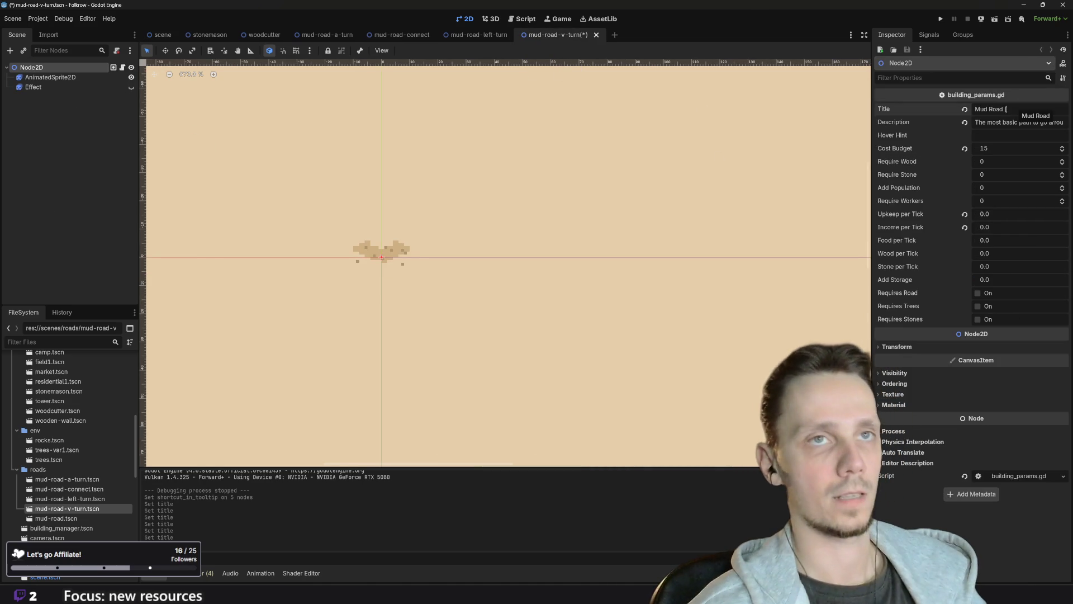
text(X)
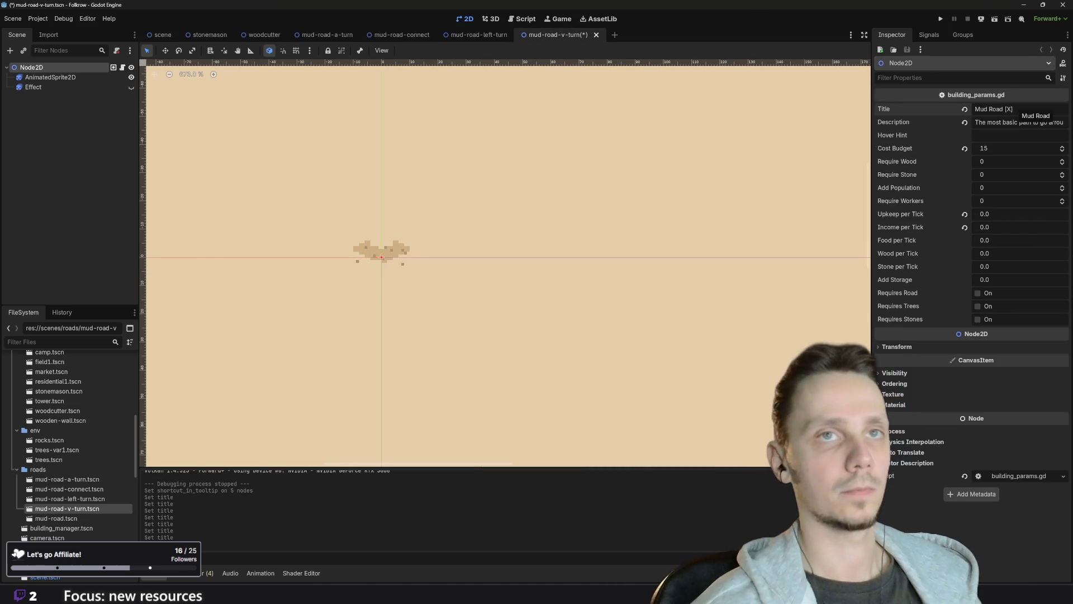
key(ctrl+s)
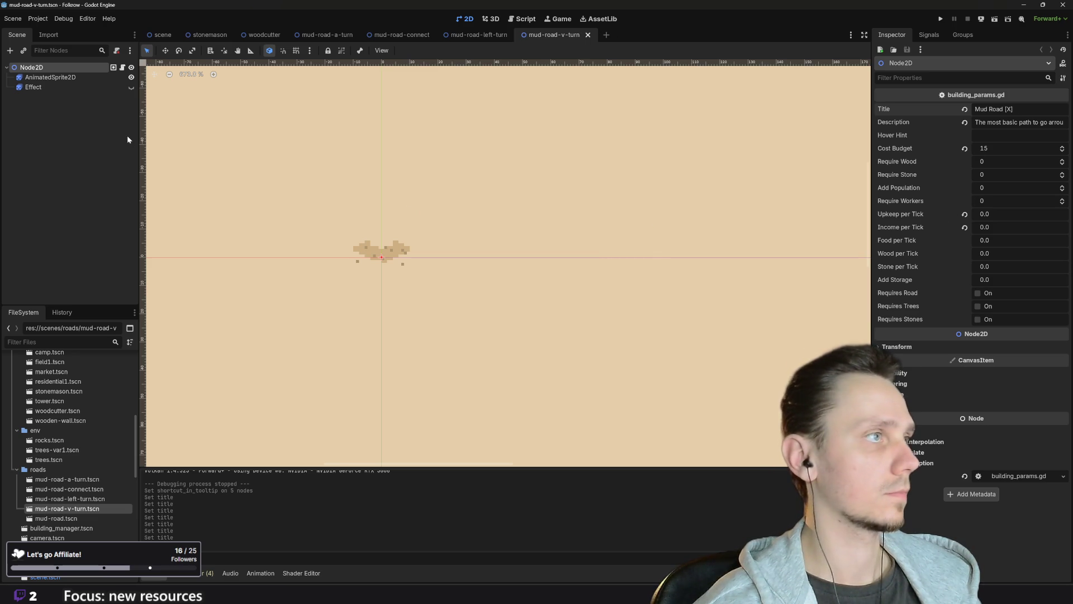
- Open mud-road.tscn, append ' [Z]' to its Title, and save
click(159, 38)
click(74, 519)
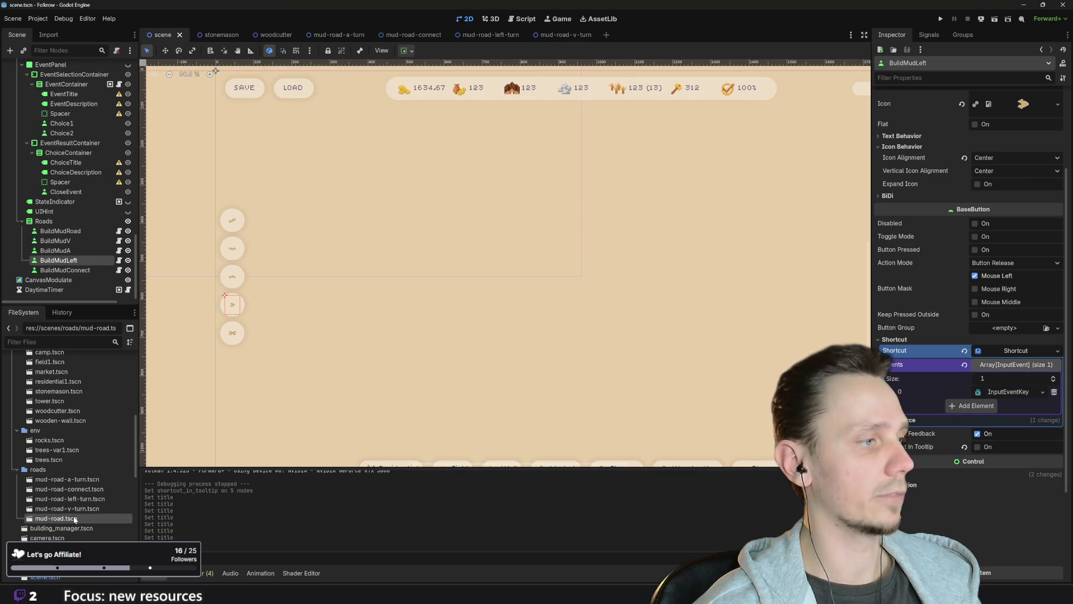
double_click(74, 519)
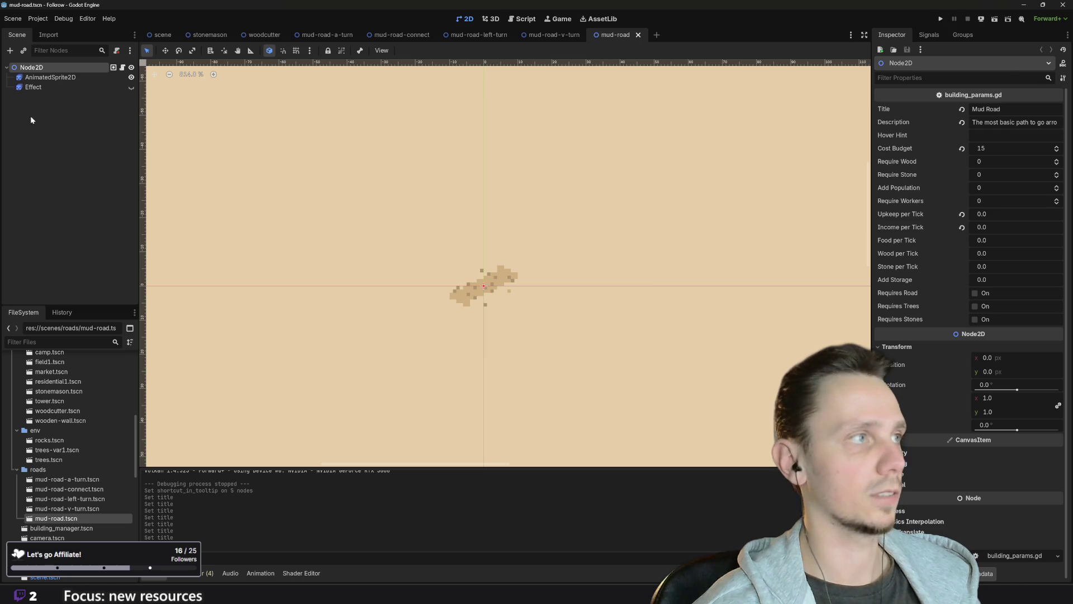
click(1031, 109)
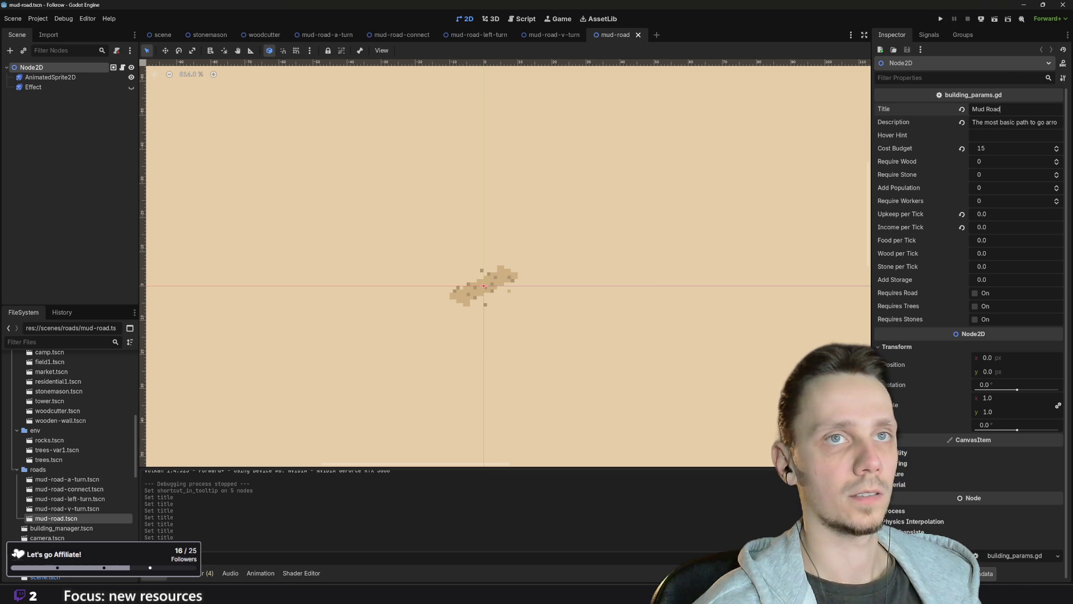
text([])
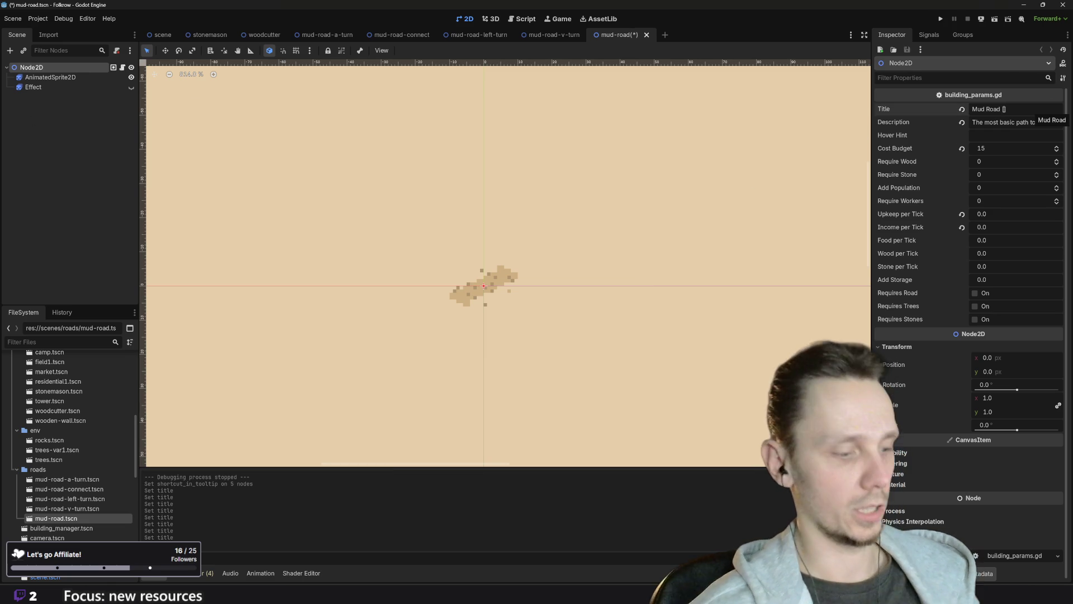
text(Z)
key(ctrl+s)
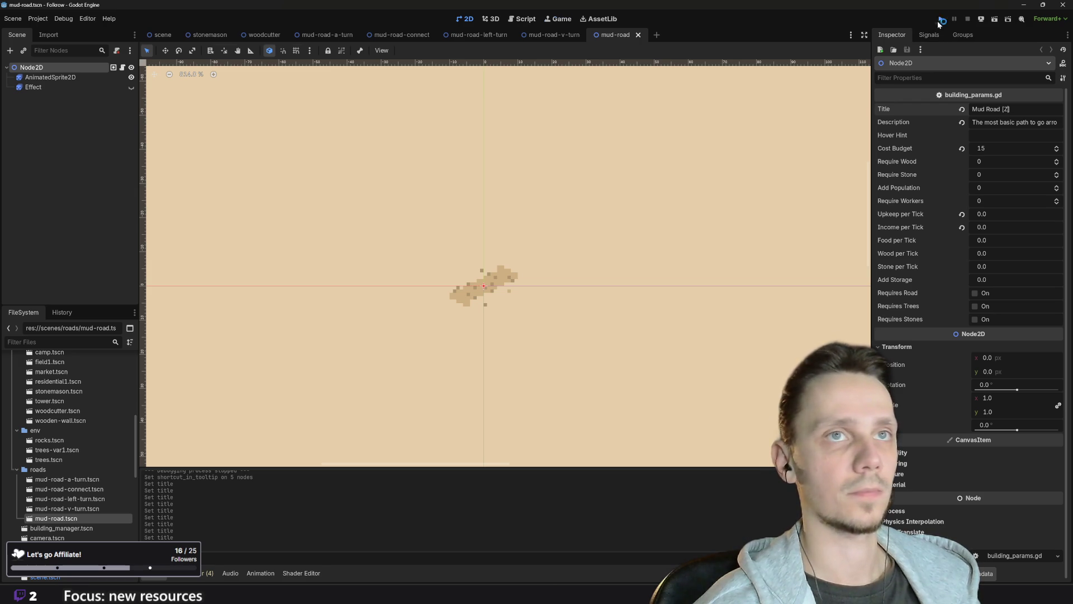
- Run the game, check the road tooltips, start a mud road, rotate it twice, then cancel
click(937, 21)
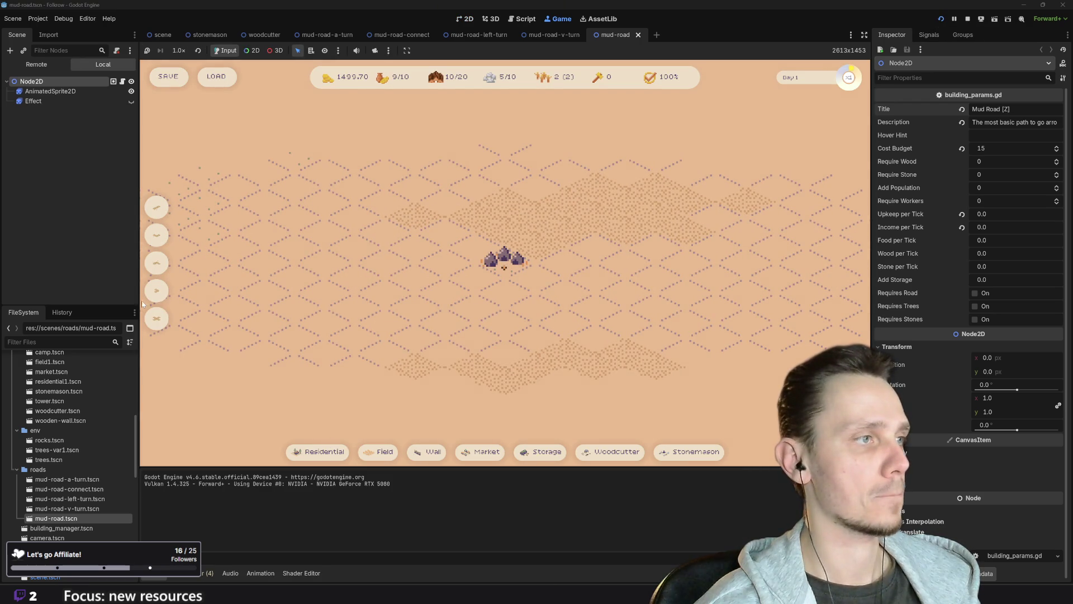
mouse_move(156, 317)
mouse_move(153, 297)
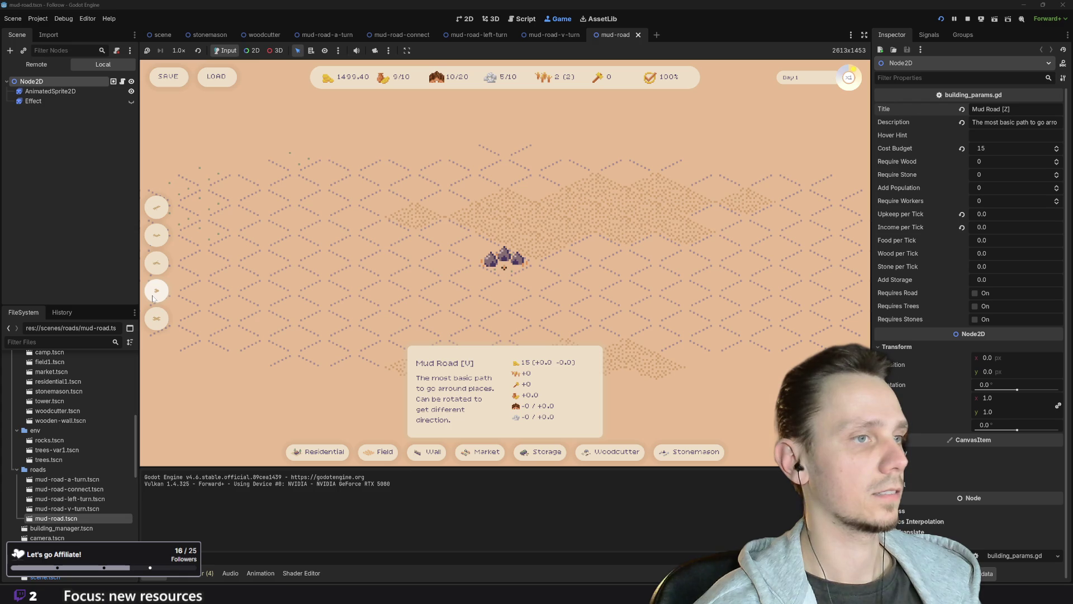
mouse_move(157, 268)
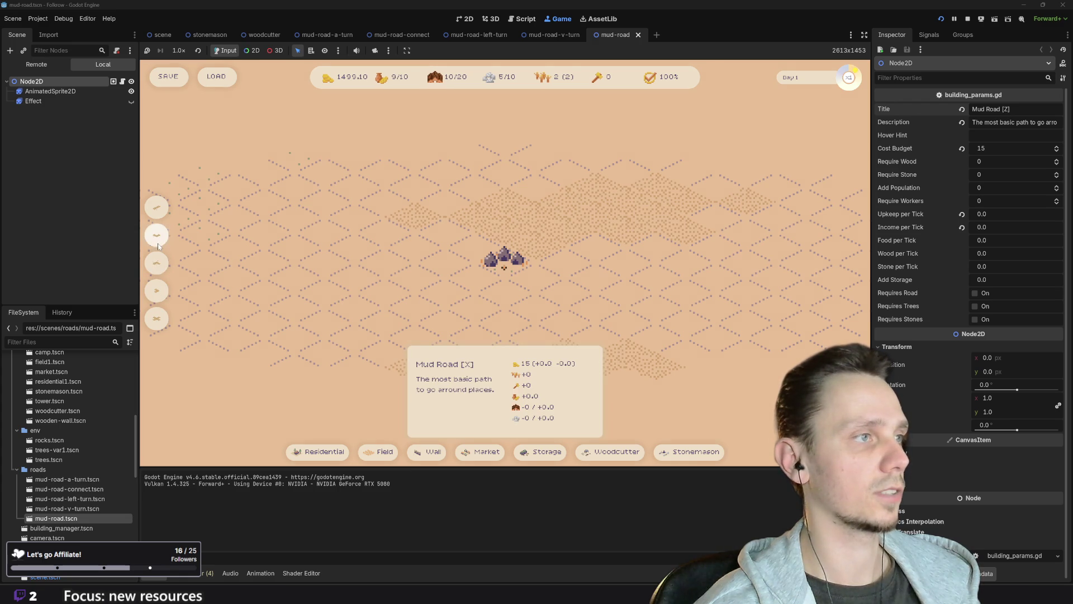
mouse_move(158, 208)
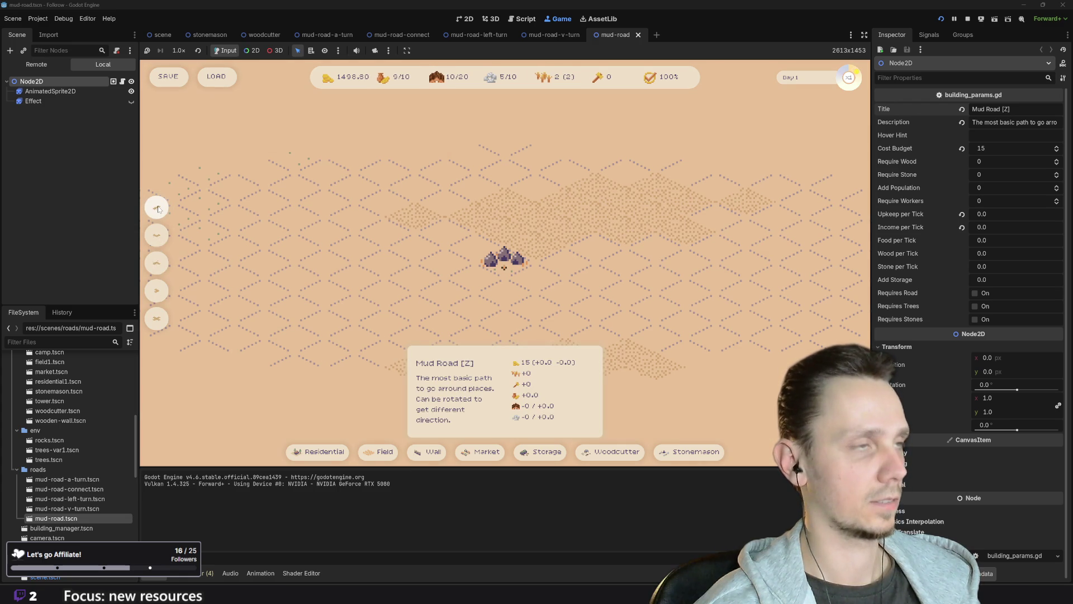
click(157, 208)
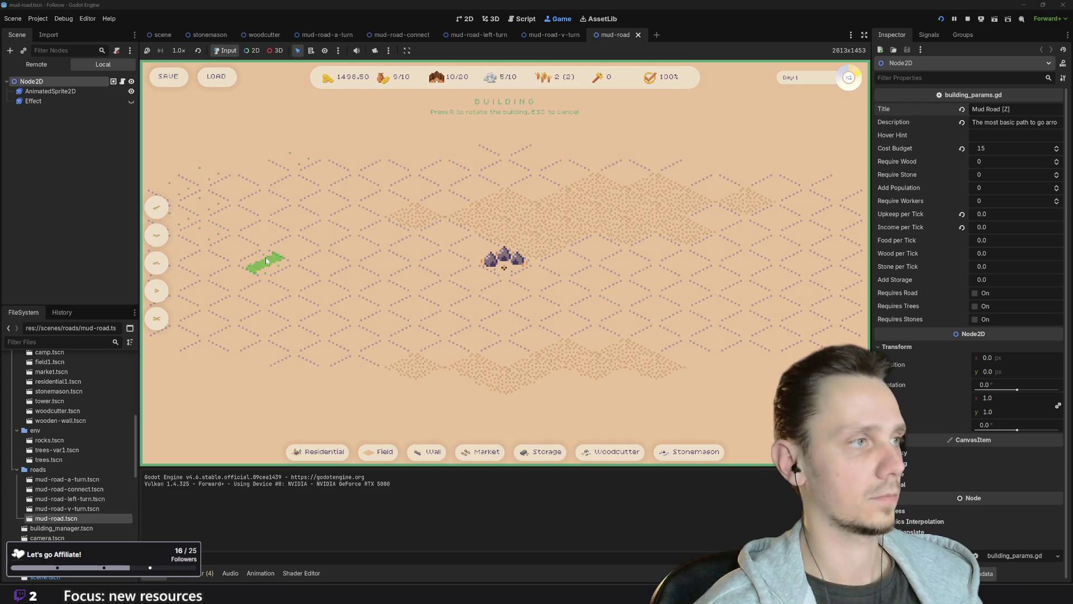
mouse_move(155, 210)
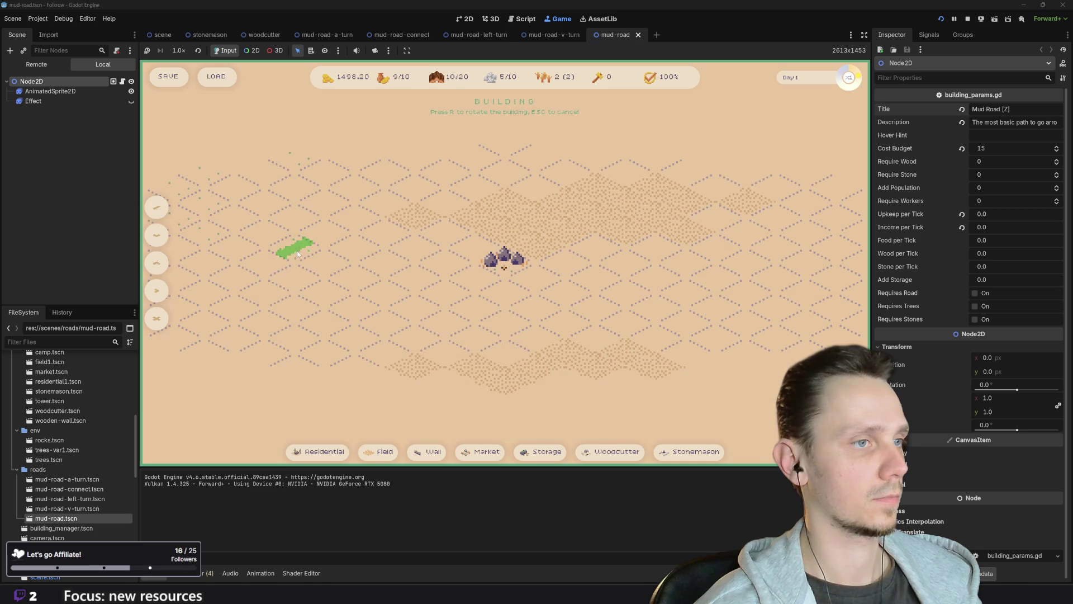
key(r)
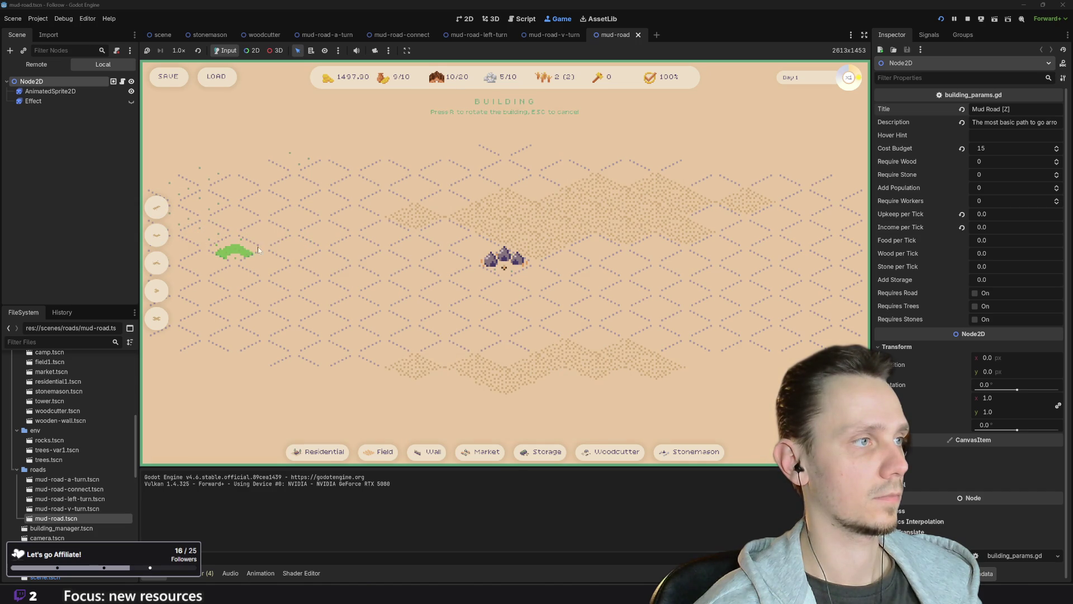
key(r)
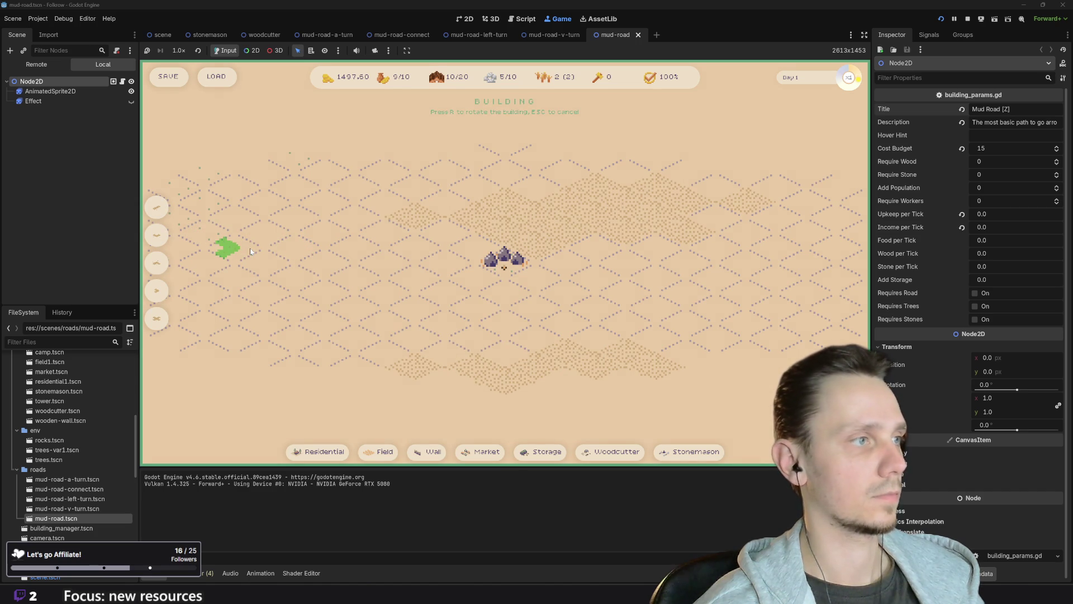
key(Escape)
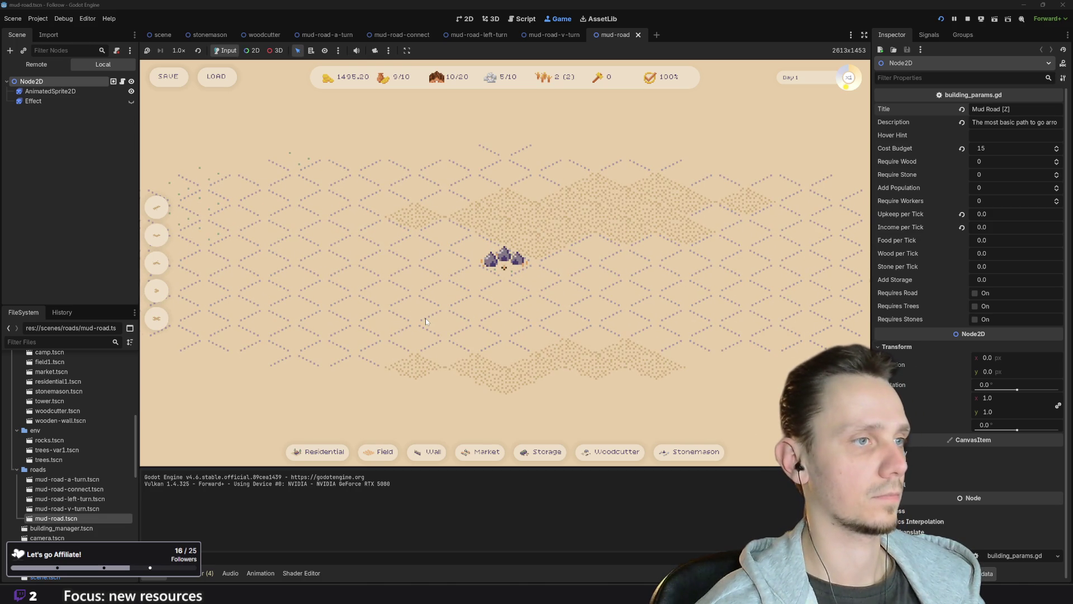
- Test the Z shortcut, cycle road shapes with R, cancel with Esc, and zoom out
key(z)
key(r)
key(r)
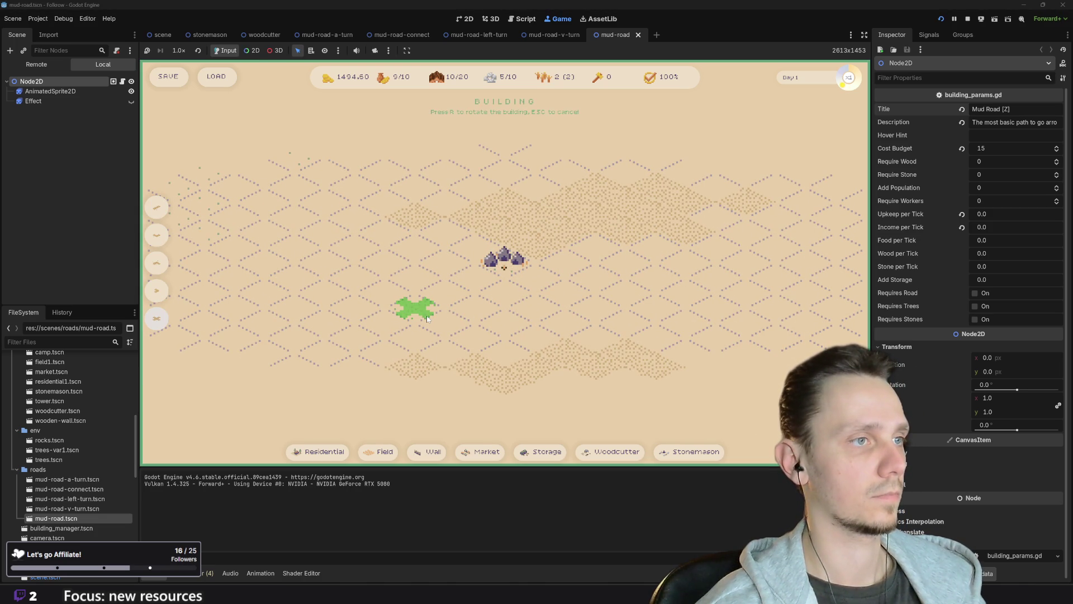
key(r)
key(r)
key(r)
key(r)
key(r)
key(r)
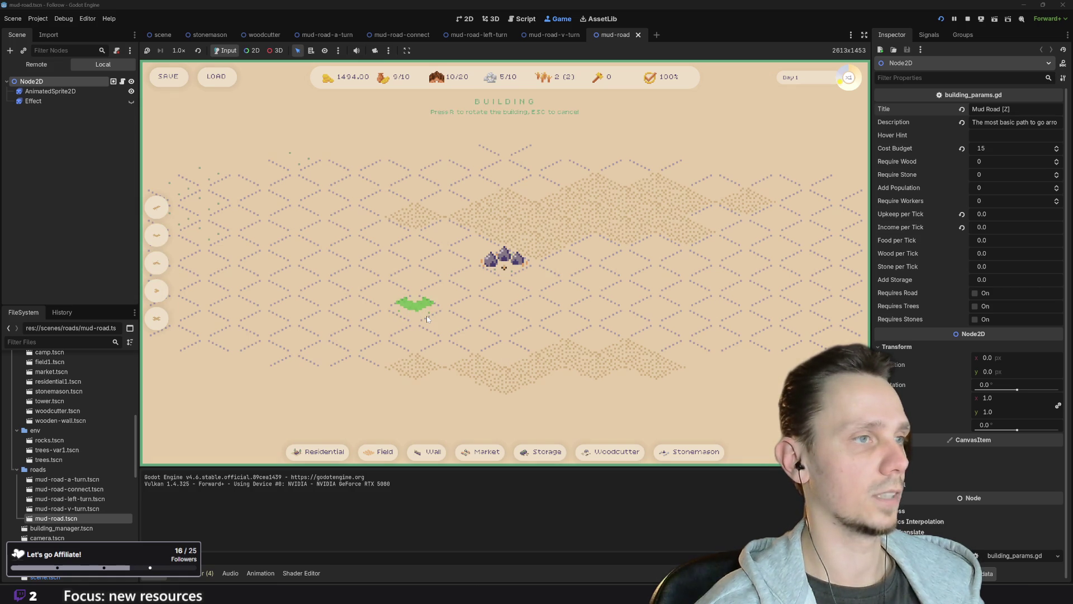
key(r)
key(Escape)
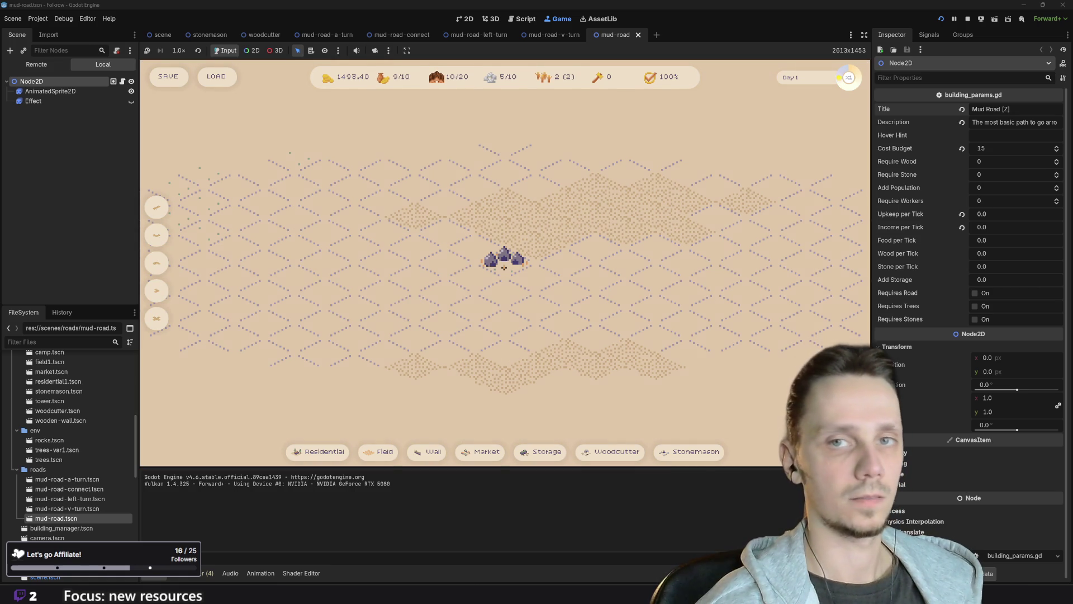
scroll(573, 257, down, 2)
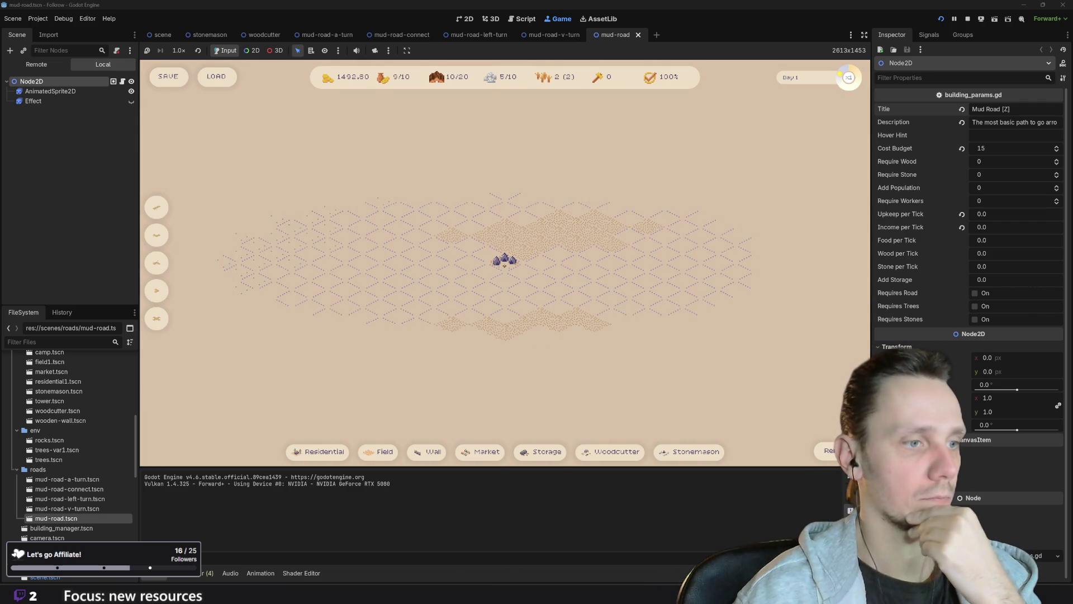
- In Linear, move the Stone cutter building issue from Todo to In Progress, then Done
mouse_move(452, 583)
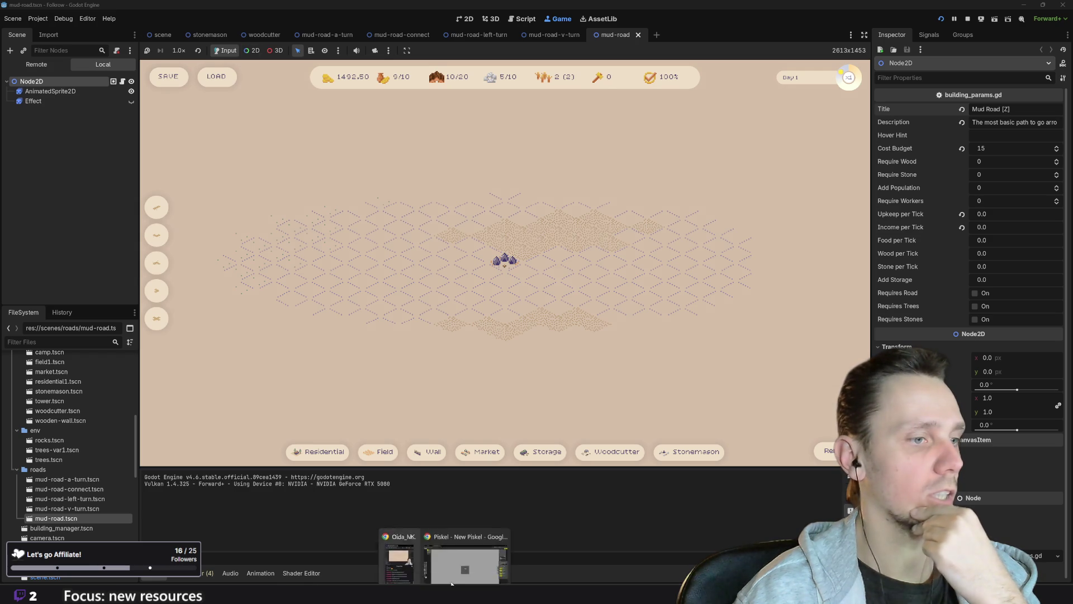
click(464, 557)
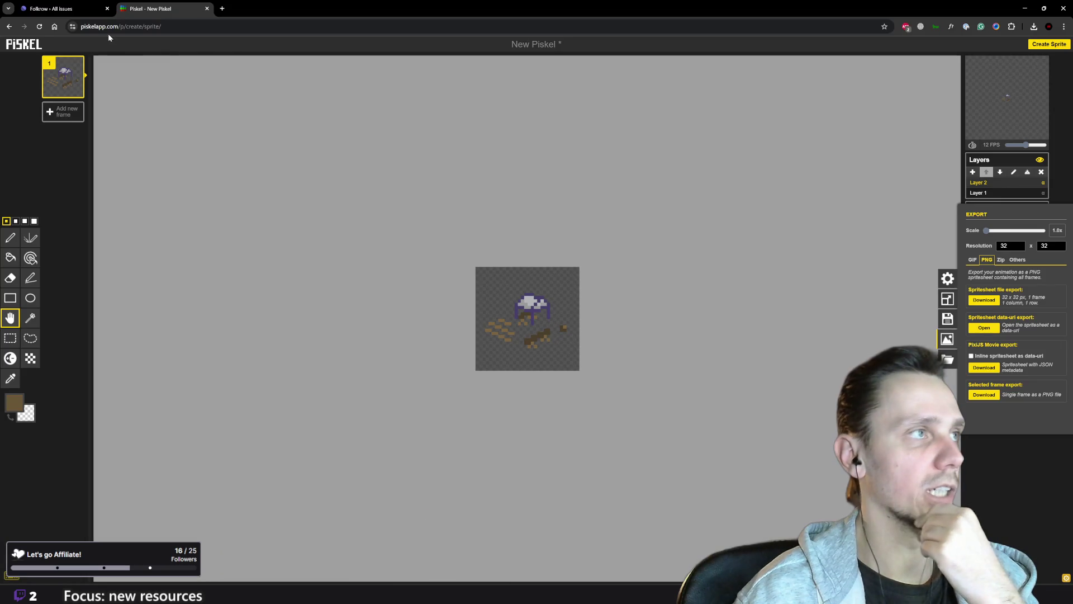
click(64, 9)
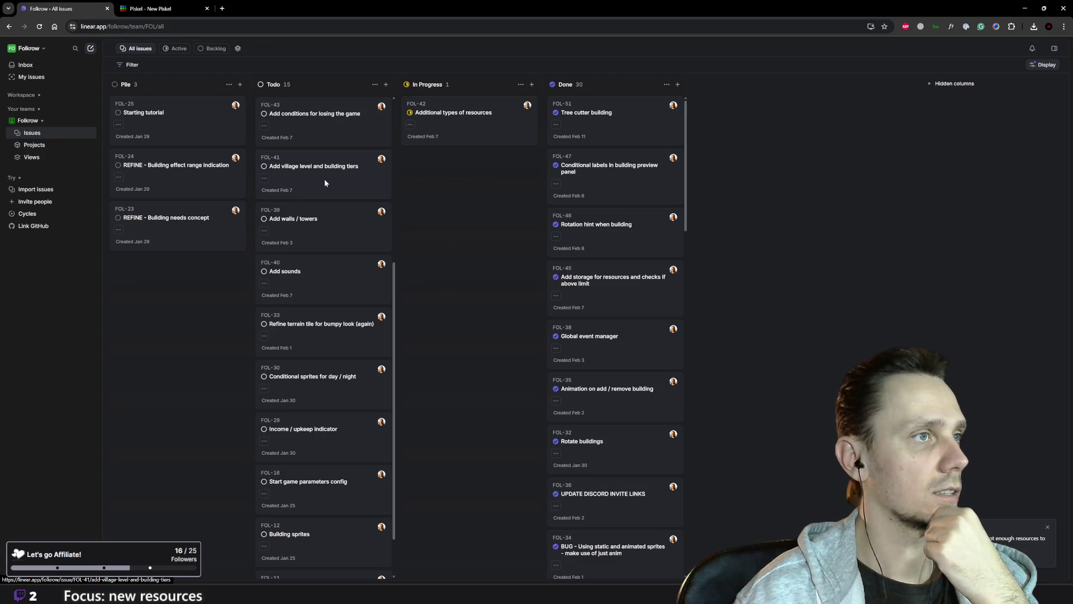
scroll(318, 230, up, 5)
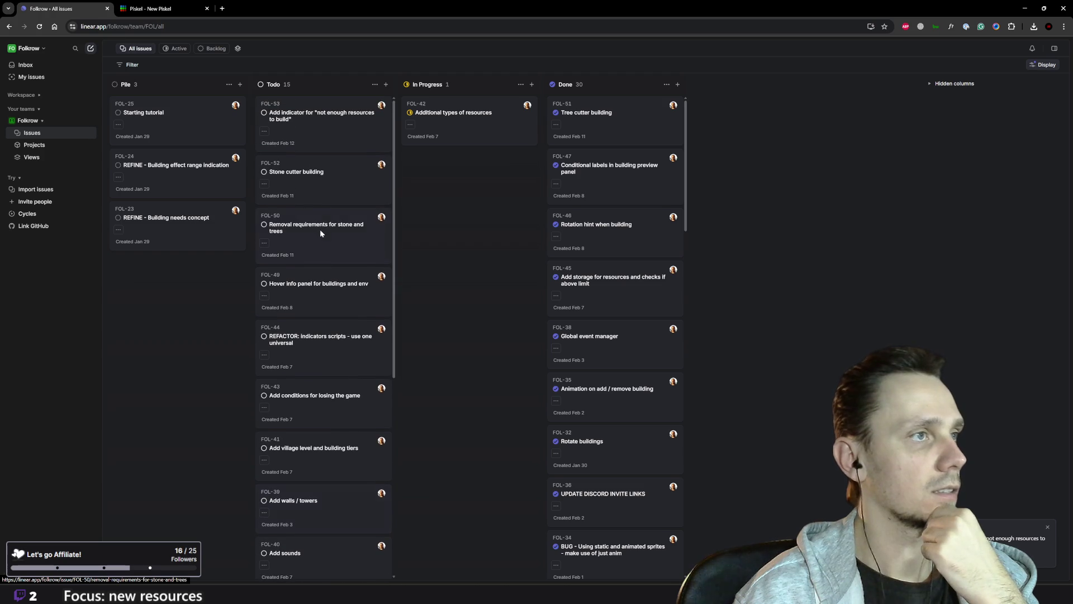
mouse_move(331, 172)
mouse_down()
mouse_move(486, 190)
mouse_move(485, 168)
mouse_up()
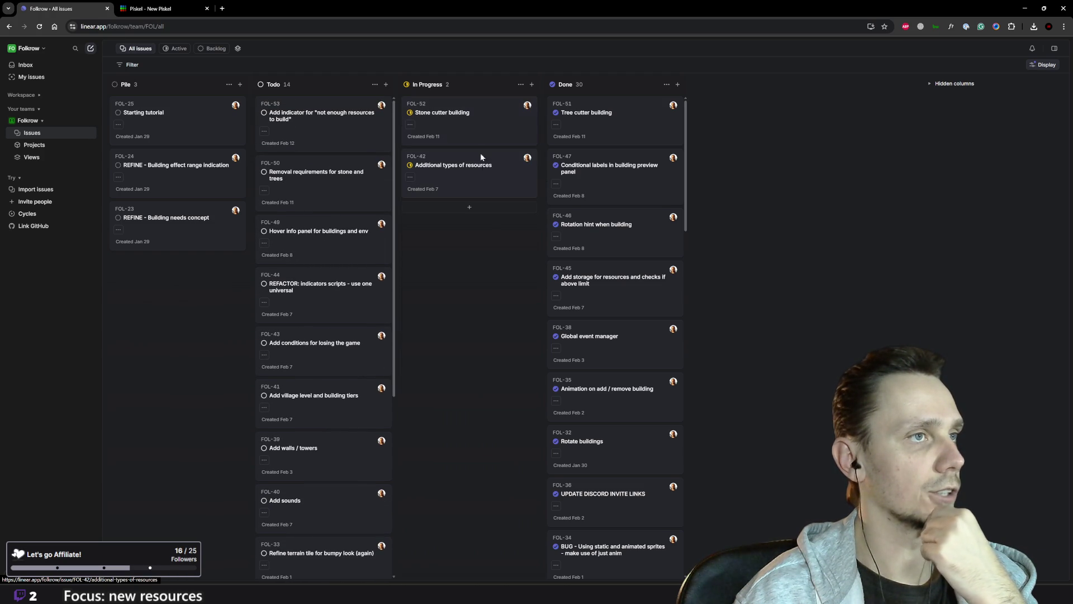
drag(479, 117, 652, 158)
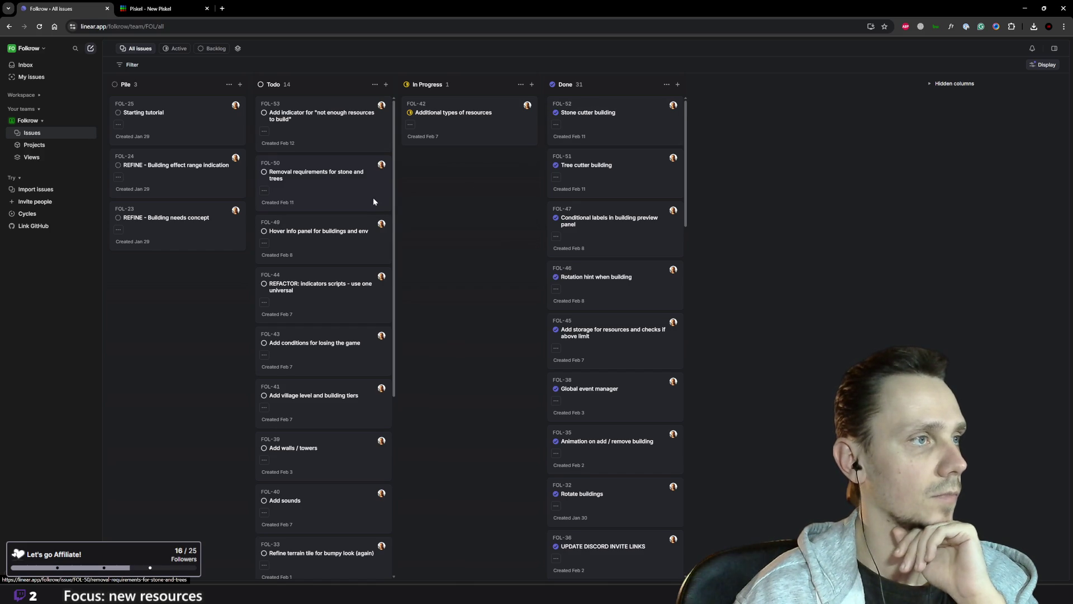
- Return to the running Godot game and enter road-building mode with Z
scroll(330, 237, down, 1)
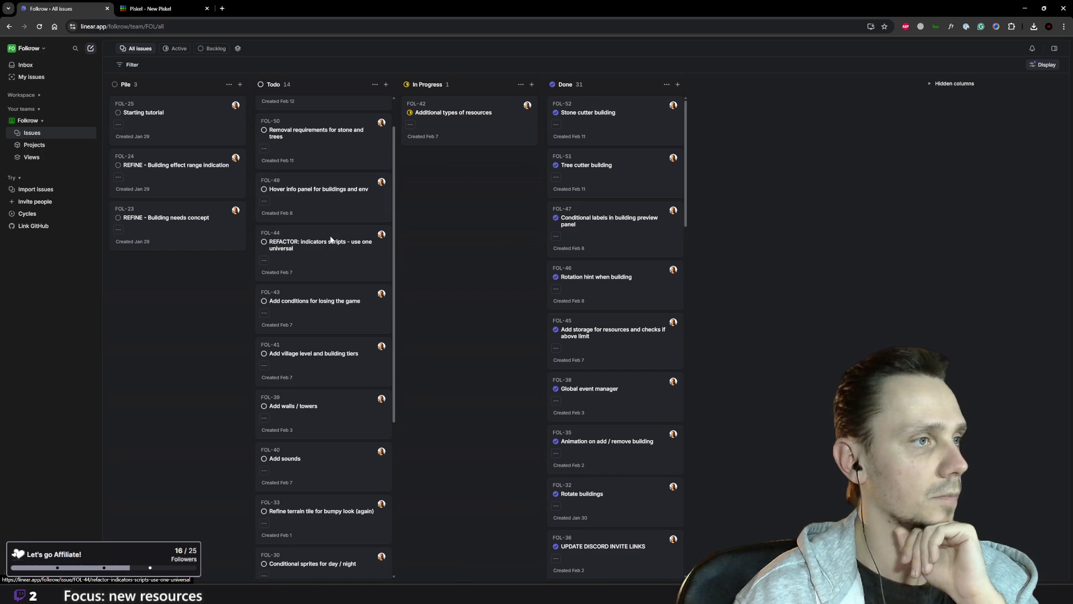
scroll(318, 335, down, 2)
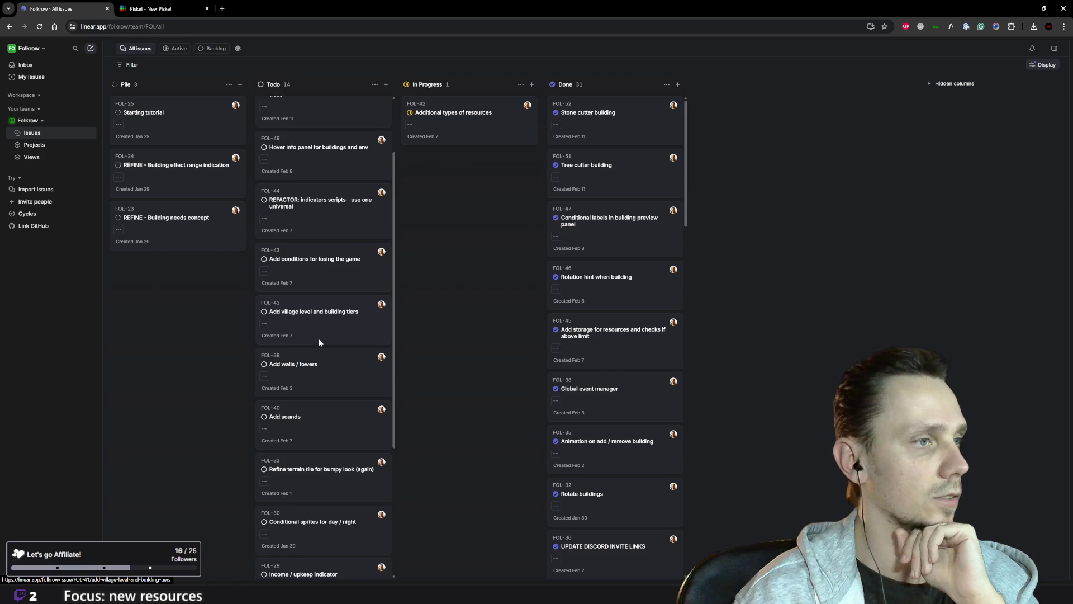
scroll(334, 341, down, 3)
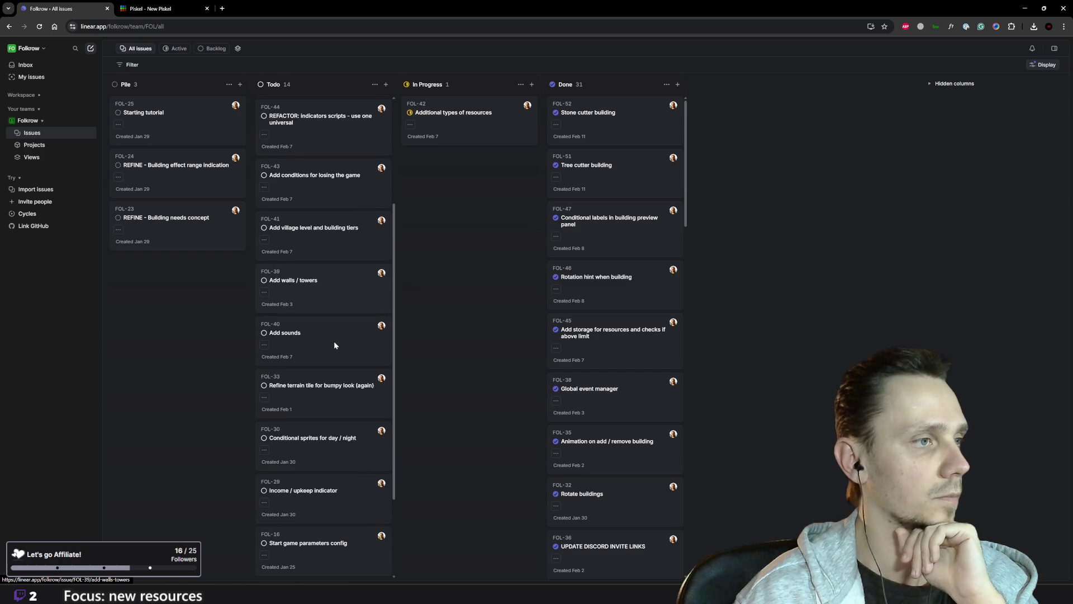
scroll(318, 330, down, 1)
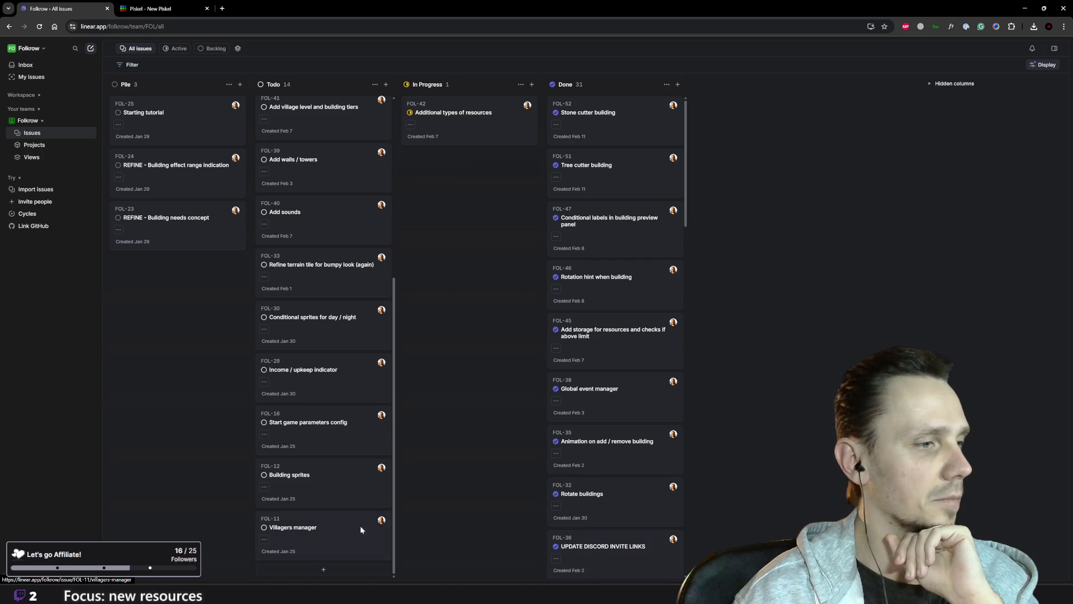
mouse_move(667, 576)
click(666, 531)
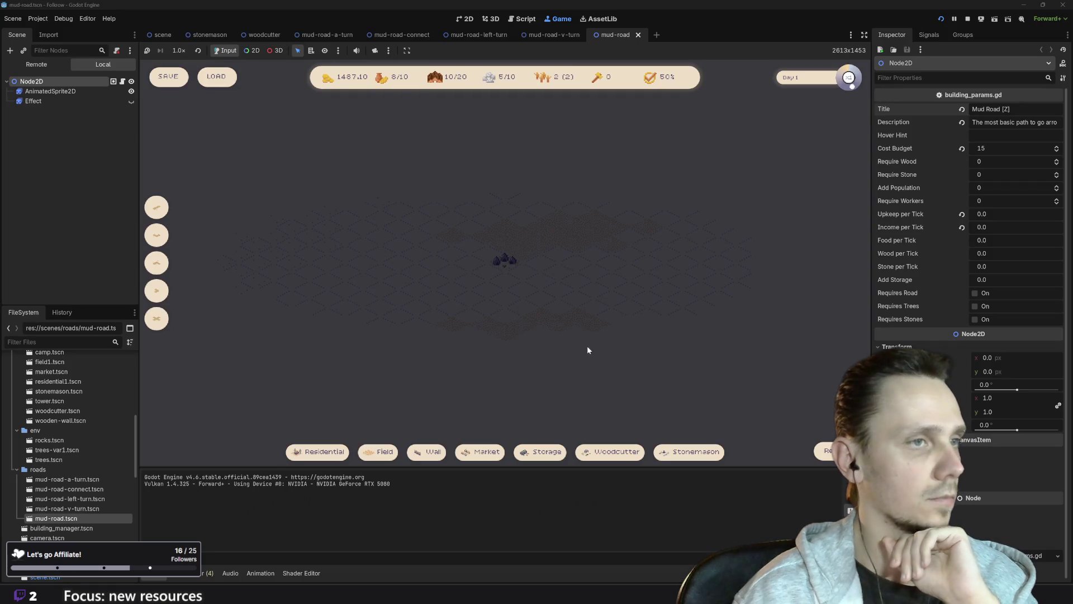
scroll(536, 267, up, 2)
key(z)
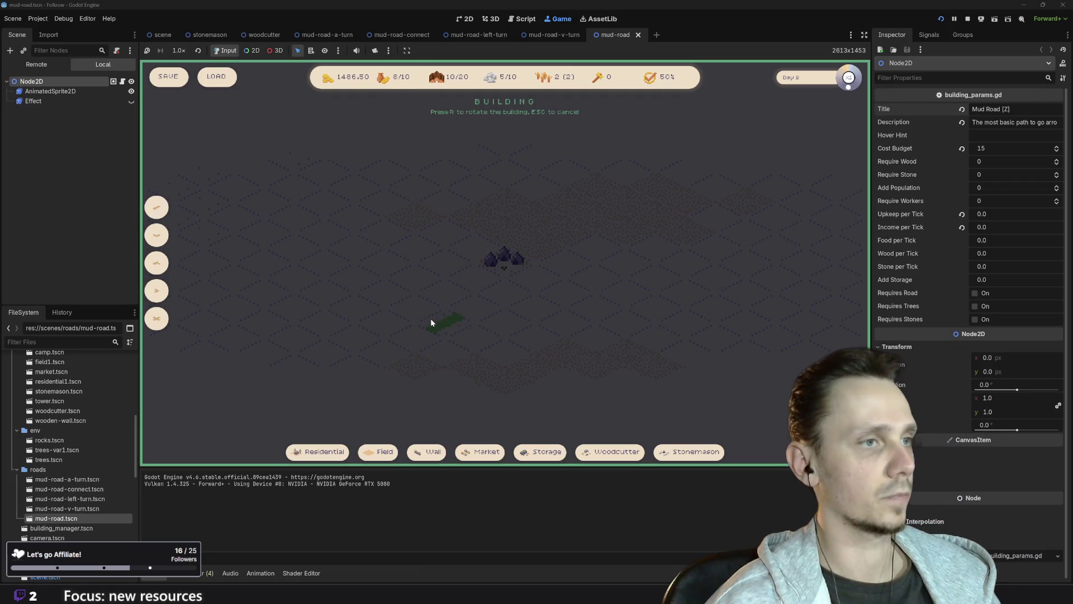